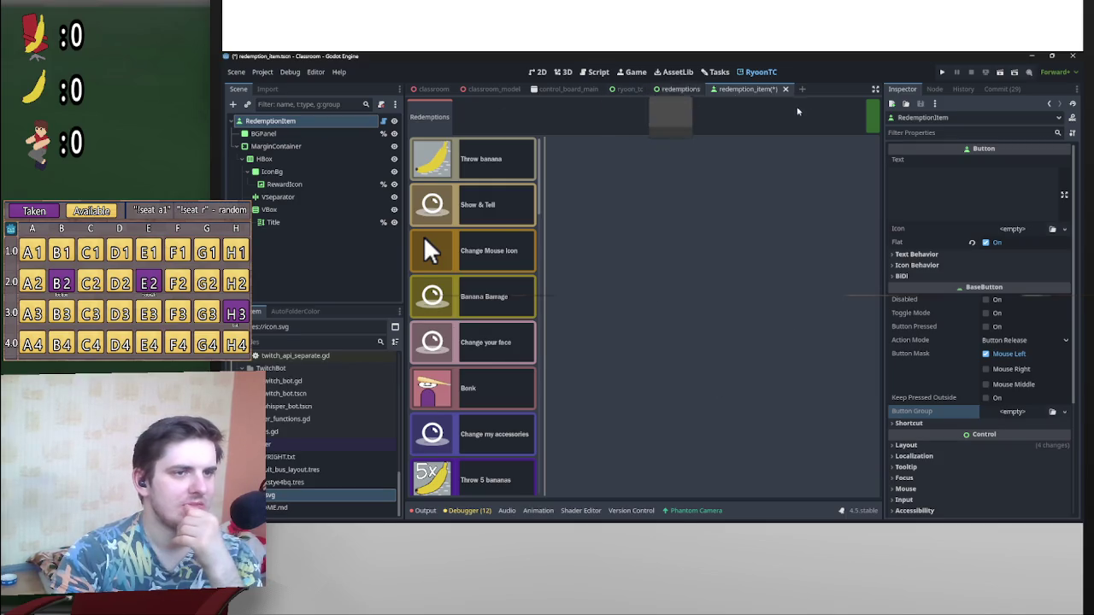
- Switch through the redemptions, ryoon_tc and redemption item scenes, then select the item's Title label
scroll(517, 384, down, 5)
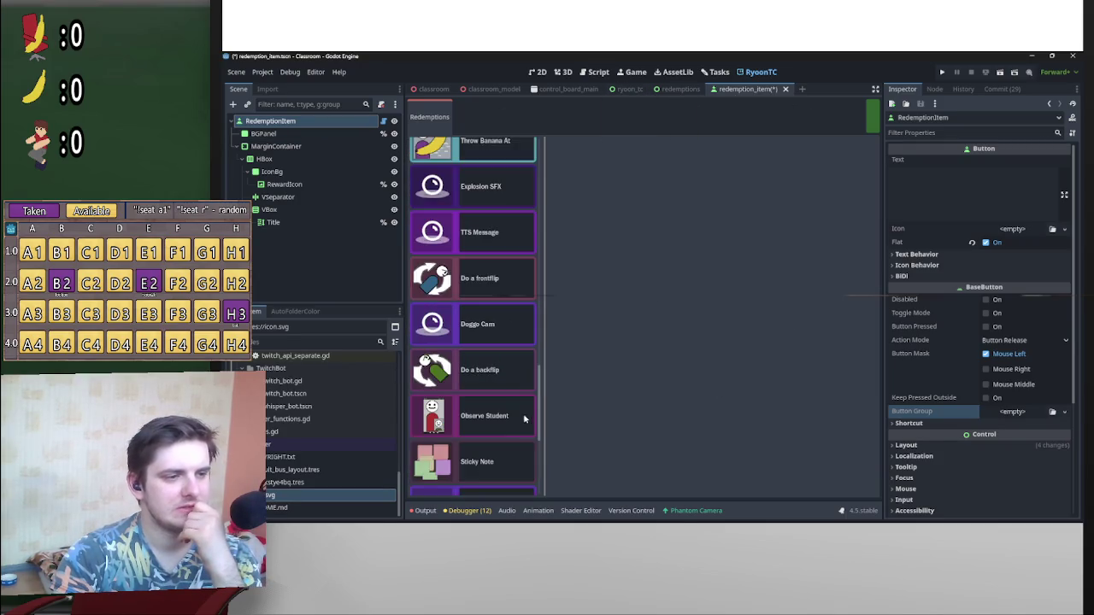
scroll(523, 411, down, 5)
drag(538, 453, 545, 176)
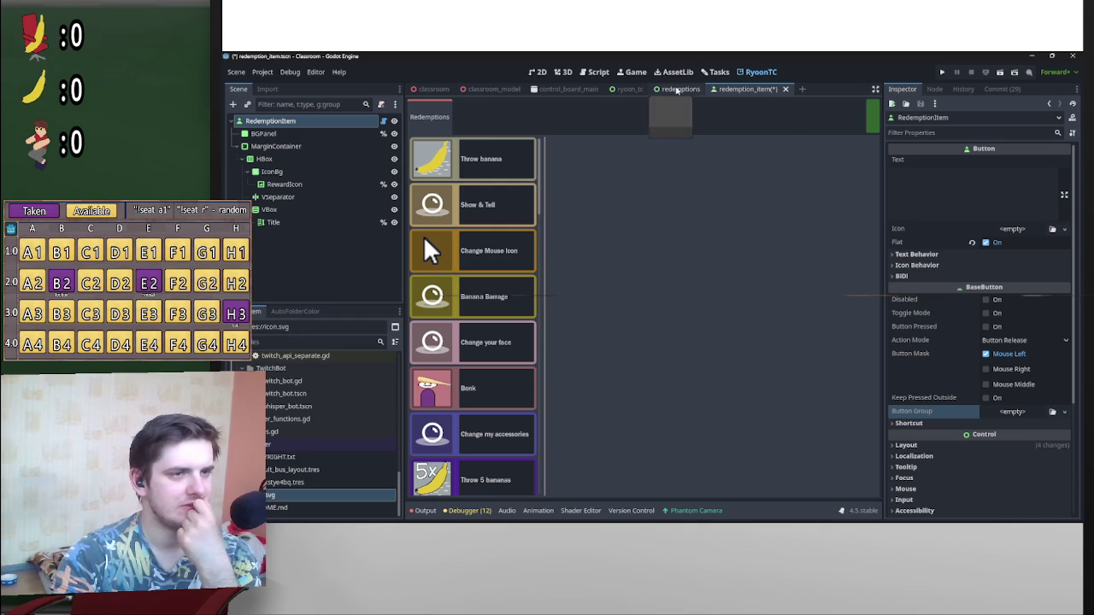
click(677, 90)
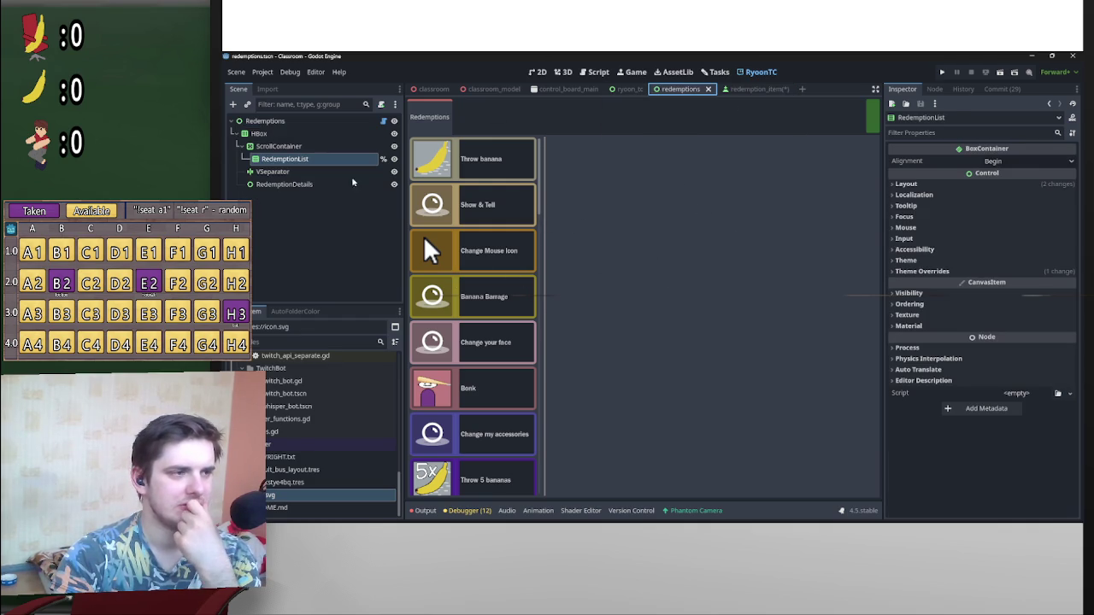
click(622, 89)
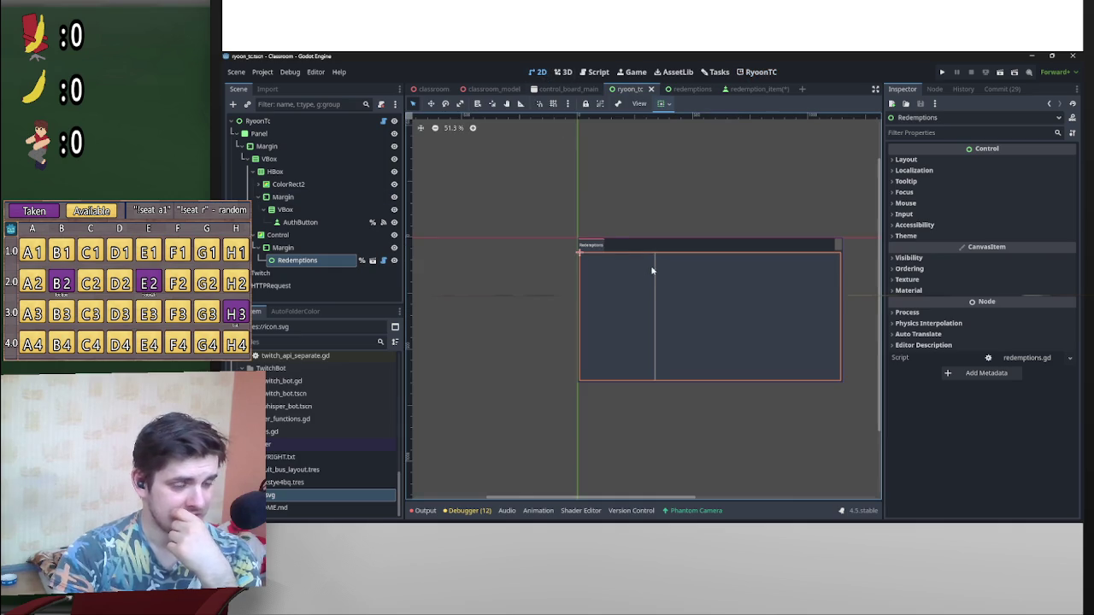
scroll(656, 294, up, 4)
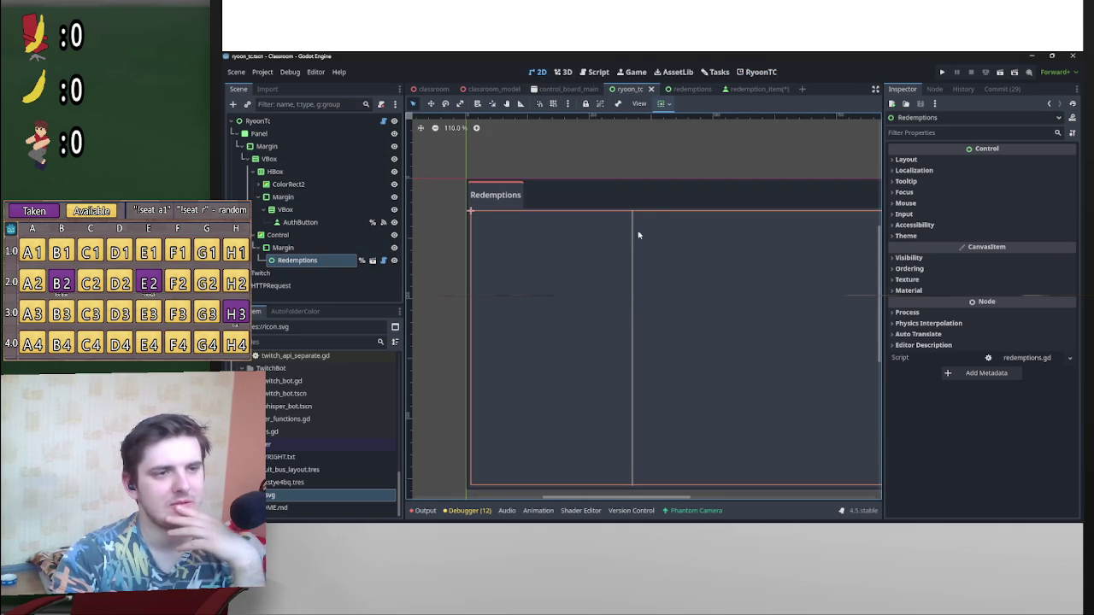
click(754, 90)
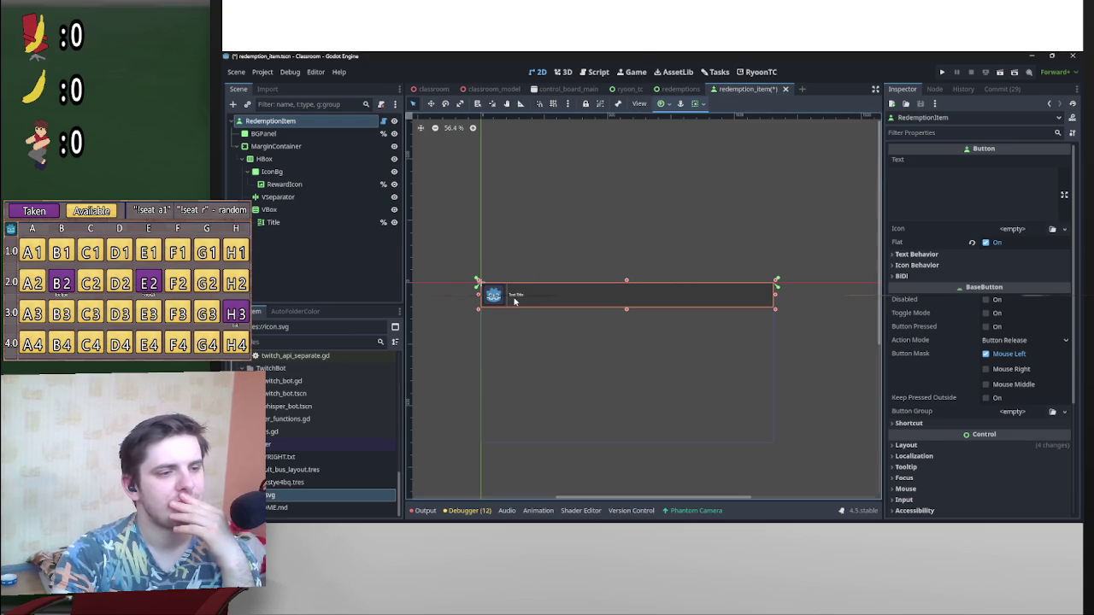
click(551, 298)
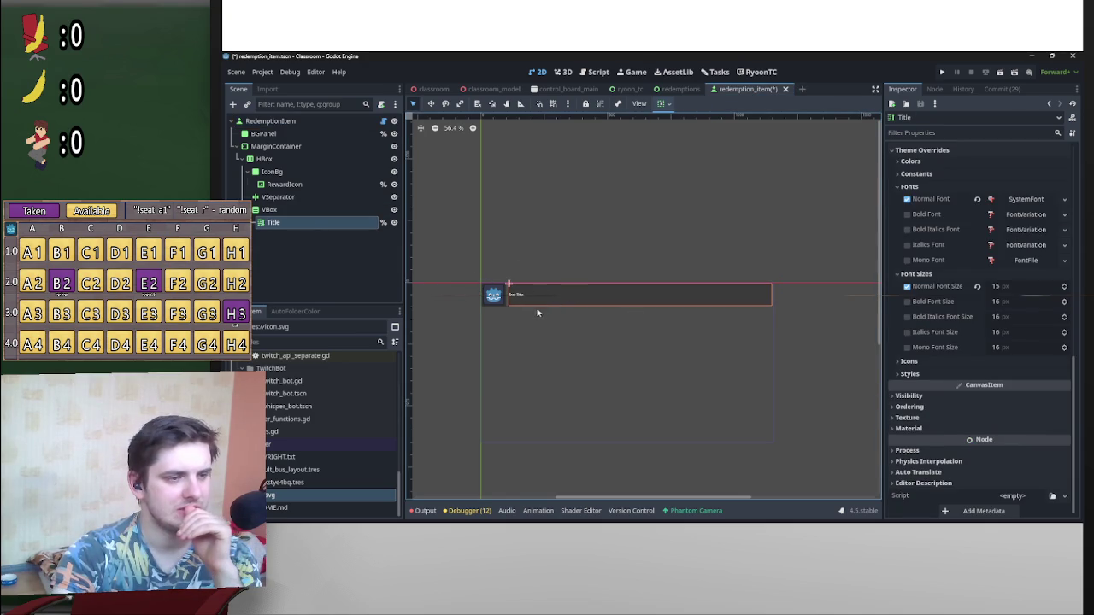
- Pan onto the icon and title, then inspect the BGPanel, Title and IconBg nodes
scroll(547, 313, up, 5)
drag(518, 290, 624, 333)
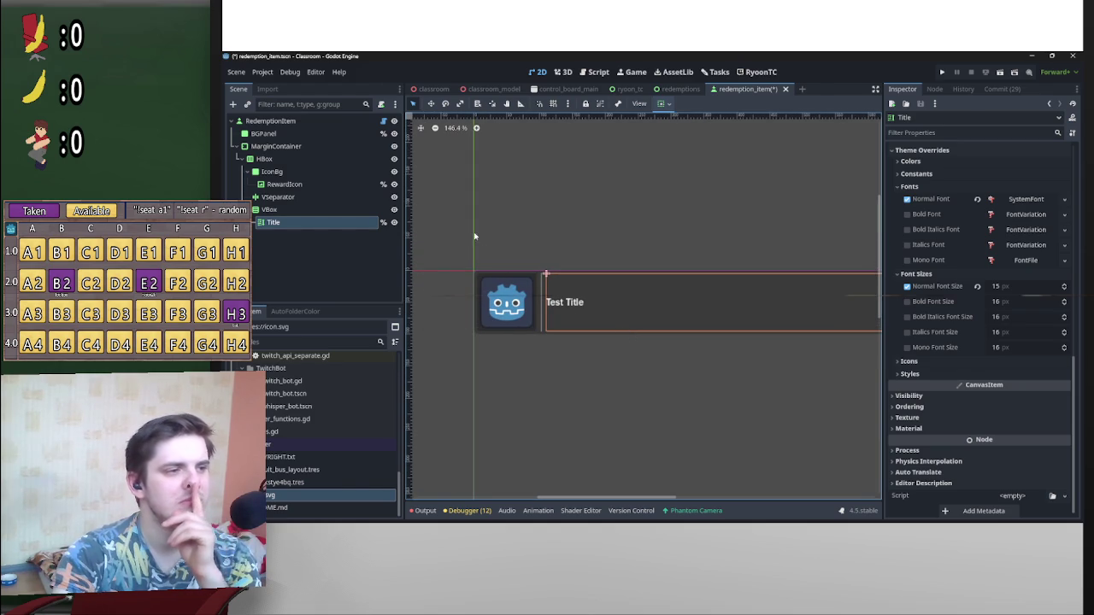
click(355, 134)
scroll(652, 305, down, 3)
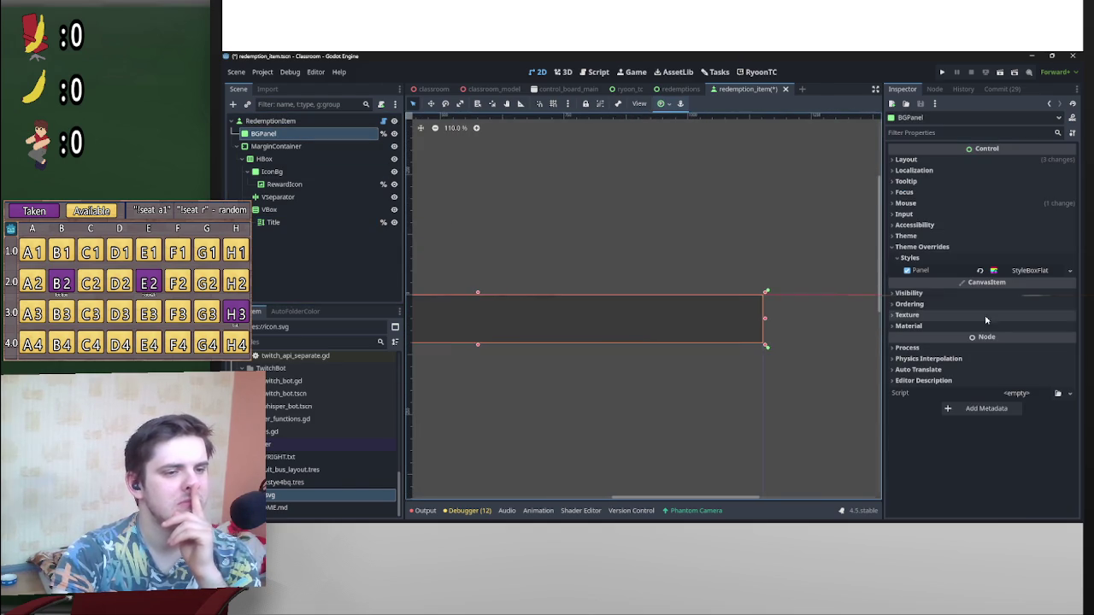
scroll(826, 322, left, 5)
click(744, 322)
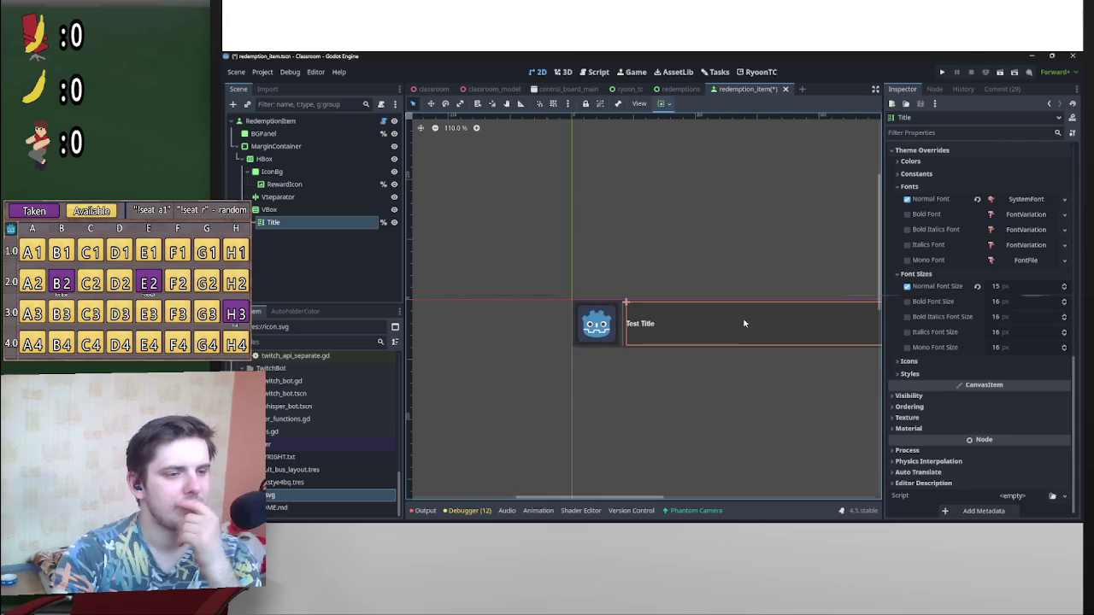
scroll(722, 363, up, 4)
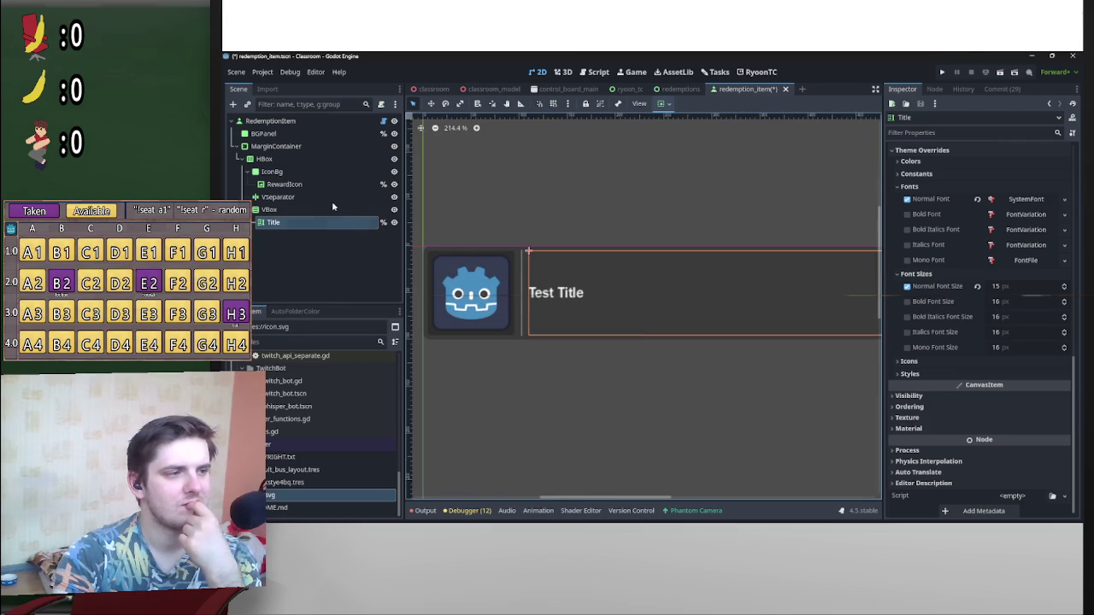
click(295, 170)
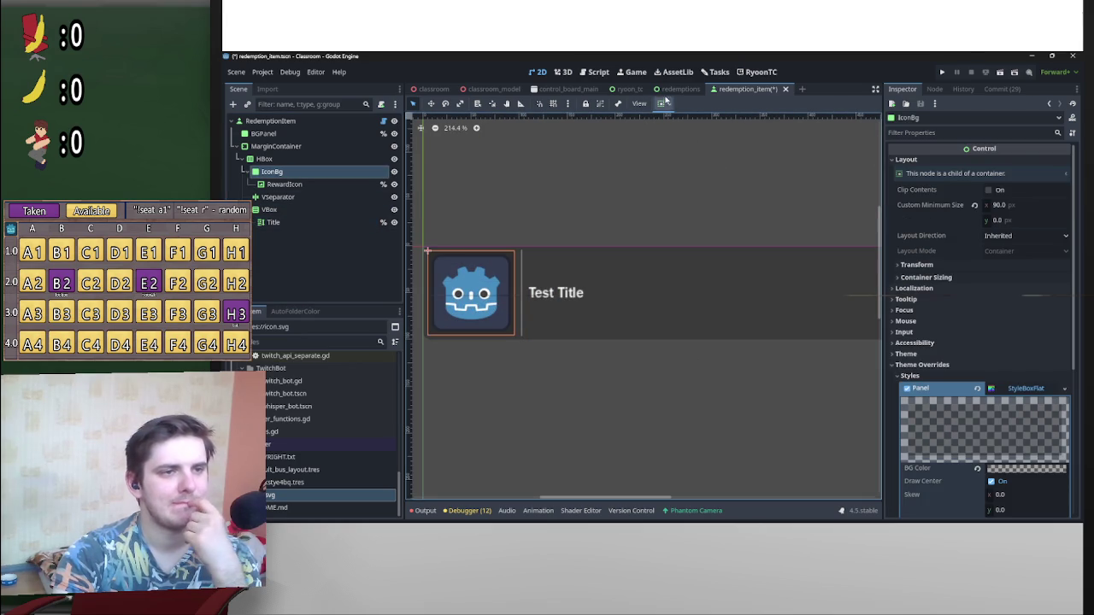
- Check the RyoonTC redemptions panel, then return via the Game view to the item's 2D view
click(757, 72)
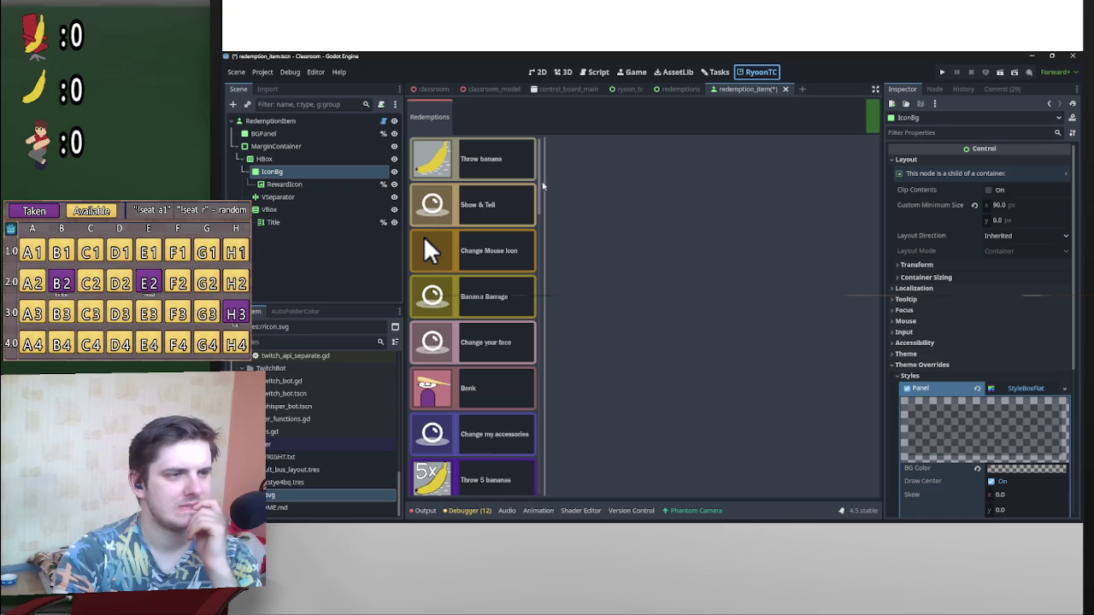
mouse_move(541, 184)
mouse_down()
mouse_move(544, 410)
mouse_move(557, 162)
mouse_move(607, 436)
mouse_move(561, 124)
mouse_move(555, 359)
mouse_move(528, 112)
mouse_up()
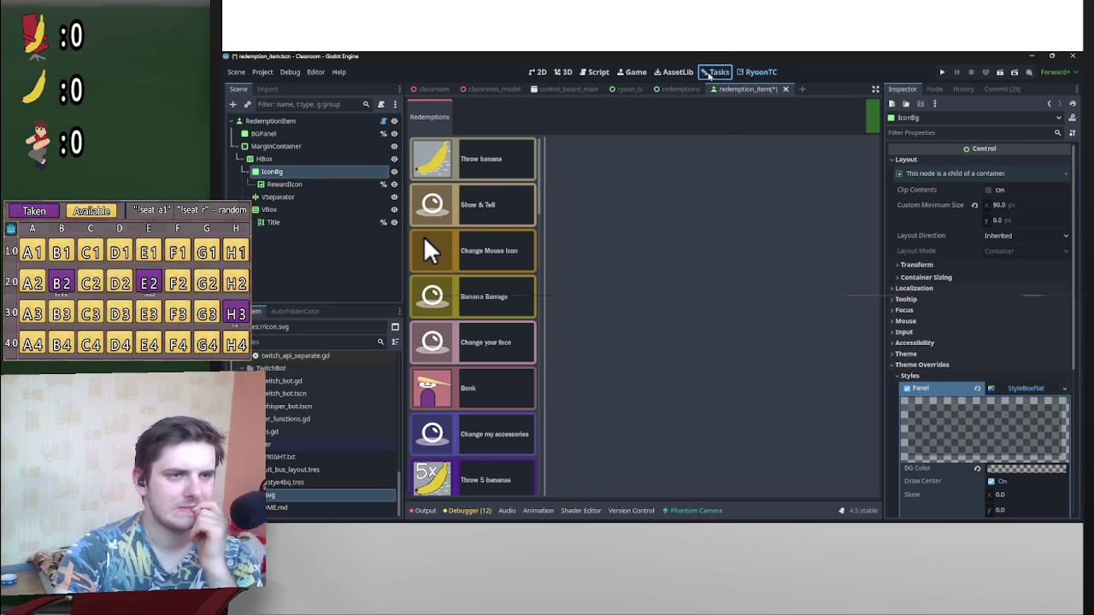
click(673, 72)
click(632, 72)
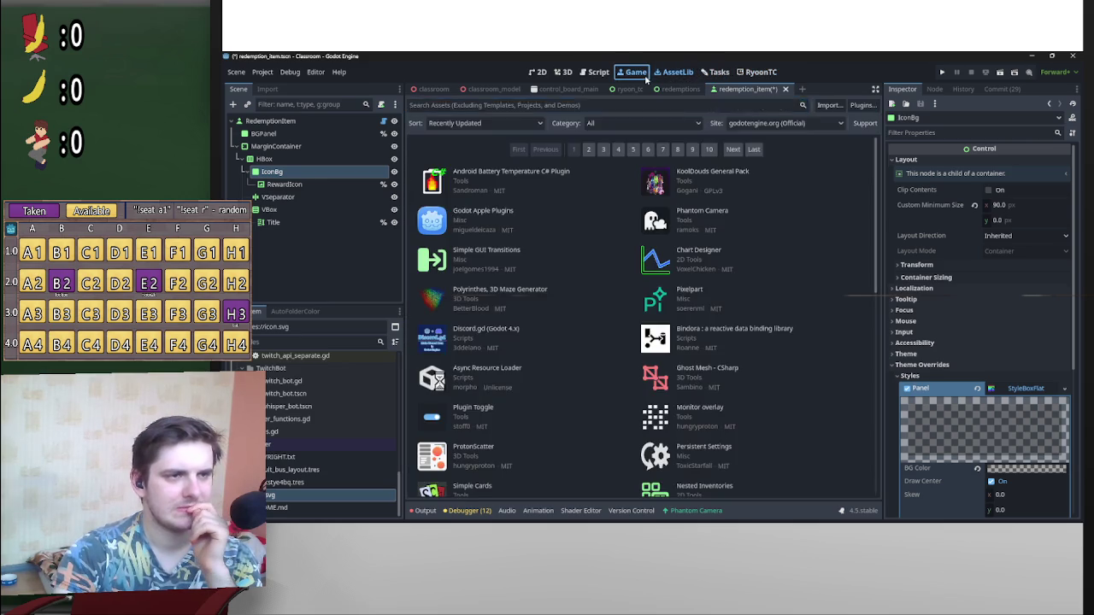
click(538, 72)
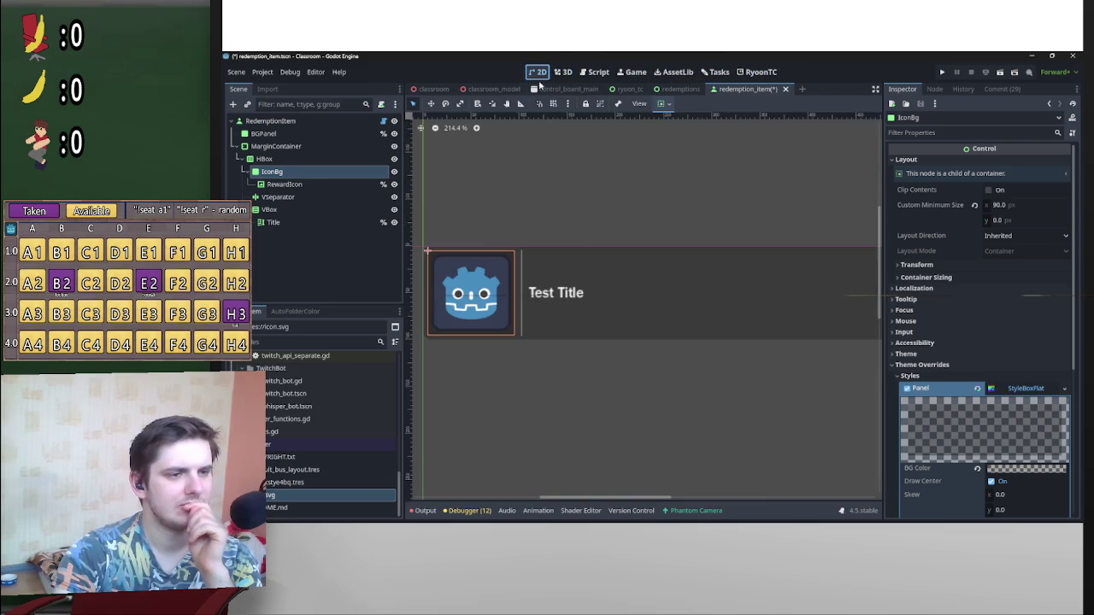
- Review the Title label's RichTextLabel properties in the Inspector, then save and run the item scene
click(677, 297)
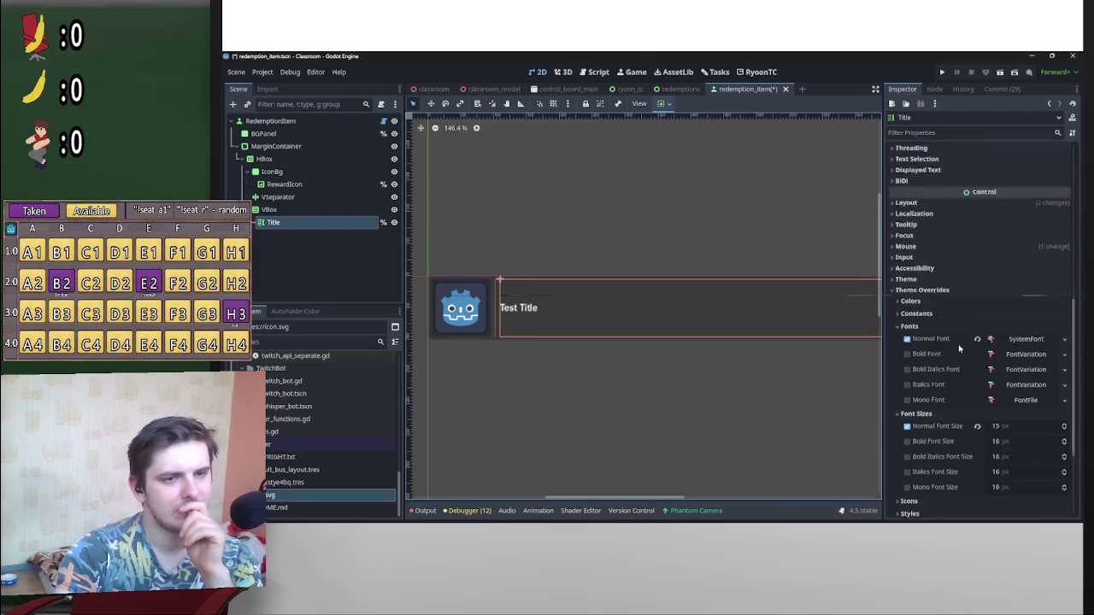
scroll(959, 343, up, 2)
scroll(965, 328, up, 5)
scroll(966, 330, up, 2)
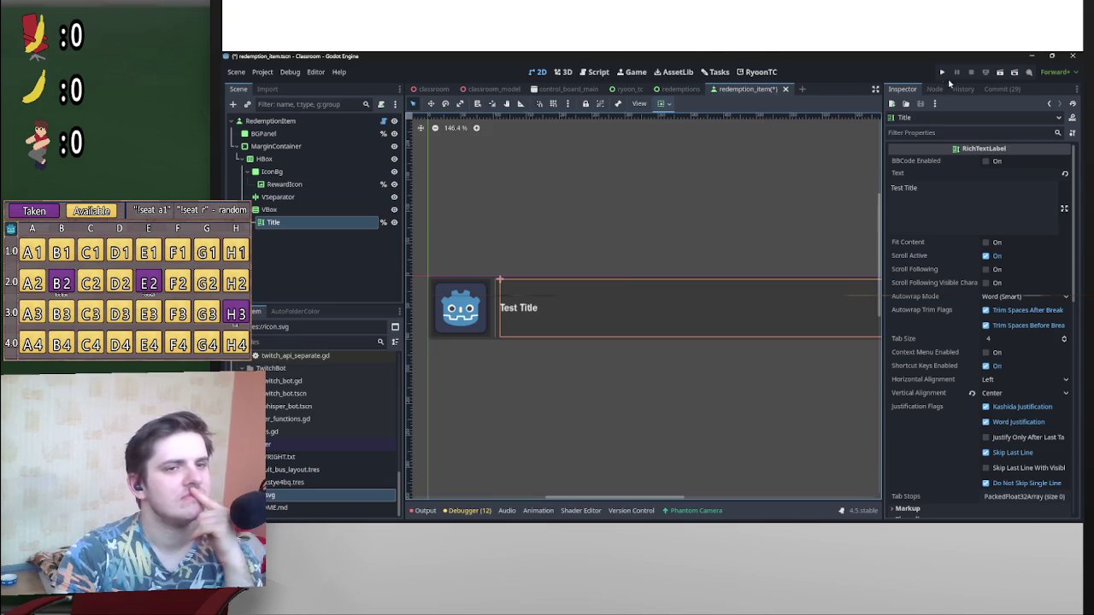
click(1000, 72)
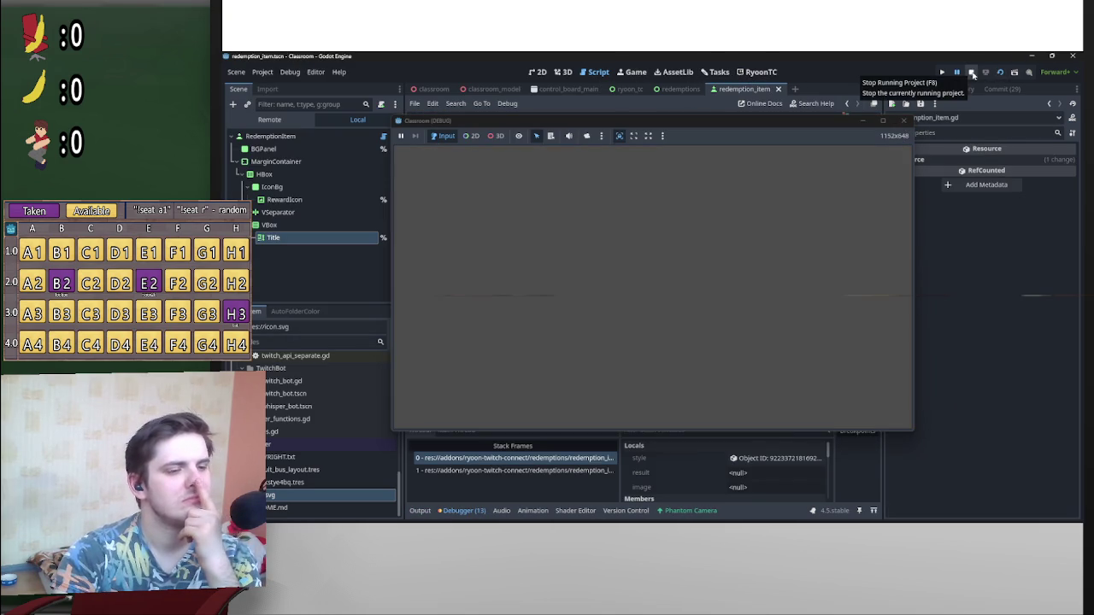
- Close the game, add 'if !info:return' above 'await update_info()' in _ready, and save
mouse_move(796, 127)
mouse_down()
mouse_move(798, 359)
mouse_move(772, 366)
mouse_up()
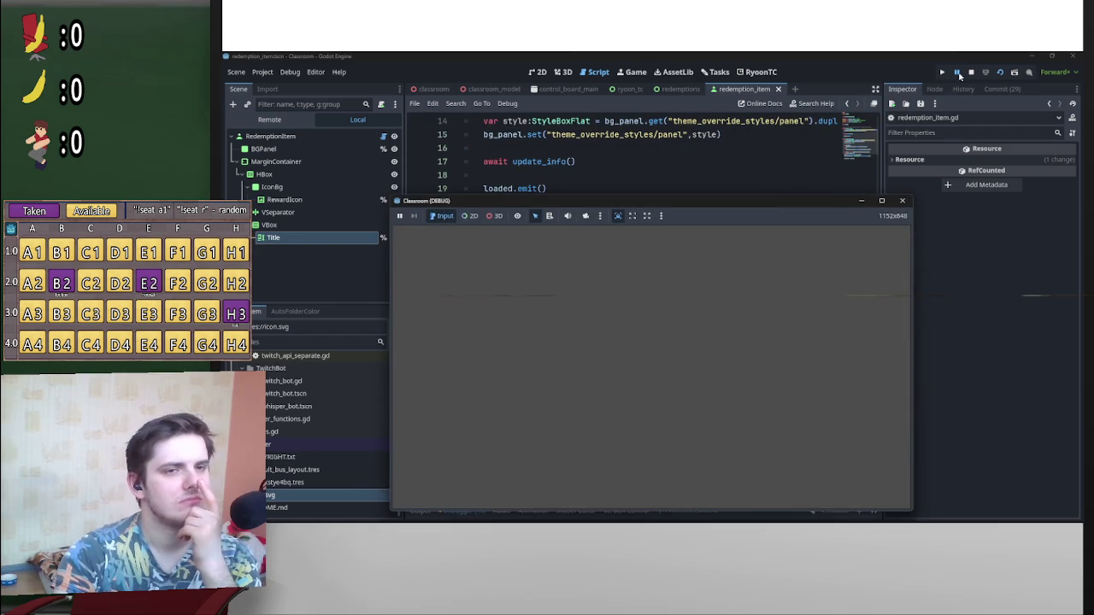
key(F8)
scroll(598, 320, up, 2)
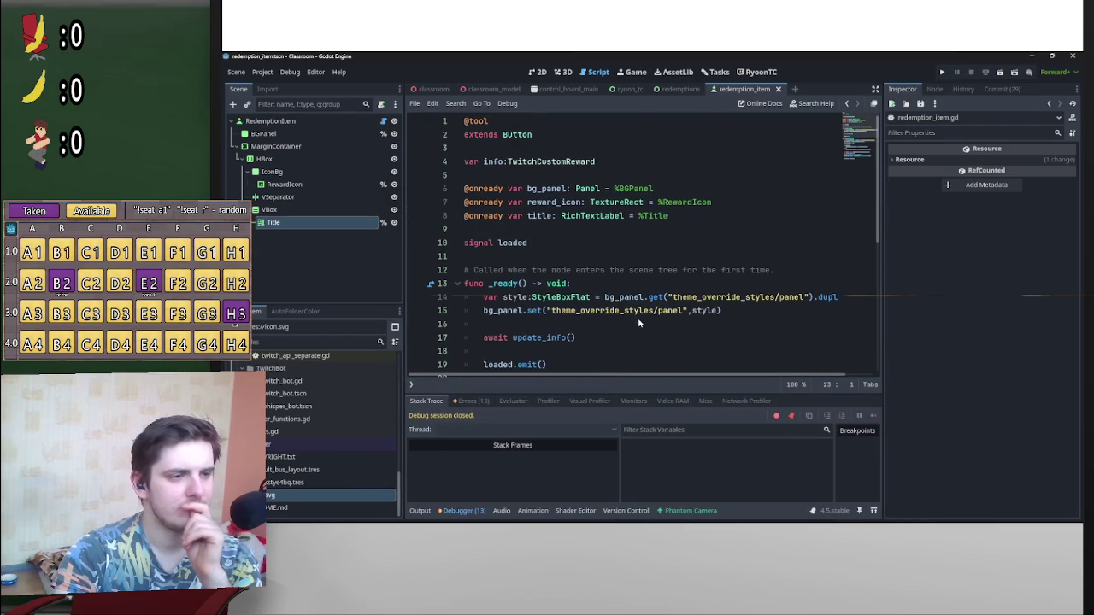
scroll(513, 291, down, 2)
click(524, 247)
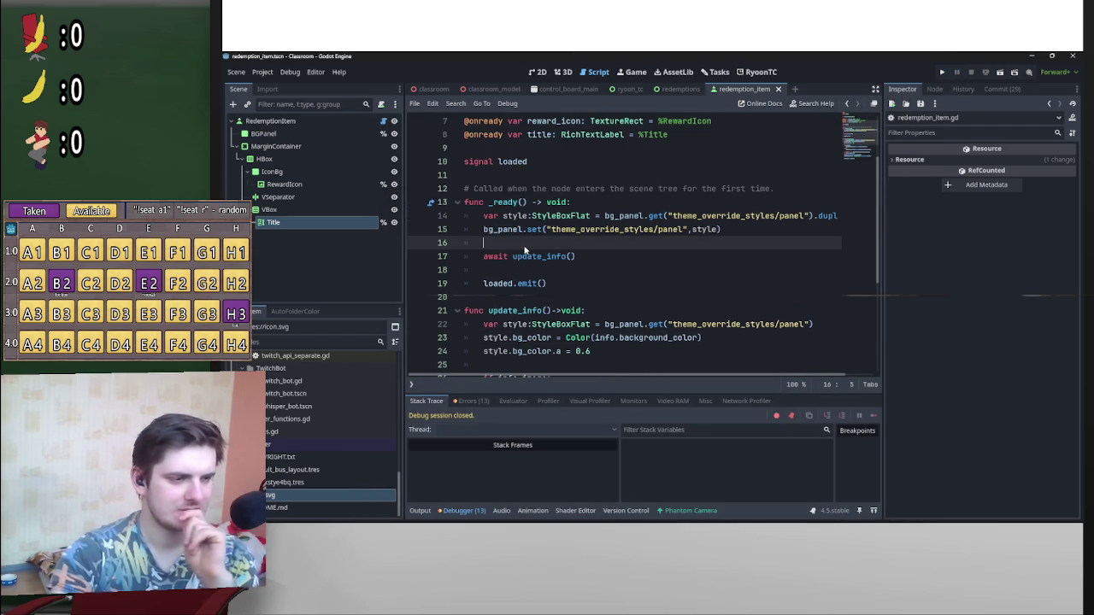
key(Return)
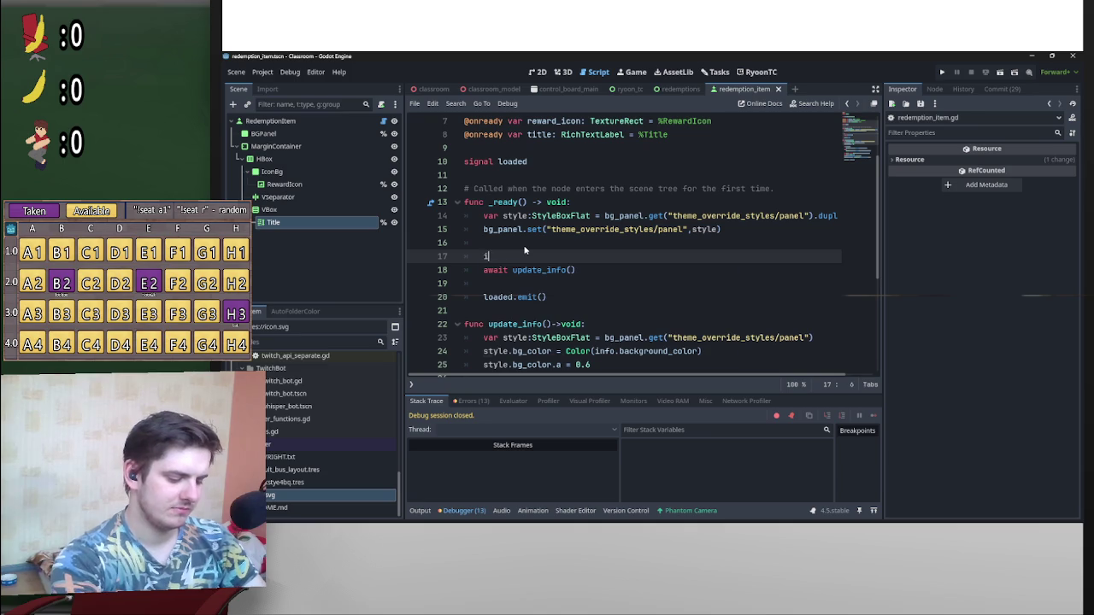
text(f )
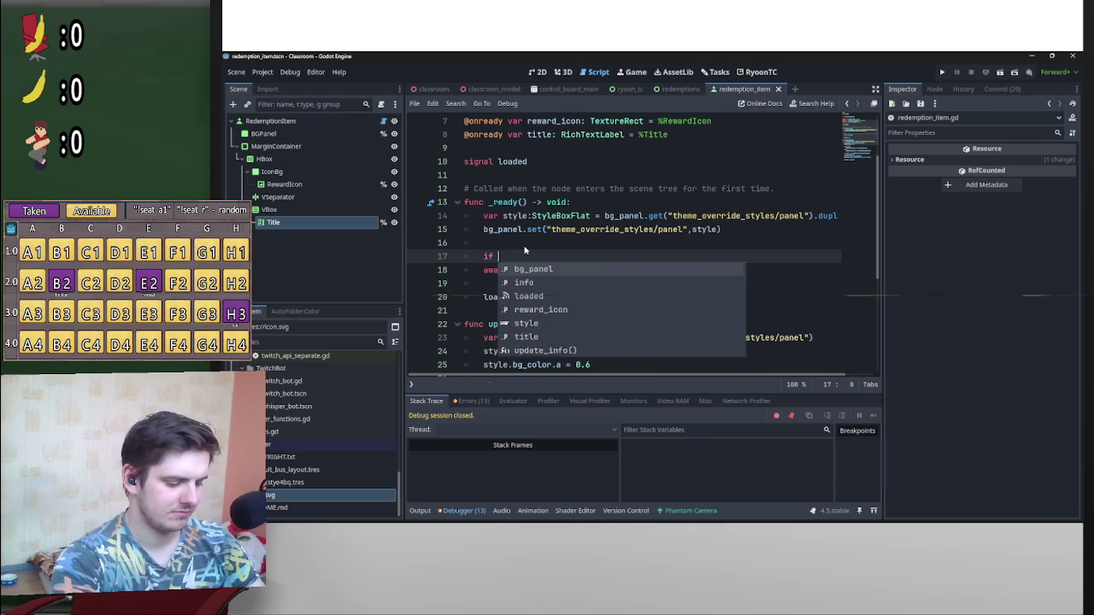
text(!info.return)
key(ctrl+s)
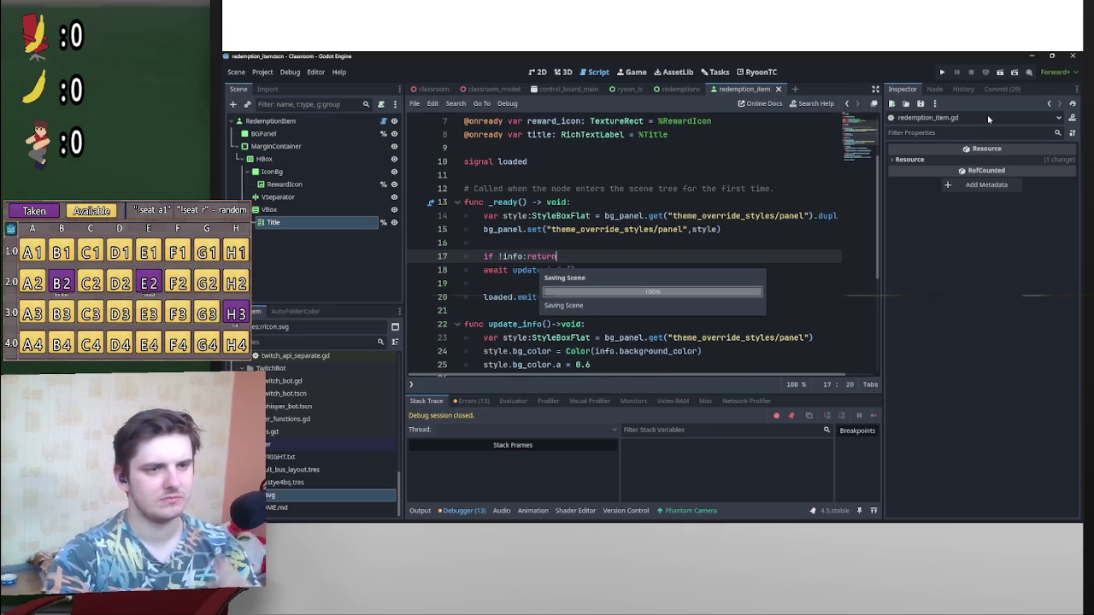
- Test-run and stop the project, then run it again from the ryoon_tc scene
click(1003, 74)
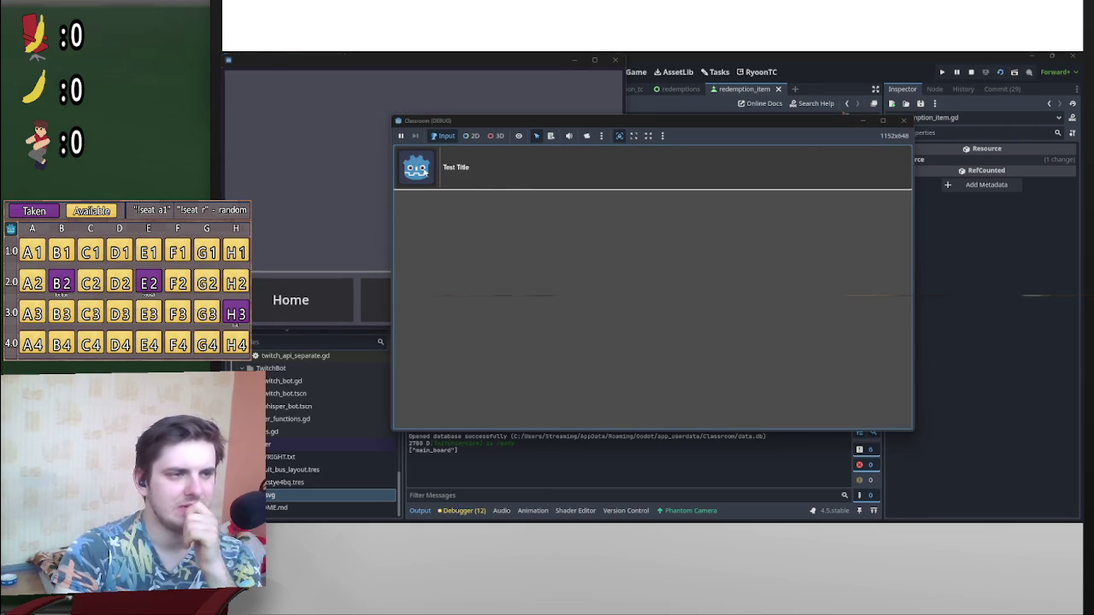
click(946, 72)
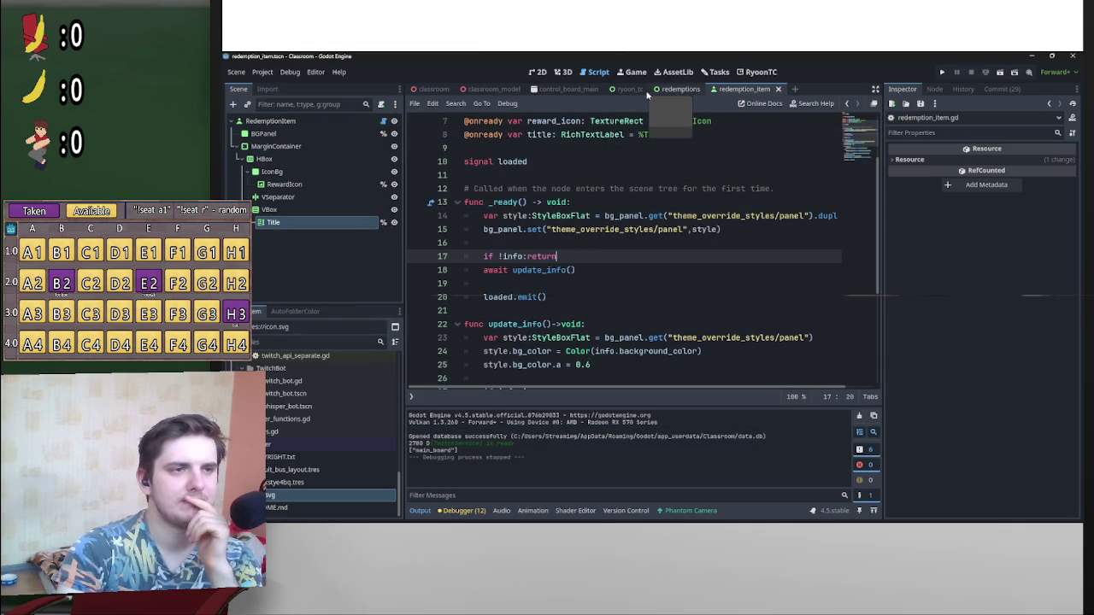
click(628, 89)
click(1000, 72)
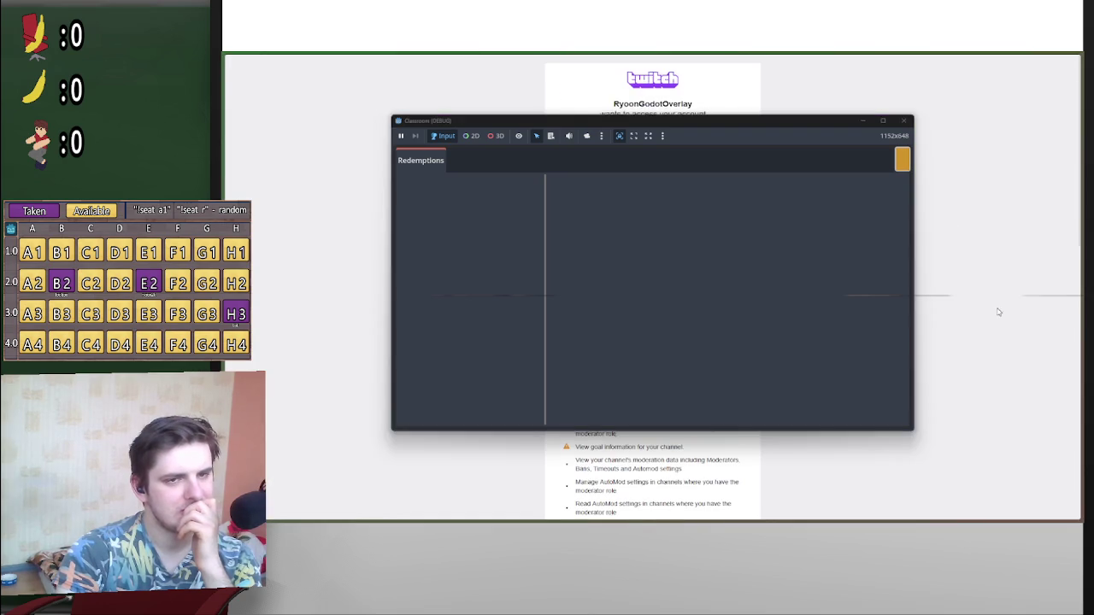
- Authorize the RyoonGodotOverlay app on the Twitch page and minimize the browser
scroll(934, 379, down, 5)
scroll(733, 468, down, 10)
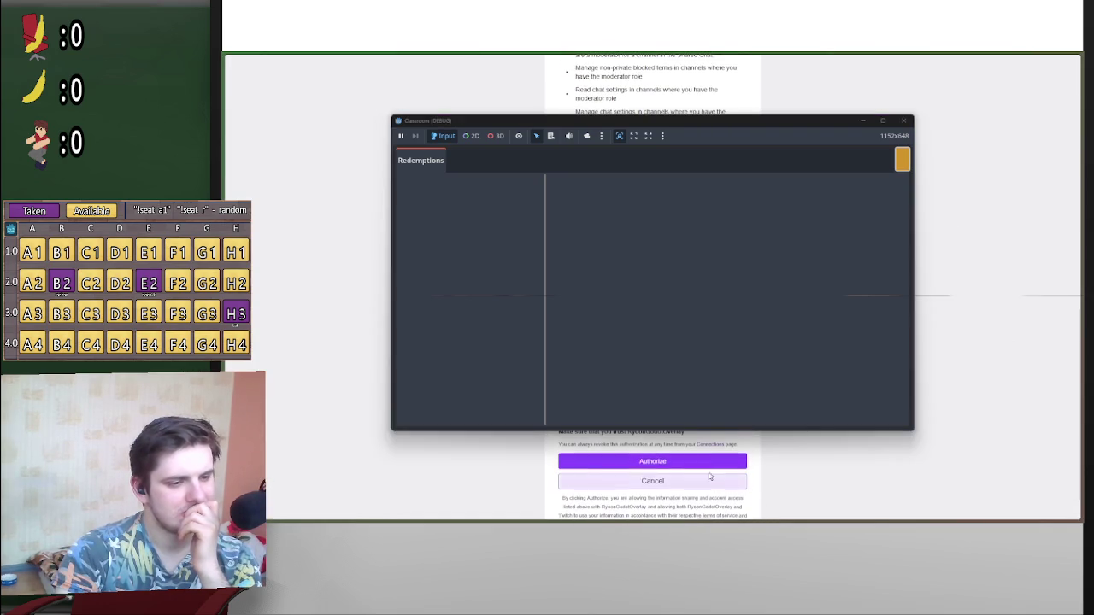
click(728, 466)
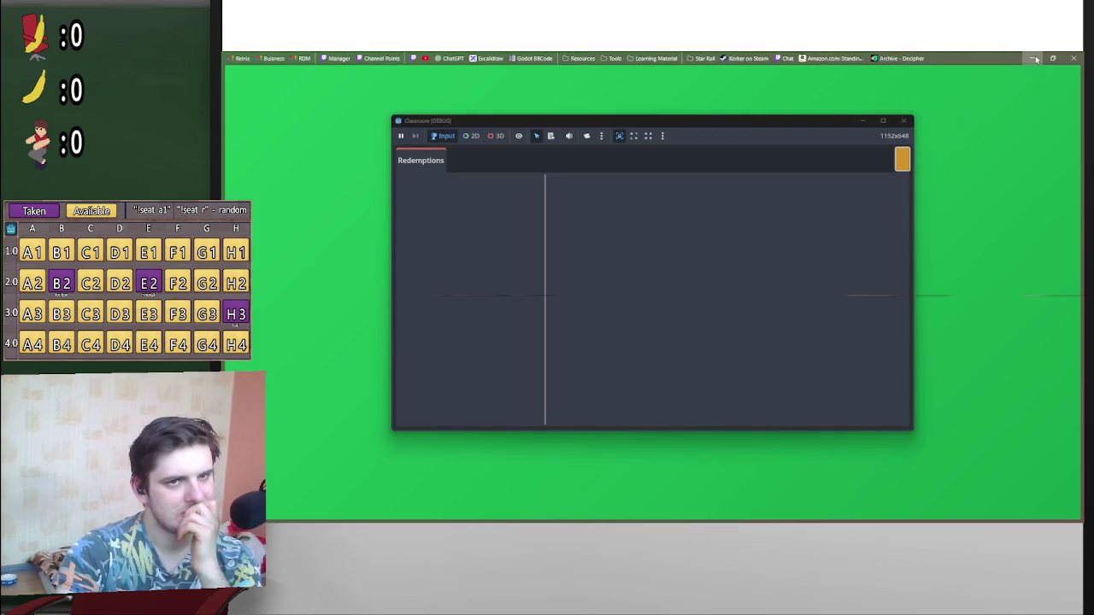
click(1036, 60)
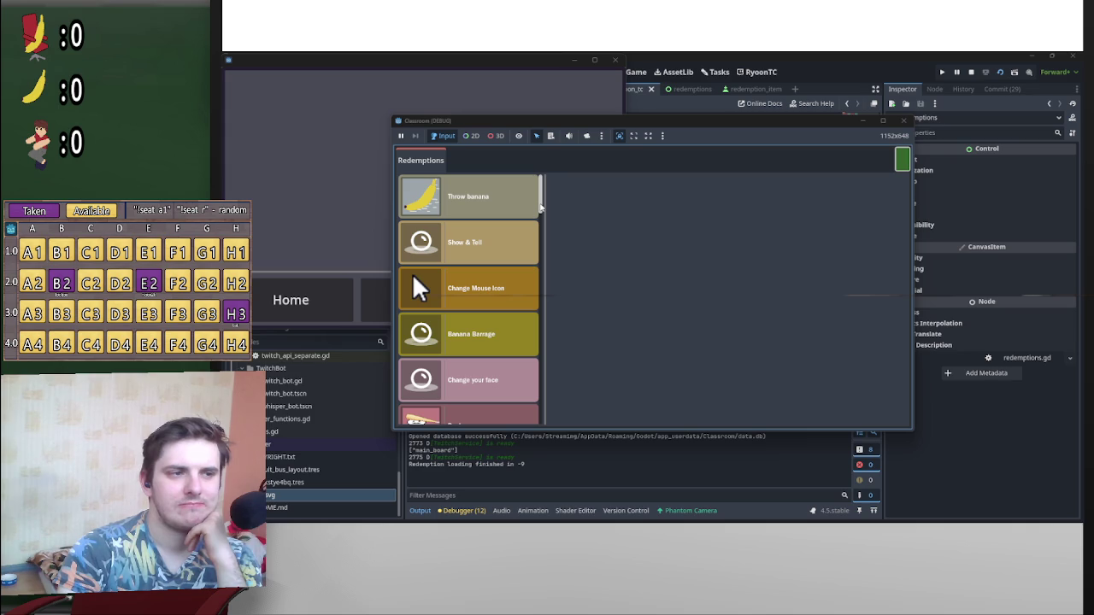
- Stop the running Classroom game with the editor's Stop button
mouse_move(540, 206)
mouse_down()
mouse_move(545, 342)
mouse_move(550, 198)
mouse_move(650, 163)
mouse_up()
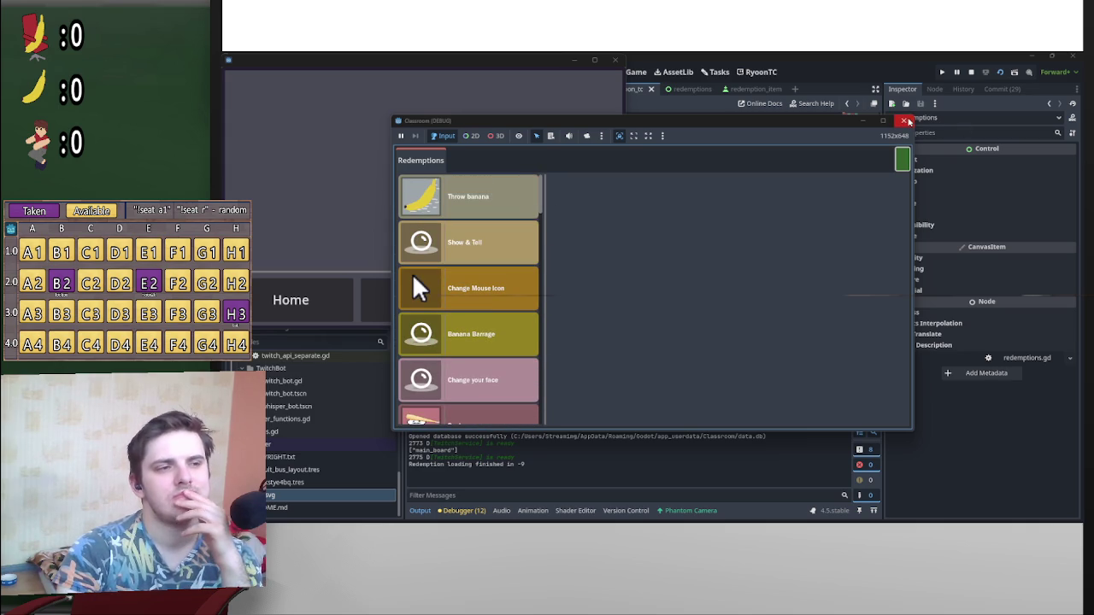
click(971, 72)
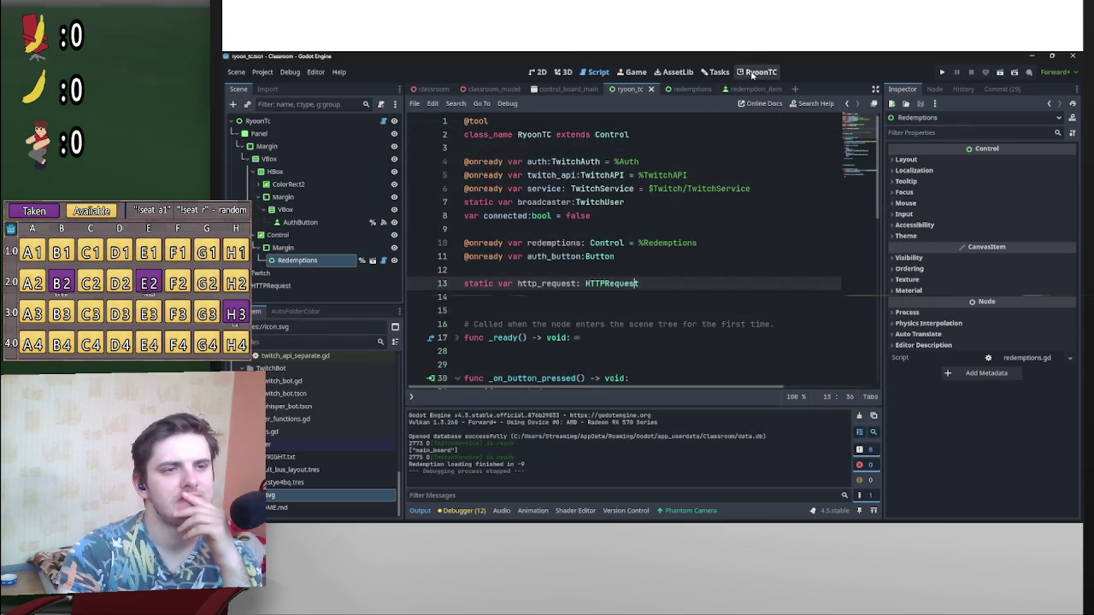
- Browse the RyoonTC redemption cards back up to Throw banana, then open the redemptions scene
click(753, 72)
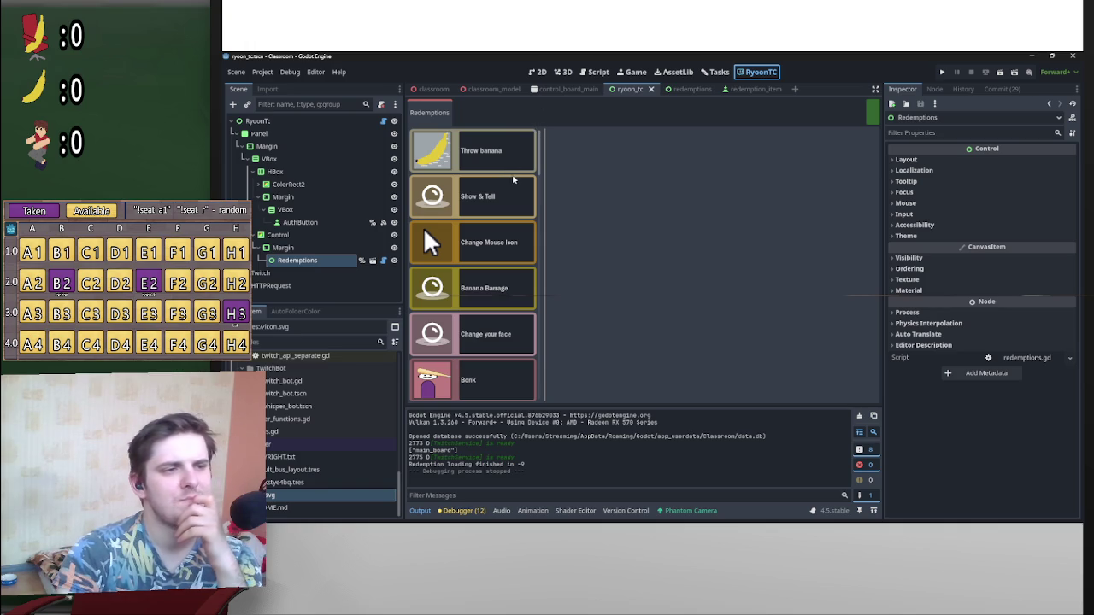
scroll(548, 236, down, 1)
scroll(555, 273, down, 5)
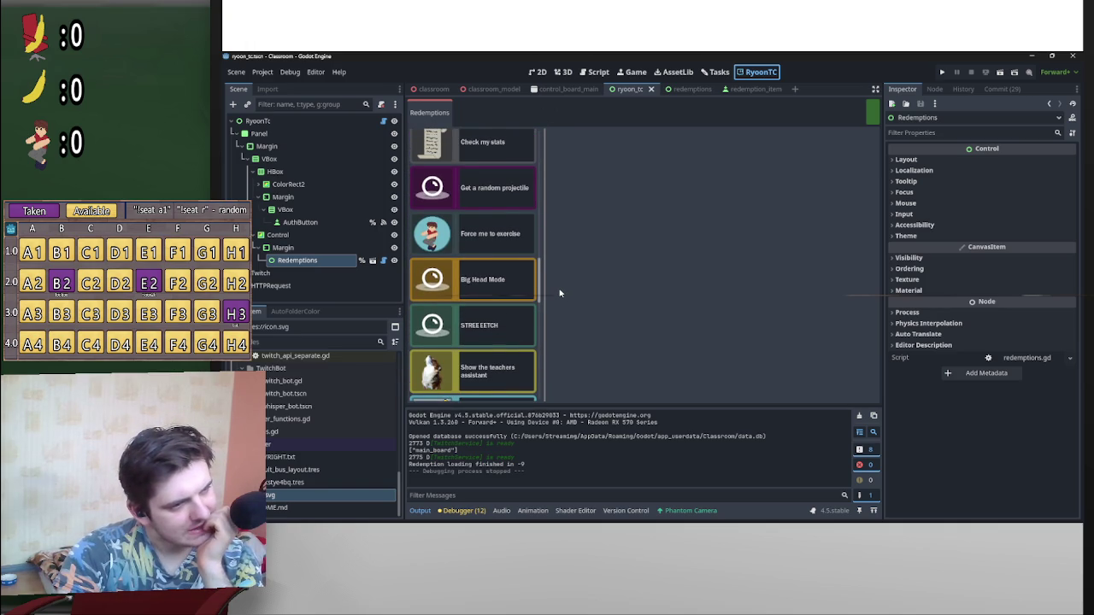
scroll(558, 295, down, 1)
scroll(557, 296, up, 10)
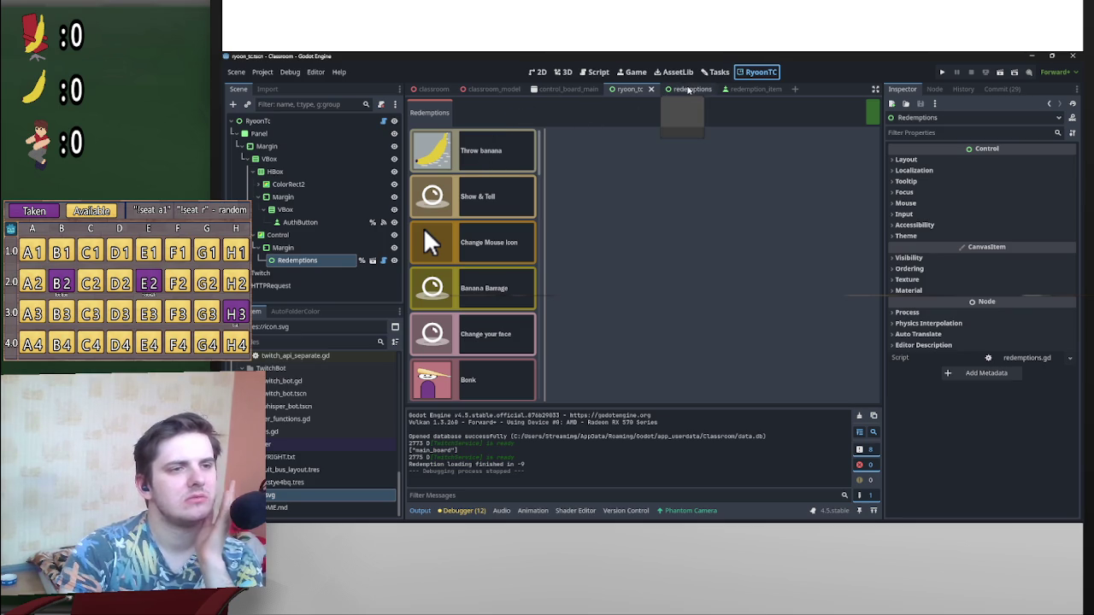
click(679, 89)
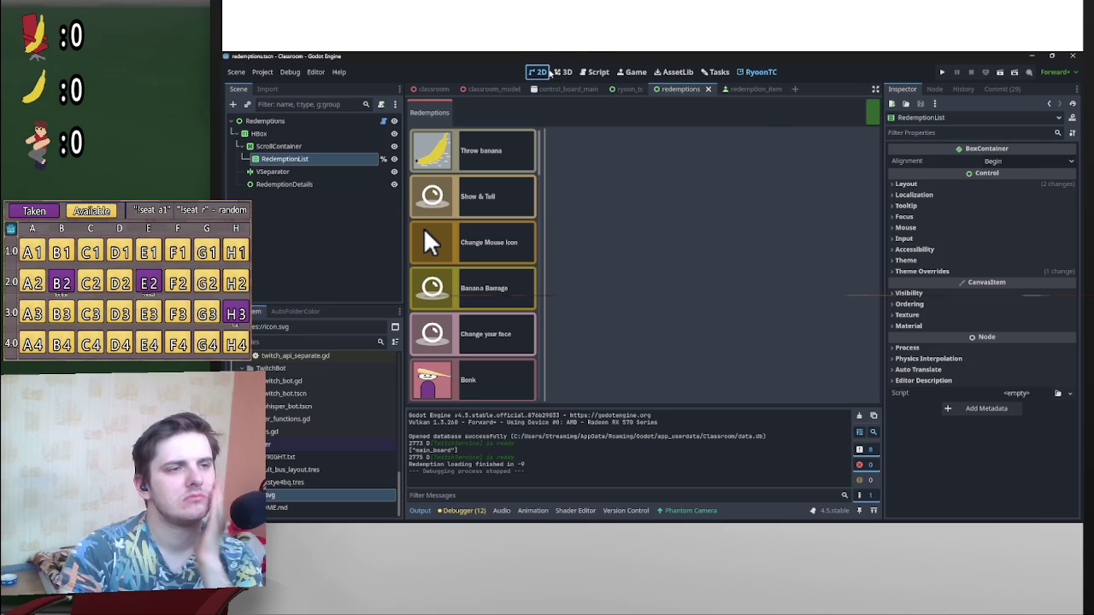
- Open redemption_item in the 2D view and scroll the Title label's Inspector to Displayed Text
click(545, 73)
scroll(663, 224, down, 3)
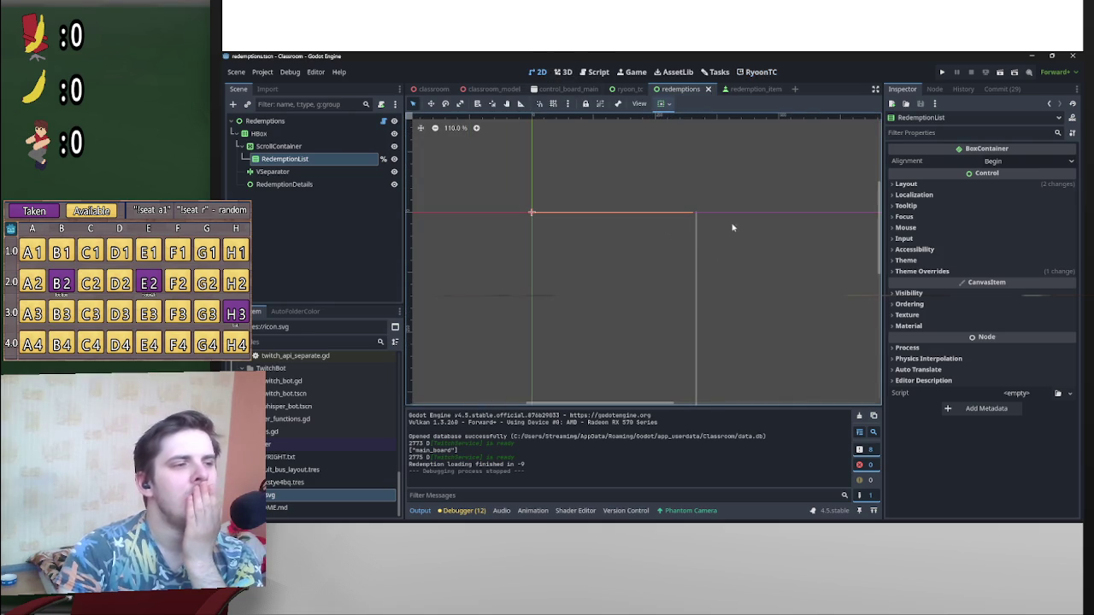
click(746, 89)
scroll(787, 227, right, 3)
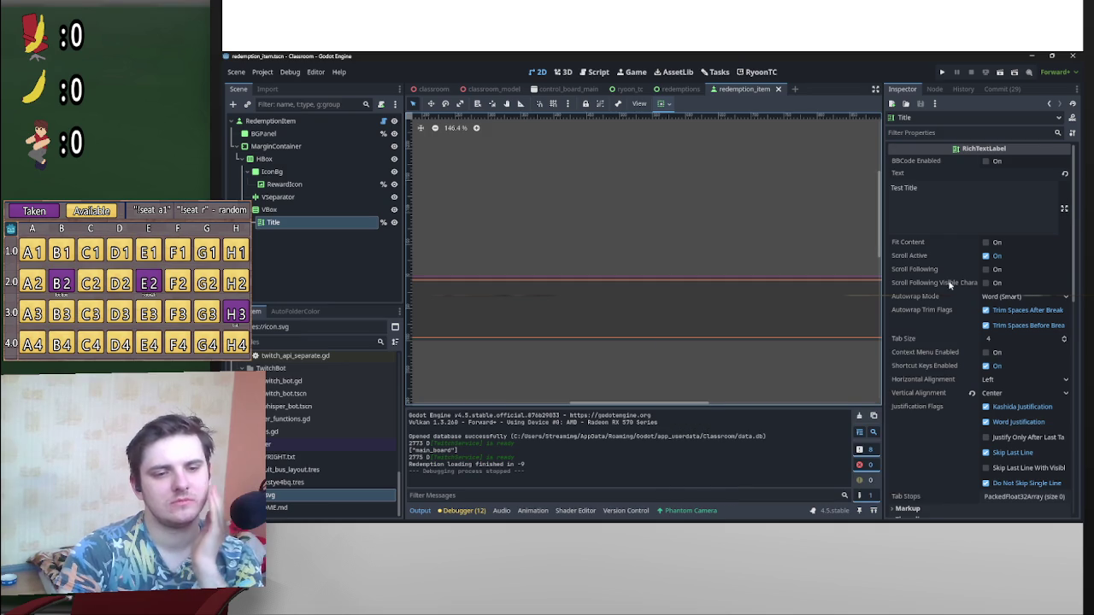
scroll(950, 286, down, 3)
scroll(945, 307, down, 2)
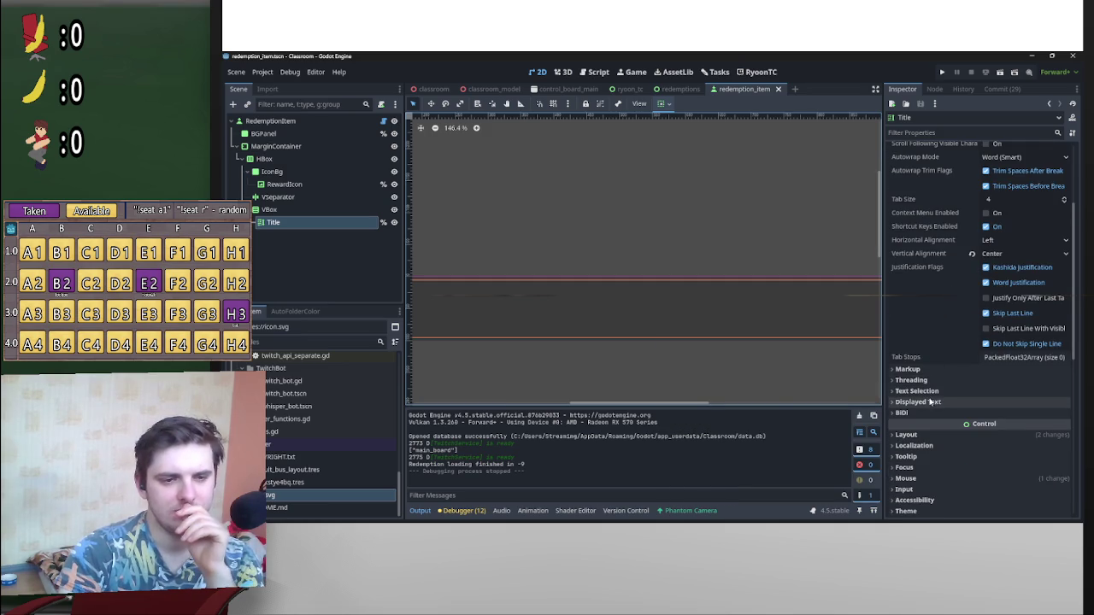
scroll(944, 400, down, 2)
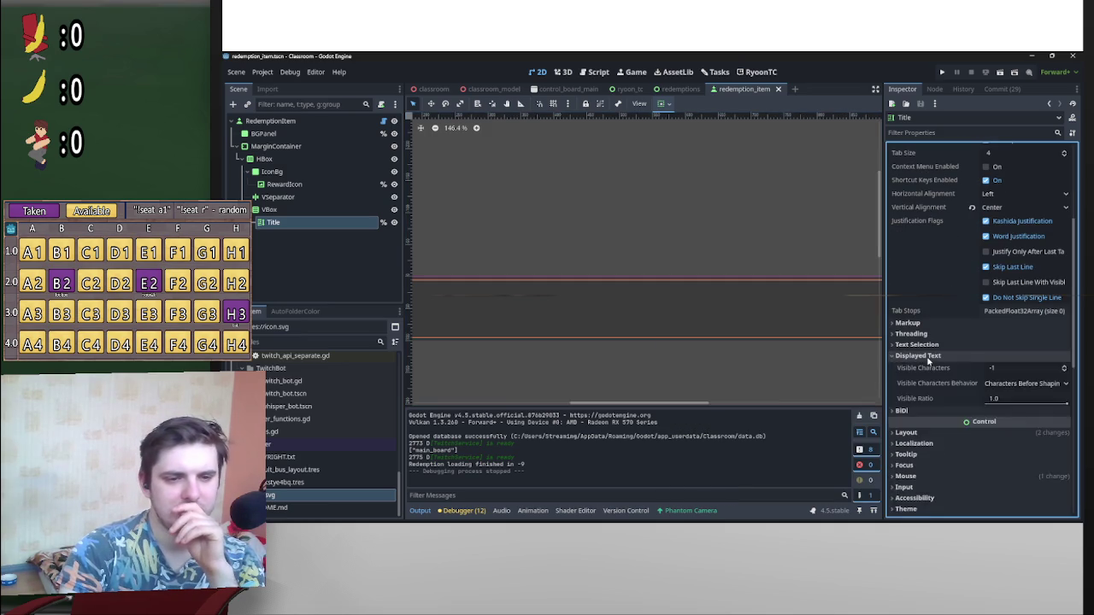
scroll(932, 386, down, 3)
scroll(932, 386, down, 3)
- Copy the Normal StyleBoxEmpty to the Title label's Focus, Background and Fill styles, then save
click(909, 333)
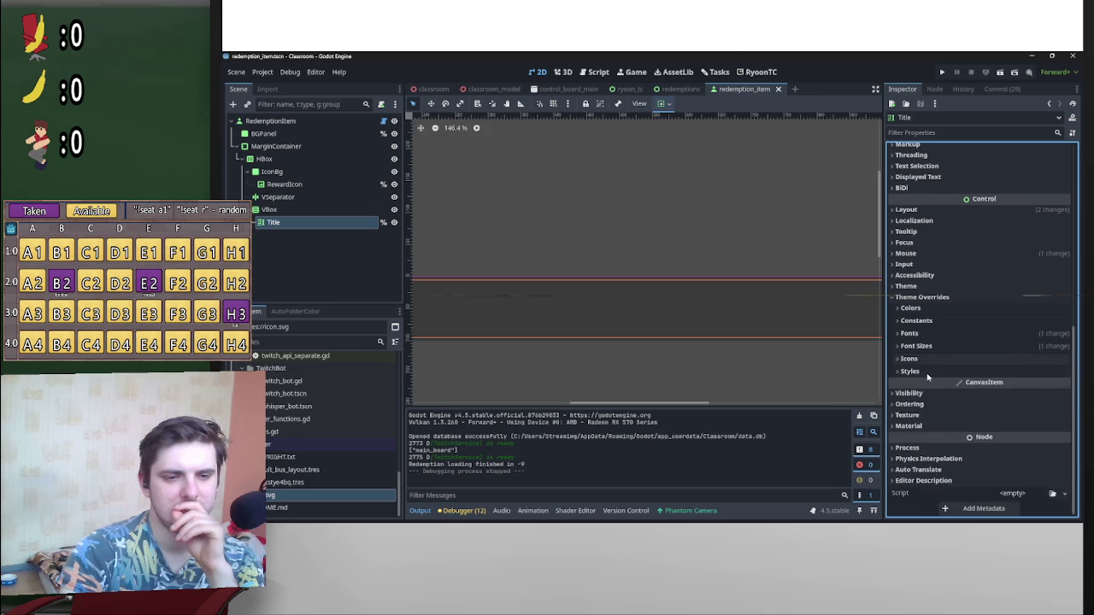
click(928, 373)
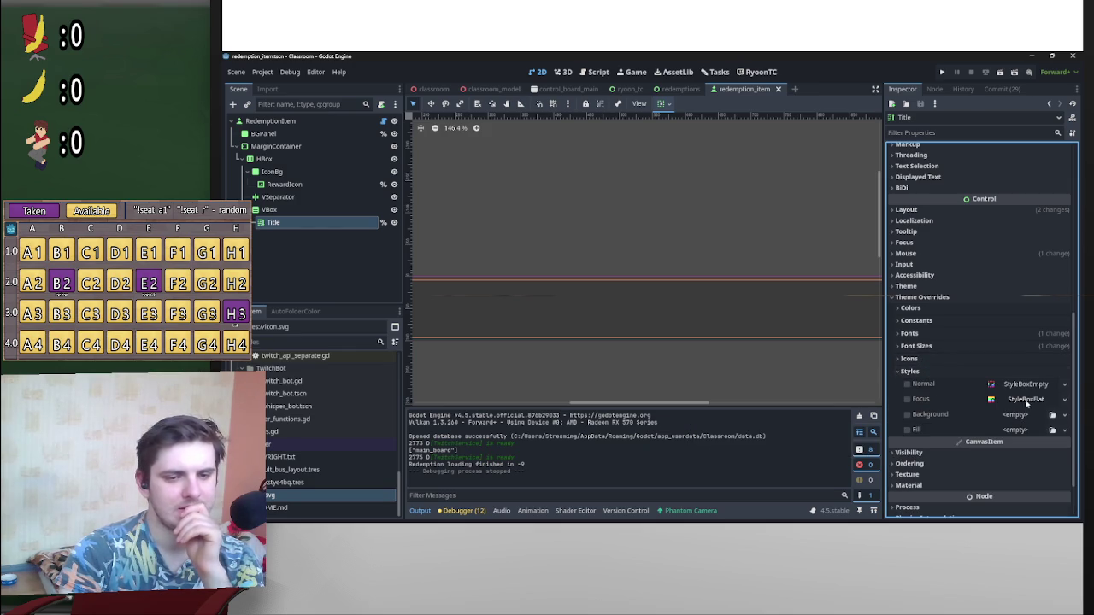
drag(1024, 384, 1024, 417)
mouse_move(1048, 425)
mouse_down()
mouse_move(1030, 415)
mouse_move(1030, 430)
mouse_up()
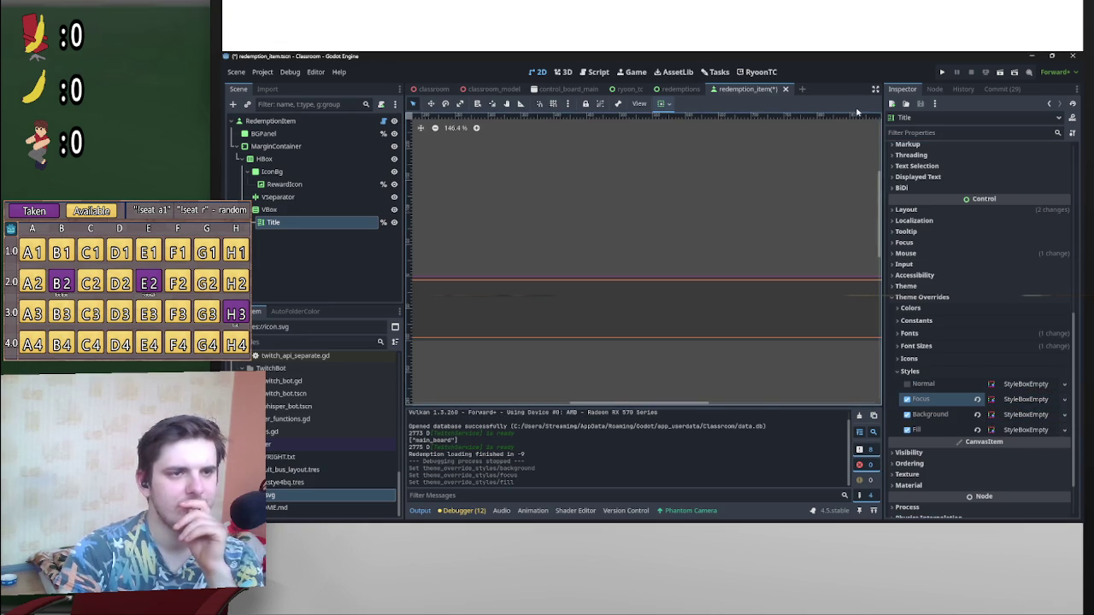
key(ctrl+s)
- Re-enable the RyoonTC plugin in Project Settings and go to the RyoonTC screen
click(263, 71)
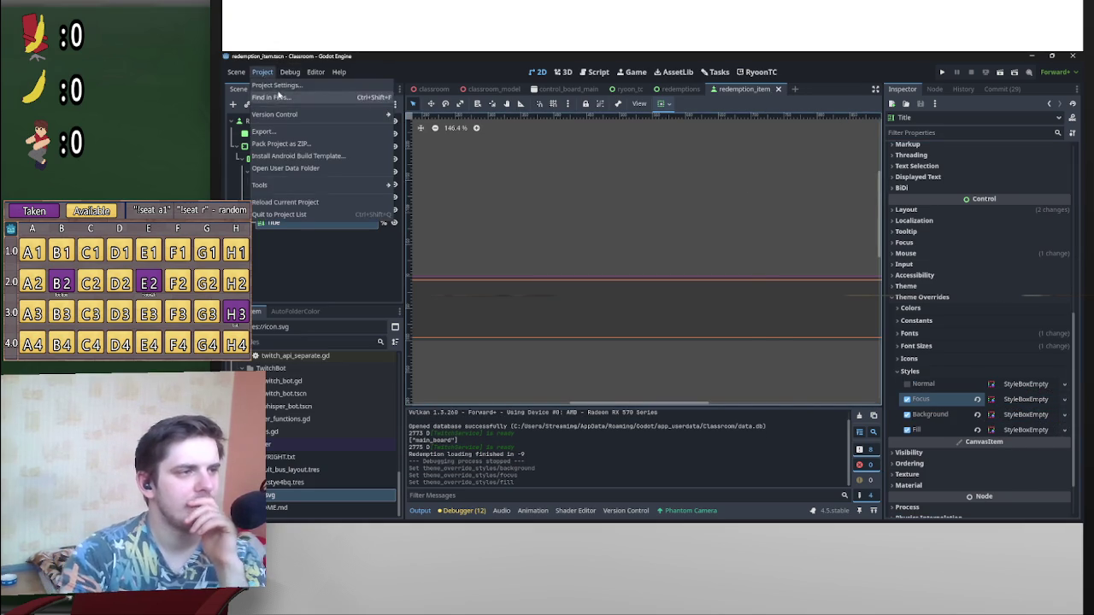
click(291, 141)
click(706, 335)
click(266, 72)
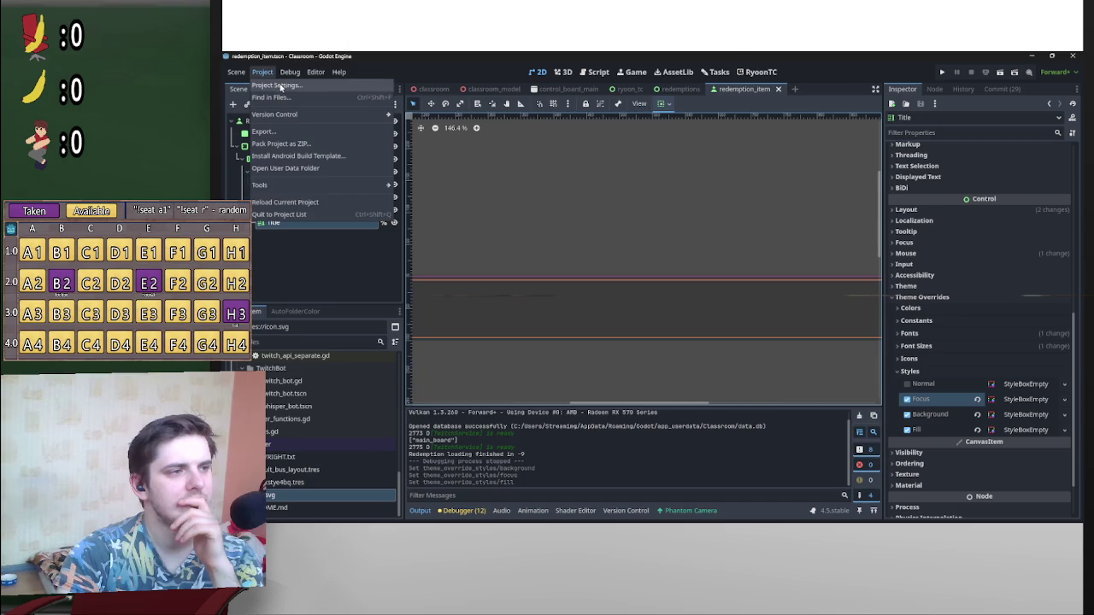
click(283, 89)
click(376, 321)
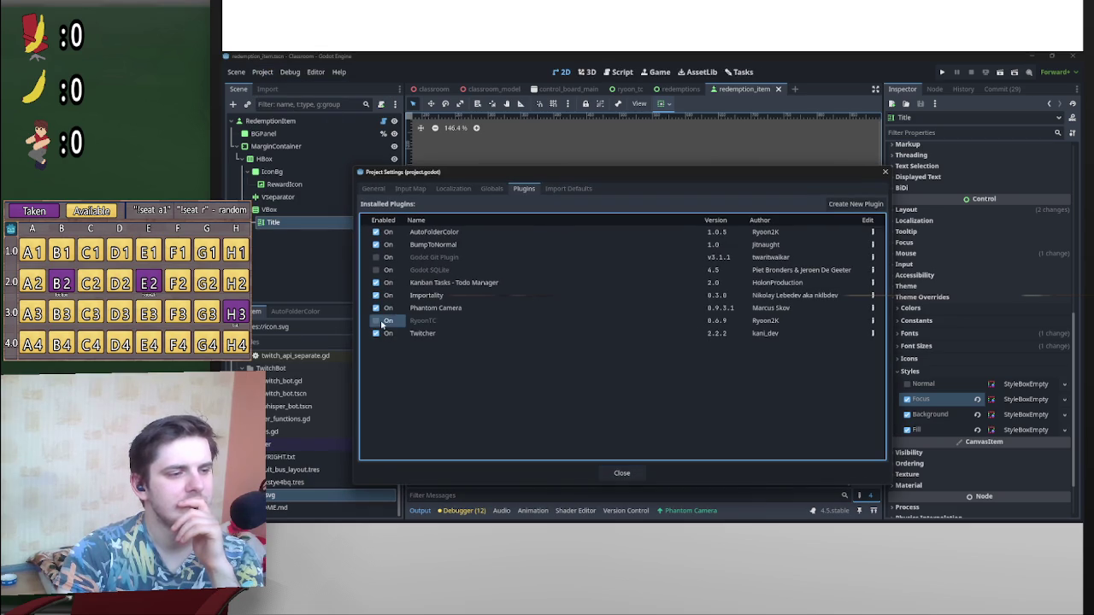
click(633, 473)
click(755, 71)
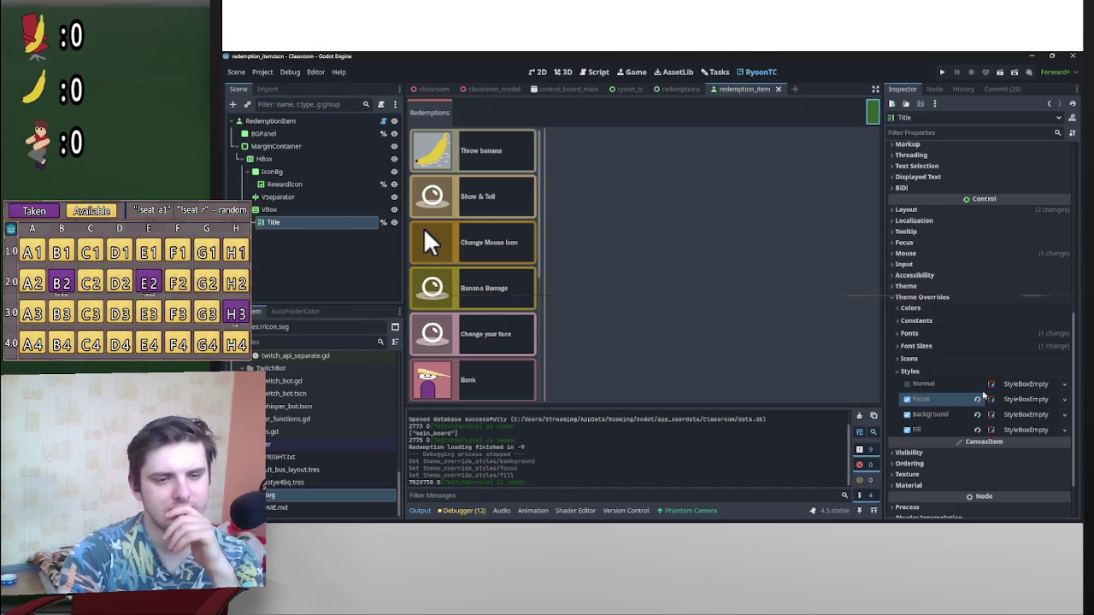
- Set the Title label's Normal style to StyleBoxEmpty and save the scene
click(1065, 399)
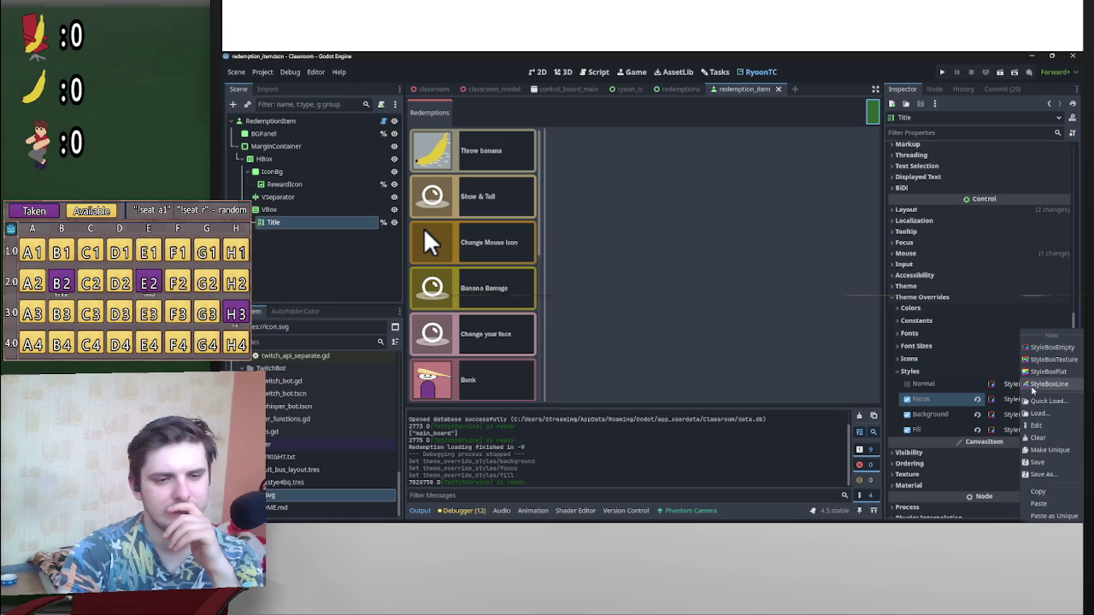
click(1048, 450)
key(ctrl+s)
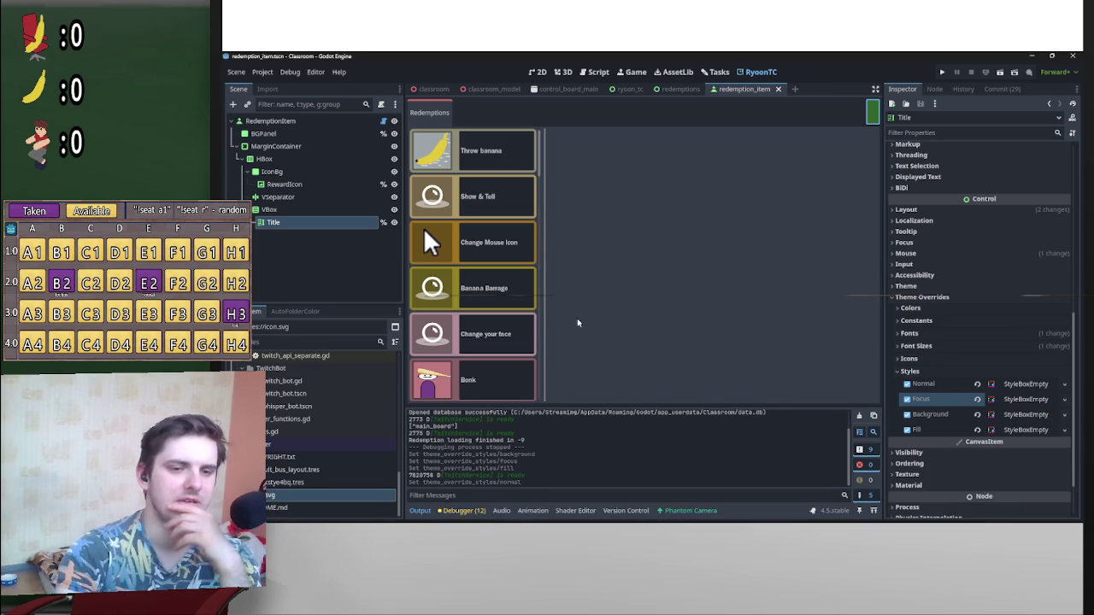
- Toggle the RyoonTC plugin off and on in Project Settings, then load the redemption cards
click(260, 72)
click(282, 94)
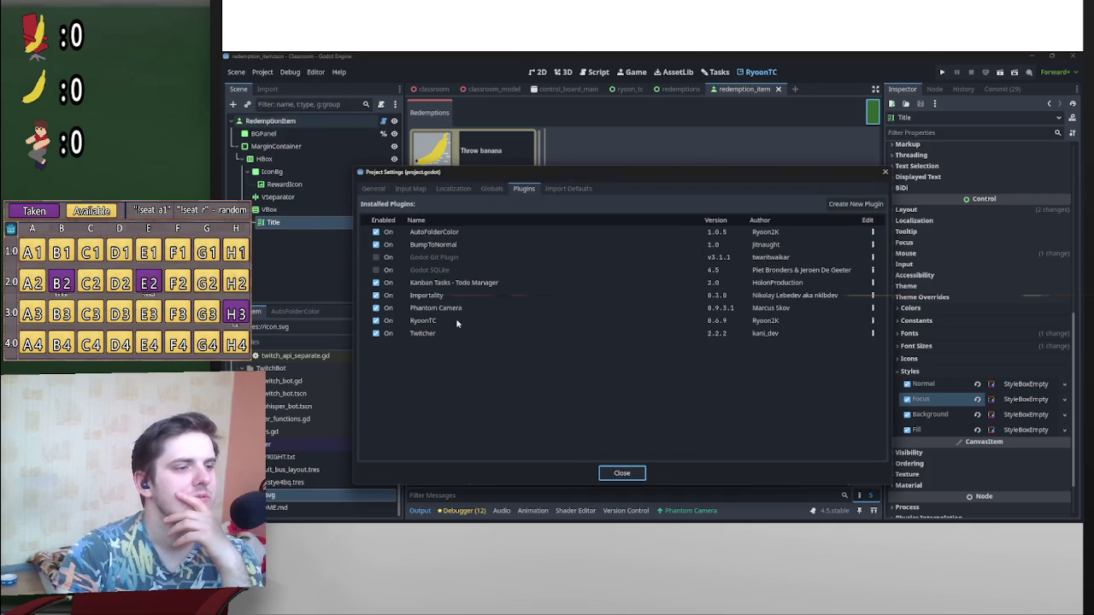
click(376, 321)
click(376, 321)
click(622, 472)
click(759, 71)
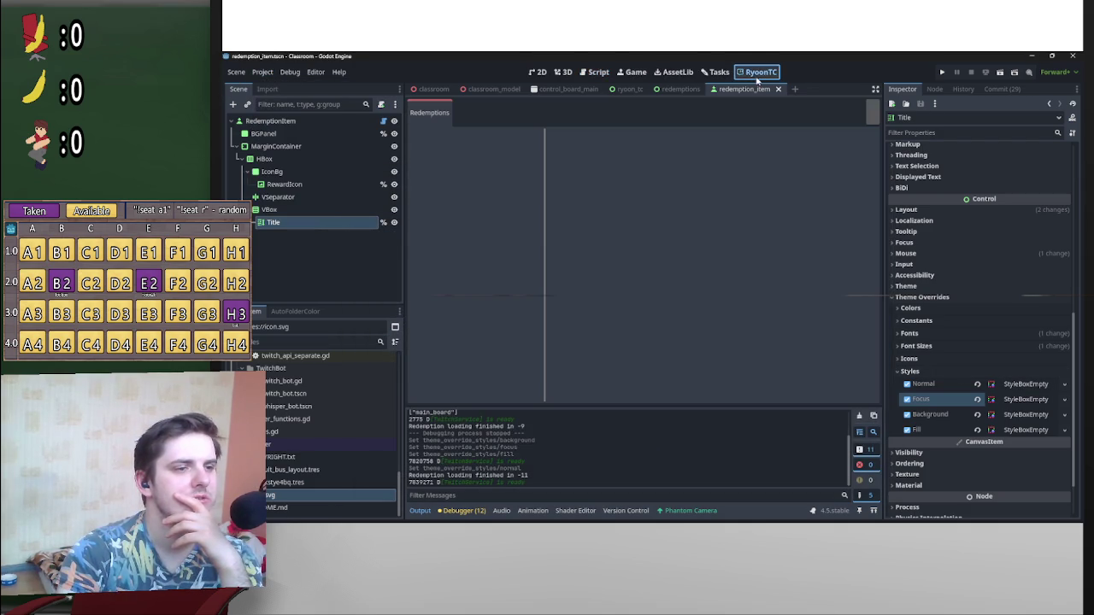
click(873, 114)
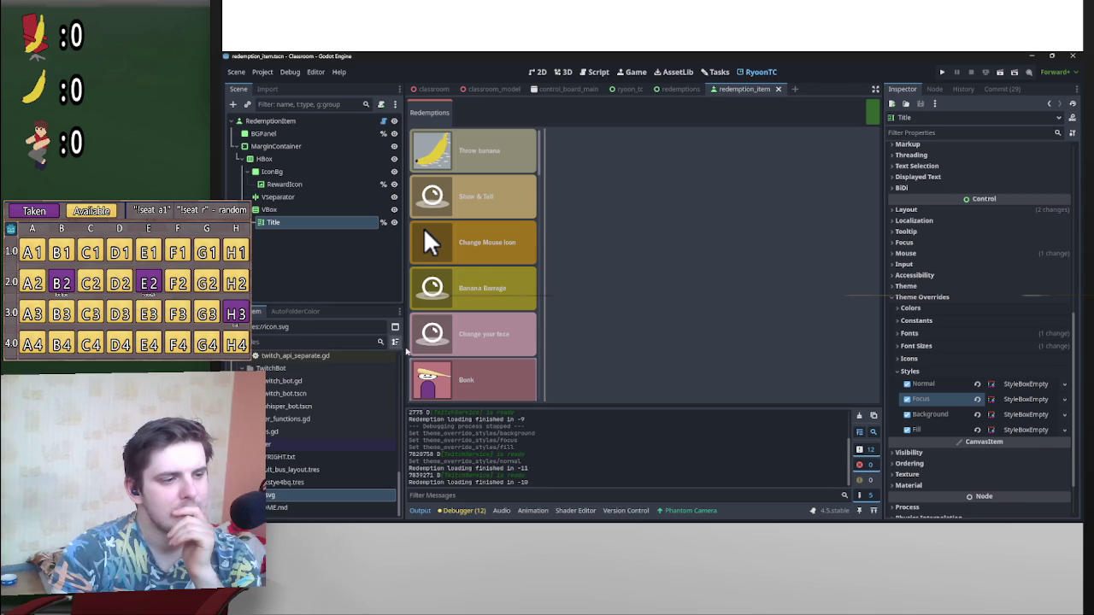
- Scroll the Redemptions list, then drag the Inspector splitter right to give the cards more room
mouse_move(541, 169)
mouse_down()
mouse_move(531, 406)
mouse_move(531, 120)
mouse_up()
scroll(490, 276, down, 5)
scroll(490, 276, up, 5)
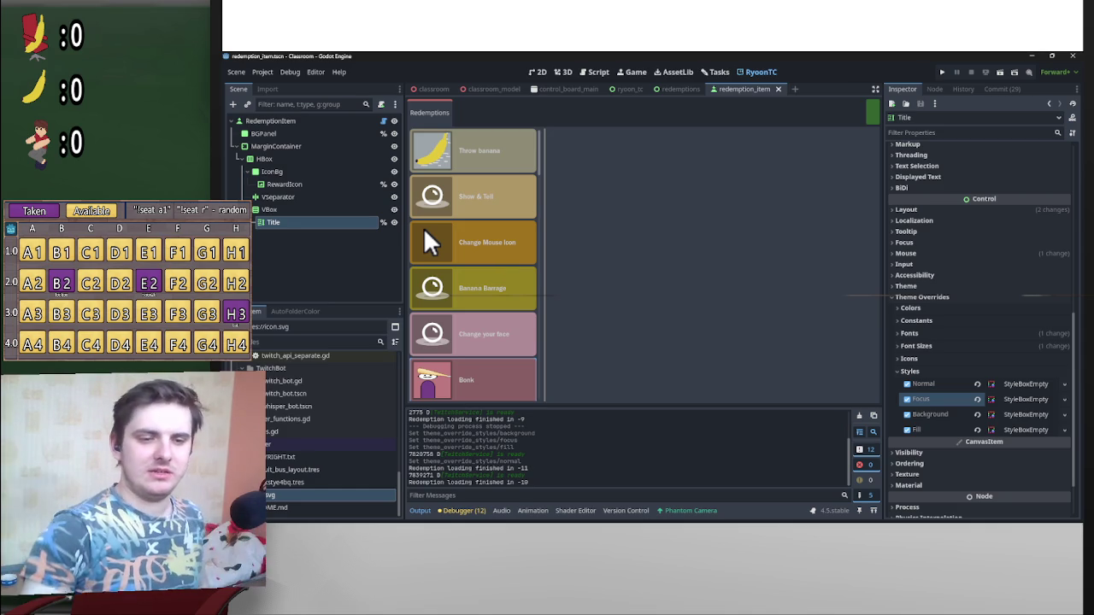
mouse_move(674, 513)
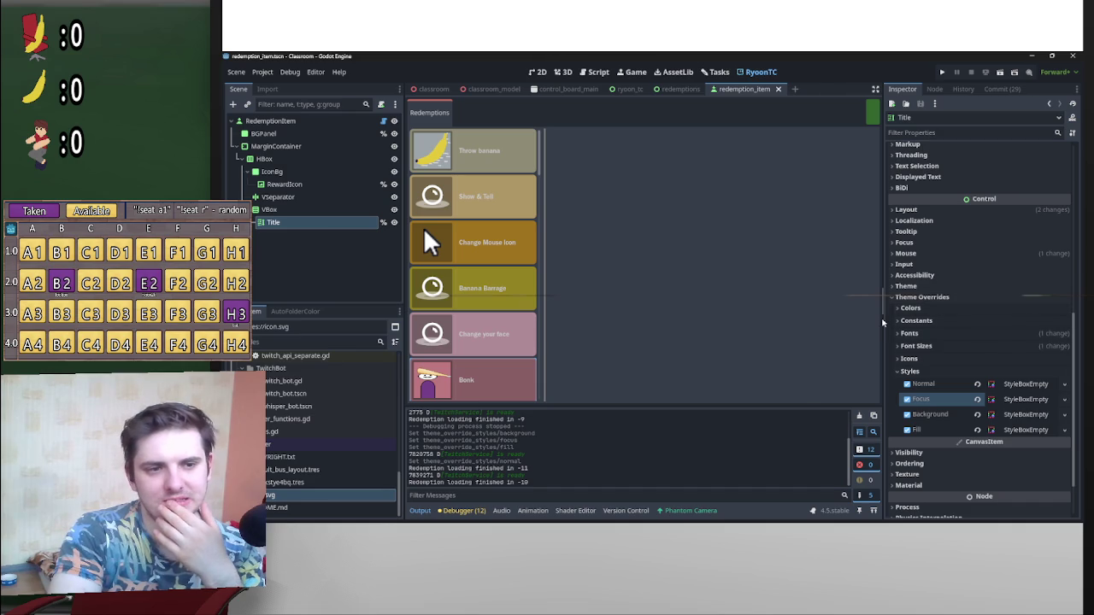
drag(883, 323, 901, 319)
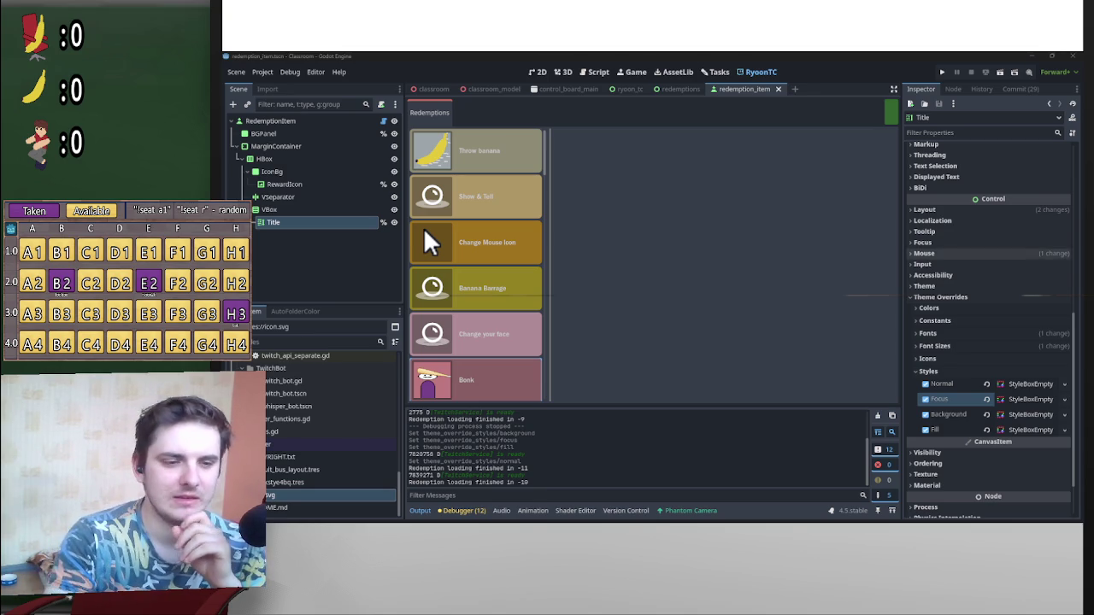
- Launch Steam from the Gaming apps folder and sign in with the first saved account
key(super)
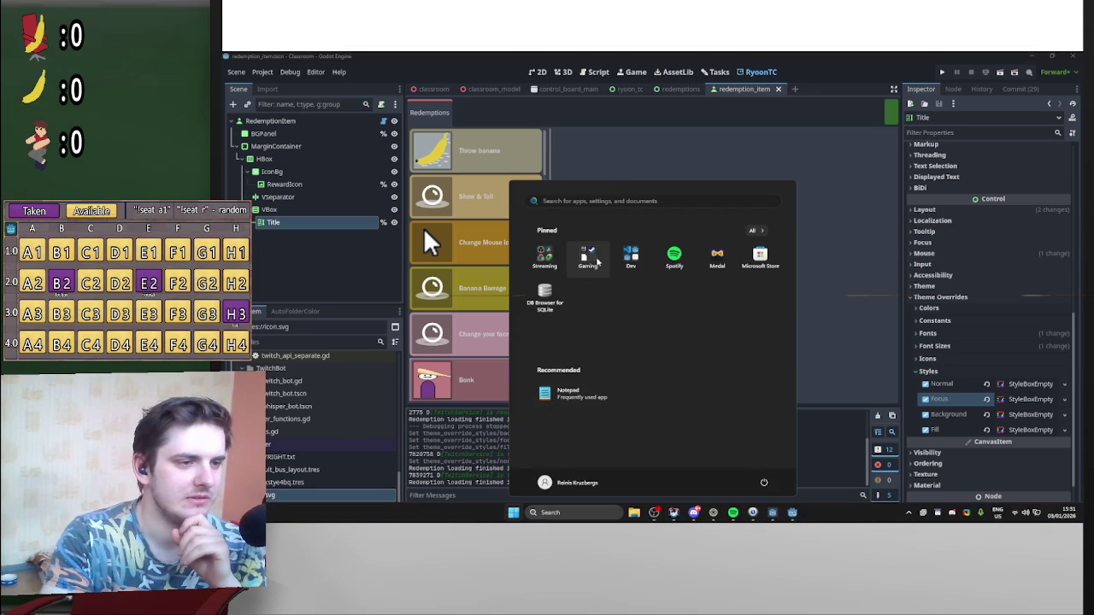
click(588, 255)
click(632, 324)
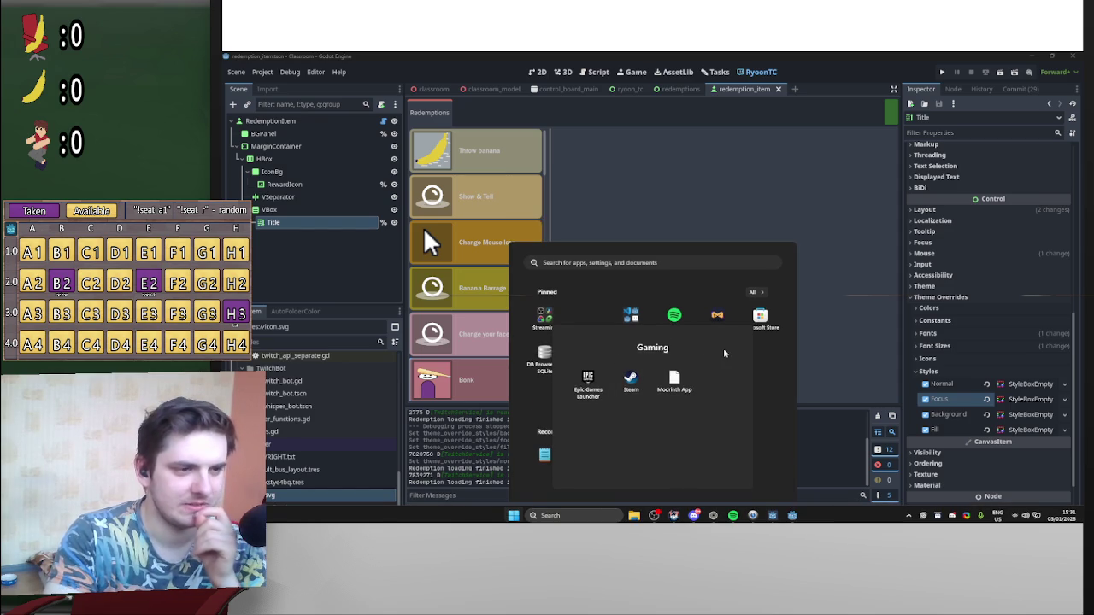
key(super)
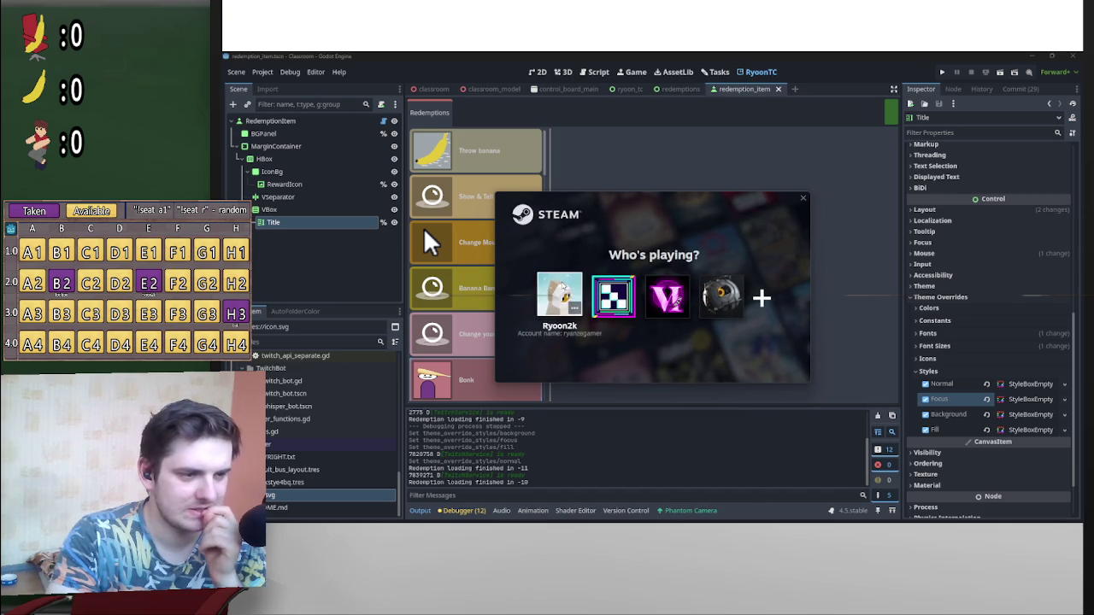
click(562, 291)
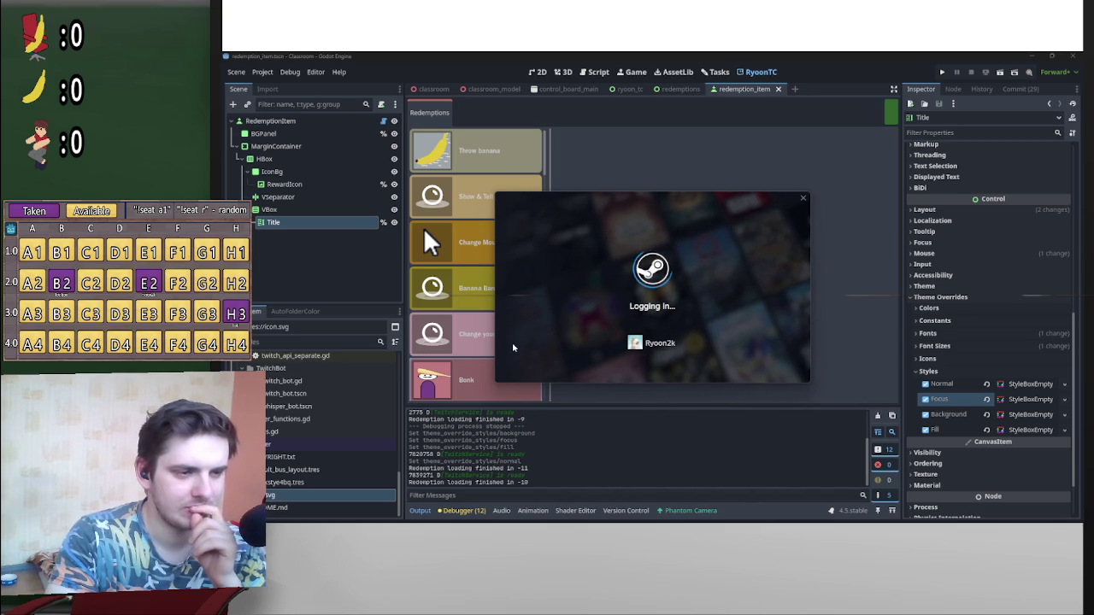
mouse_move(694, 518)
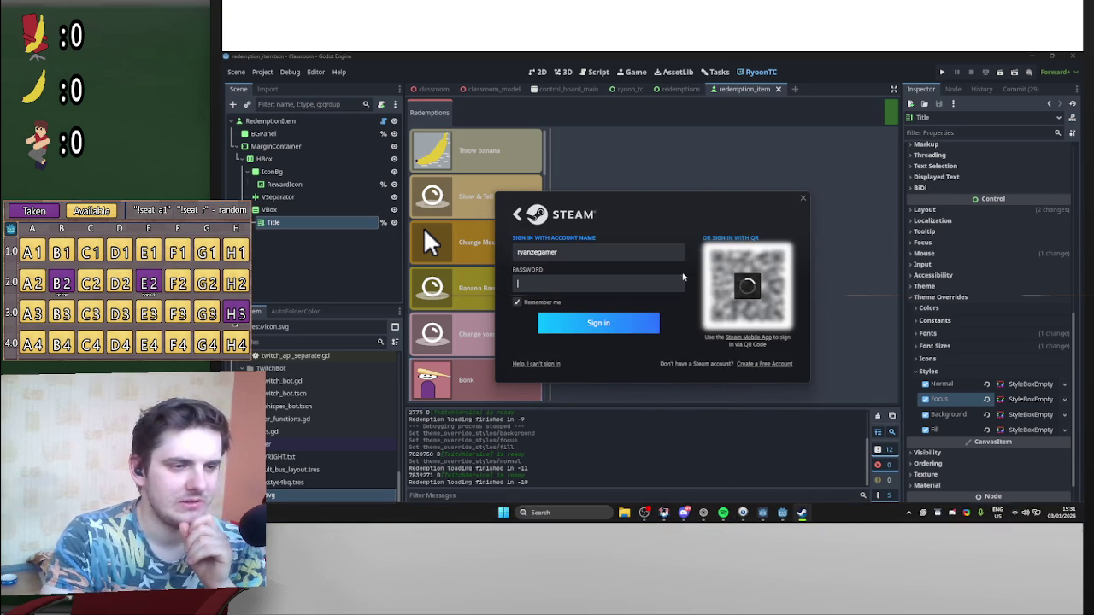
click(703, 513)
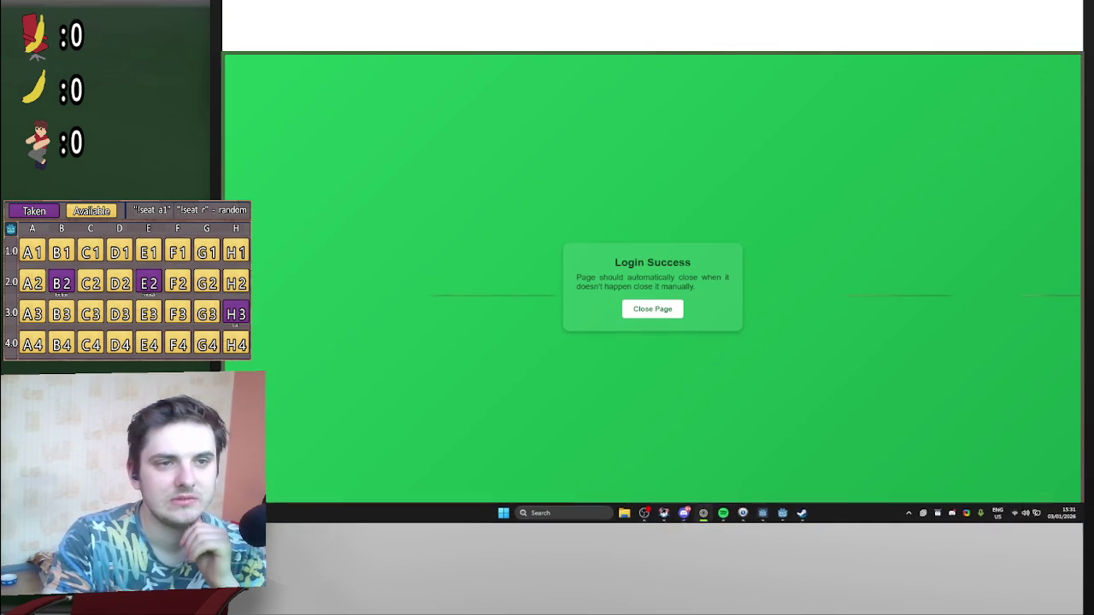
- Open the Bitwarden password manager in Chrome, then return to the Steam sign-in form
click(1073, 62)
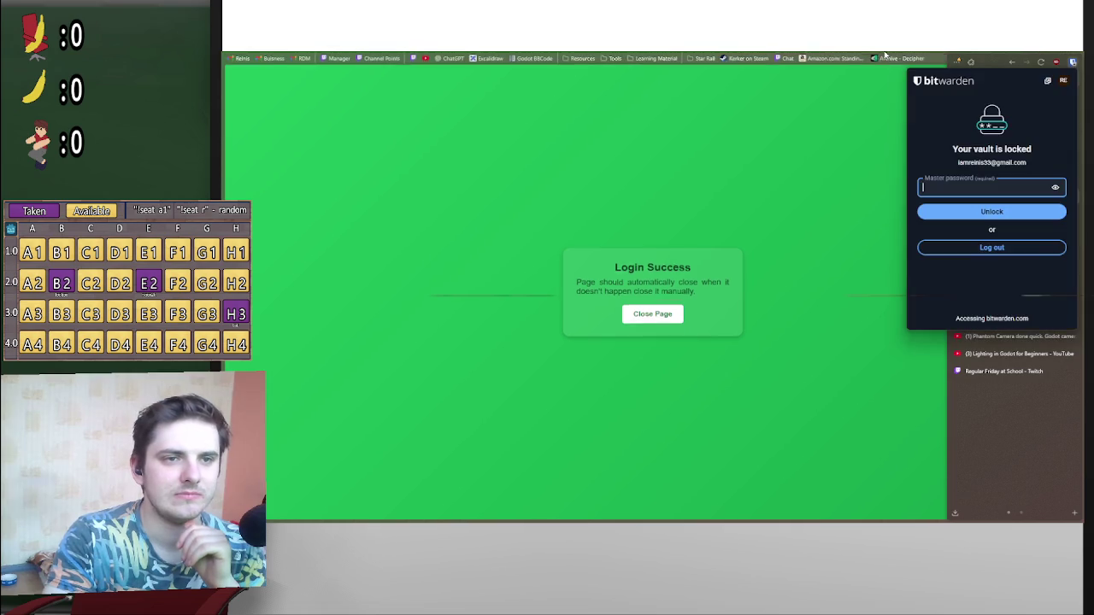
key(alt+Tab)
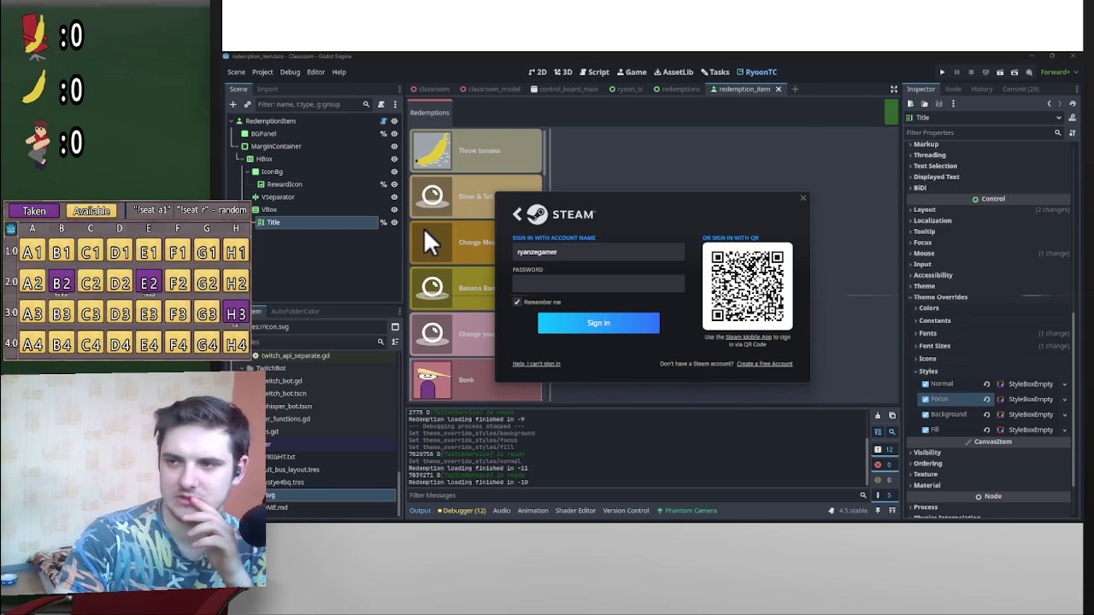
- Paste the account password into the Steam sign-in Password field
right_click(633, 285)
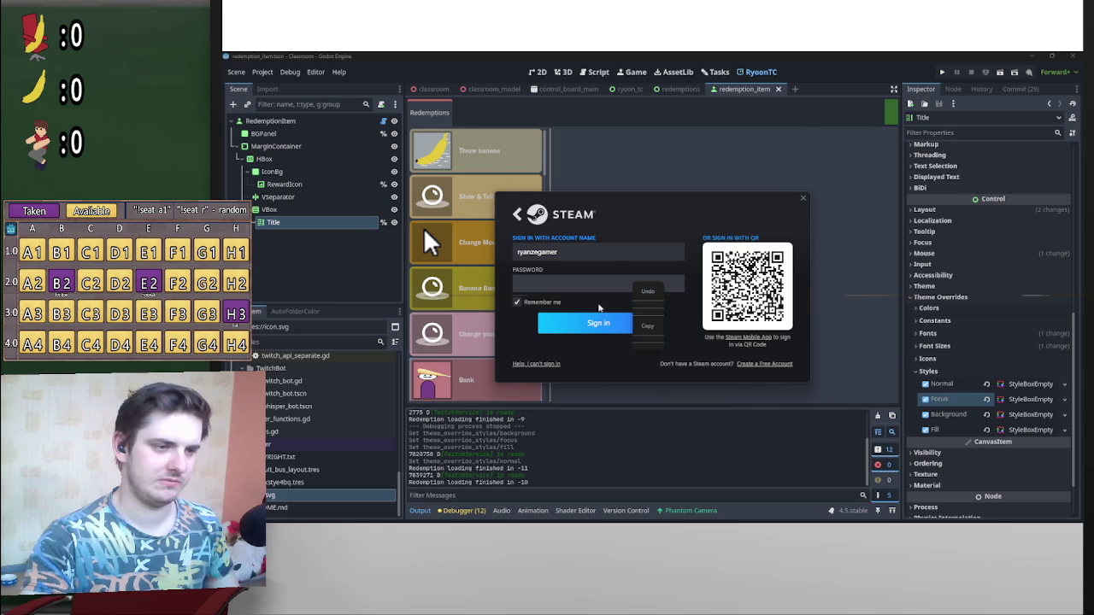
right_click(585, 285)
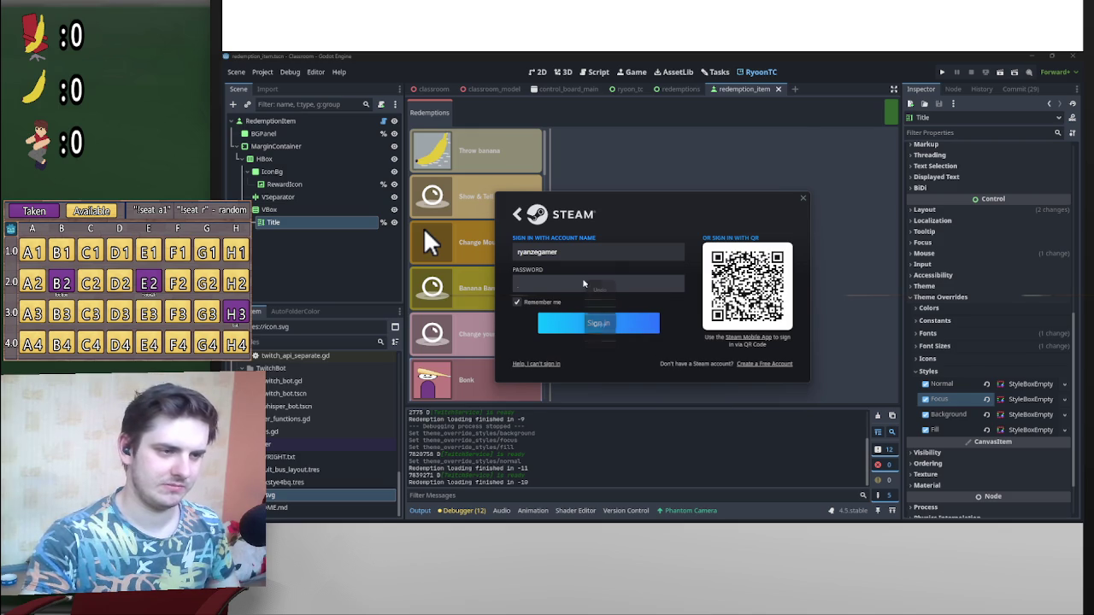
click(569, 285)
key(ctrl+v)
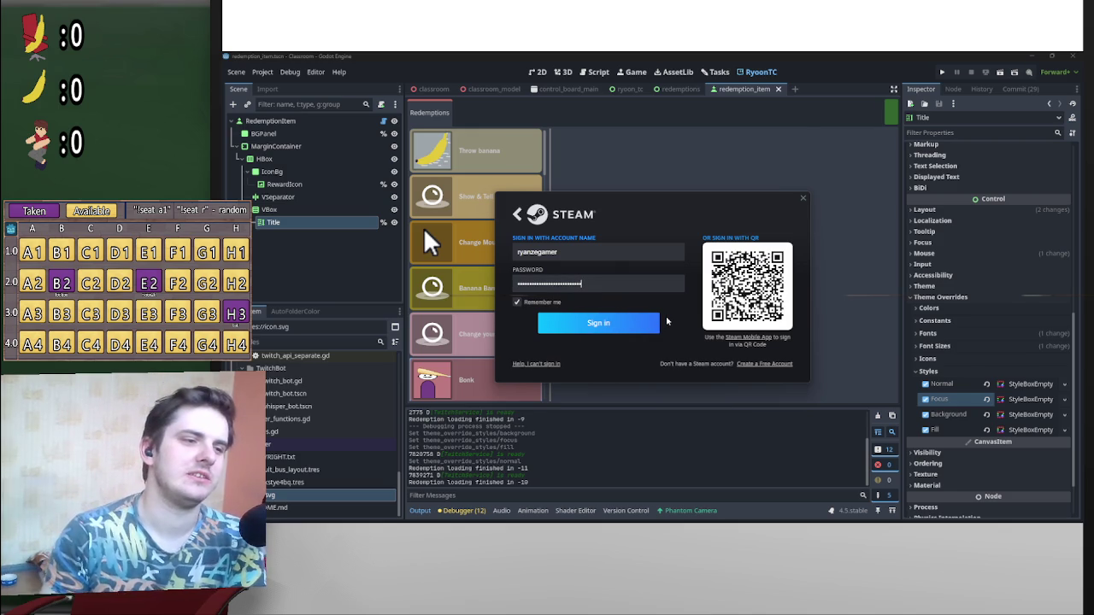
- Move the sign-in window up and to the right, then switch to the Steam window
drag(676, 198, 848, 177)
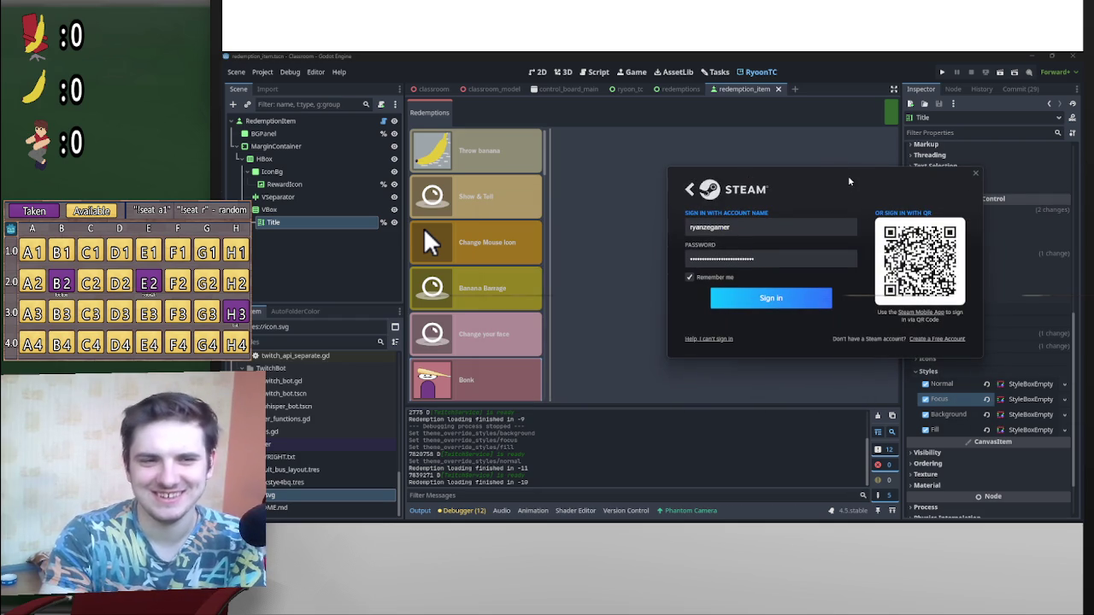
drag(866, 172, 1090, 180)
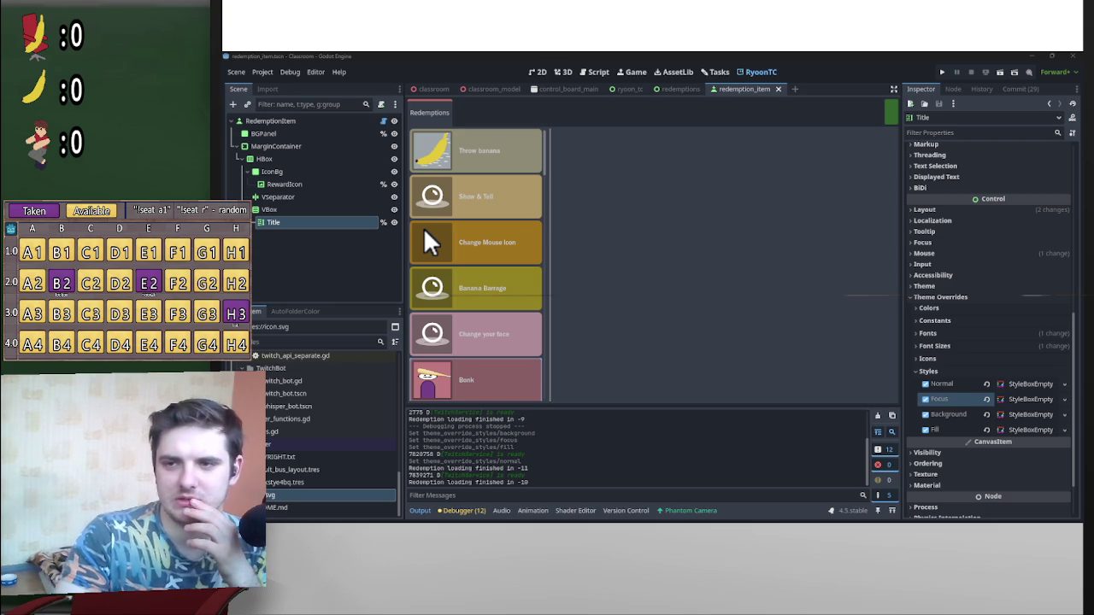
key(alt+Tab)
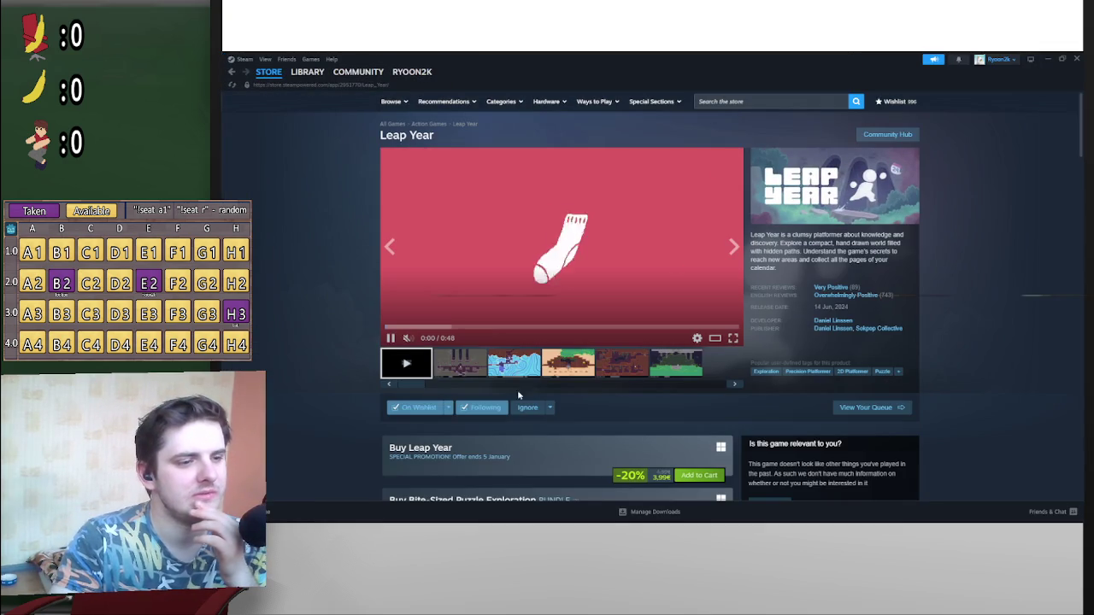
- Pause the Leap Year trailer, glance at the Godot editor, and switch back to Steam
click(661, 317)
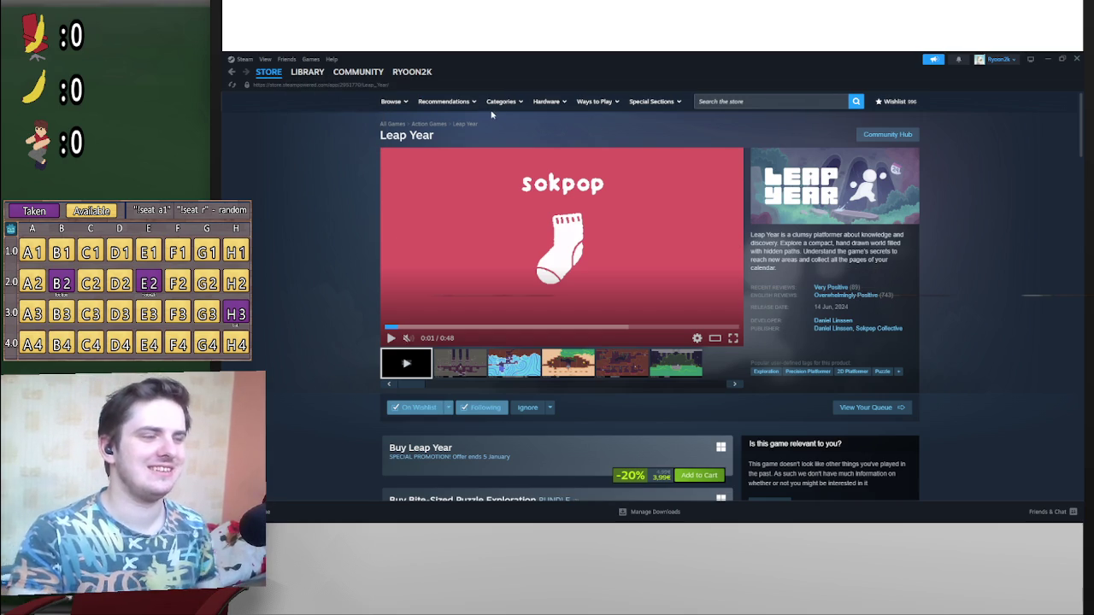
key(alt+Tab)
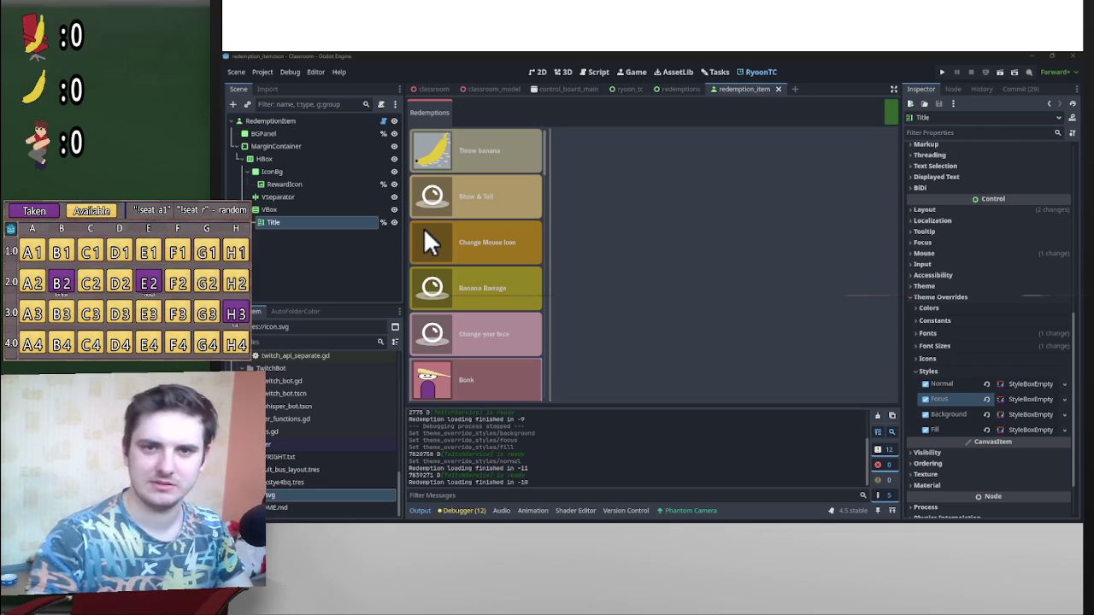
key(alt+Tab)
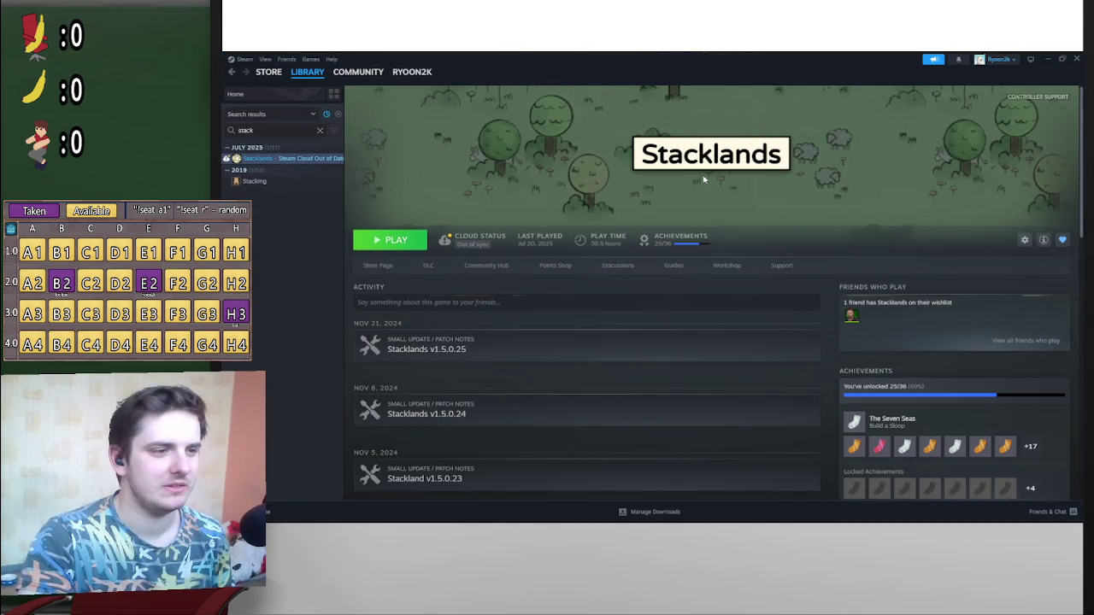
- Open the Stacklands store page, view two screenshots, then return to its library page
click(390, 266)
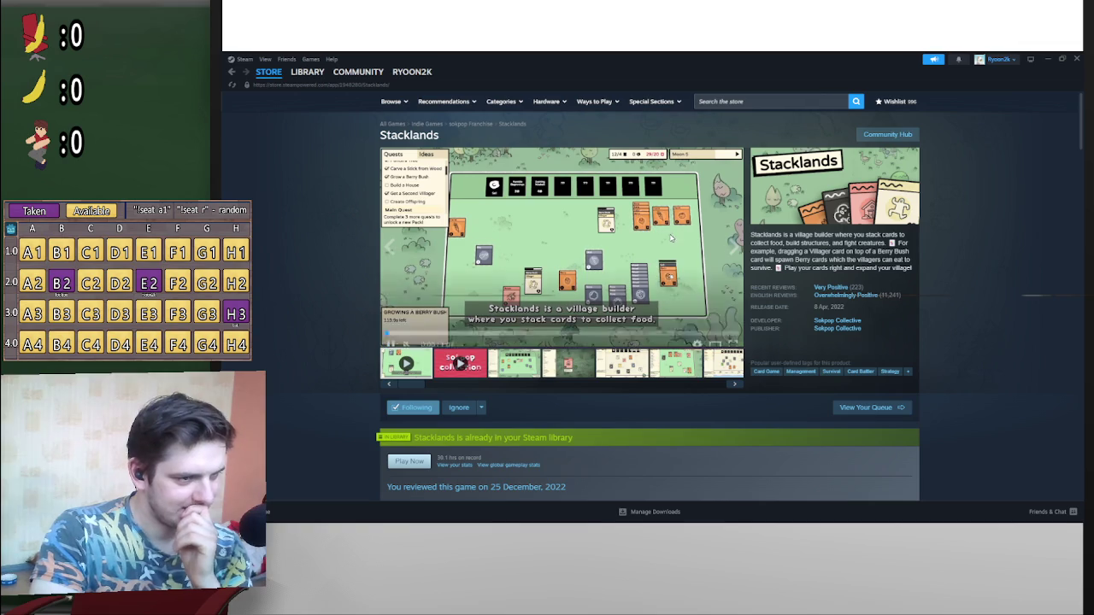
click(637, 369)
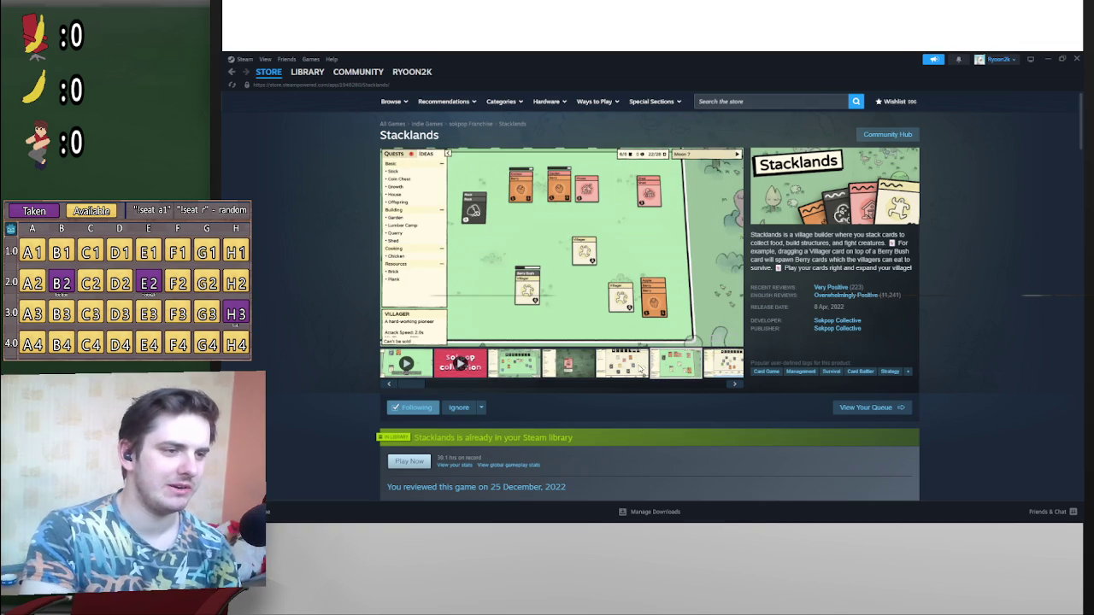
click(722, 369)
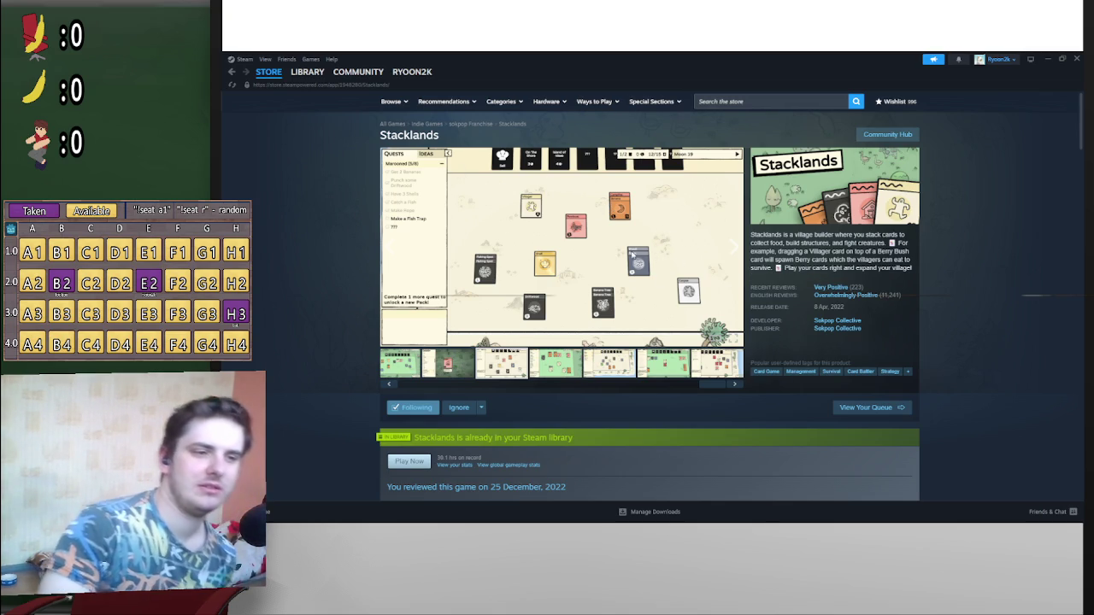
click(307, 72)
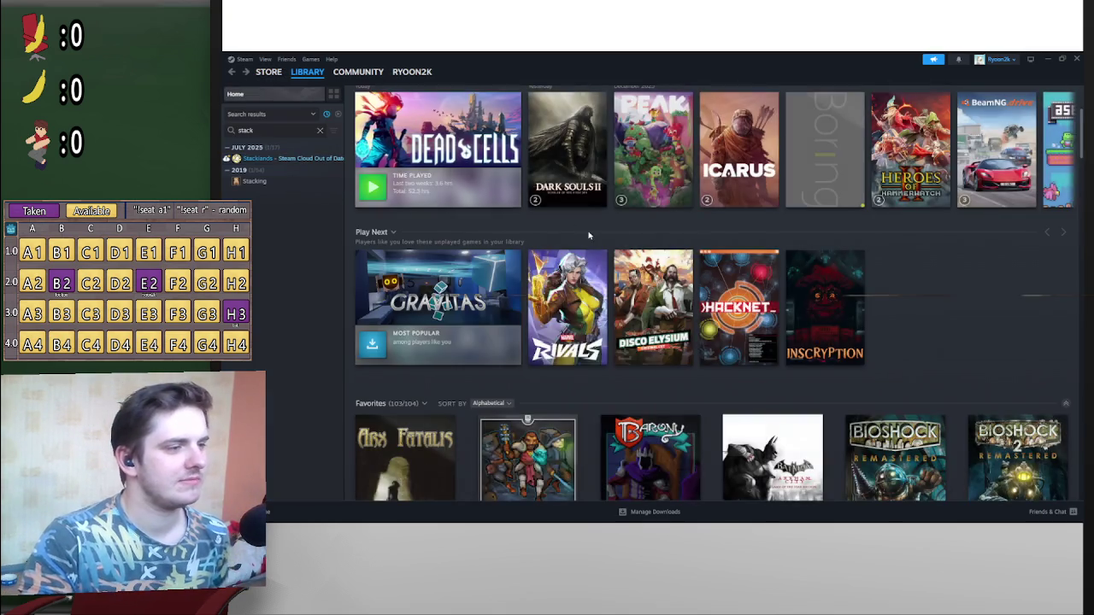
- Reopen the Leap Year store page, unmute its trailer and lower the volume slightly
click(582, 246)
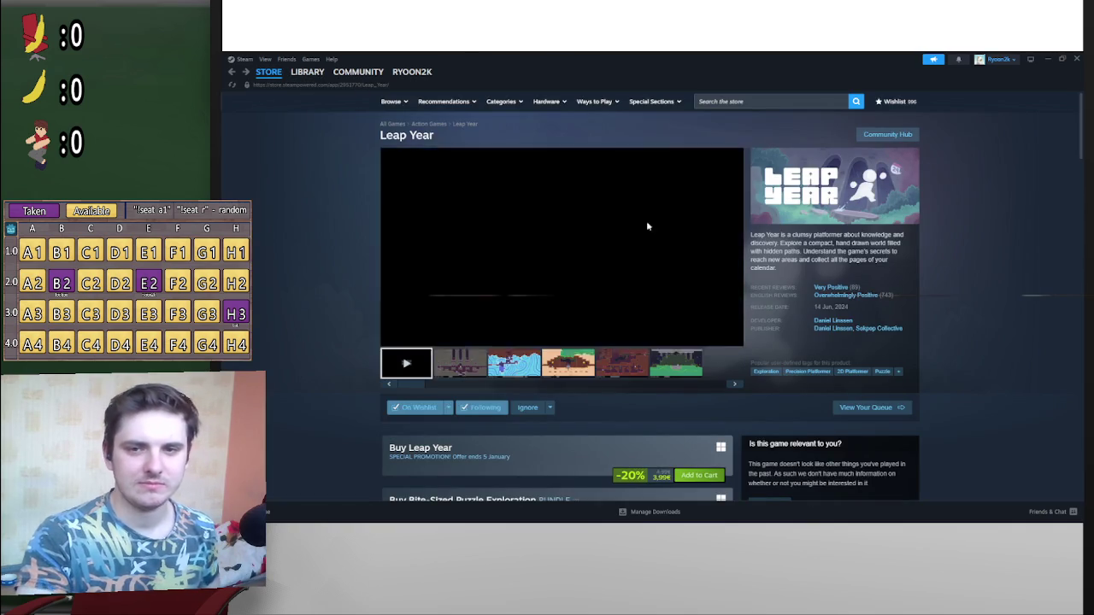
click(517, 268)
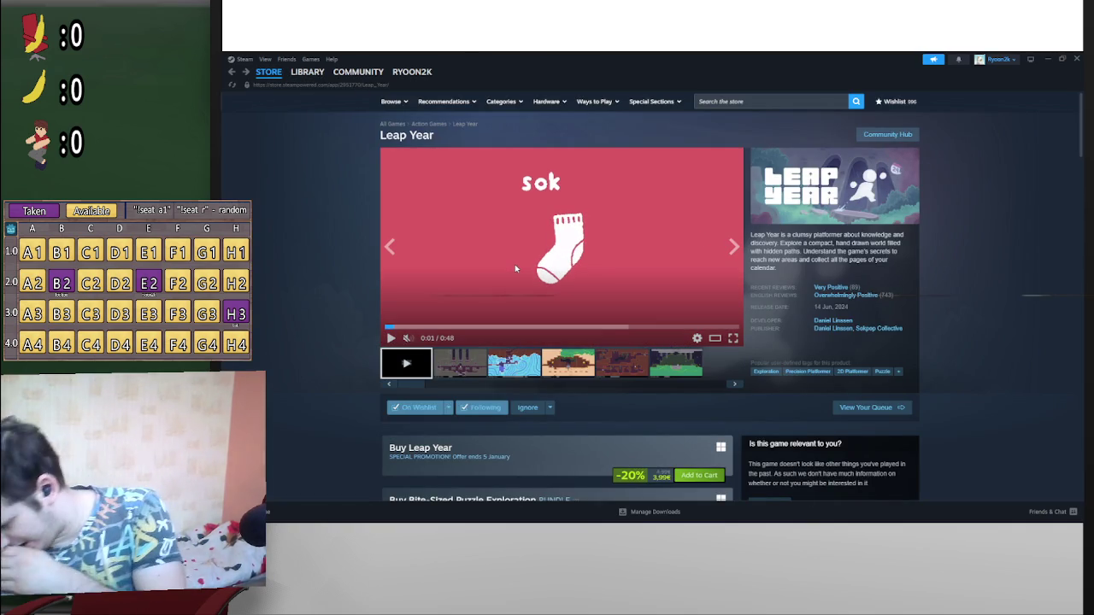
click(407, 338)
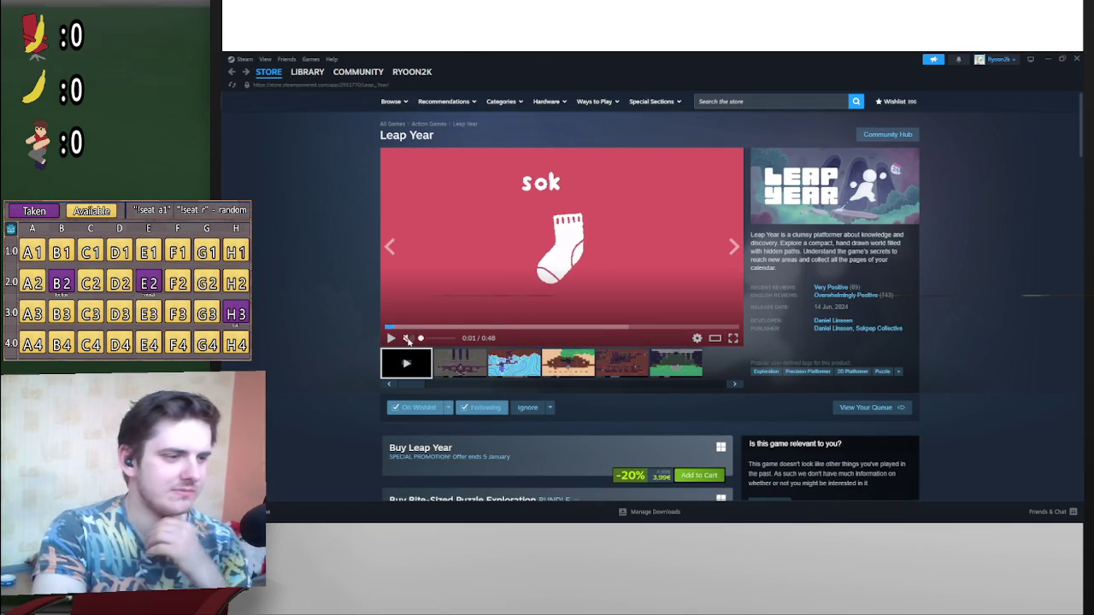
click(622, 271)
click(441, 338)
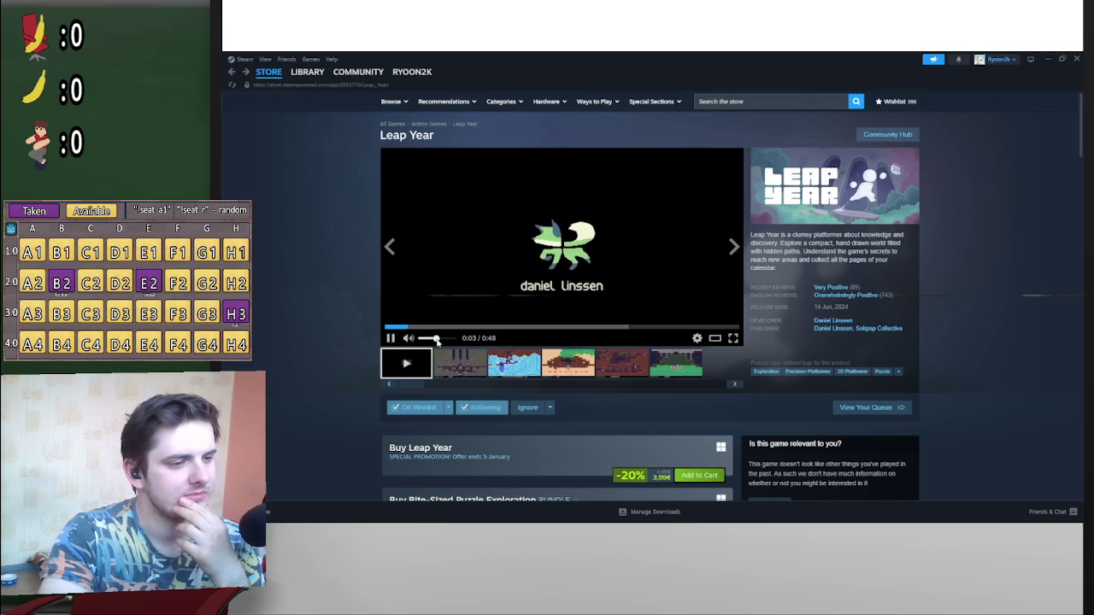
drag(441, 339, 435, 340)
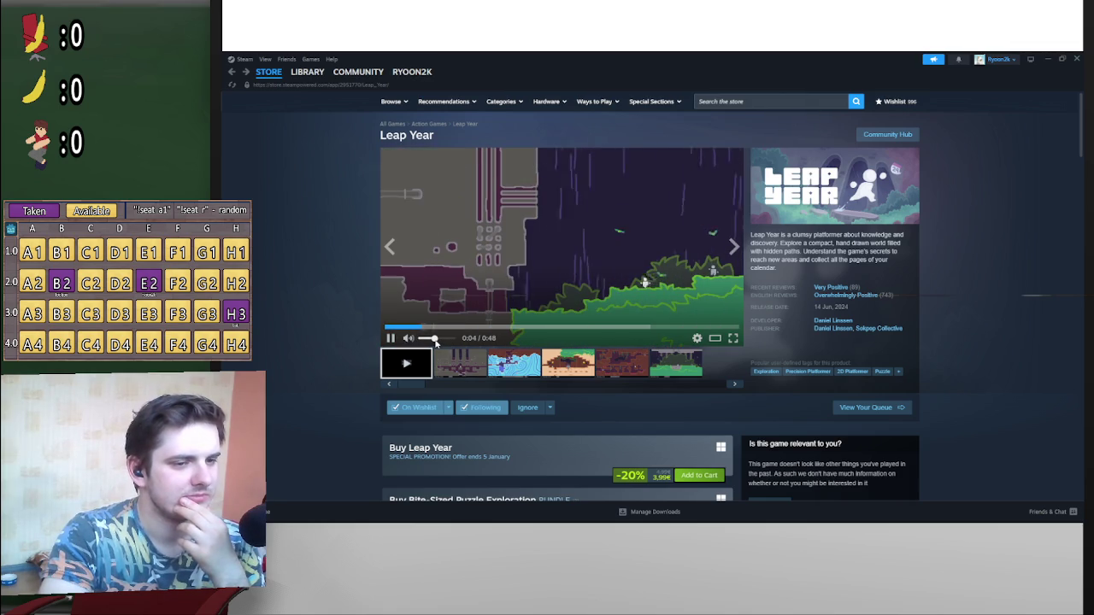
- Watch the trailer in the large media viewer, restarting it and pausing on the forest scene
click(715, 338)
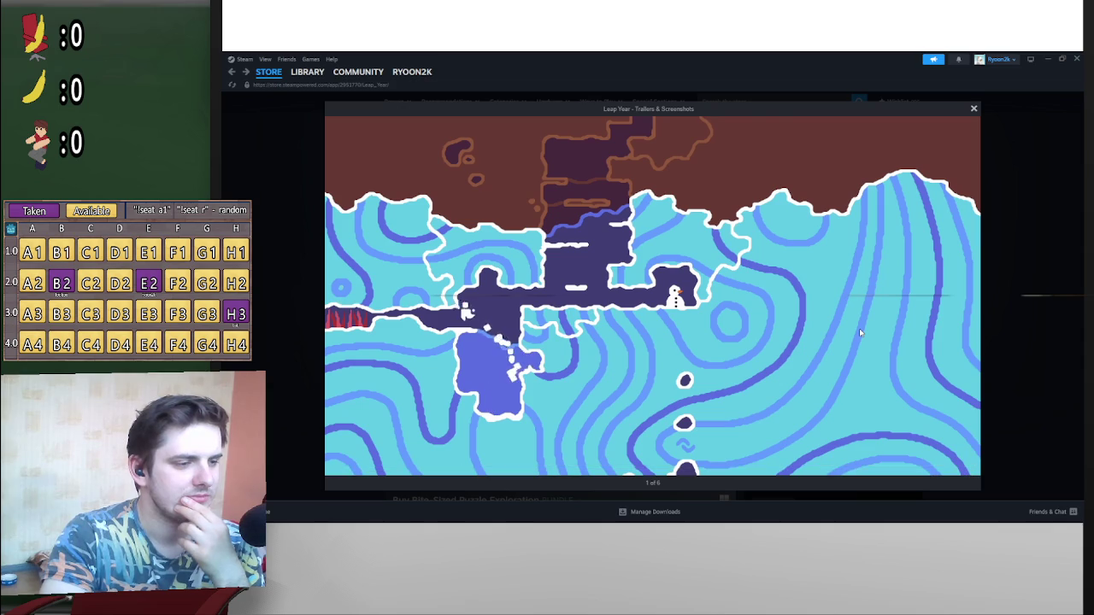
click(535, 427)
mouse_move(731, 519)
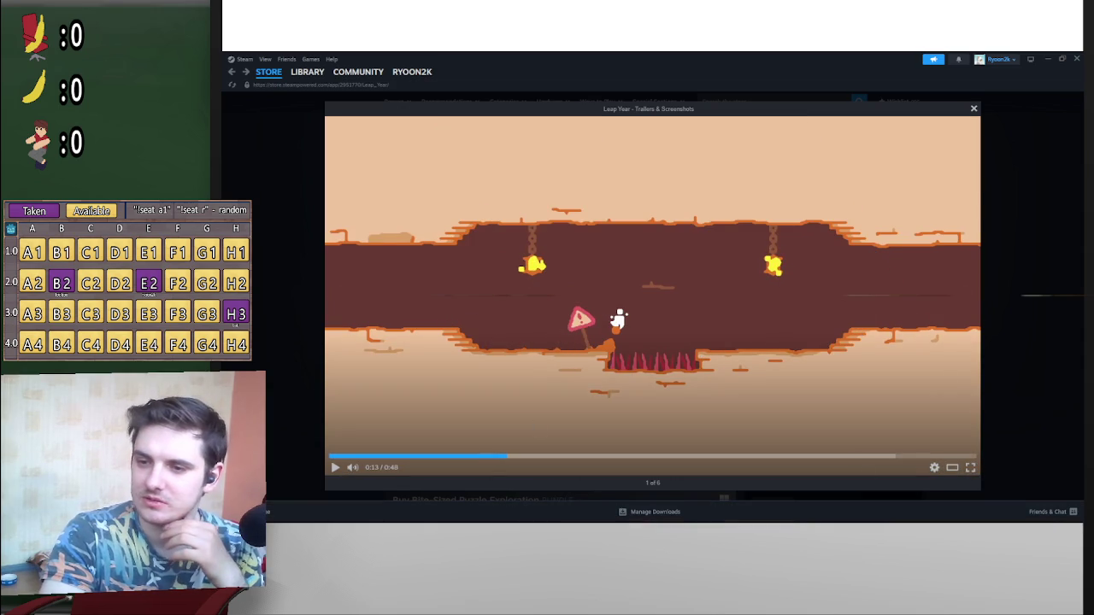
click(687, 260)
click(691, 257)
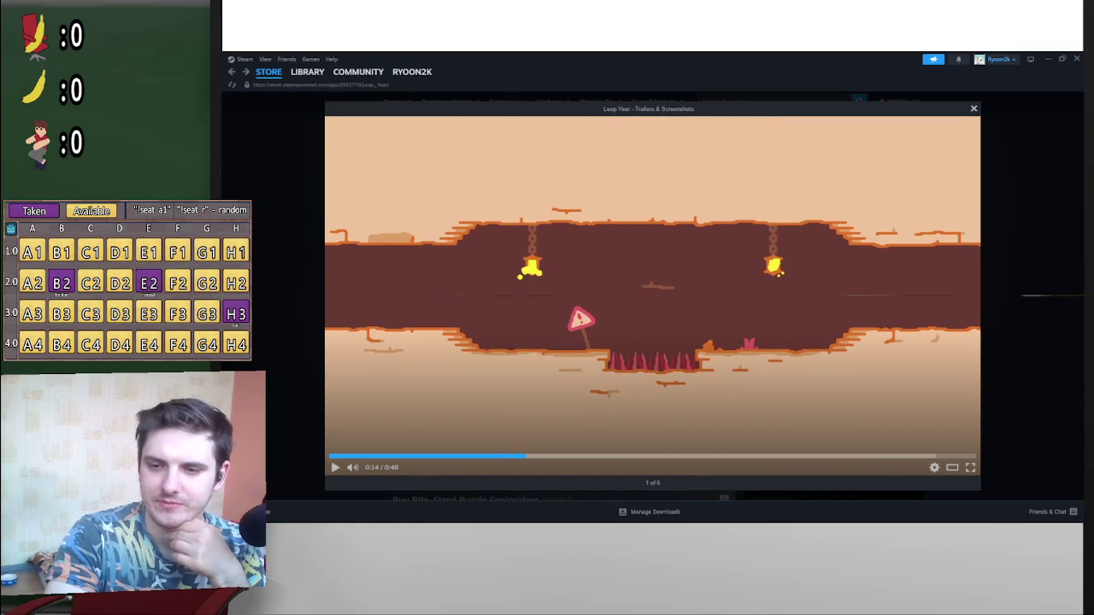
click(749, 334)
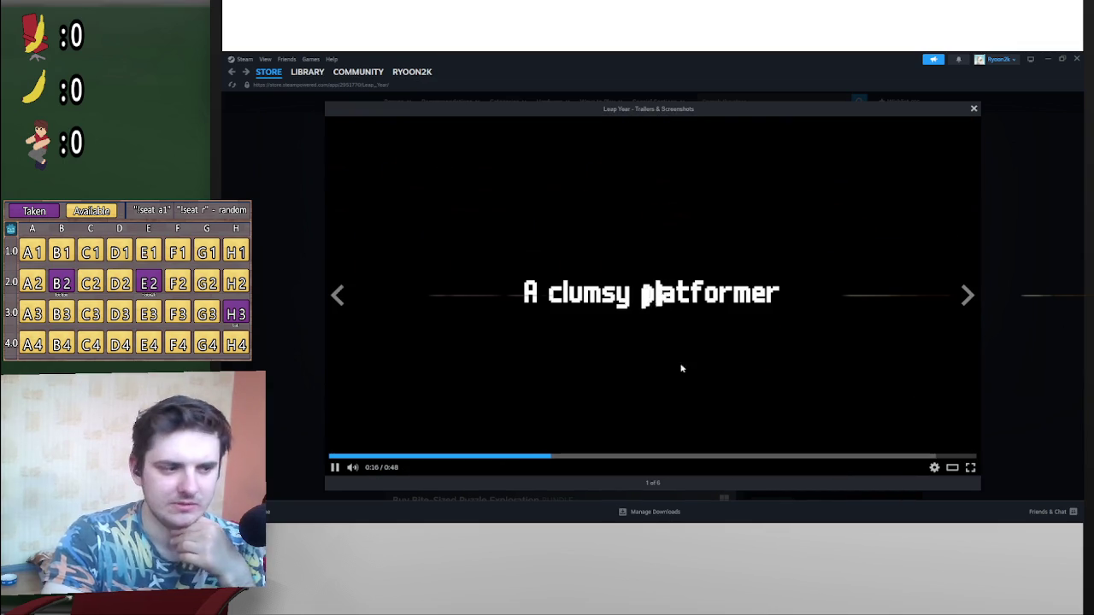
click(323, 457)
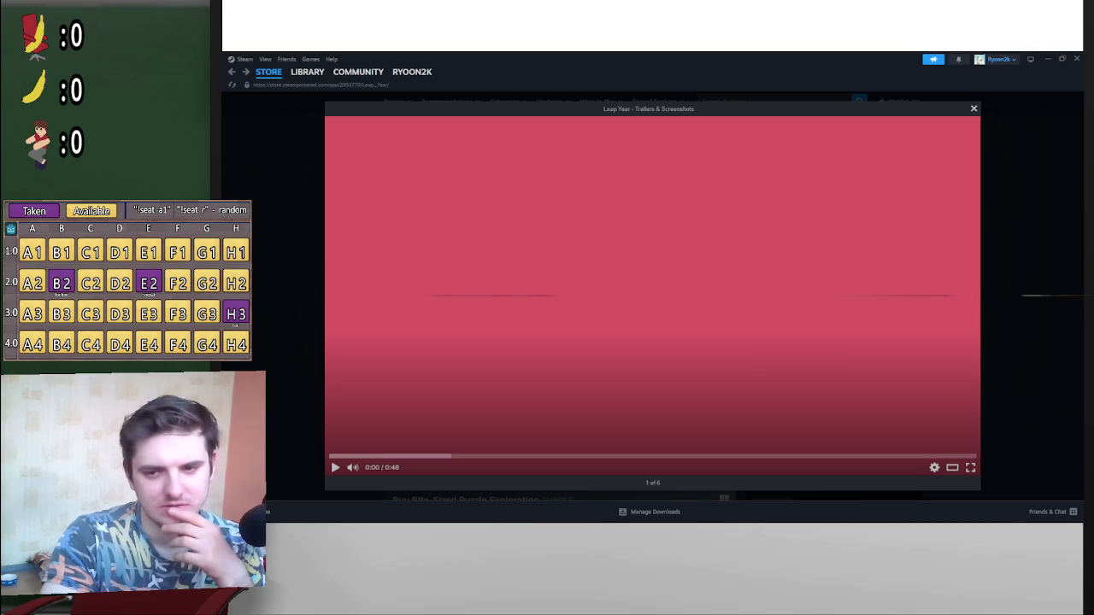
click(904, 320)
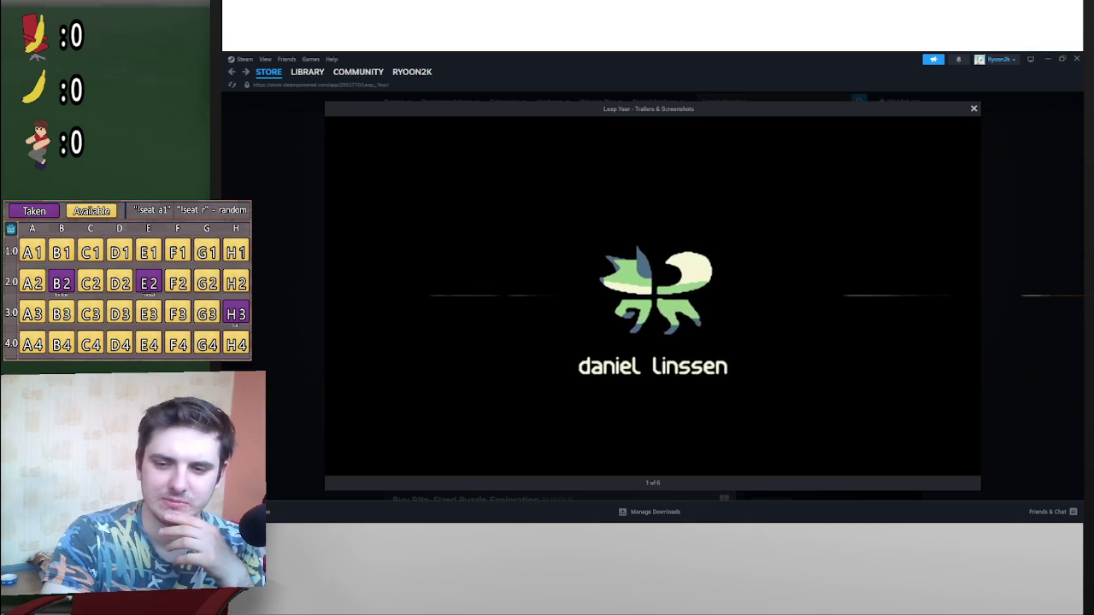
click(911, 369)
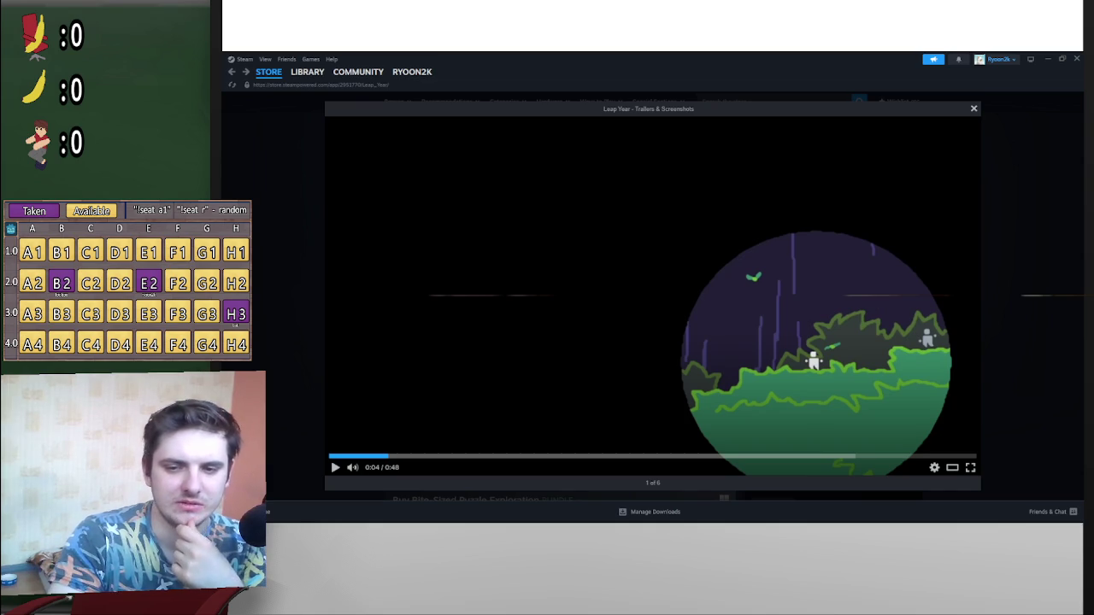
- Dismiss the context menu over the video and resume the Leap Year trailer
right_click(720, 254)
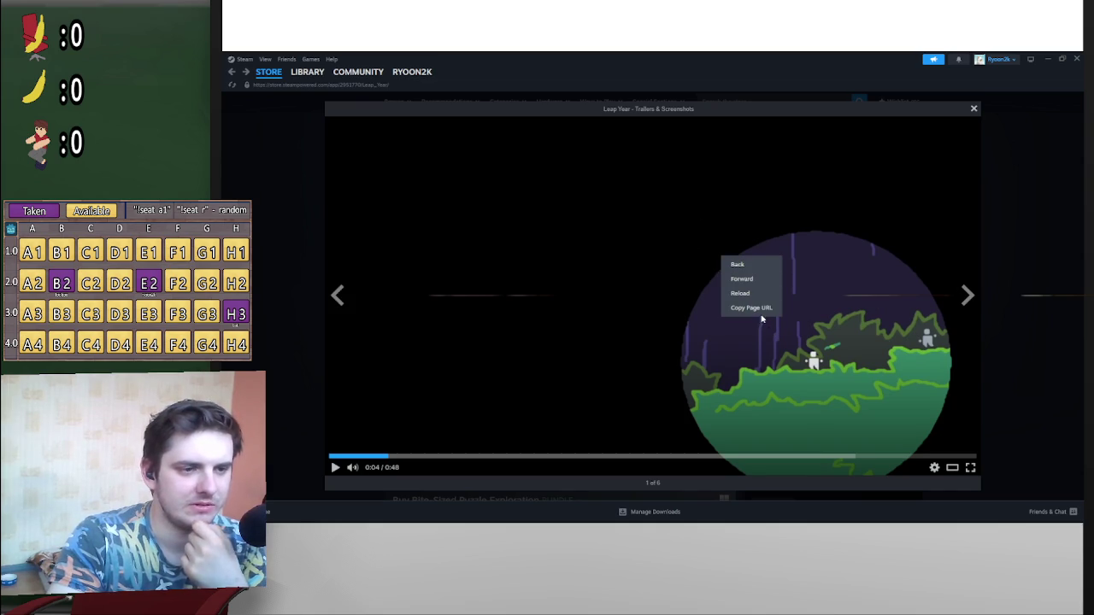
key(Escape)
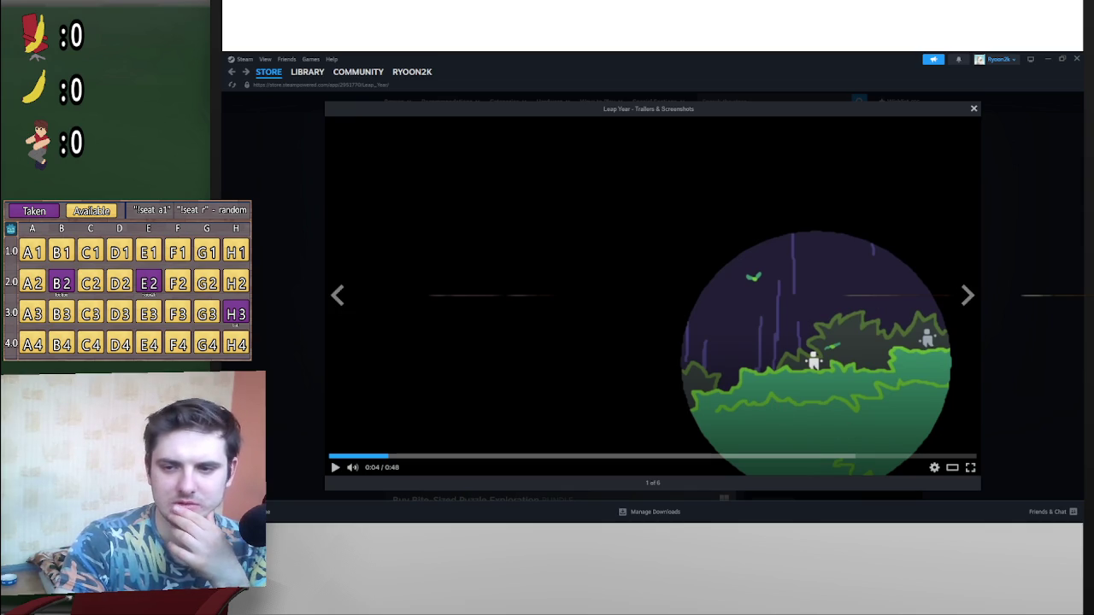
click(655, 296)
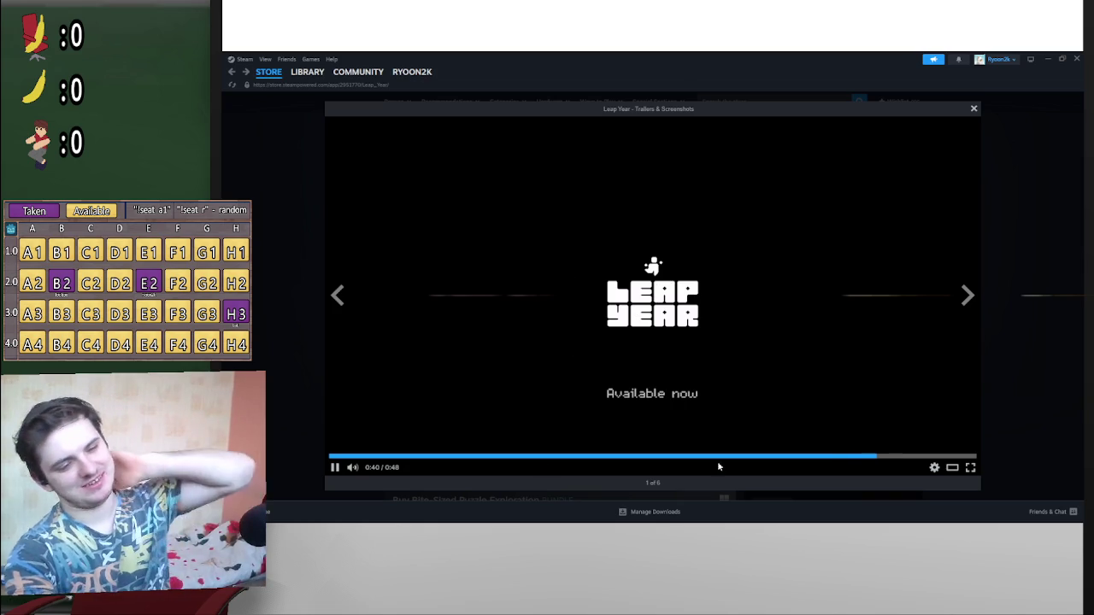
- Seek the trailer back to 0:32, 0:22 and 0:14, then advance to viewer item 2
click(773, 455)
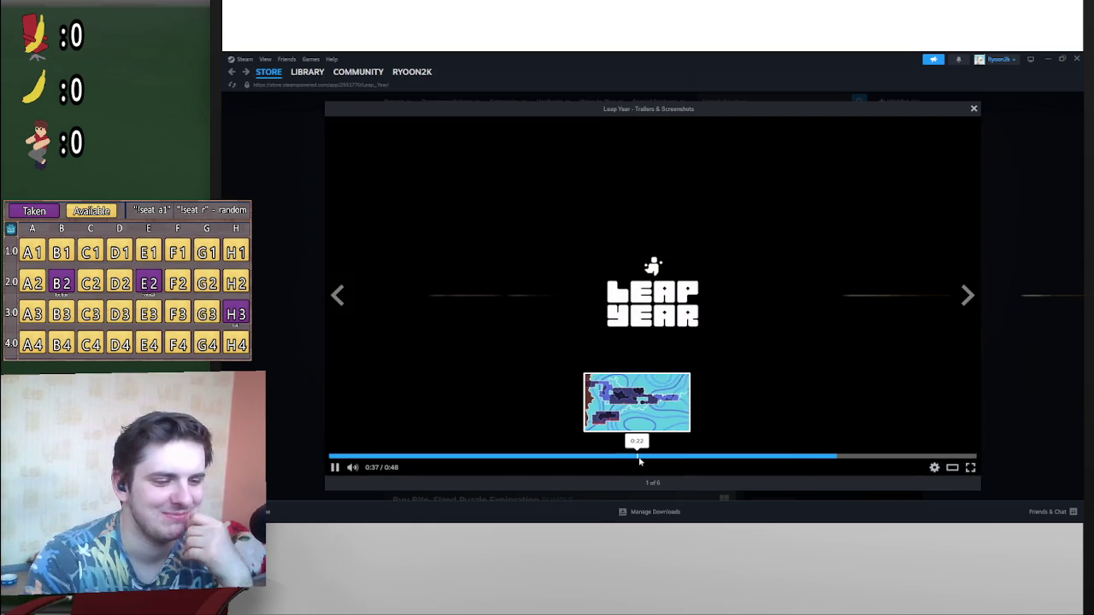
click(638, 457)
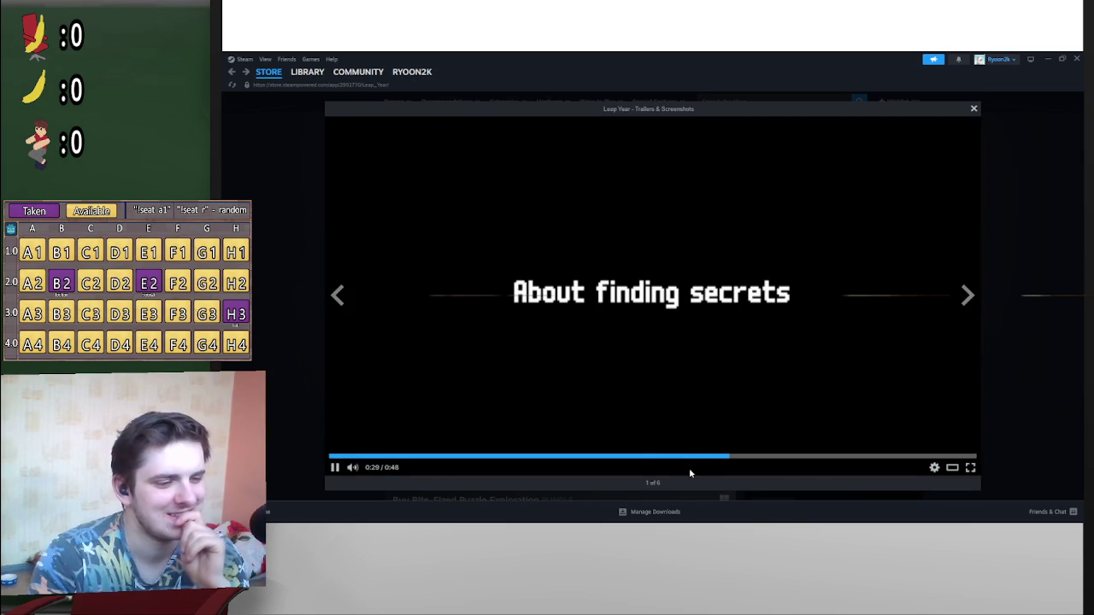
click(525, 458)
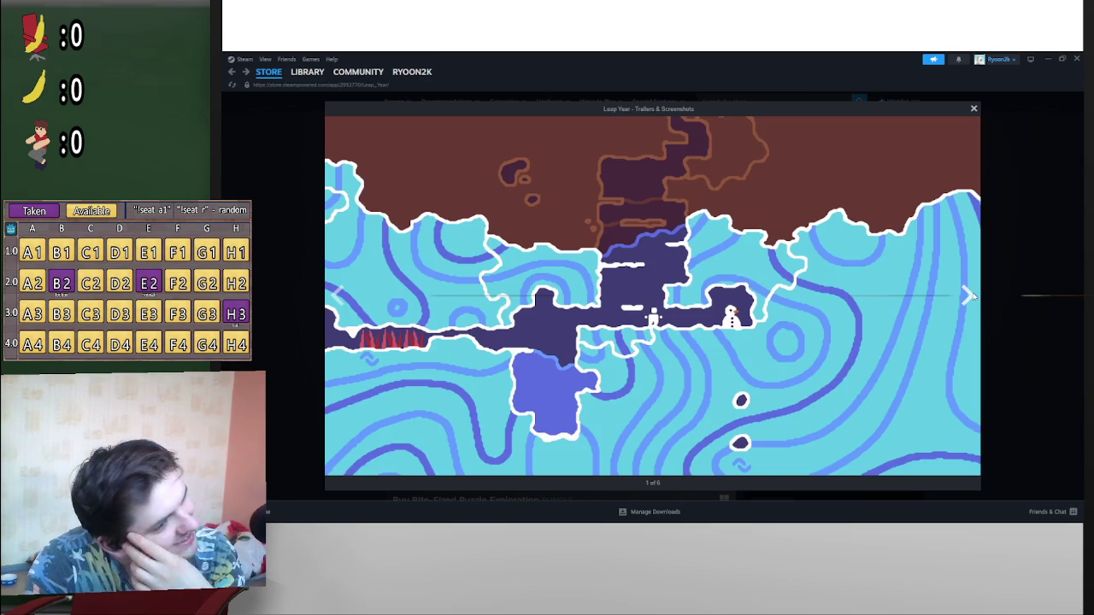
click(969, 296)
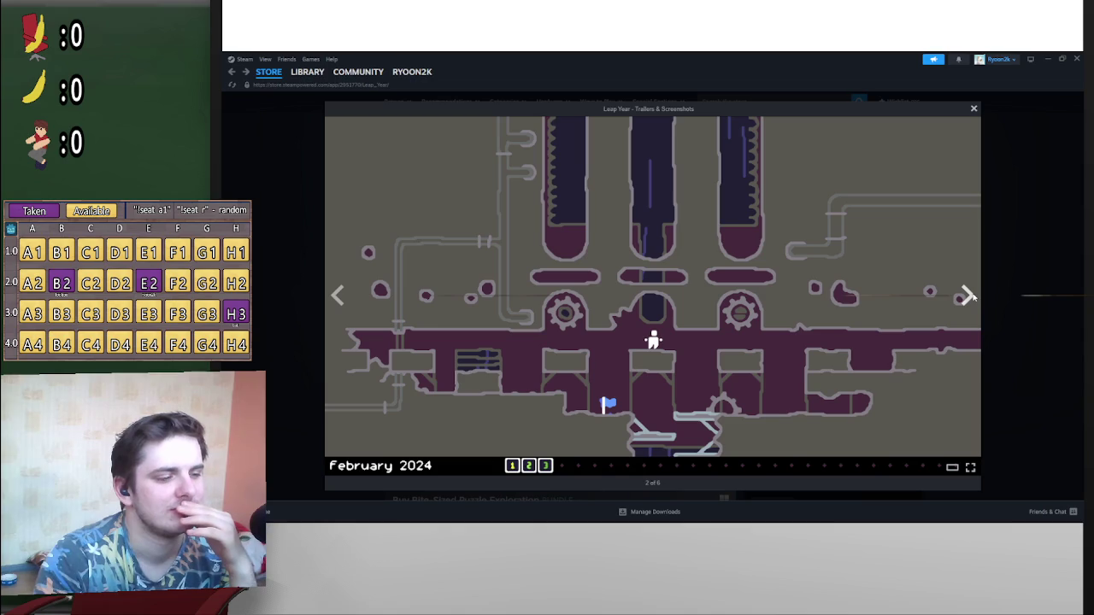
- Cycle through the Leap Year screenshots back to the trailer, then close the viewer
click(969, 296)
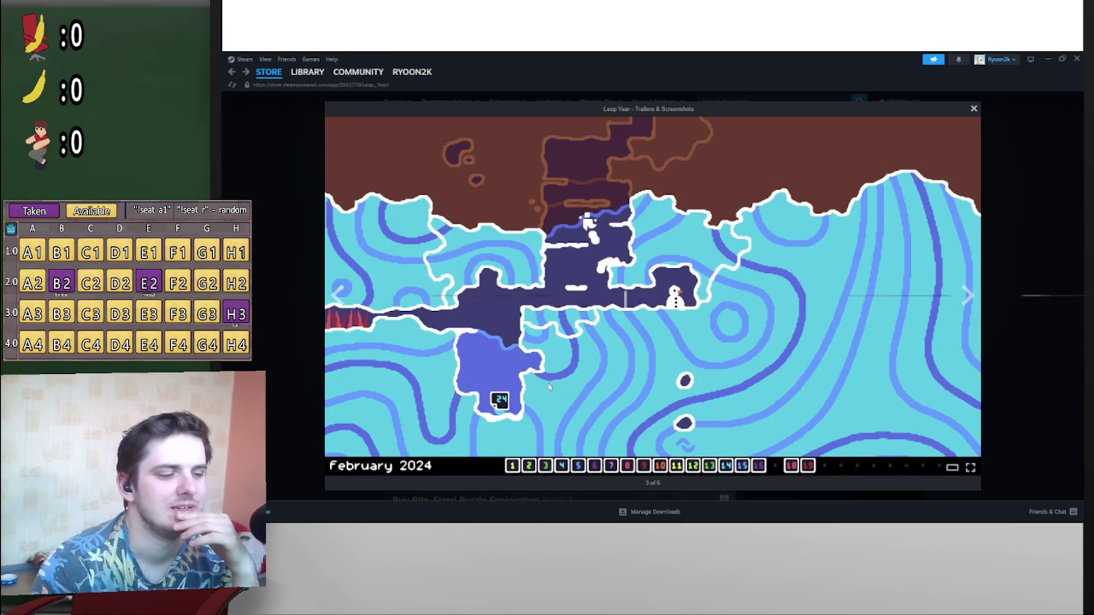
click(338, 296)
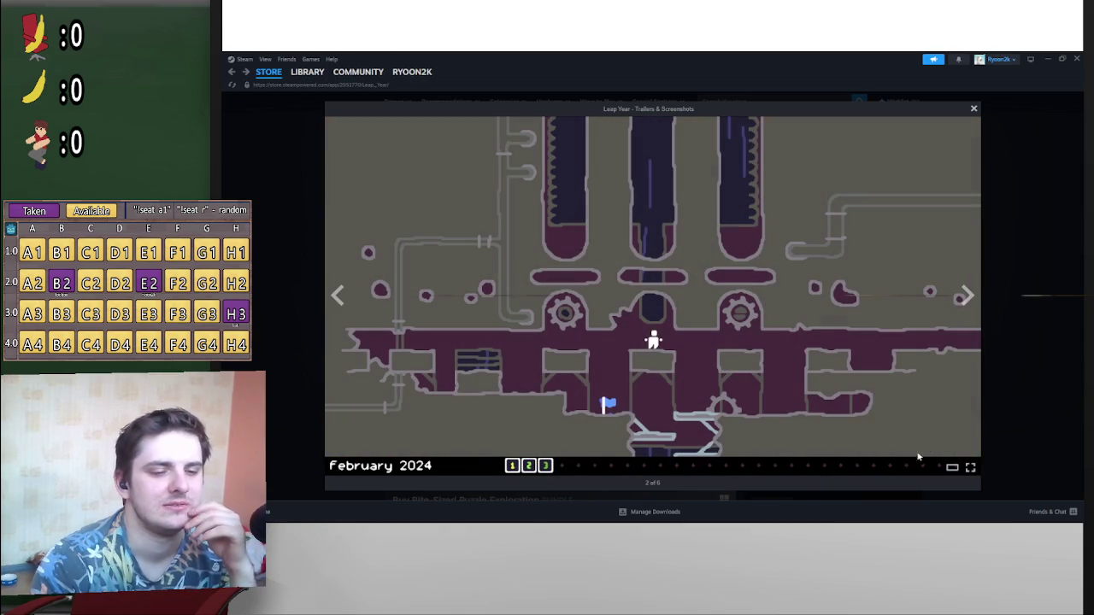
click(966, 296)
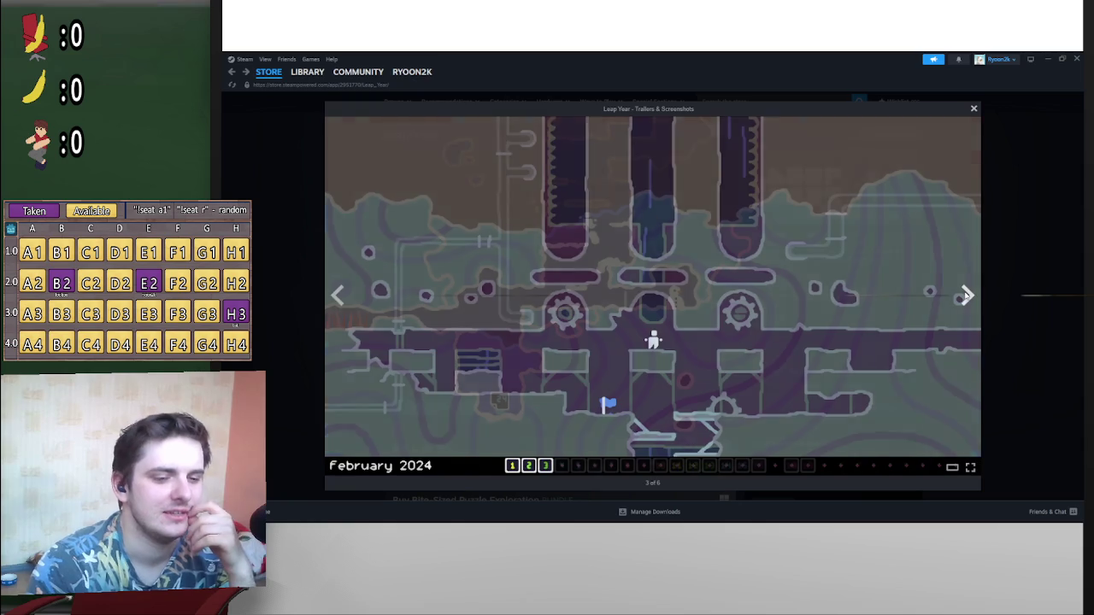
click(966, 296)
click(966, 296)
click(965, 295)
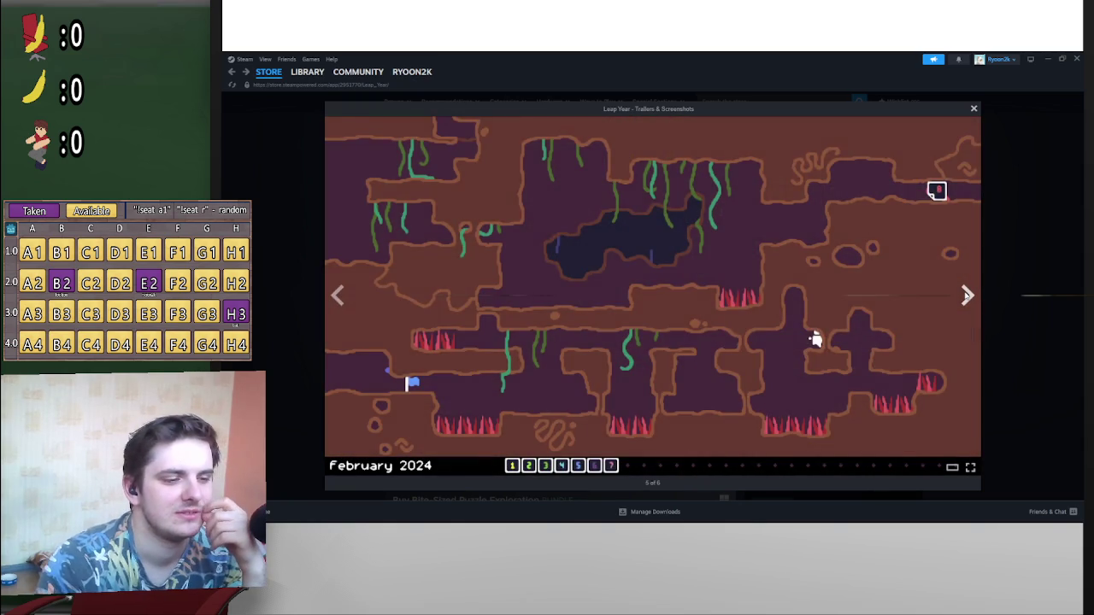
click(965, 296)
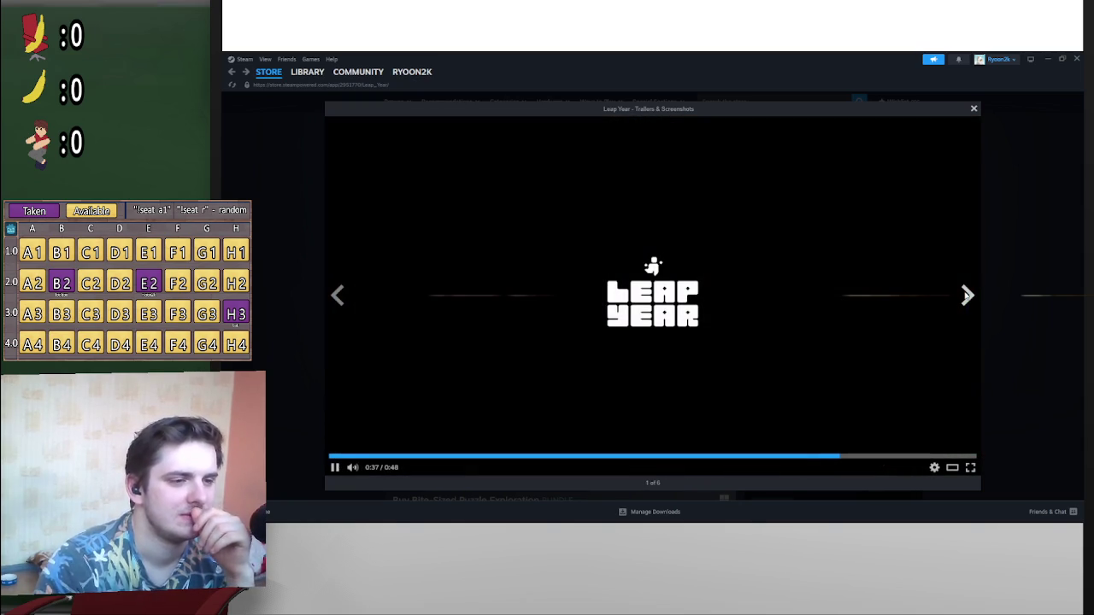
click(1007, 359)
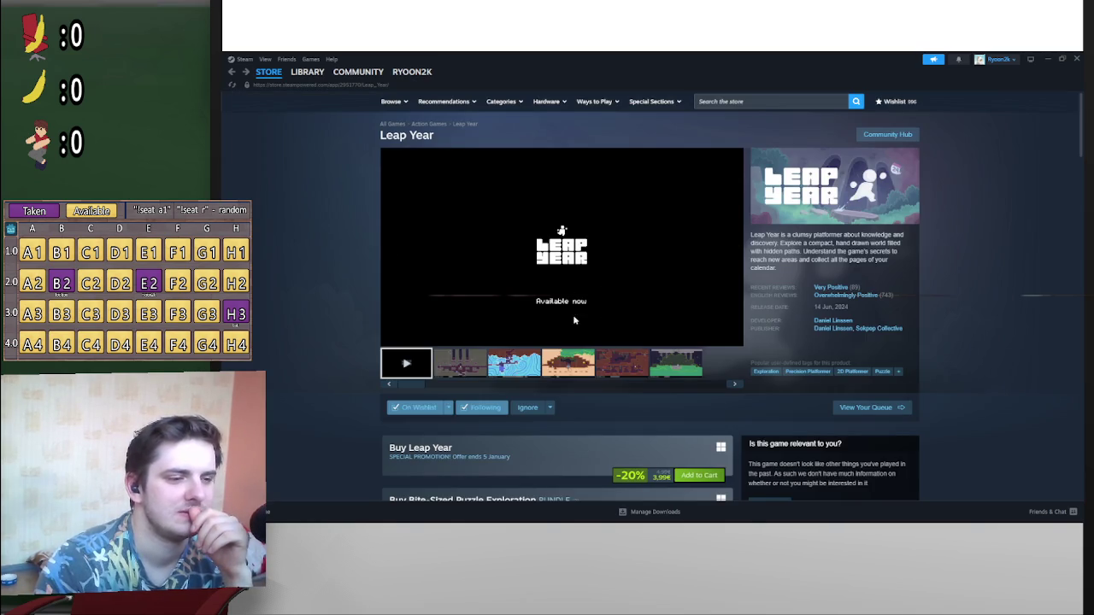
scroll(704, 447, down, 3)
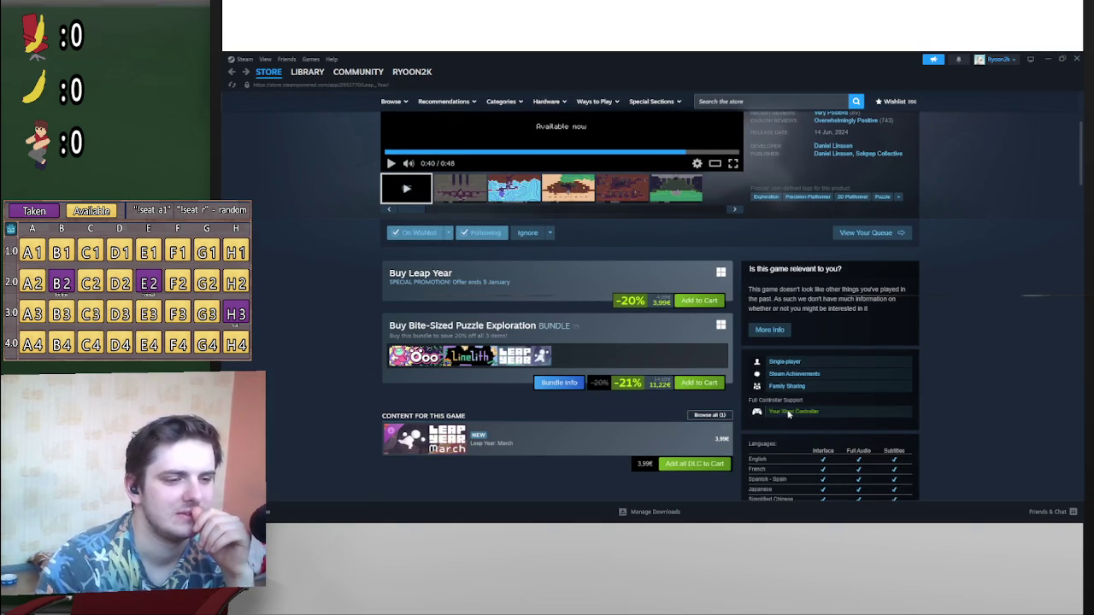
scroll(921, 360, down, 1)
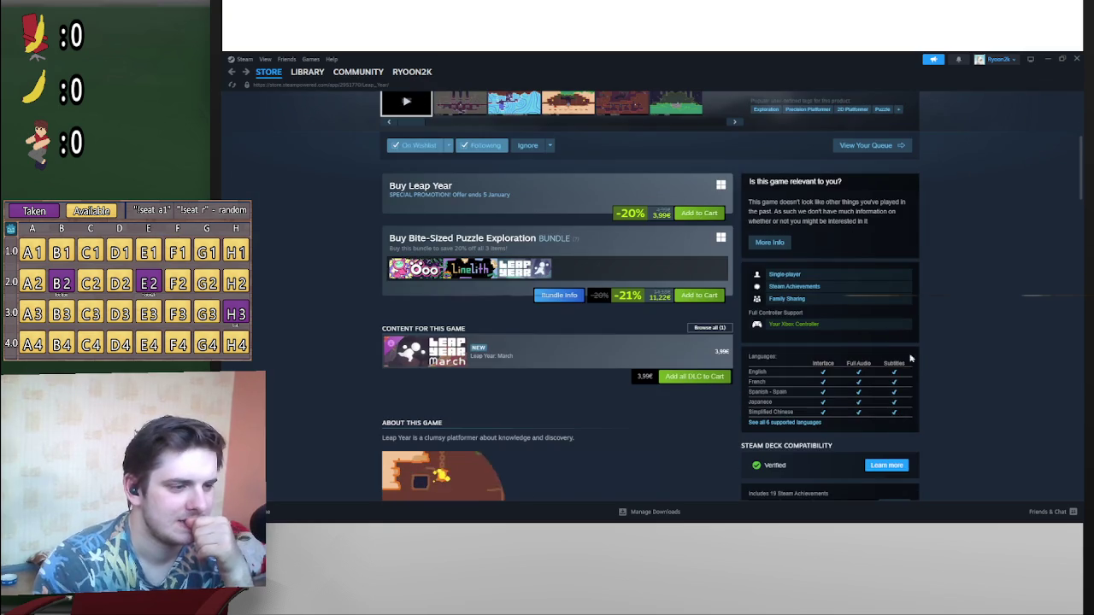
mouse_move(518, 352)
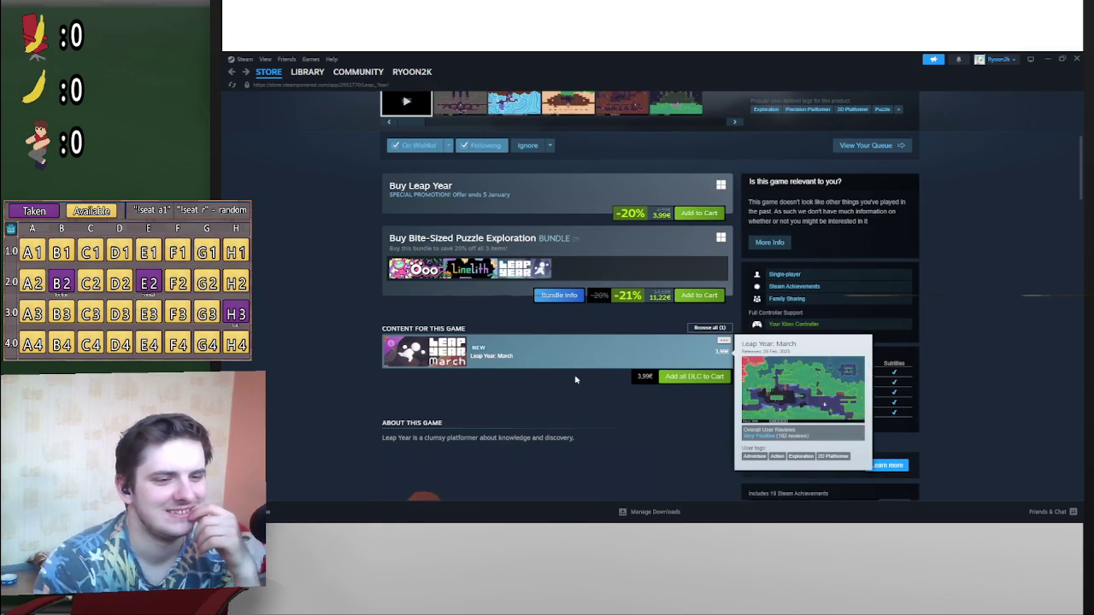
scroll(564, 362, up, 3)
scroll(496, 245, down, 4)
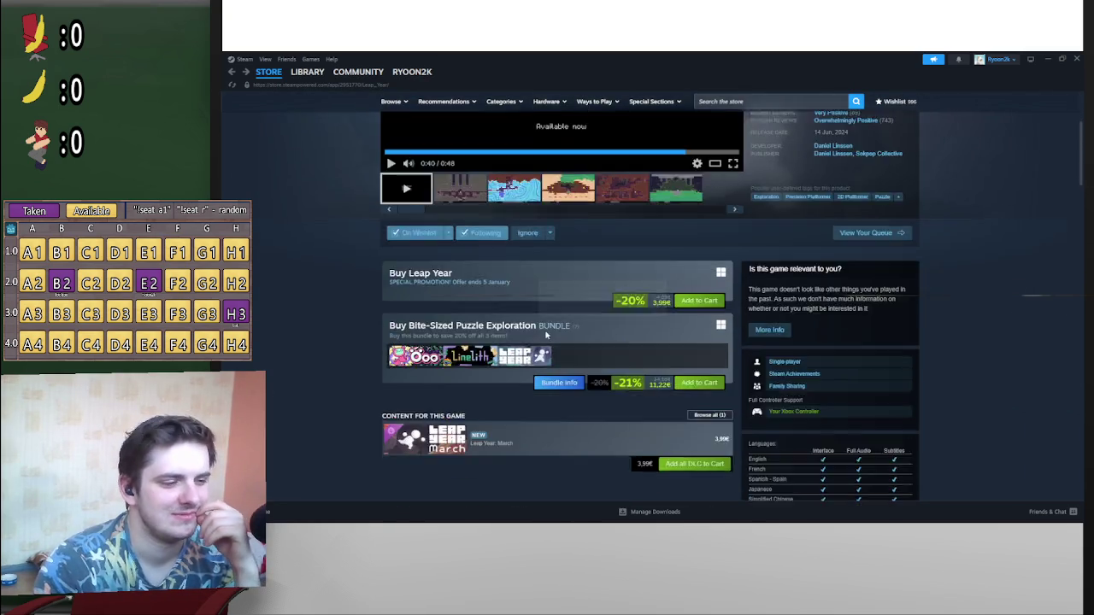
click(558, 275)
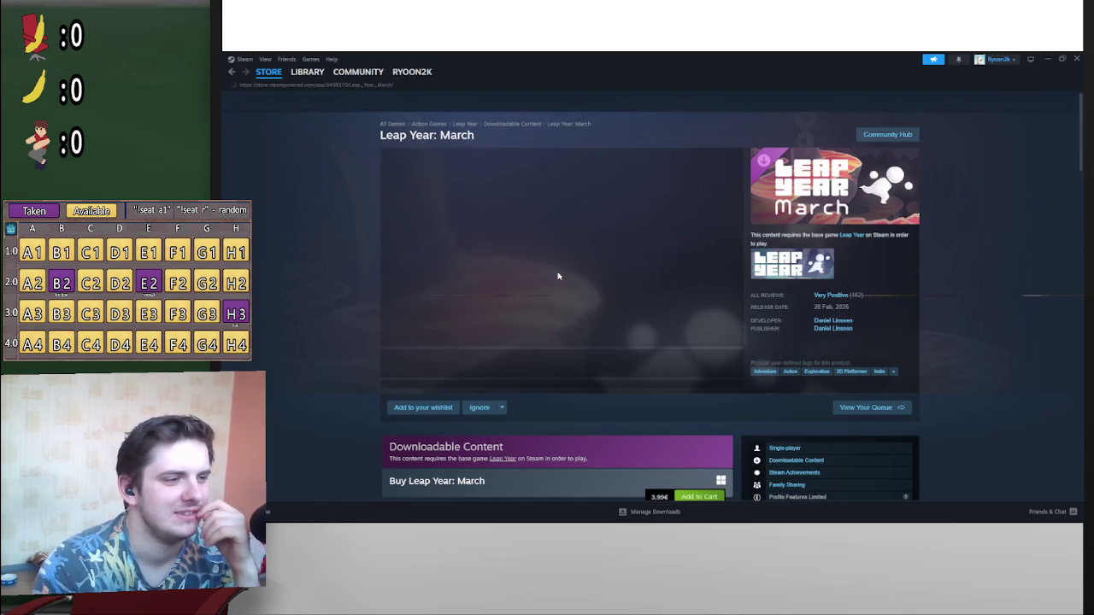
click(469, 360)
click(517, 361)
click(567, 365)
click(630, 366)
click(675, 363)
scroll(316, 313, down, 3)
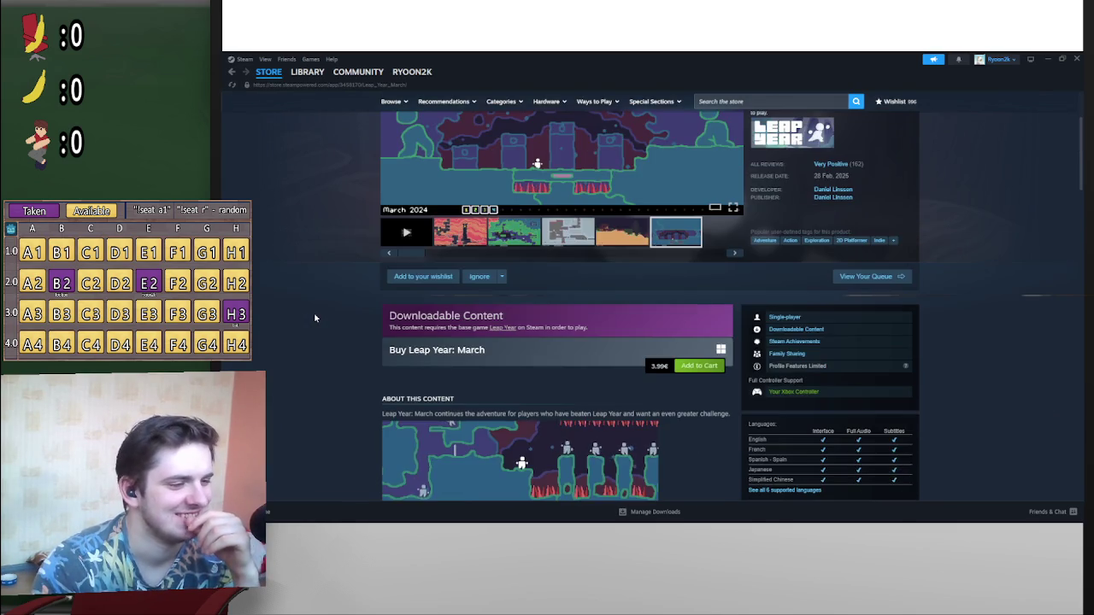
key(alt+Left)
scroll(694, 450, up, 2)
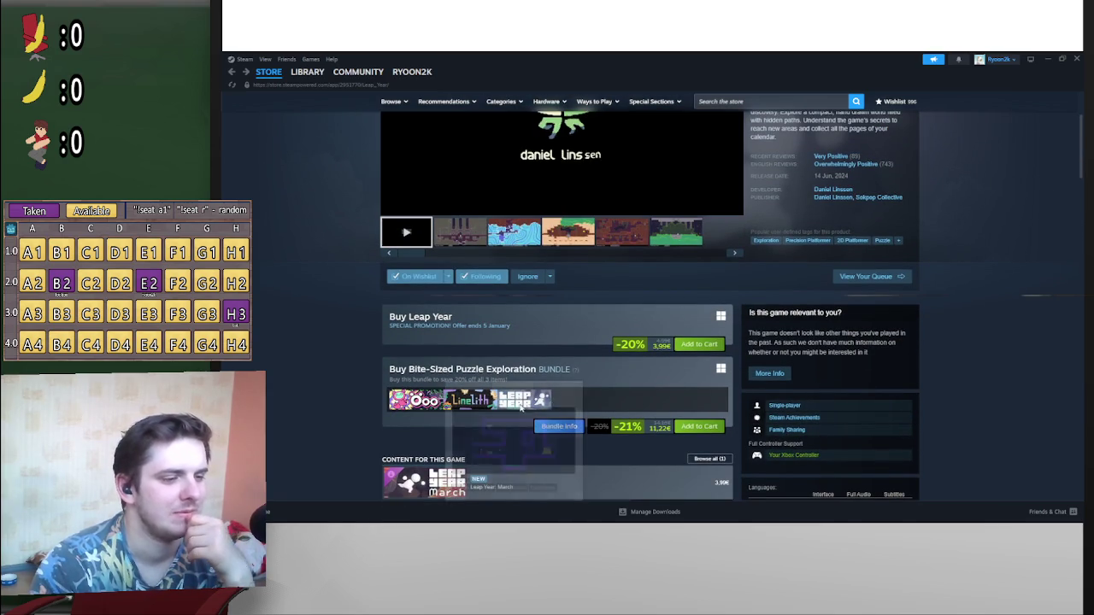
mouse_move(467, 405)
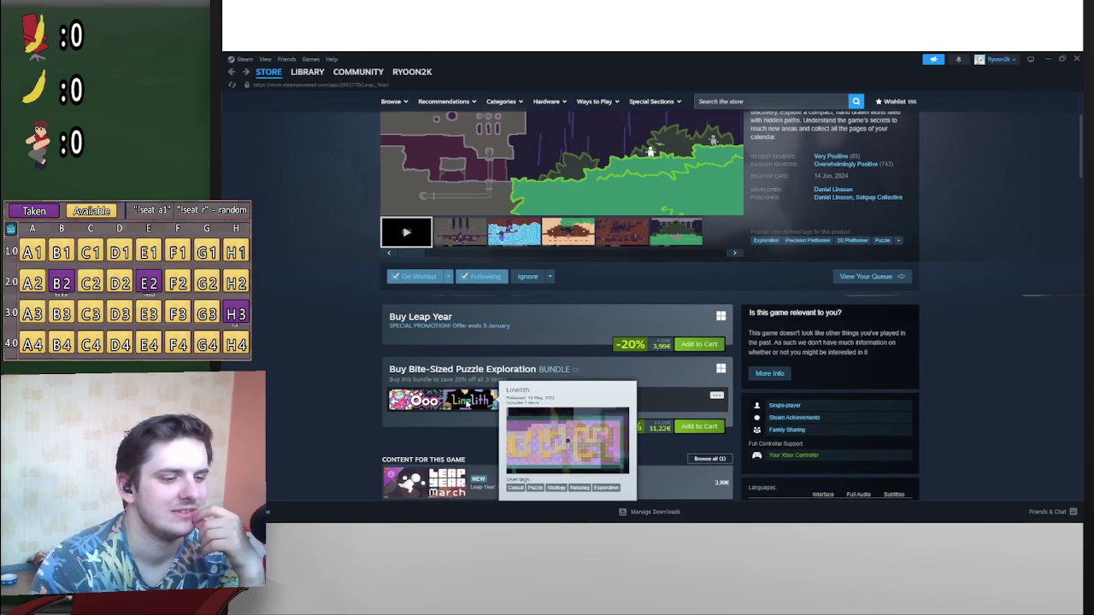
mouse_move(419, 402)
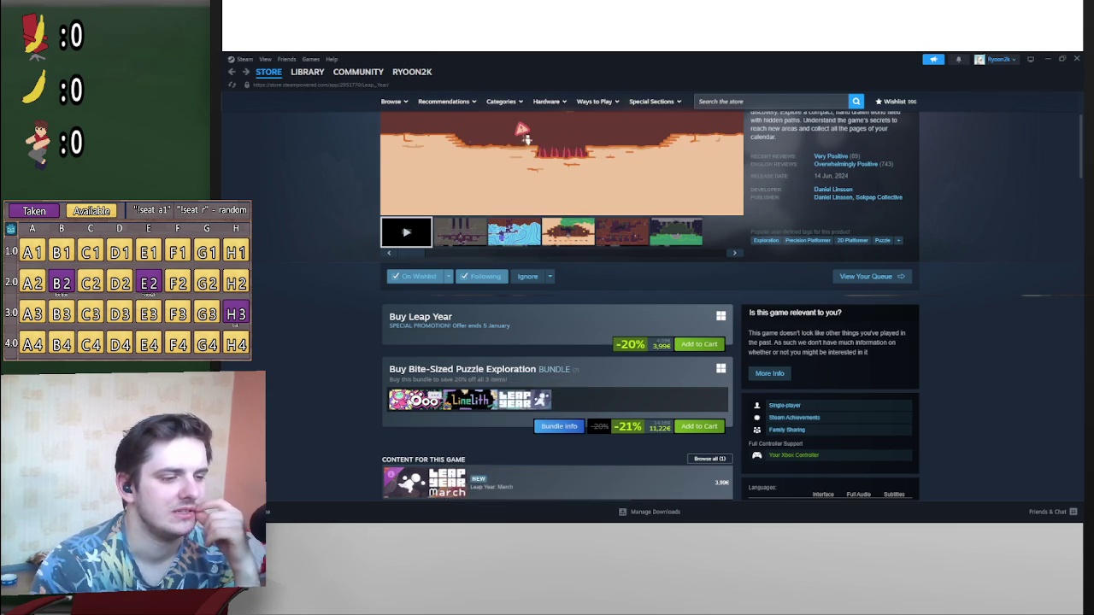
scroll(564, 342, down, 2)
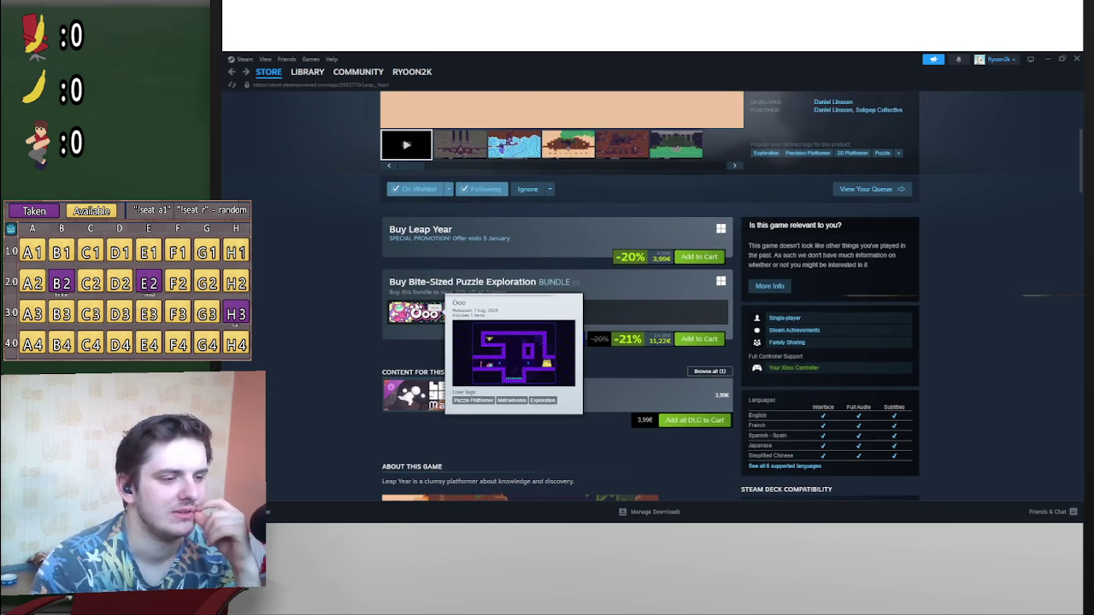
click(417, 312)
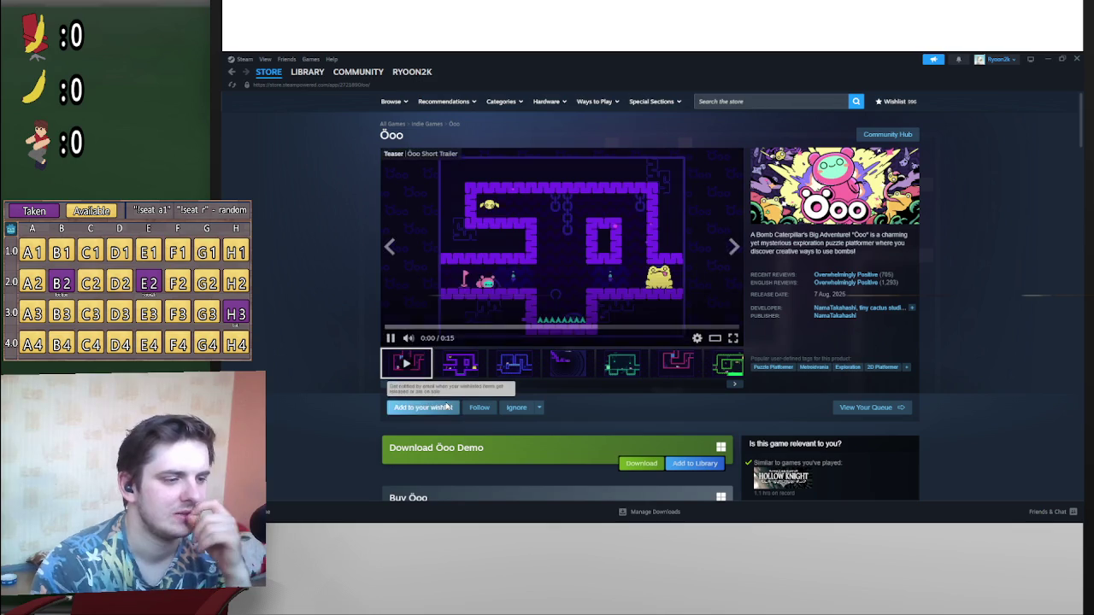
key(alt+Left)
scroll(478, 354, up, 4)
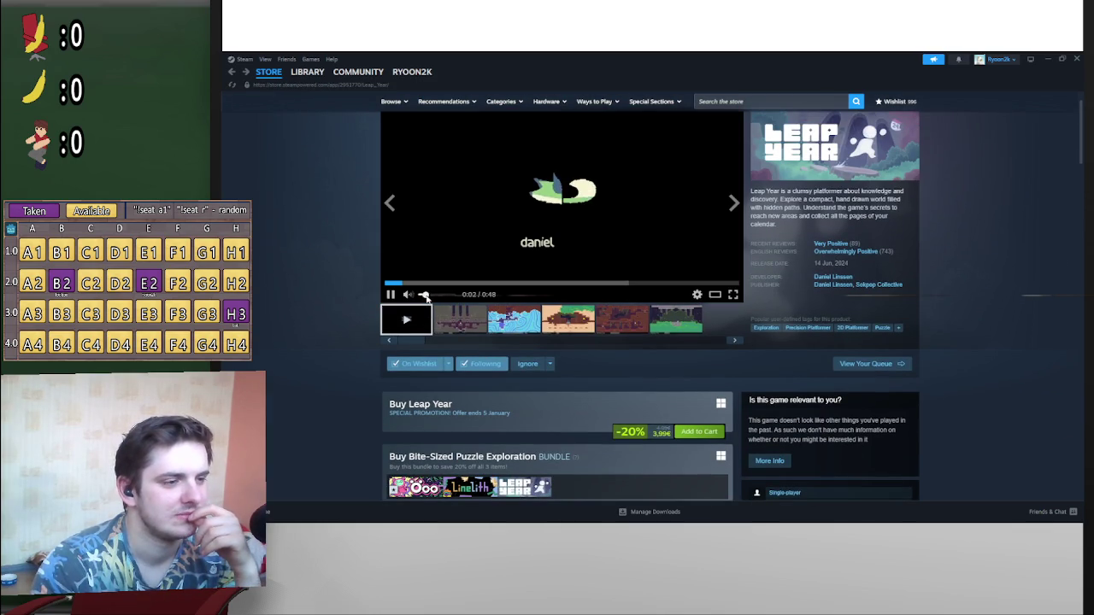
- Lower the Leap Year trailer's volume and scroll down the store page
click(425, 295)
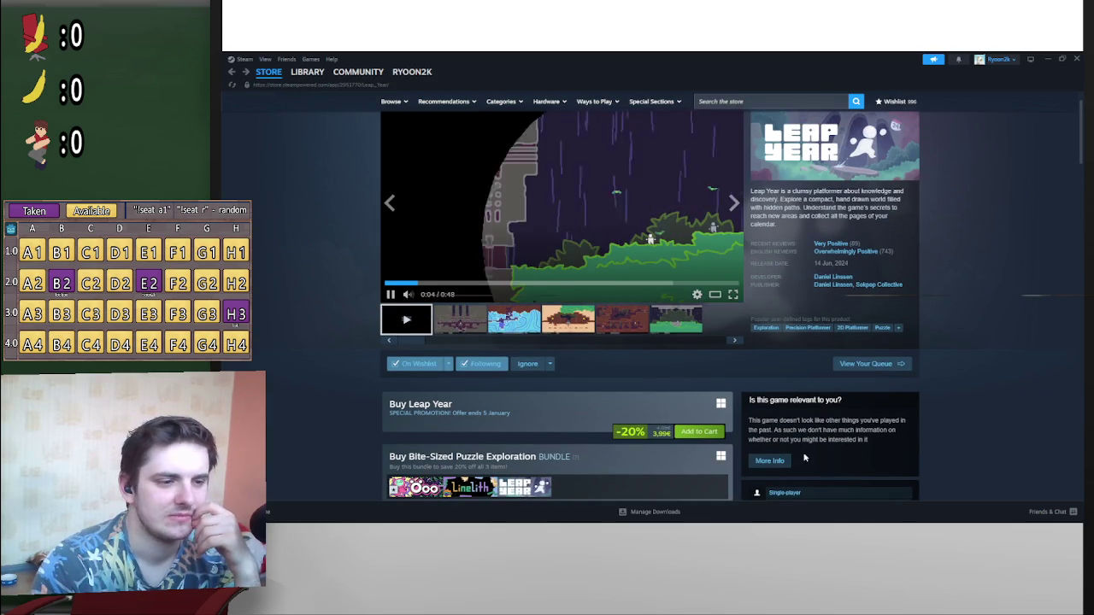
scroll(558, 414, up, 1)
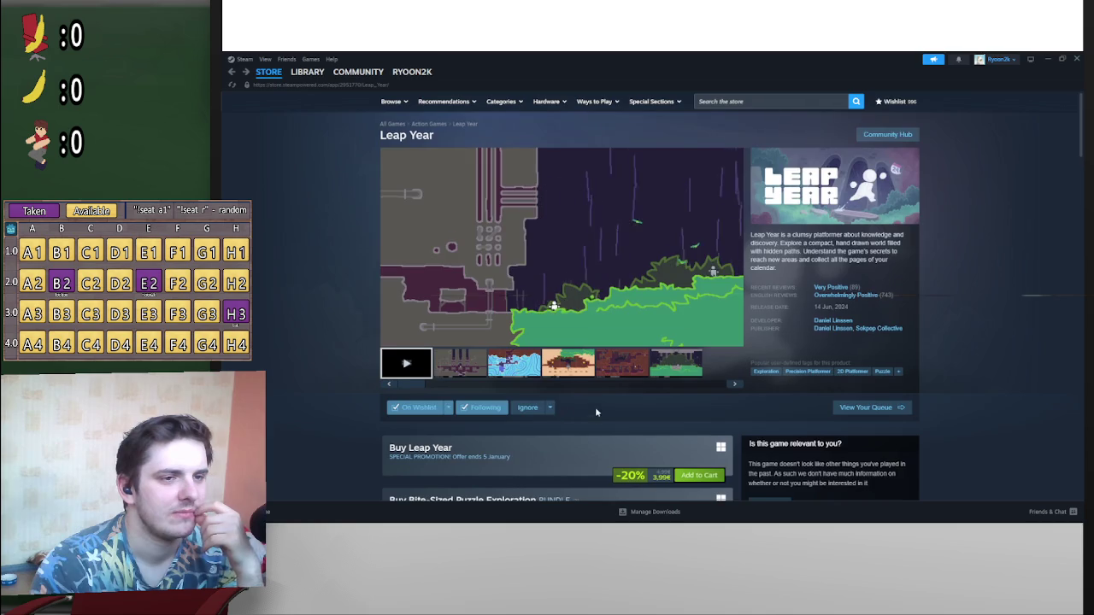
scroll(599, 385, down, 2)
scroll(667, 325, up, 2)
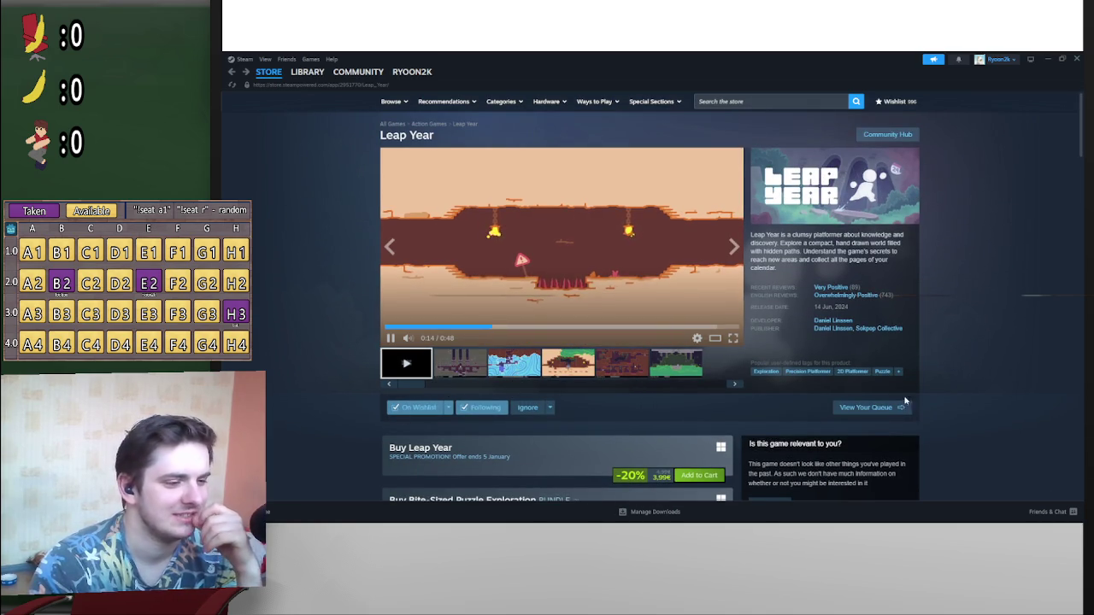
scroll(966, 350, down, 3)
scroll(941, 342, up, 3)
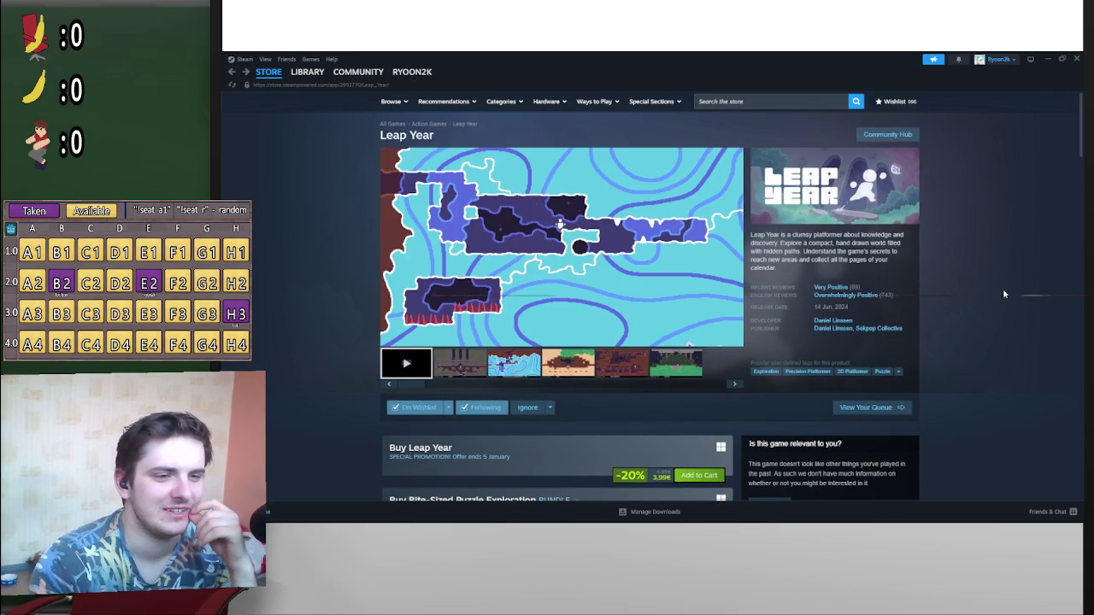
scroll(1003, 288, down, 2)
scroll(1003, 288, down, 3)
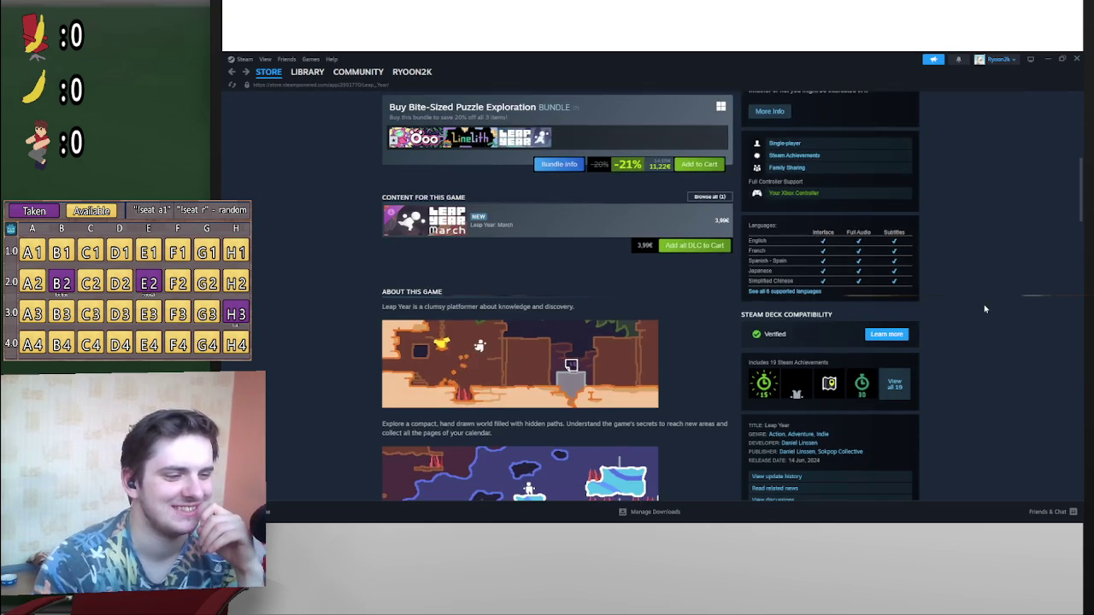
scroll(994, 299, down, 1)
scroll(974, 308, down, 2)
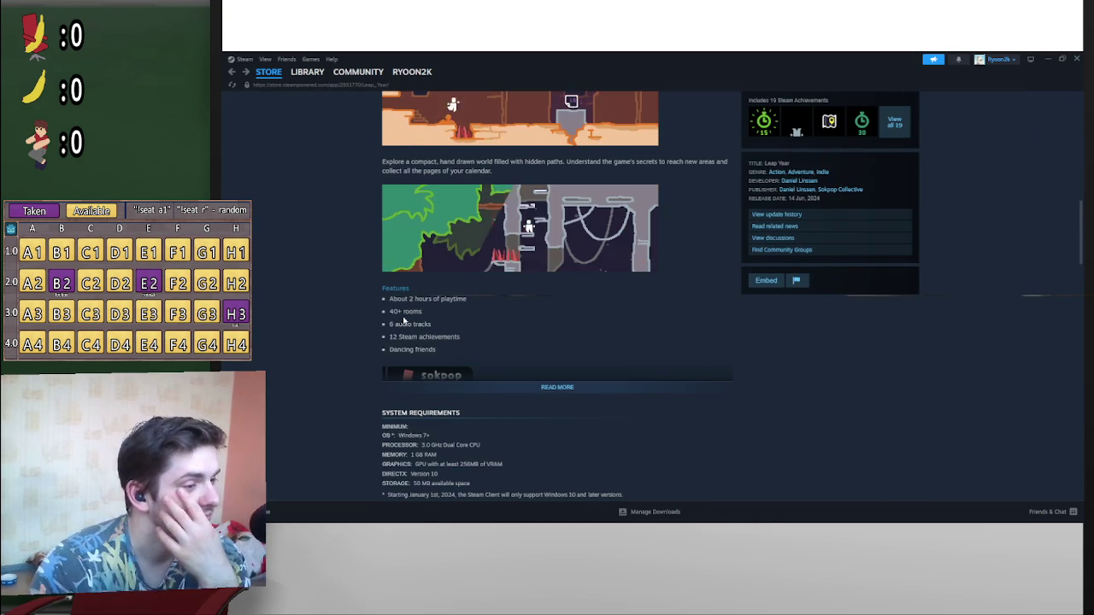
scroll(870, 327, up, 1)
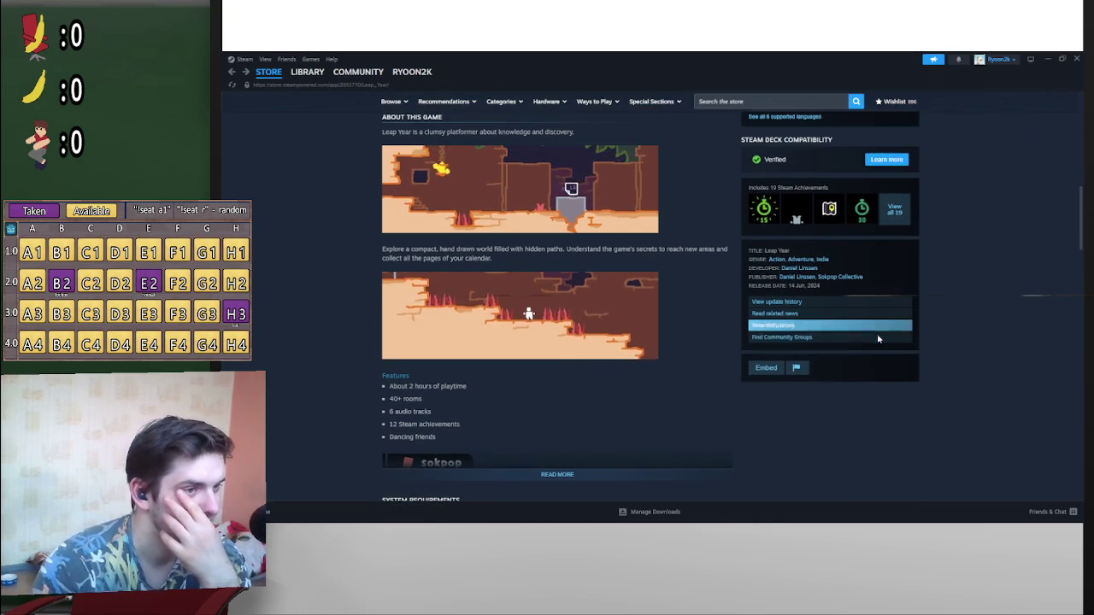
scroll(894, 334, down, 1)
- Expand About This Game with READ MORE, read it, then pause the trailer
click(557, 432)
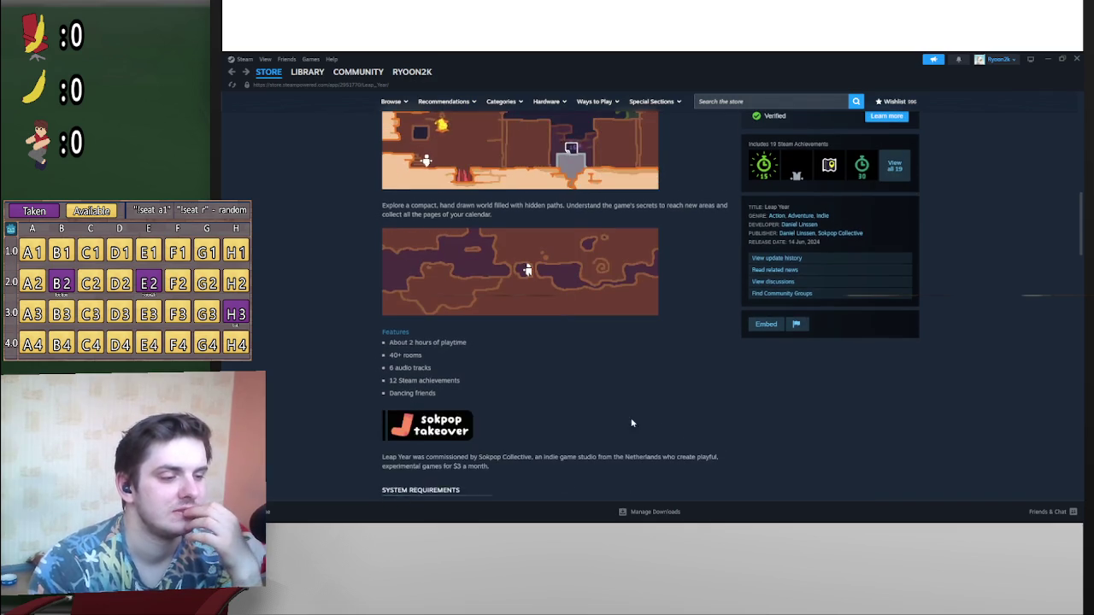
scroll(716, 398, down, 3)
scroll(918, 317, down, 1)
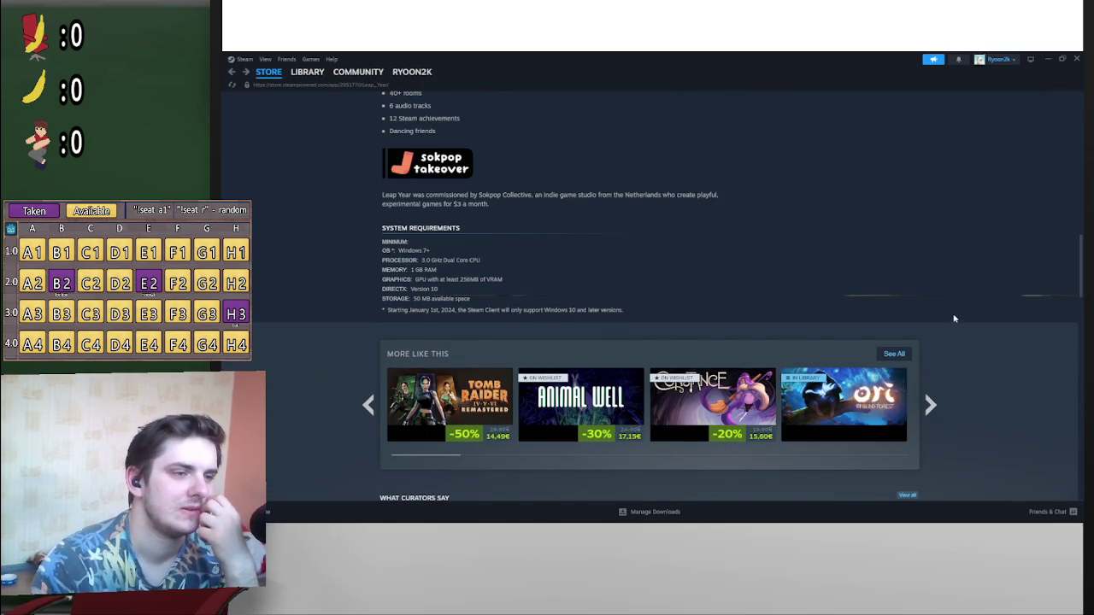
scroll(966, 342, down, 2)
scroll(989, 379, up, 10)
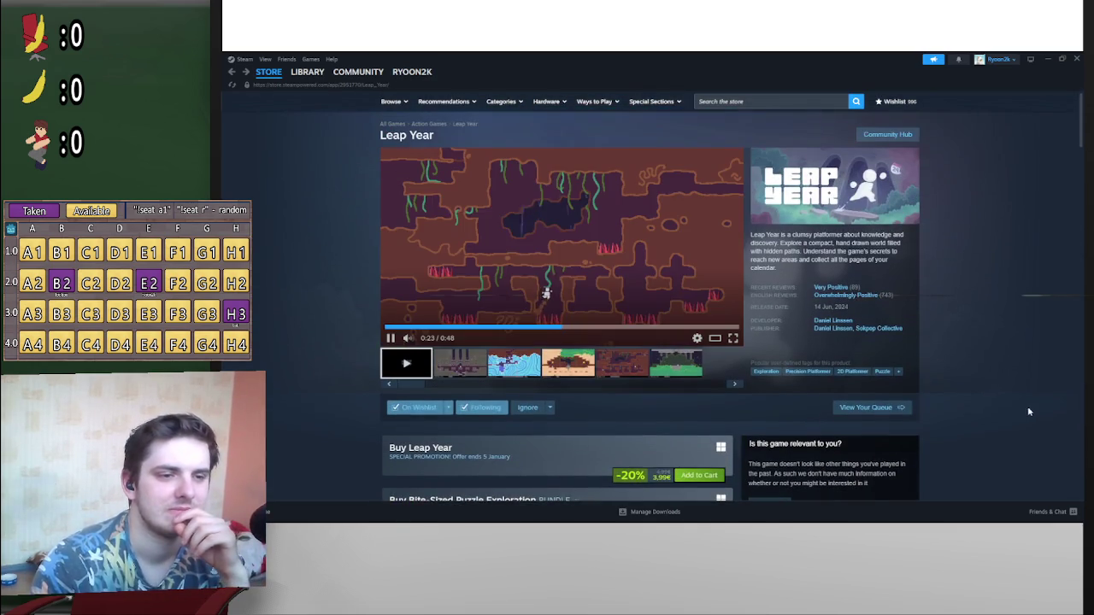
click(557, 318)
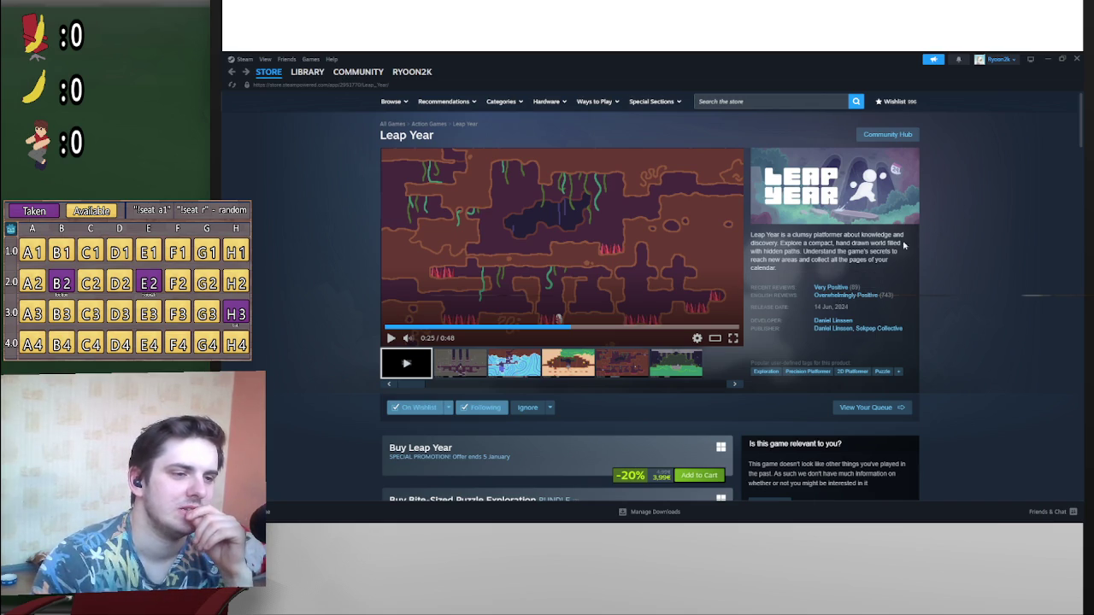
- Resume the Leap Year trailer, then minimize Steam to bring back the Godot editor
click(599, 246)
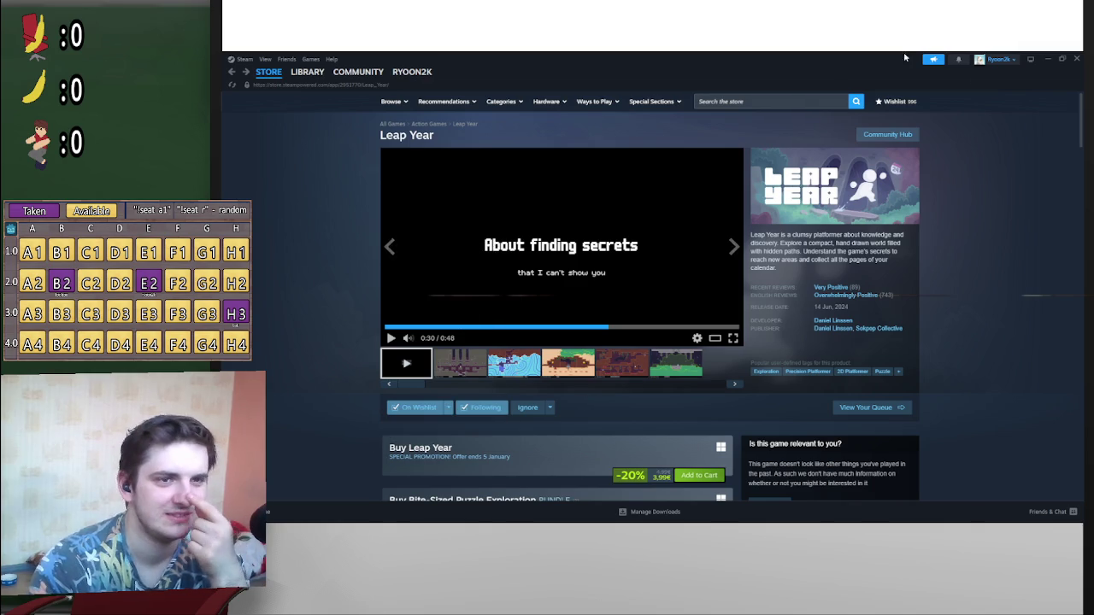
click(1046, 59)
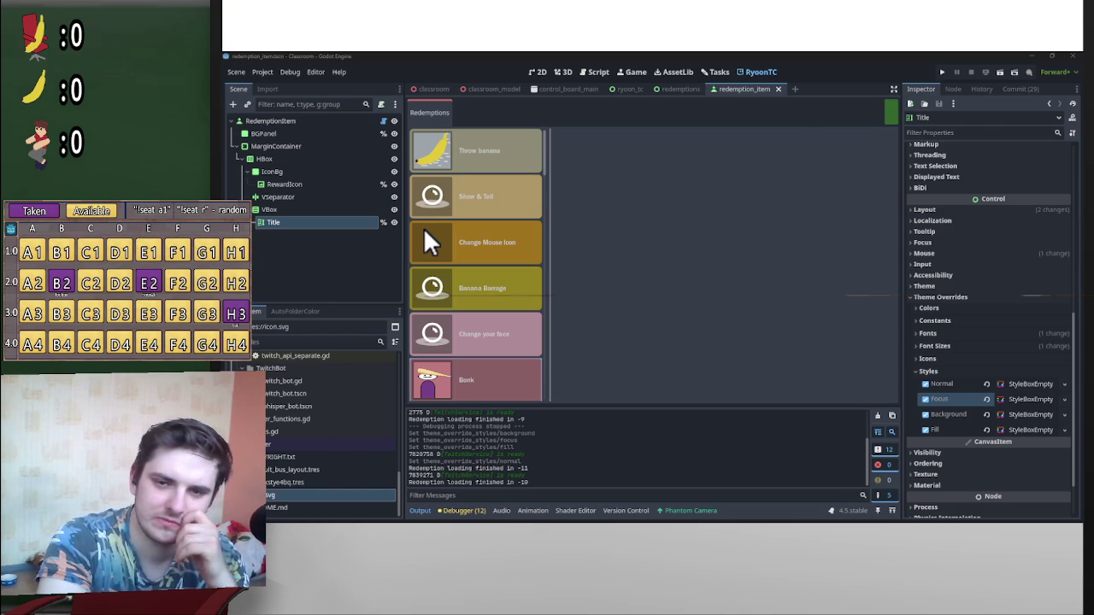
- Switch from the redemption_item scene to the redemptions scene
scroll(501, 316, down, 10)
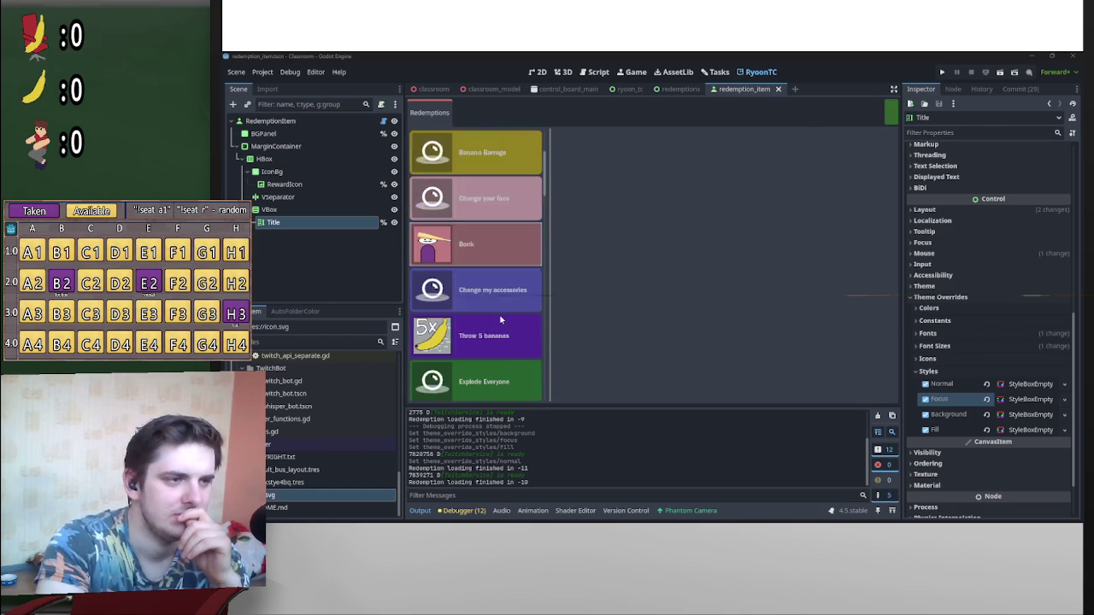
scroll(504, 330, down, 10)
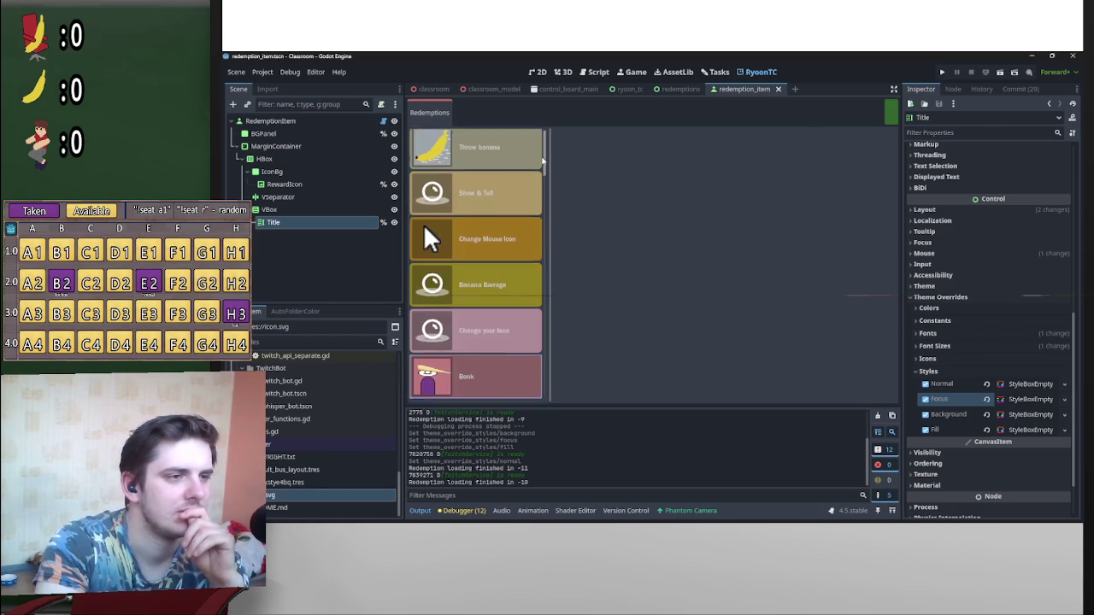
scroll(513, 256, up, 20)
scroll(496, 299, down, 1)
scroll(487, 342, up, 1)
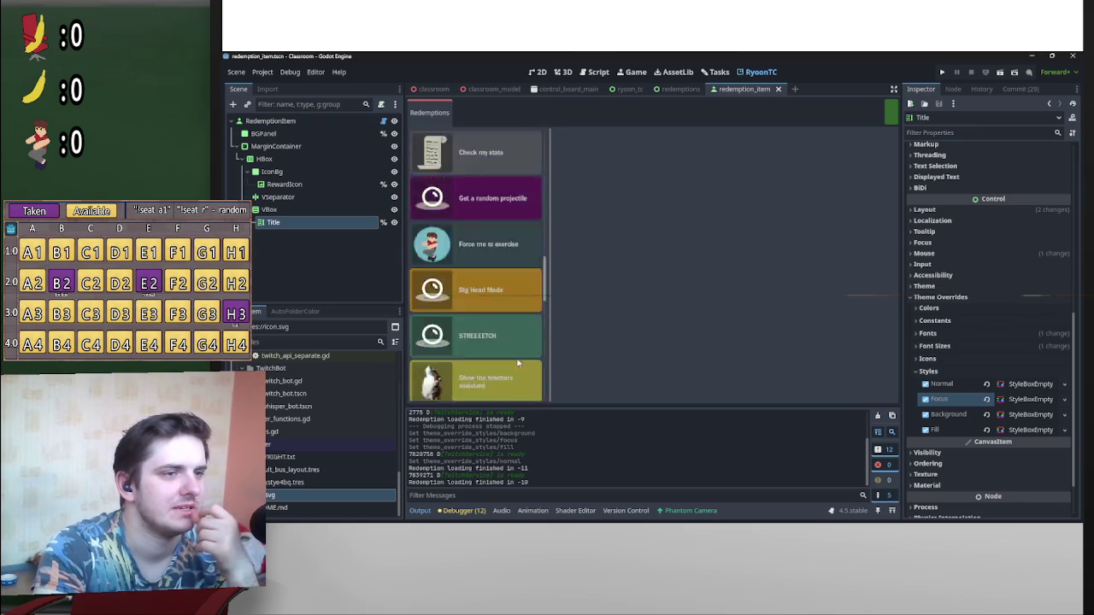
click(680, 89)
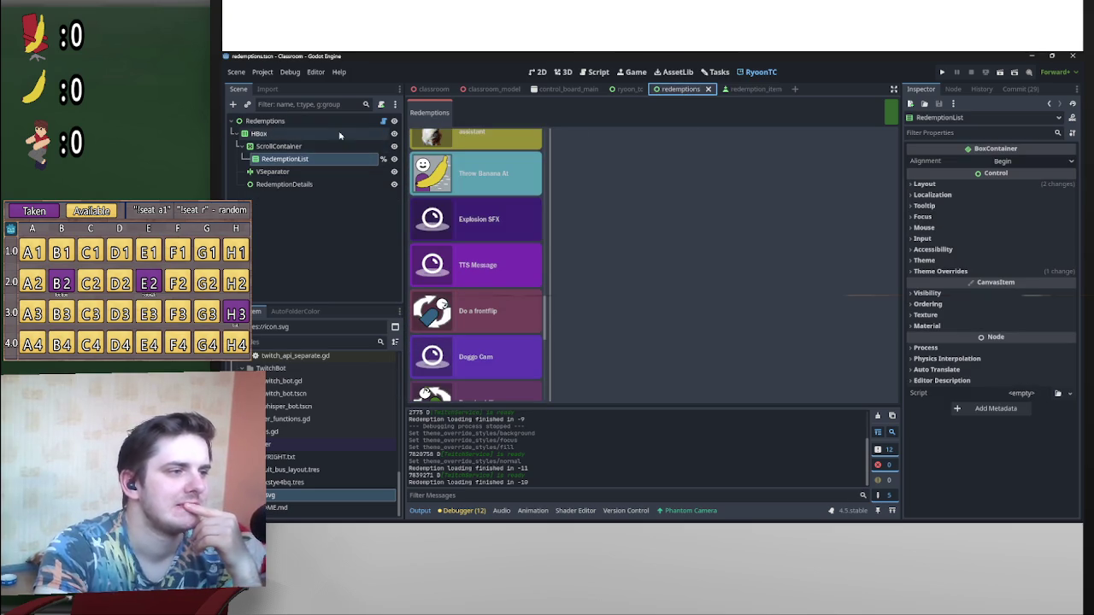
- Inspect the RedemptionDetails node, then open the script attached to Redemptions
click(303, 185)
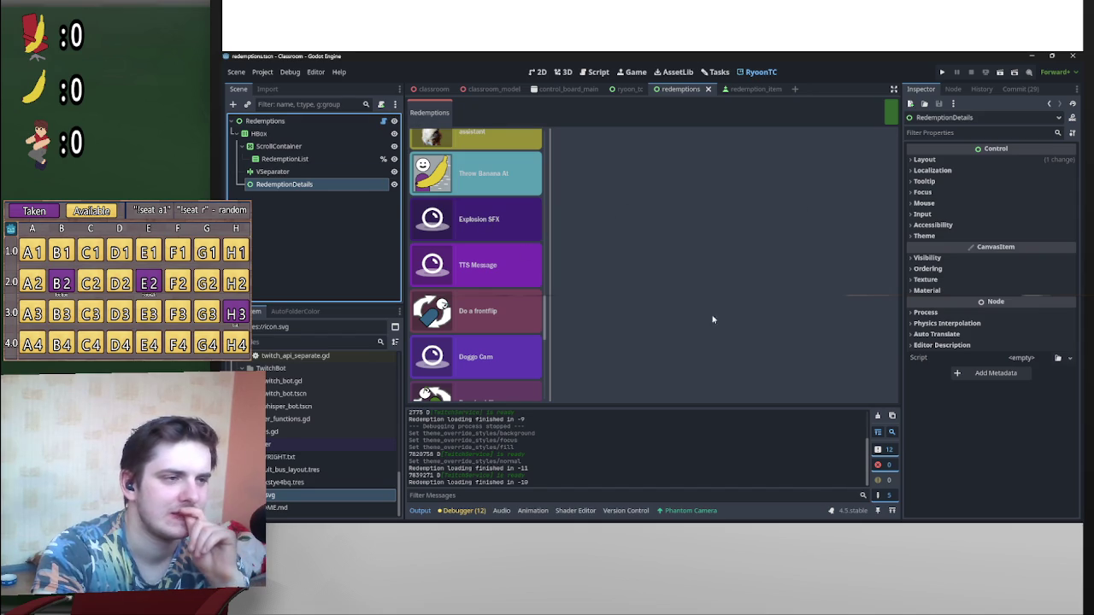
drag(549, 335, 562, 157)
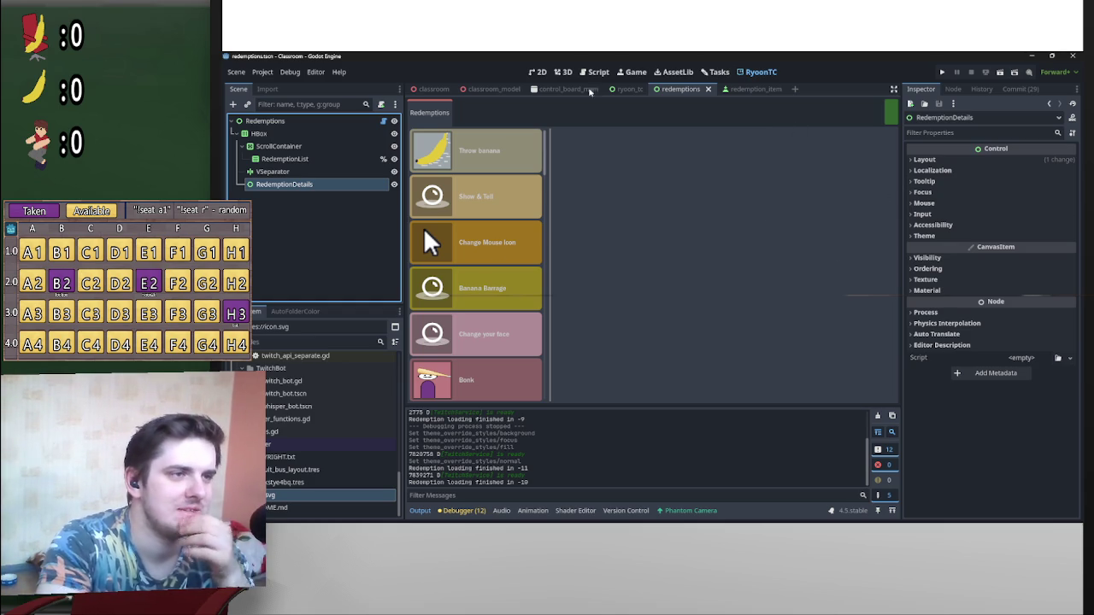
click(384, 123)
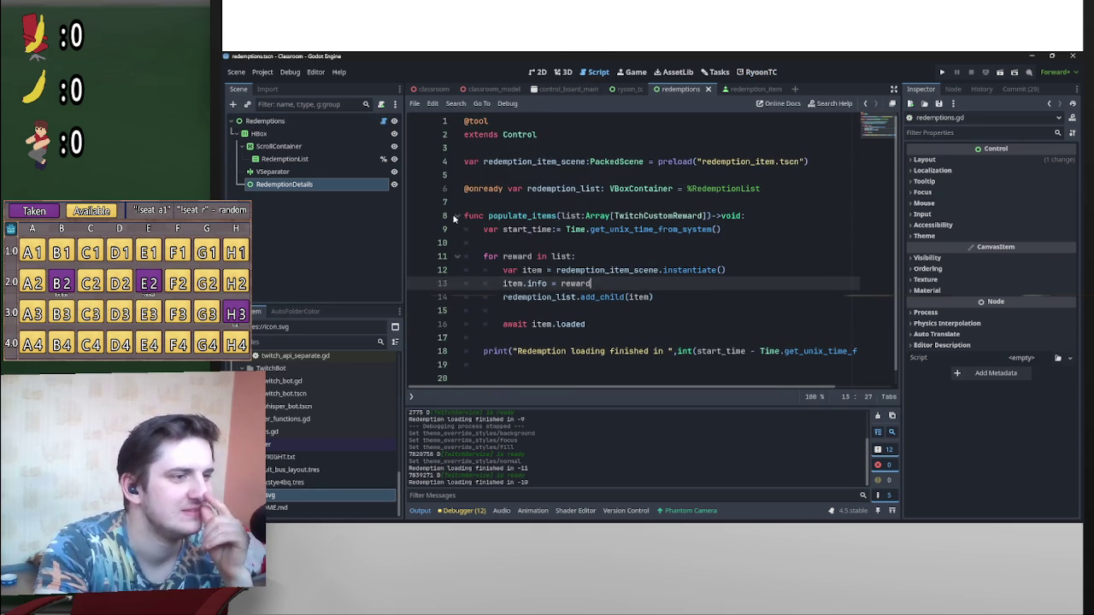
- Delete the loading-time print statement on line 18 of populate_items
click(456, 216)
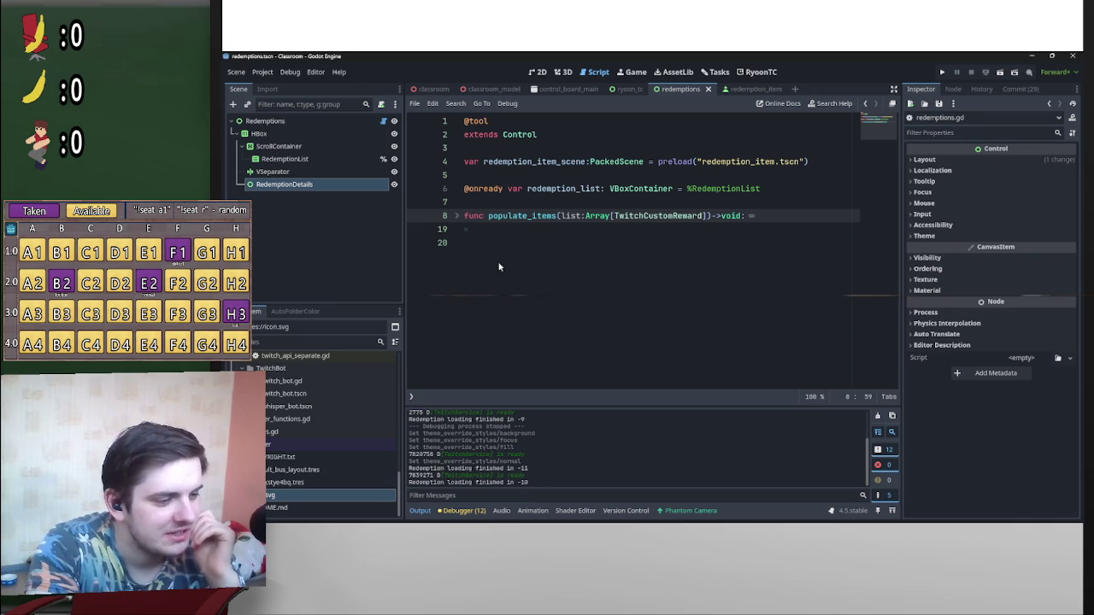
click(455, 217)
click(456, 217)
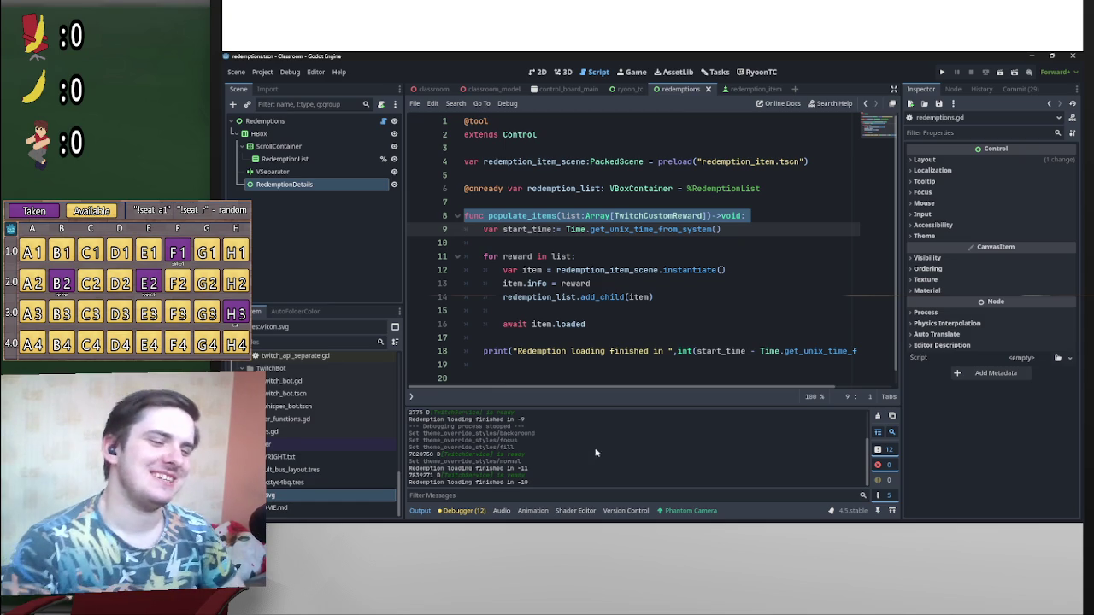
drag(799, 386, 881, 392)
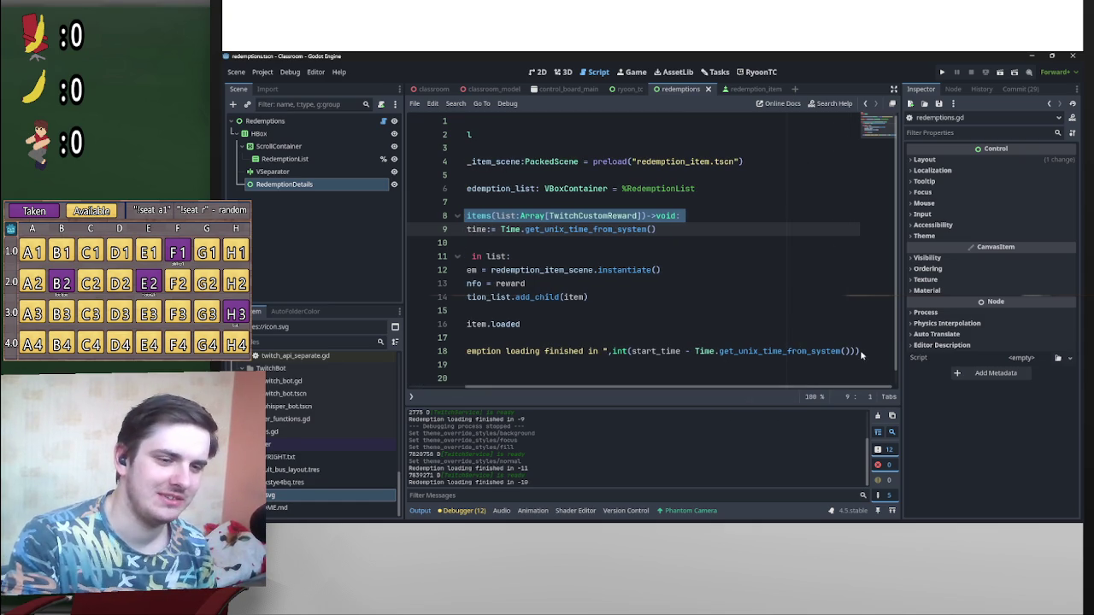
mouse_move(860, 351)
mouse_down()
mouse_move(400, 359)
mouse_move(401, 339)
mouse_up()
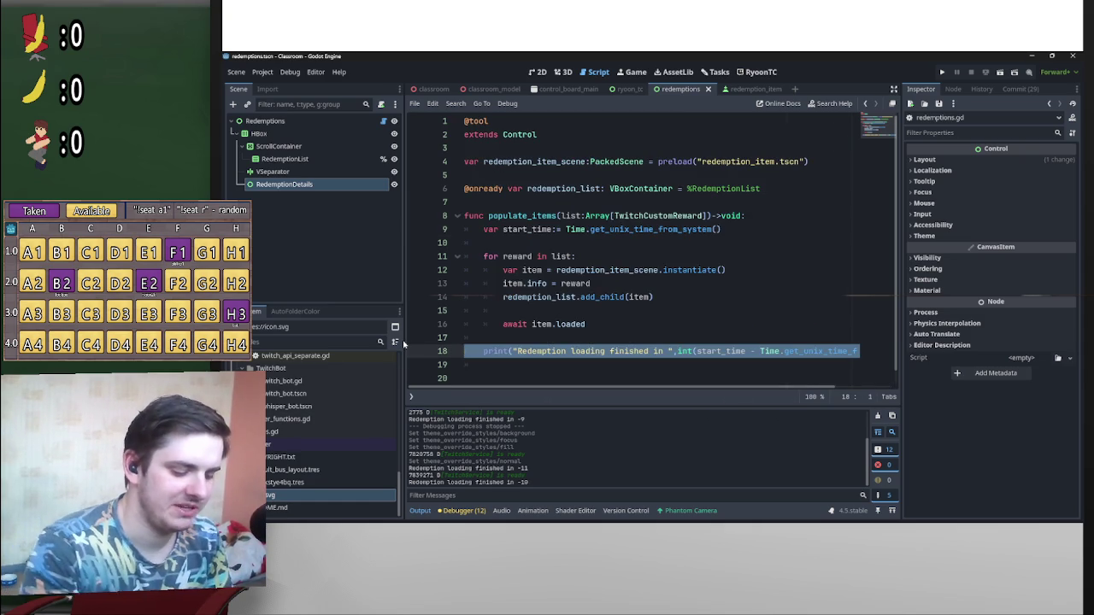
key(BackSpace)
key(BackSpace)
key(BackSpace)
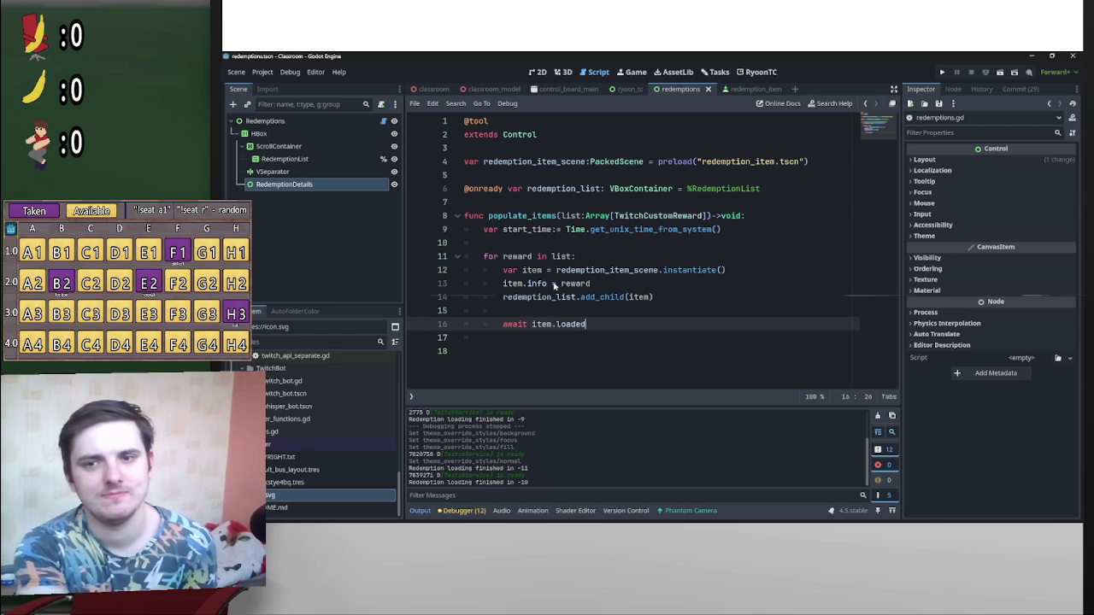
click(627, 280)
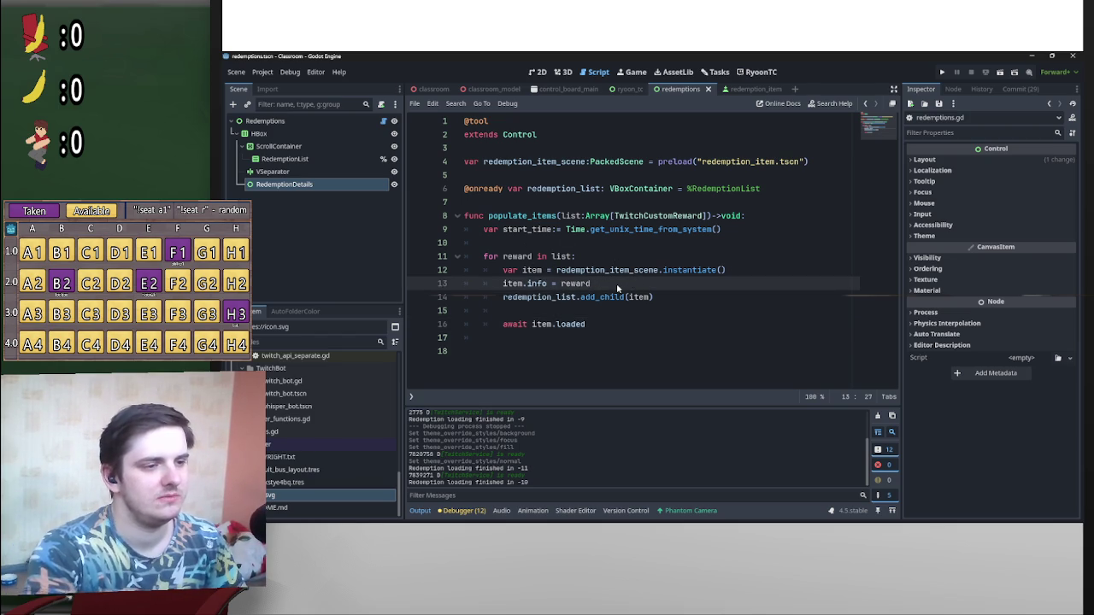
- Add 'item.visible = false' on a new line after 'item.info = reward'
click(643, 285)
key(Return)
text(item.visi)
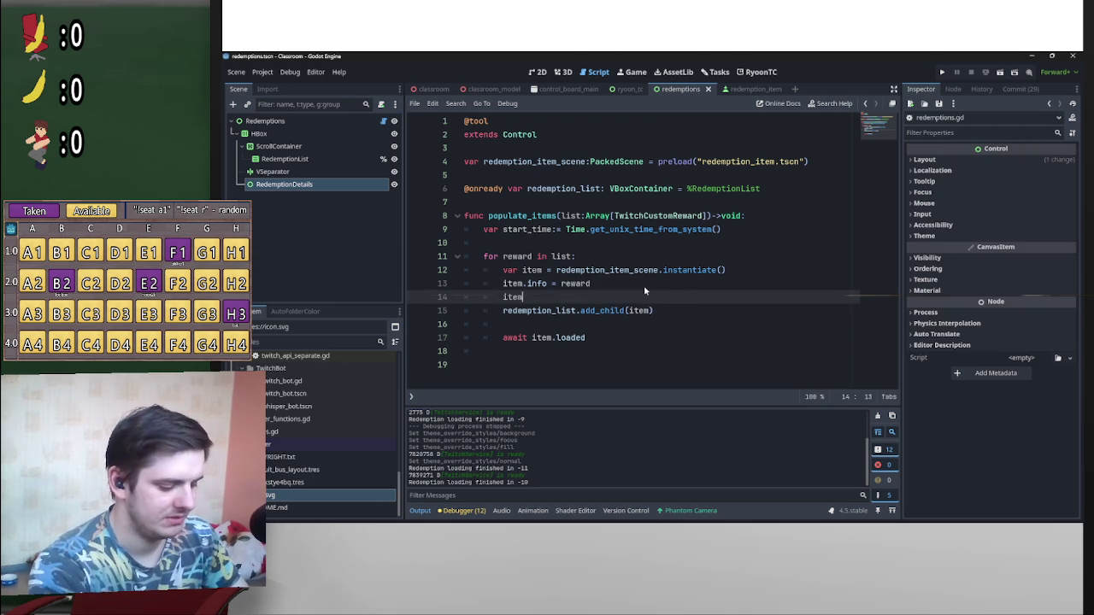
text(ble = )
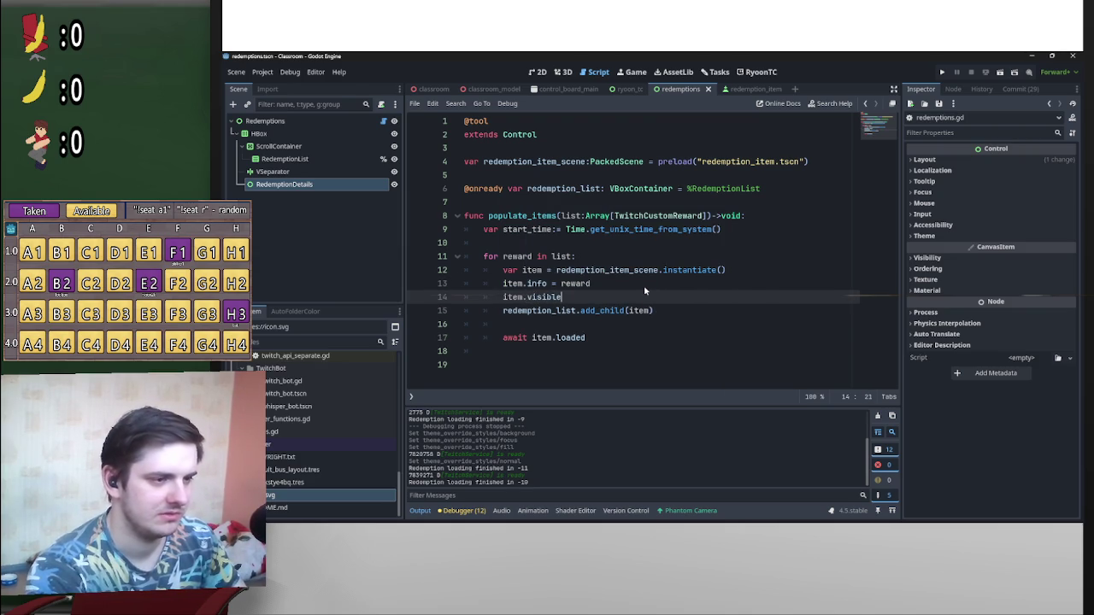
text(false)
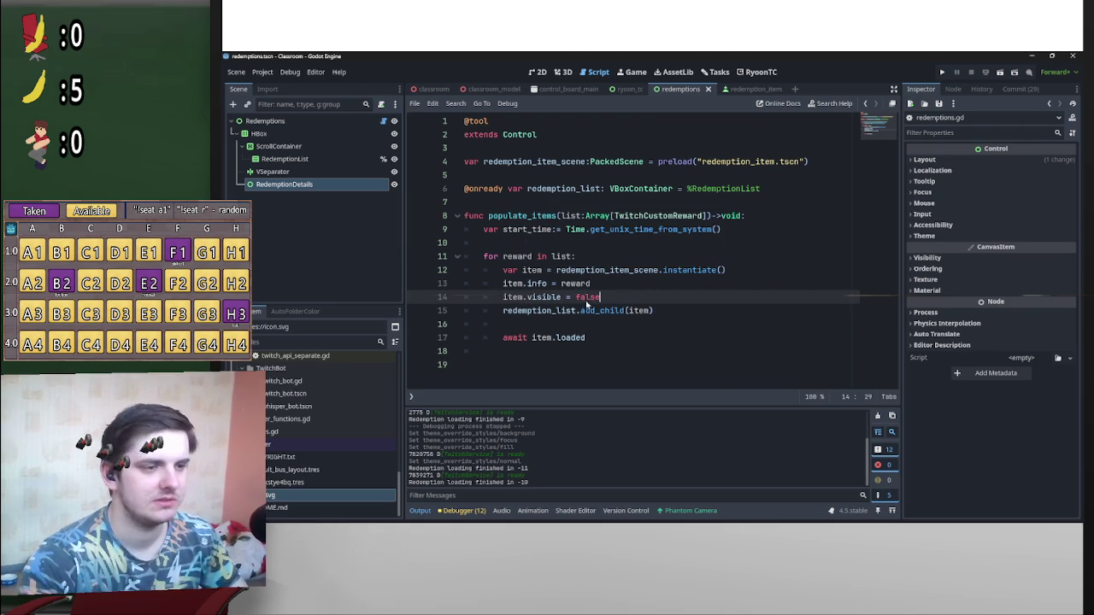
- After the loop, start a new 'for item in redemption_list.get_children()' loop
click(571, 351)
key(Return)
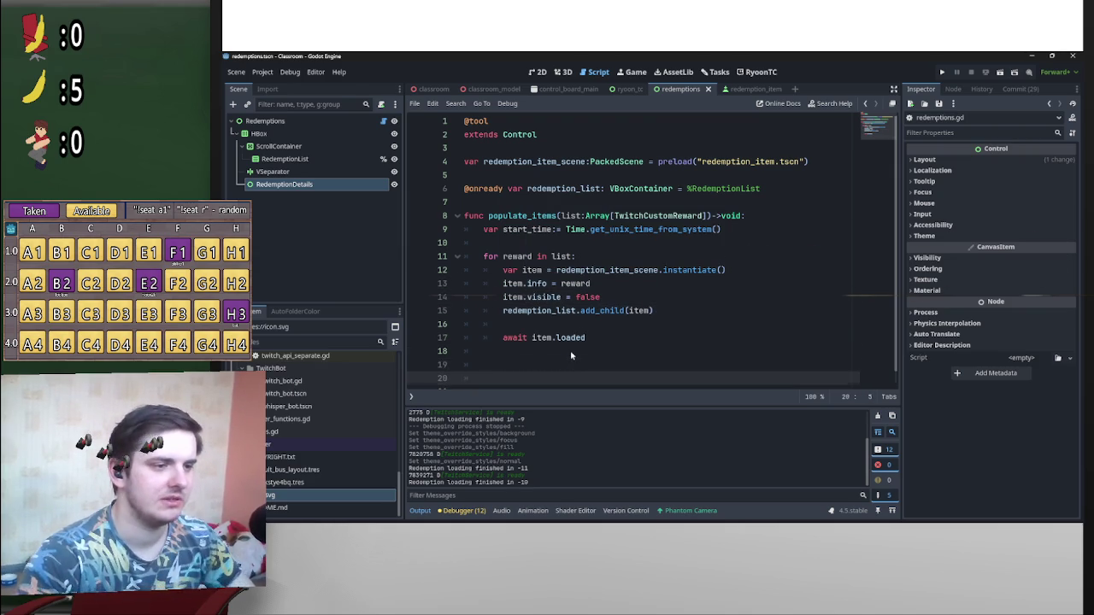
text(for )
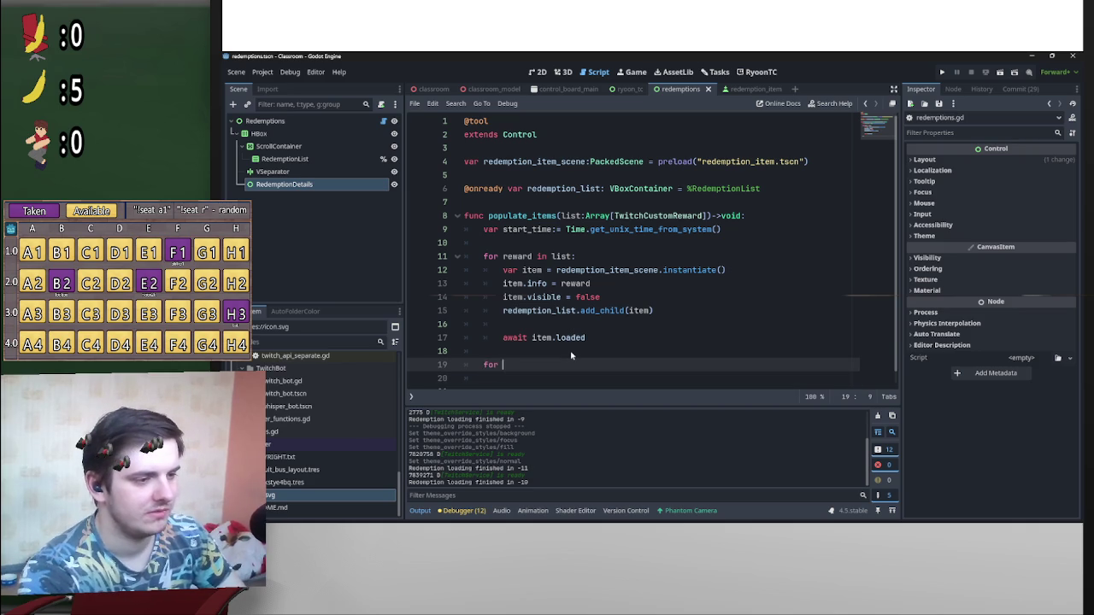
text(item in)
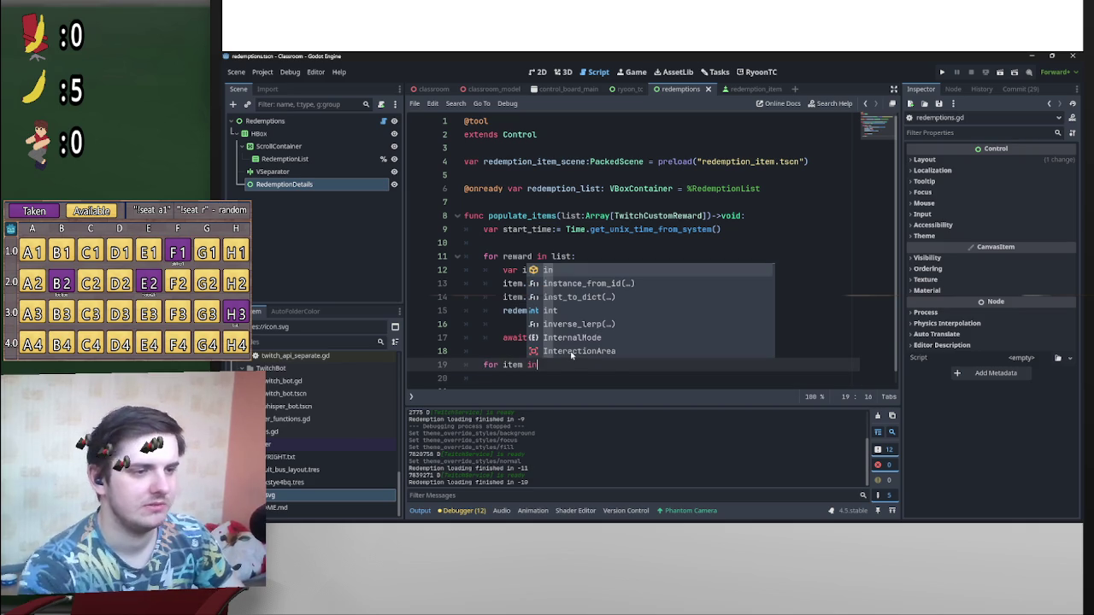
key(Escape)
mouse_move(503, 311)
mouse_down()
mouse_move(578, 313)
mouse_move(610, 386)
mouse_move(610, 359)
mouse_move(534, 357)
mouse_up()
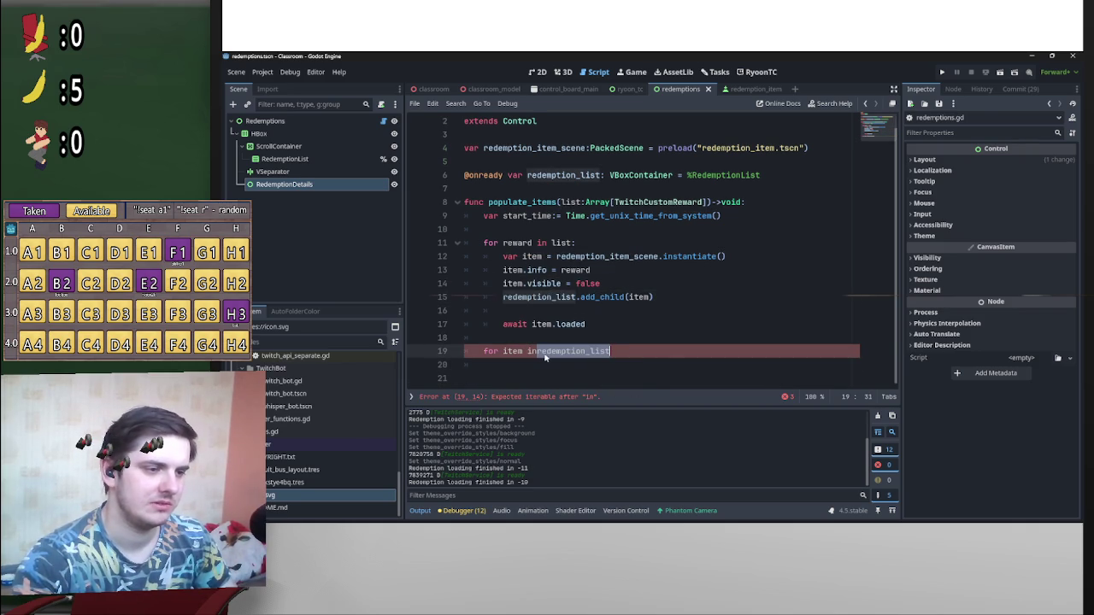
click(535, 353)
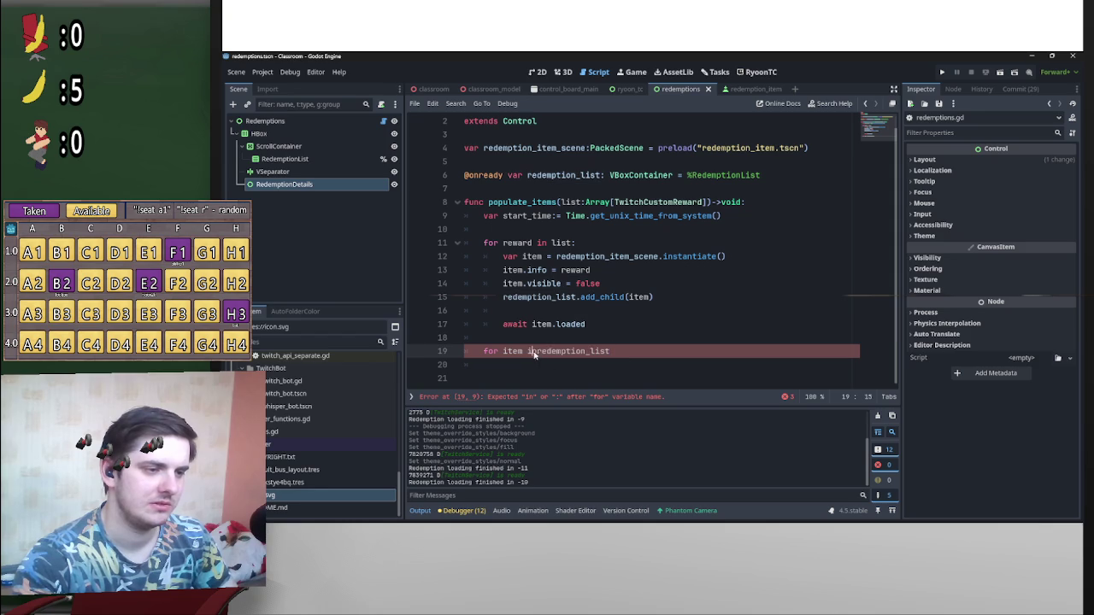
click(632, 354)
text(get)
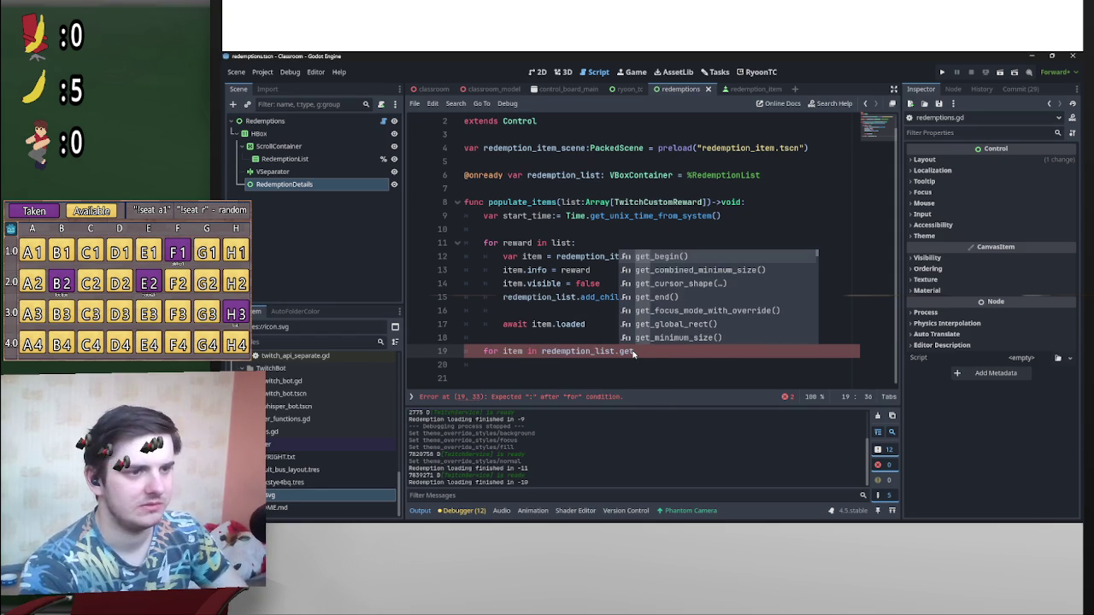
text(_chil)
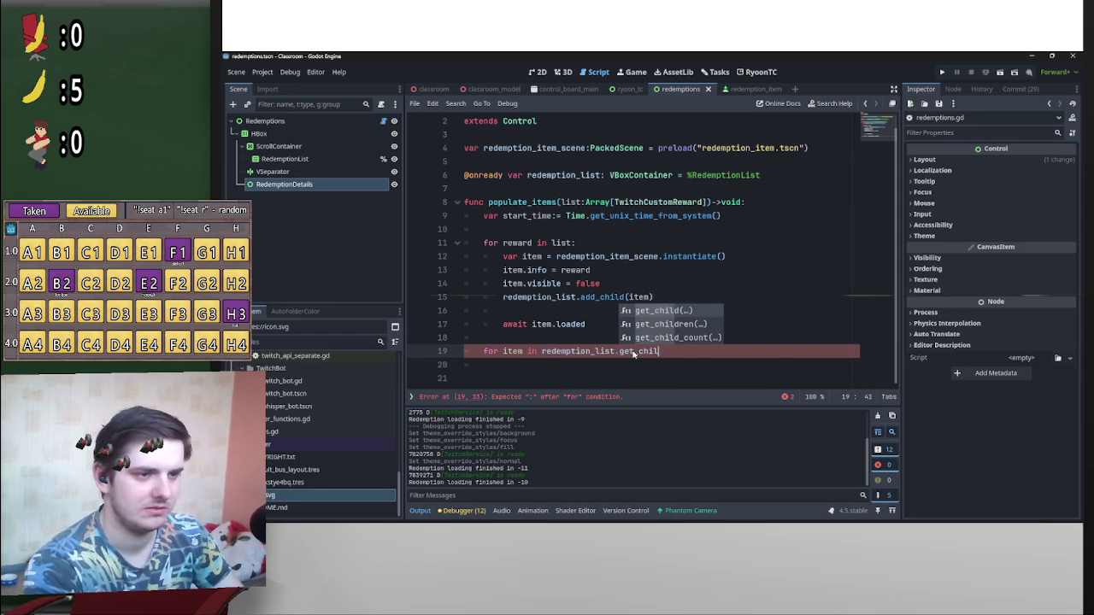
key(Down)
key(Return)
- Finish the new loop with a colon and the body 'item.visible = true'
text(:)
key(Return)
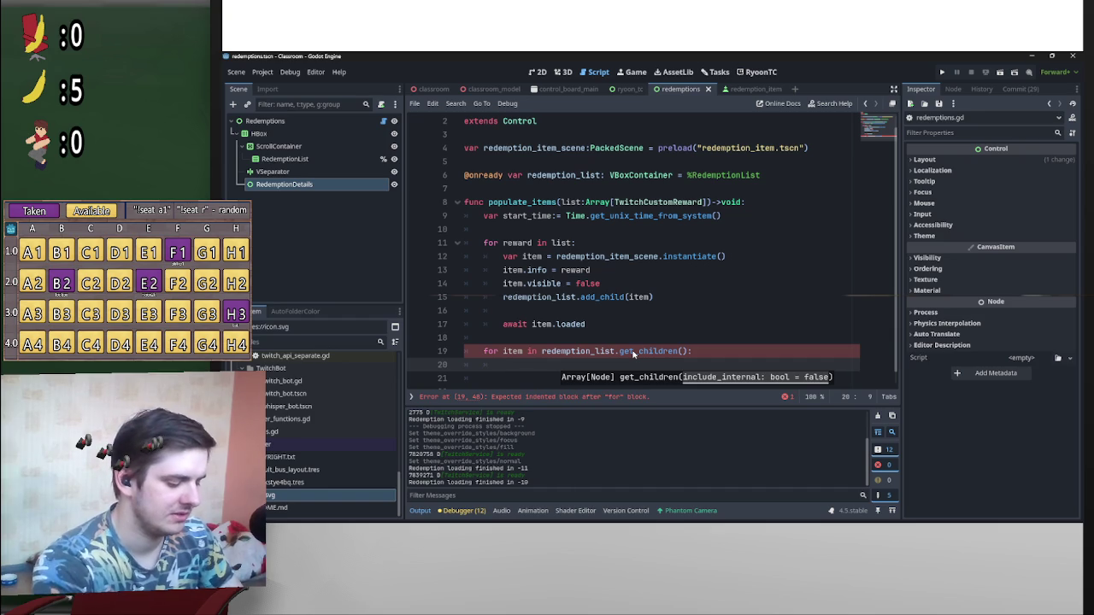
text(item.visis)
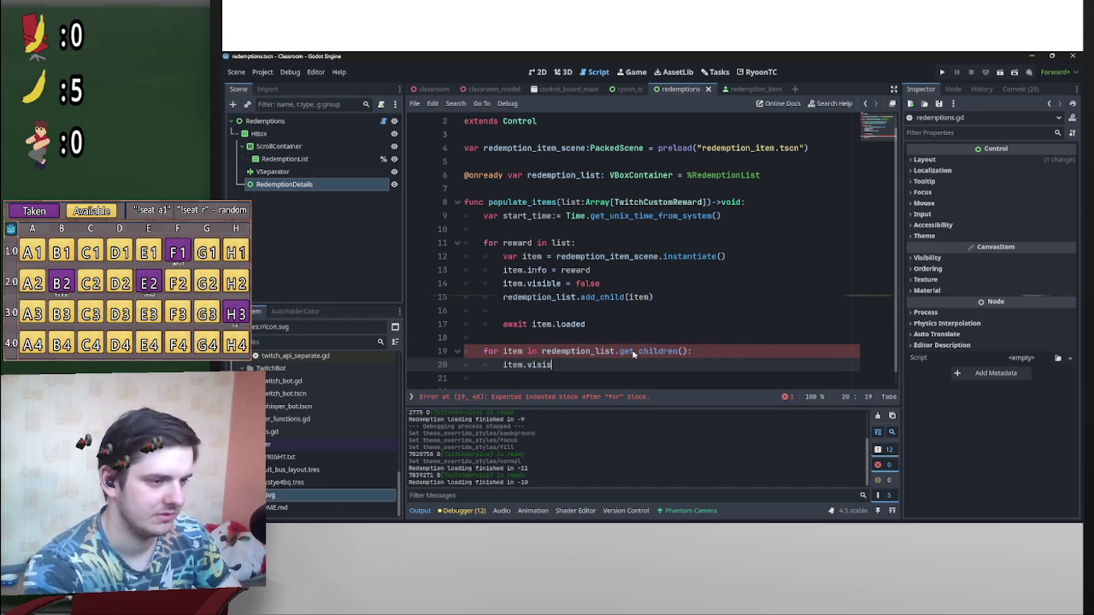
key(BackSpace)
text(ble = true)
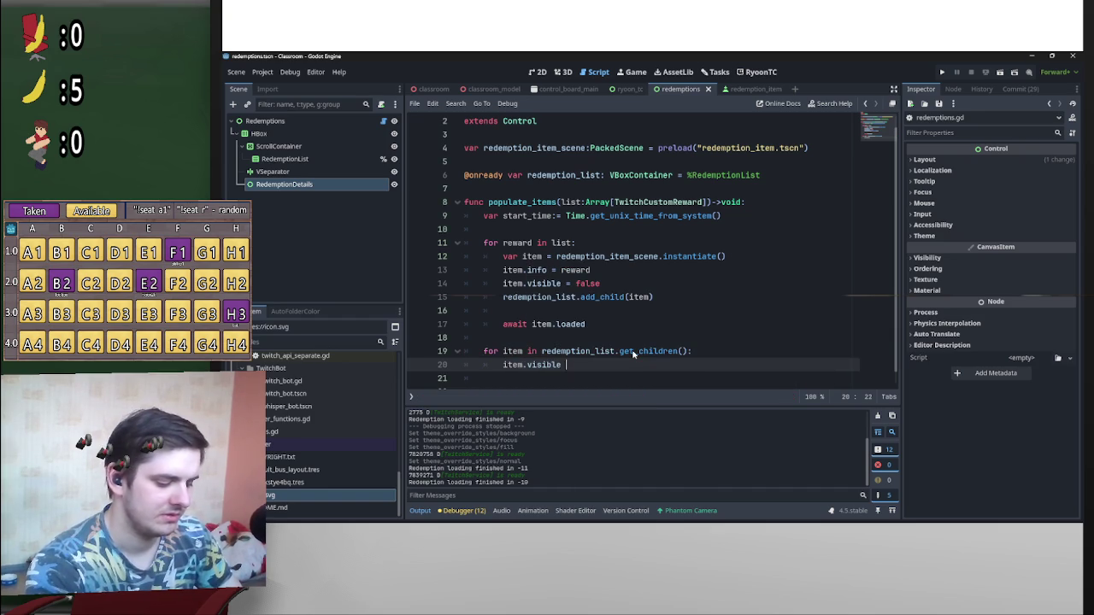
click(653, 313)
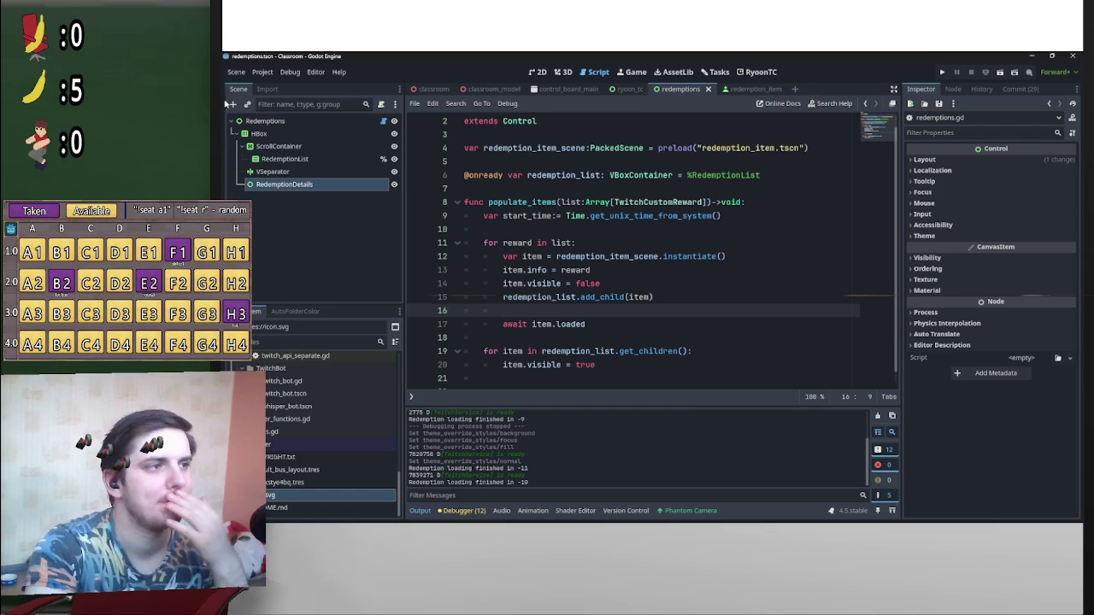
click(263, 73)
- Glance at Project Settings' Plugins list, then return to the scene view showing the reward cards
click(276, 84)
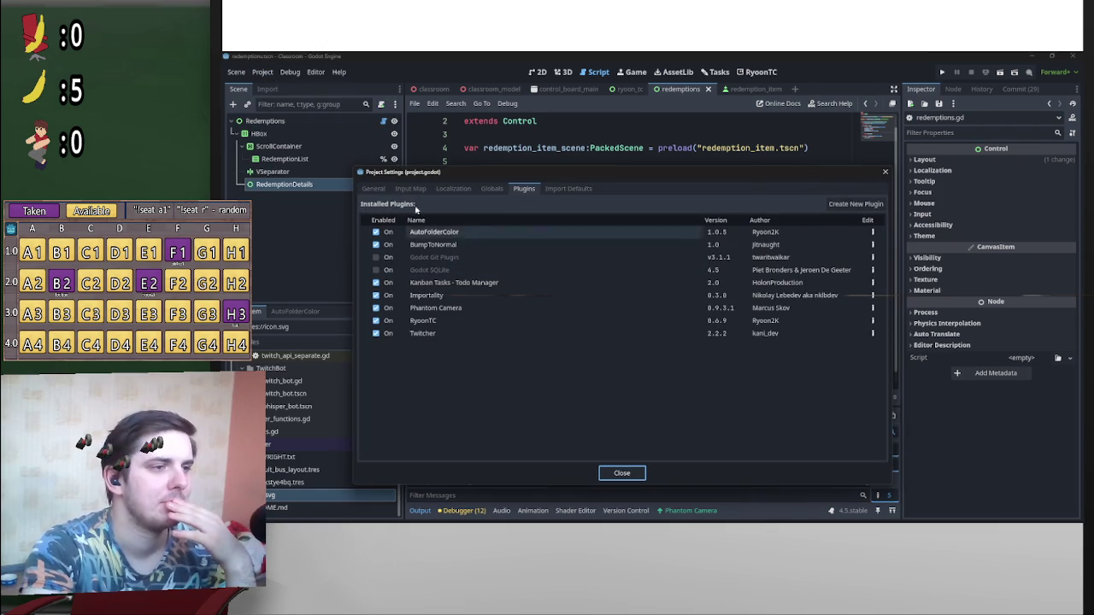
click(622, 473)
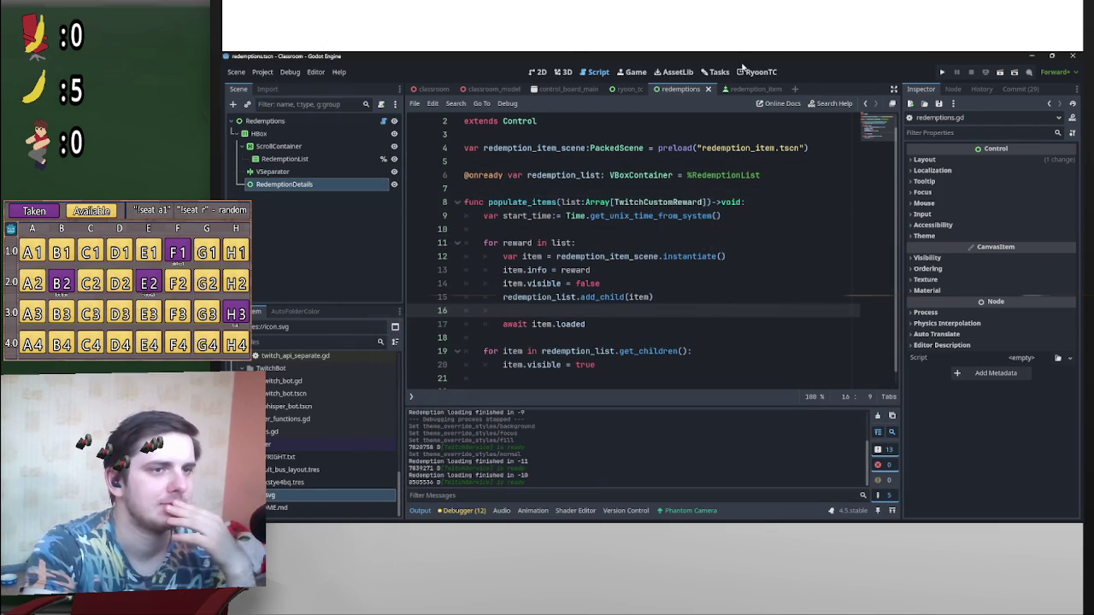
click(760, 71)
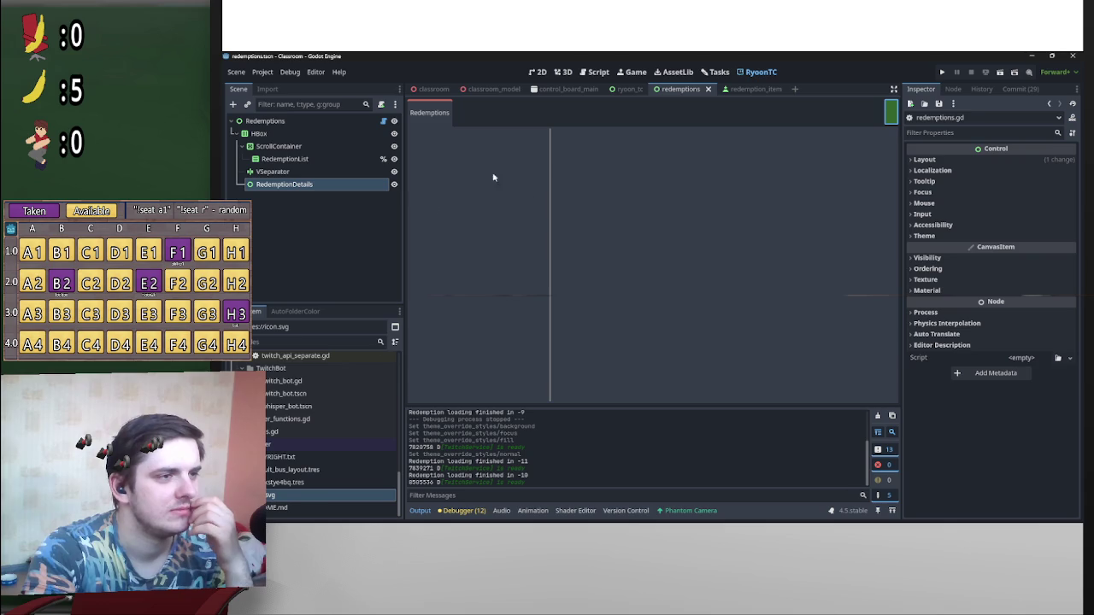
scroll(513, 245, down, 4)
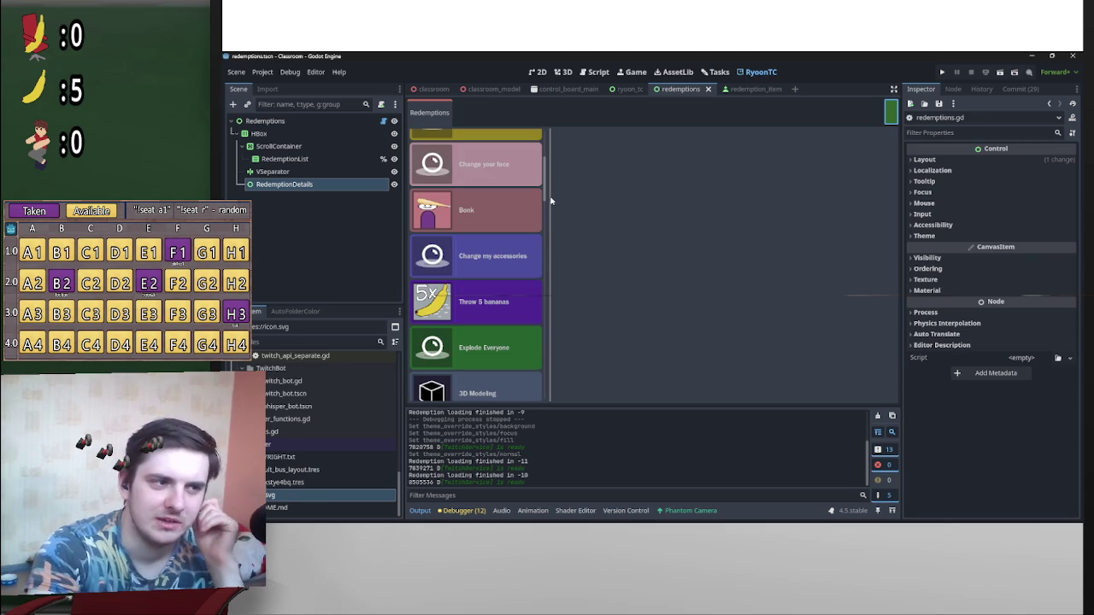
scroll(547, 232, down, 3)
scroll(513, 229, up, 6)
scroll(504, 227, down, 5)
scroll(492, 223, up, 5)
scroll(492, 222, down, 5)
scroll(493, 222, up, 5)
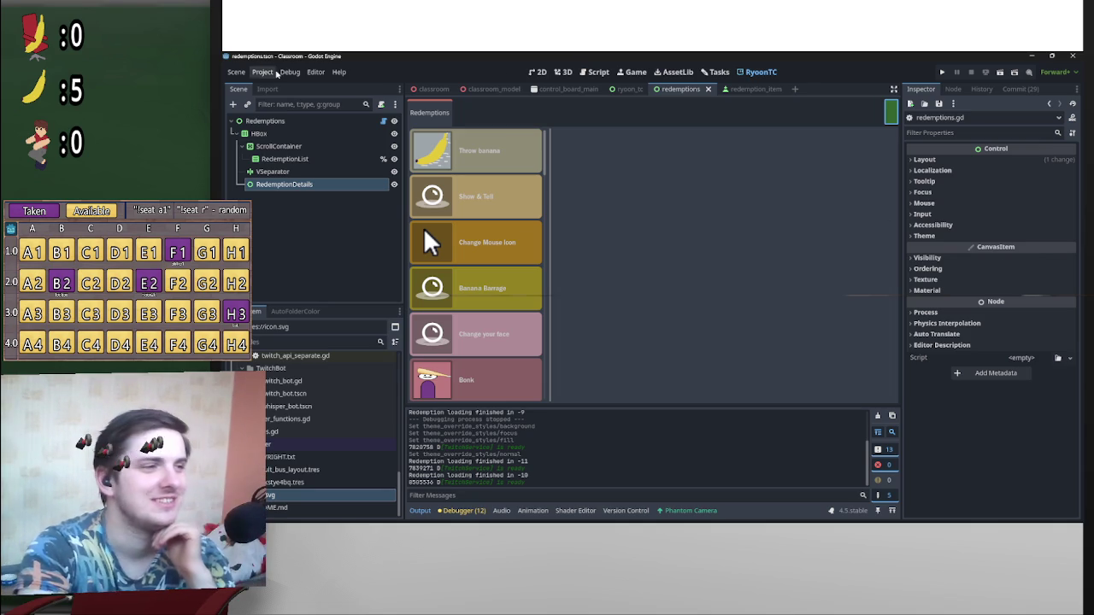
- Uncheck Enabled for the RyoonTC plugin in Project Settings > Plugins and close the dialog
click(270, 74)
click(278, 86)
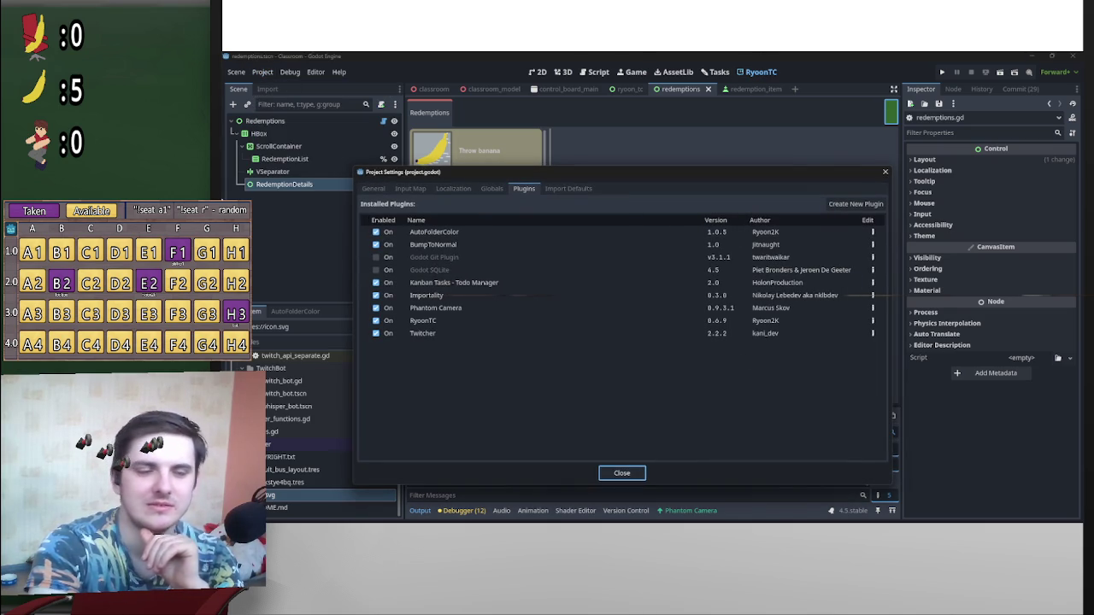
click(377, 320)
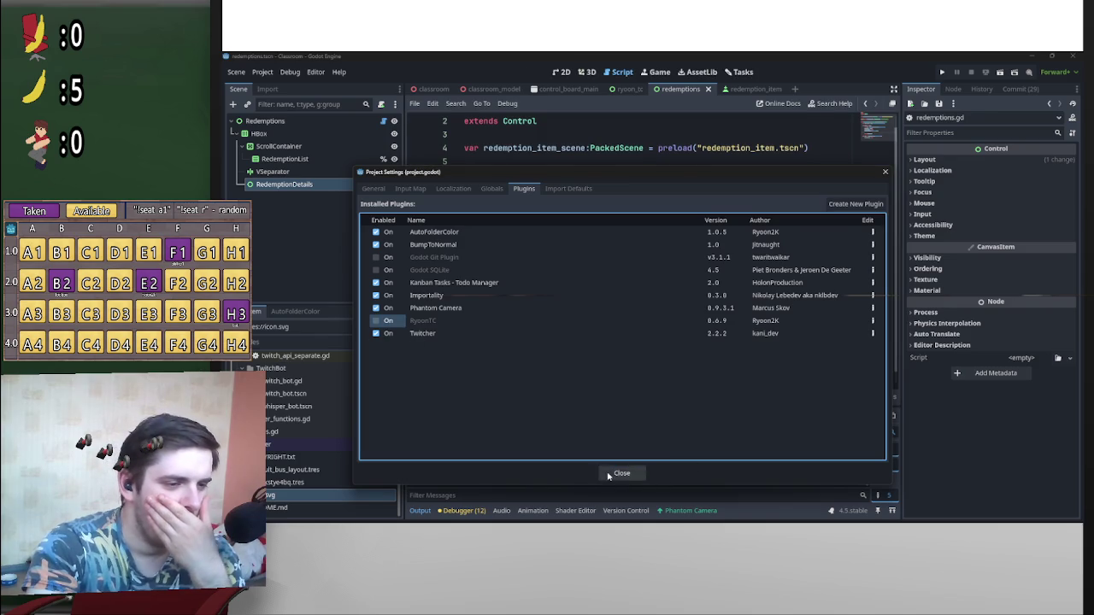
click(624, 472)
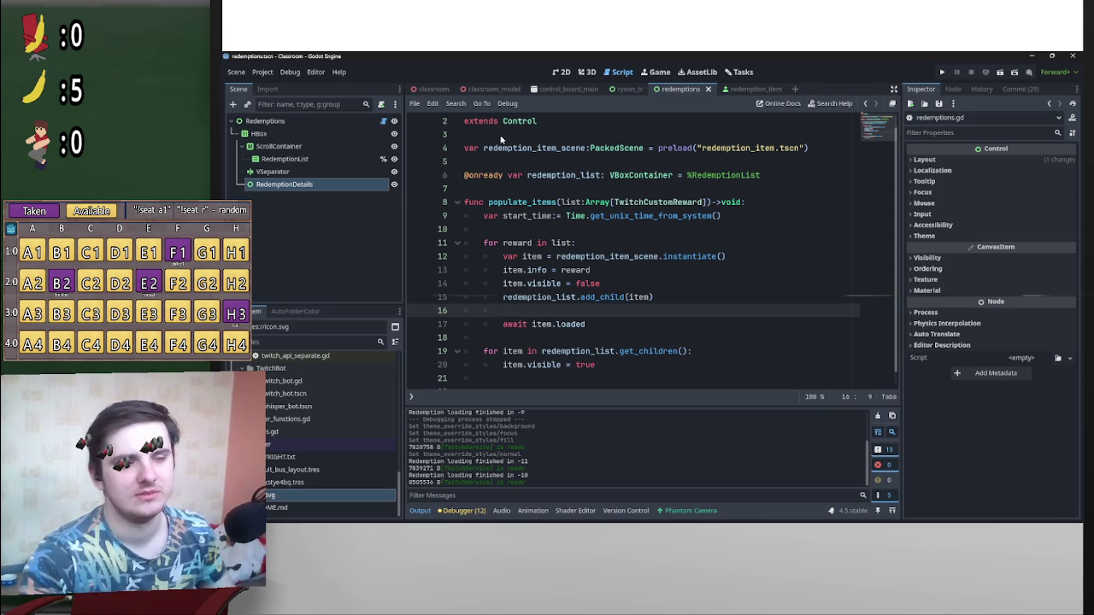
click(585, 73)
click(622, 71)
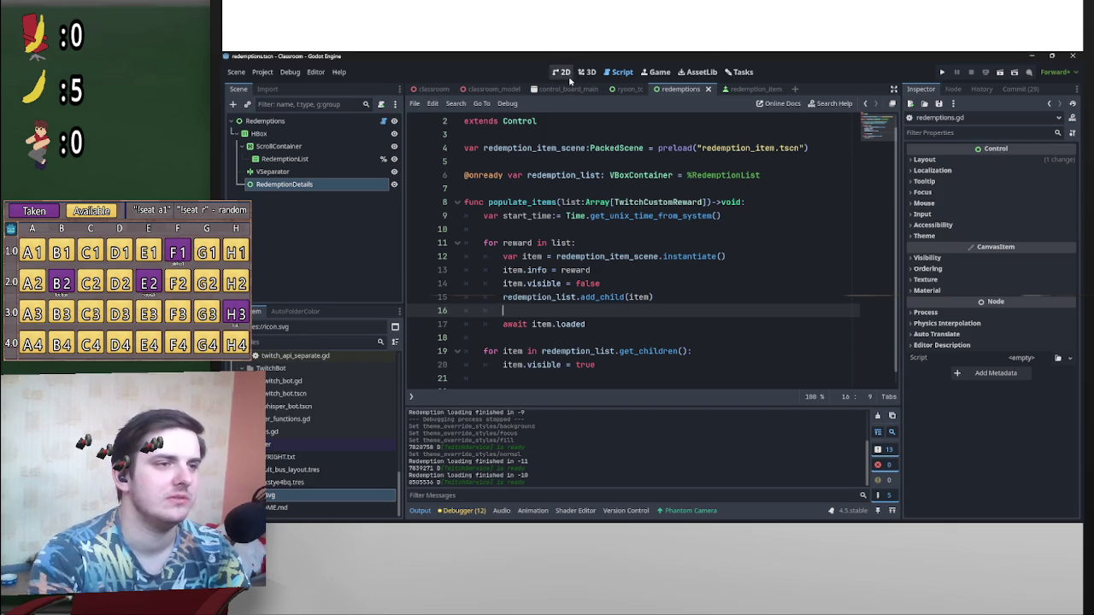
- Show the redemptions scene in the 2D workspace and zoom to frame the RedemptionDetails area
click(564, 74)
scroll(676, 222, down, 4)
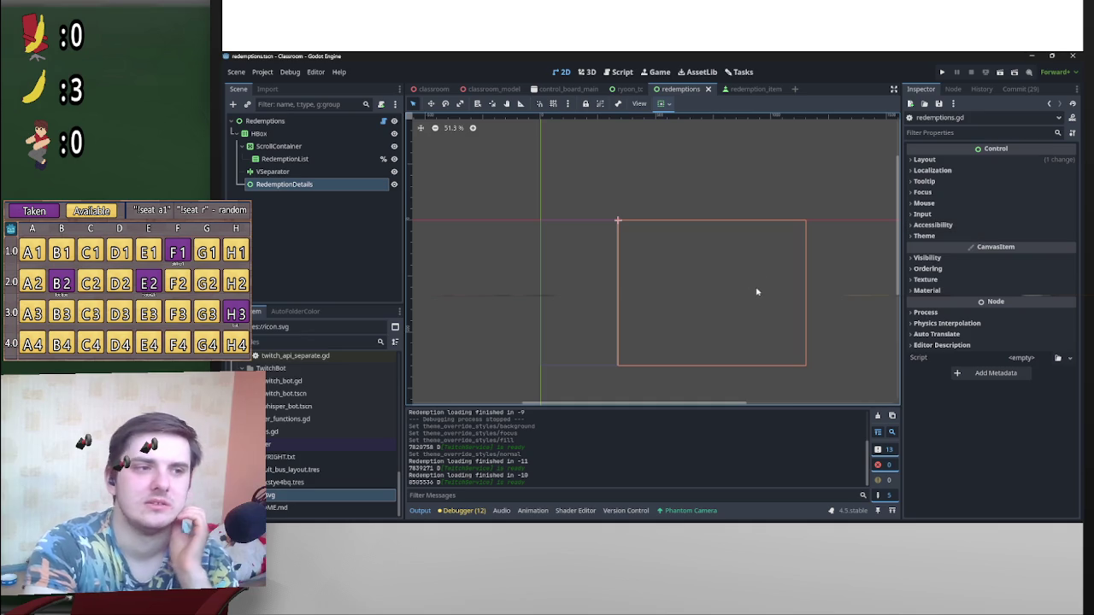
scroll(757, 306, up, 4)
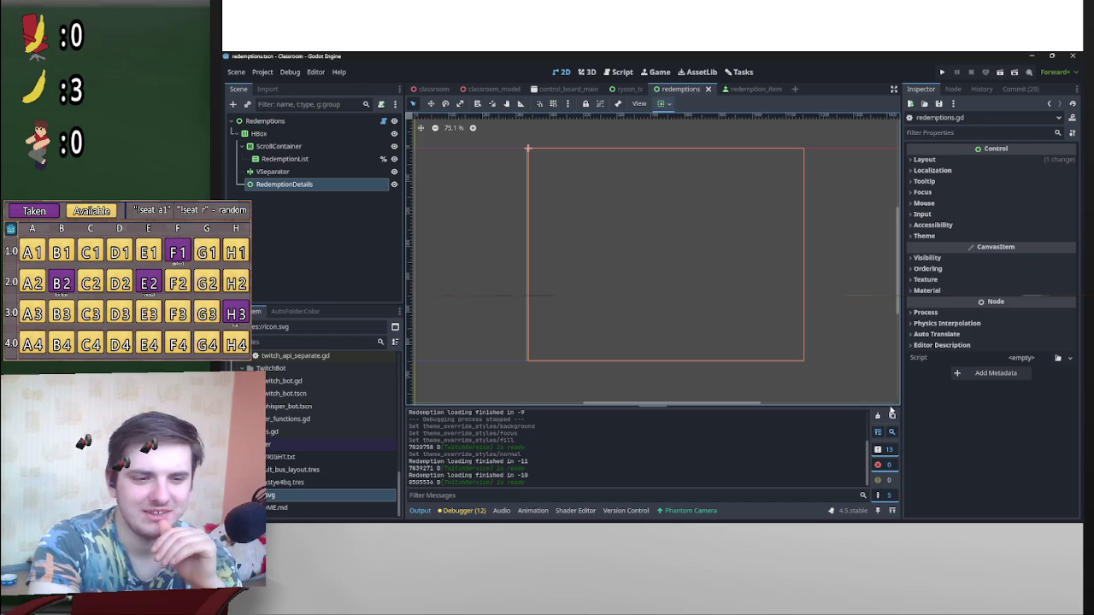
scroll(813, 253, up, 2)
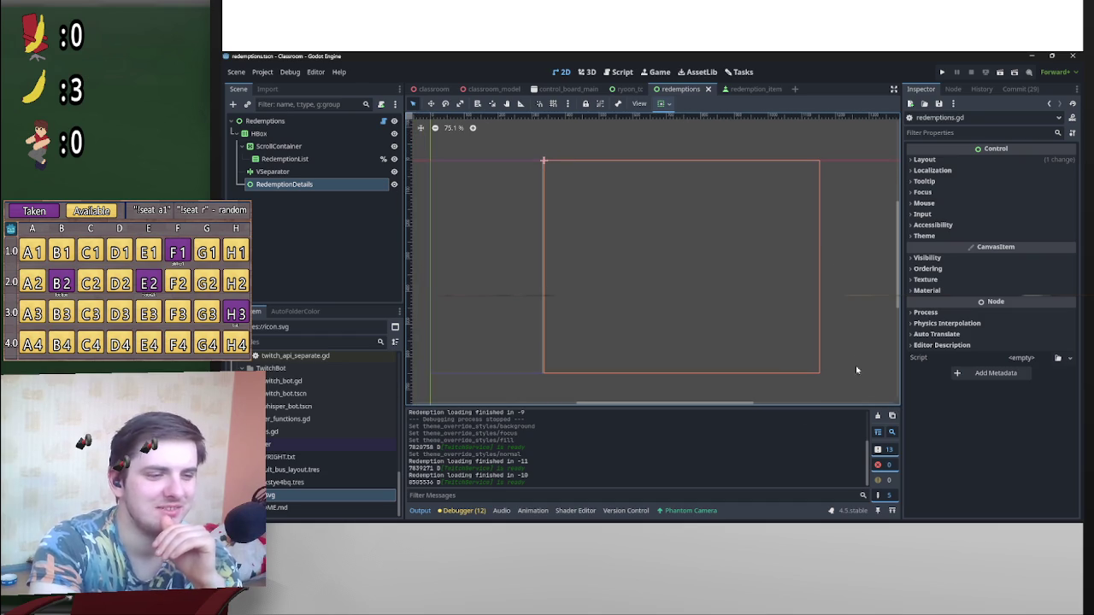
scroll(787, 297, left, 2)
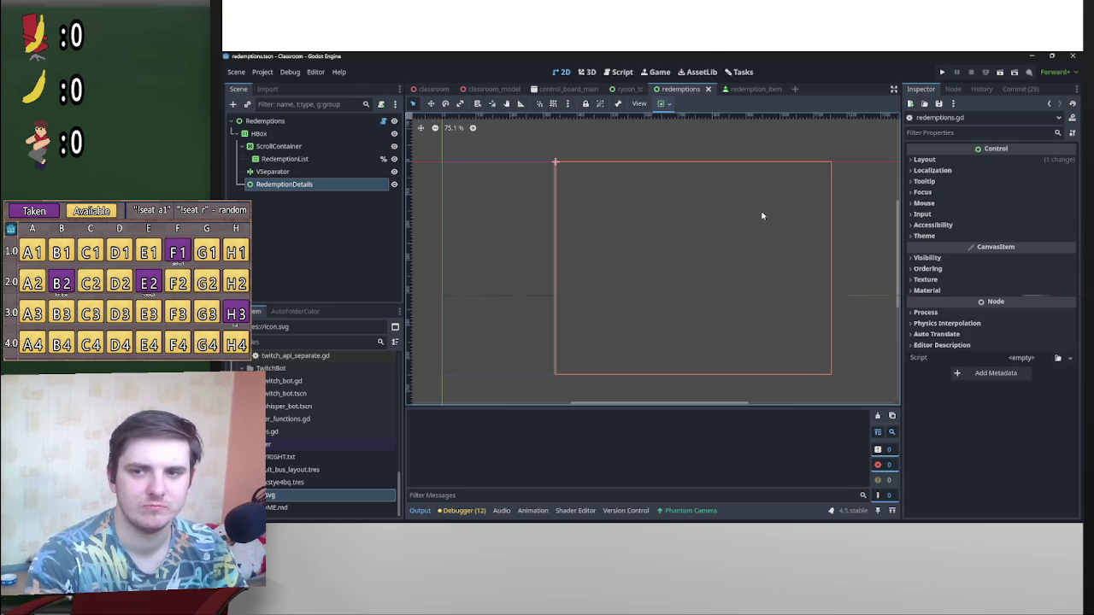
right_click(306, 186)
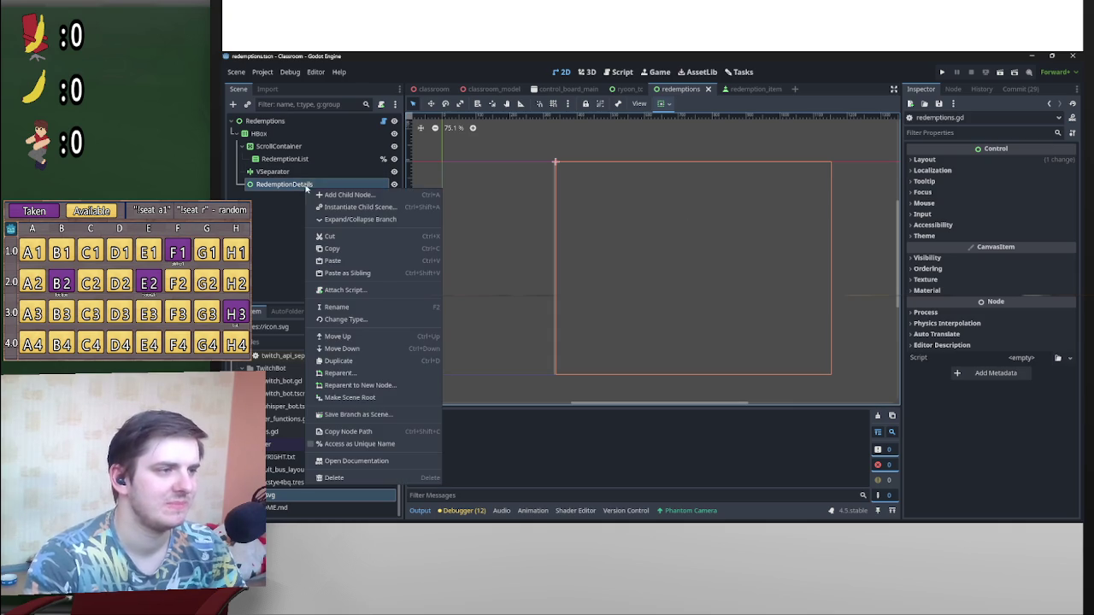
- Add a ScrollContainer child to RedemptionDetails with Full Rect anchors
click(342, 195)
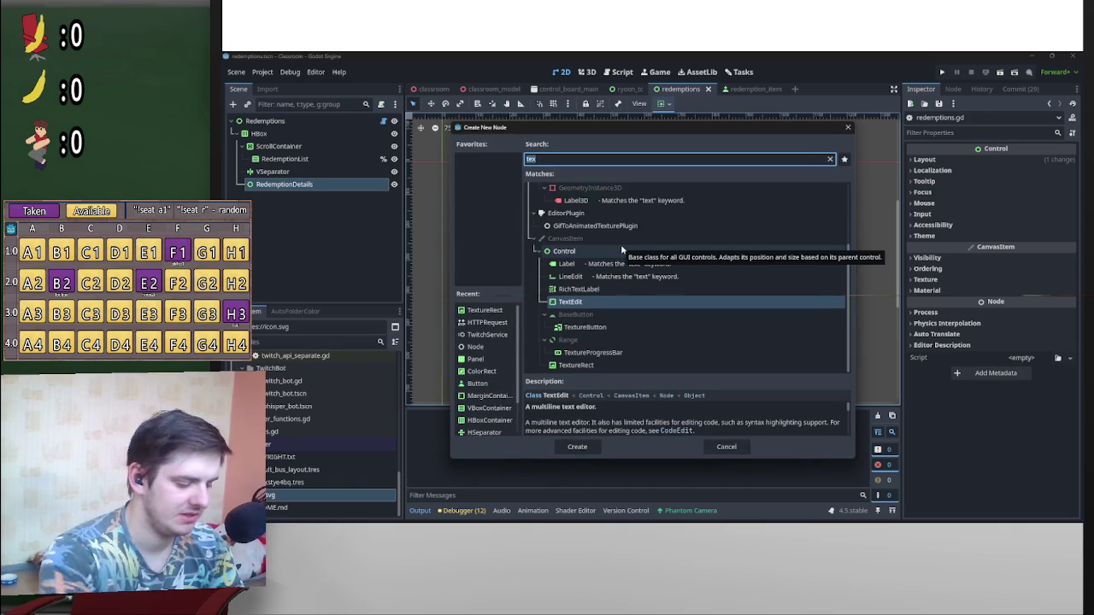
text(scrol)
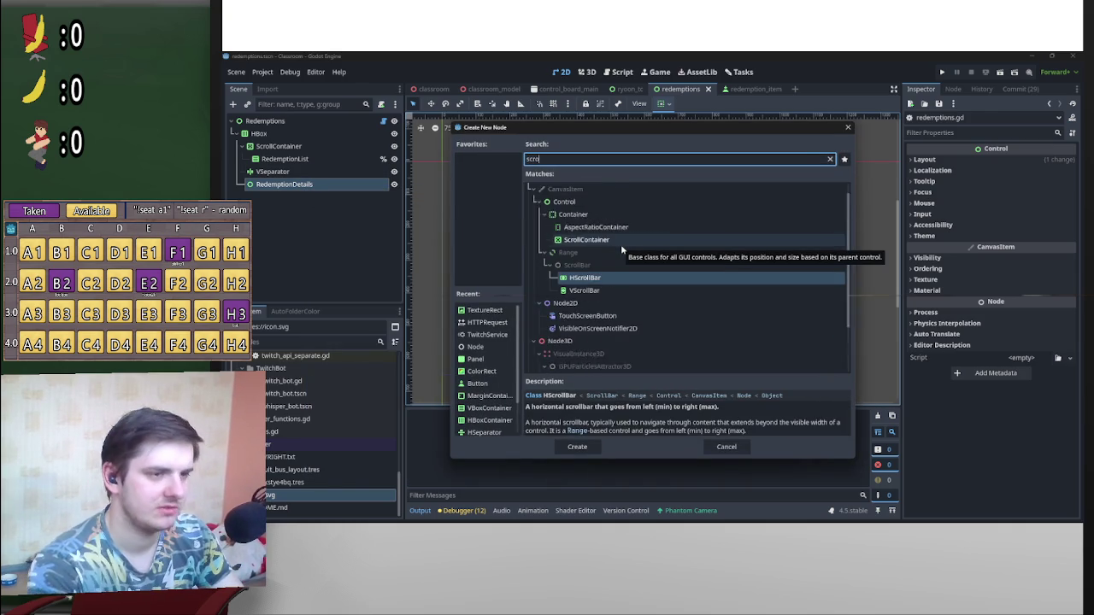
click(590, 342)
double_click(590, 342)
click(661, 103)
click(715, 185)
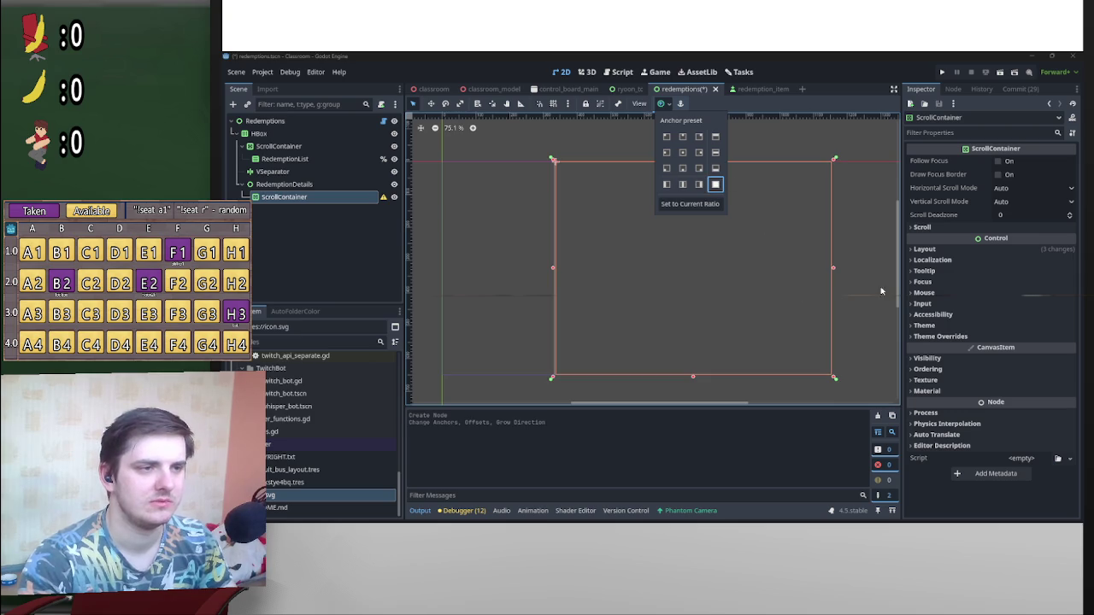
scroll(836, 359, up, 3)
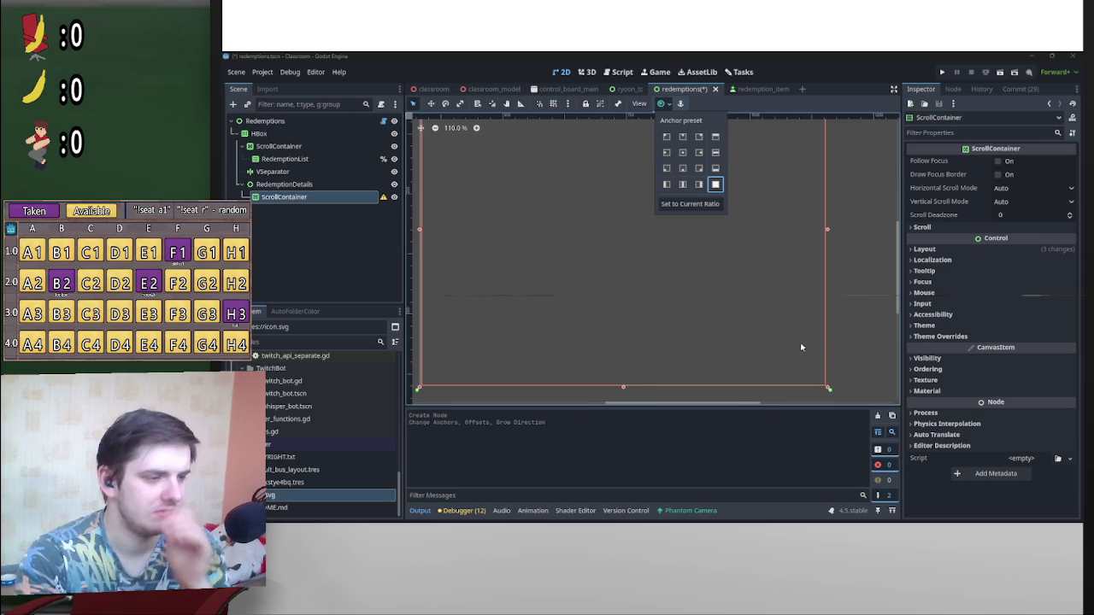
click(815, 317)
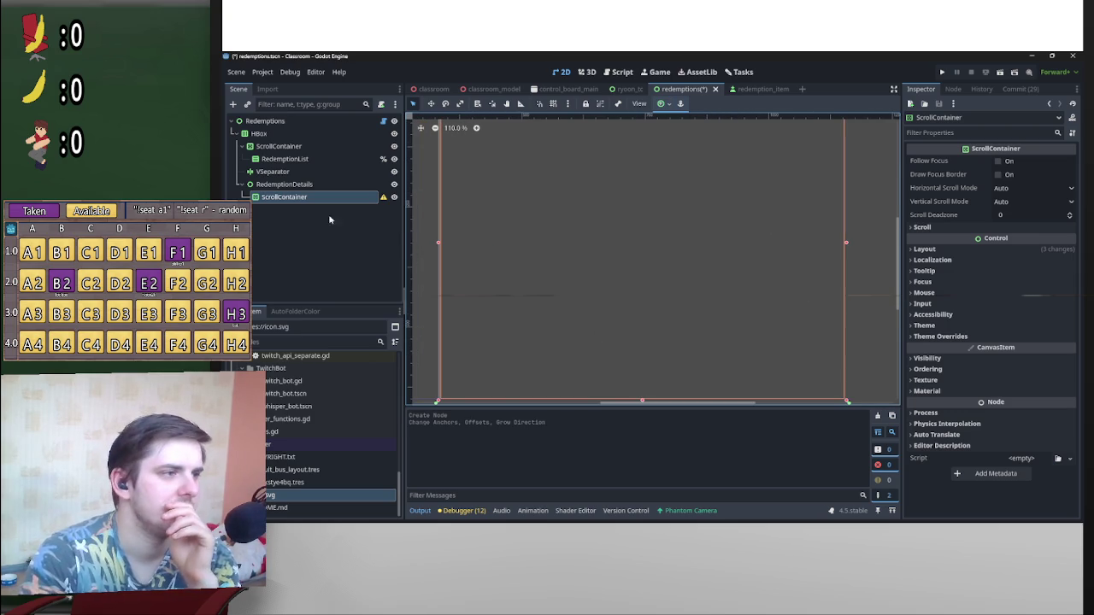
- Add a MarginContainer to RedemptionDetails, move it above the ScrollContainer, and rename it Margin
right_click(288, 185)
click(317, 195)
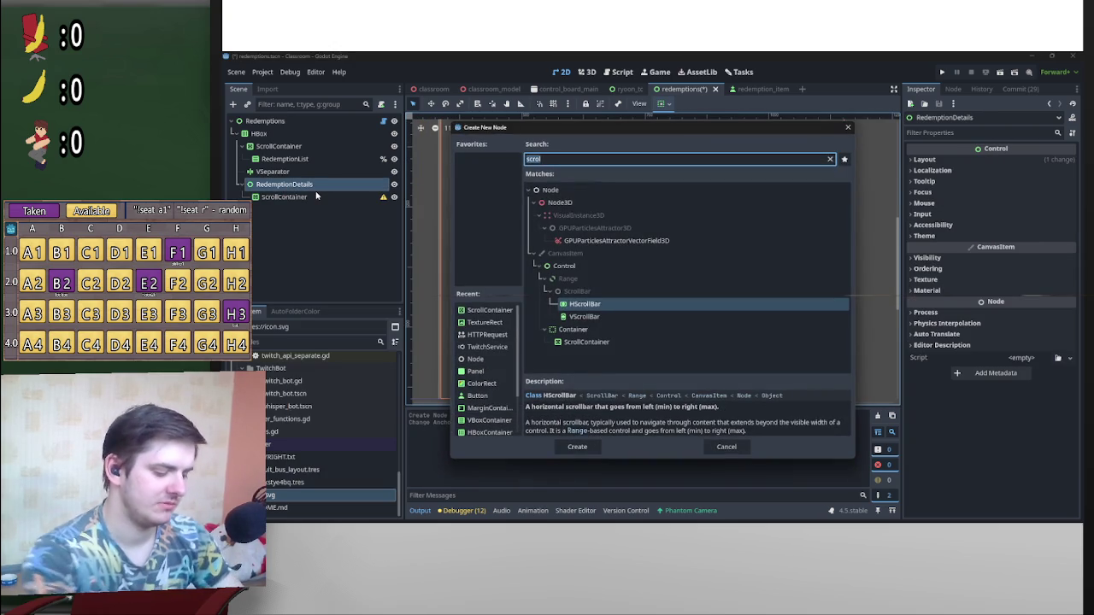
text(margin)
key(Return)
mouse_move(308, 210)
mouse_down()
mouse_move(313, 197)
mouse_move(285, 197)
mouse_up()
key(BackSpace)
click(307, 212)
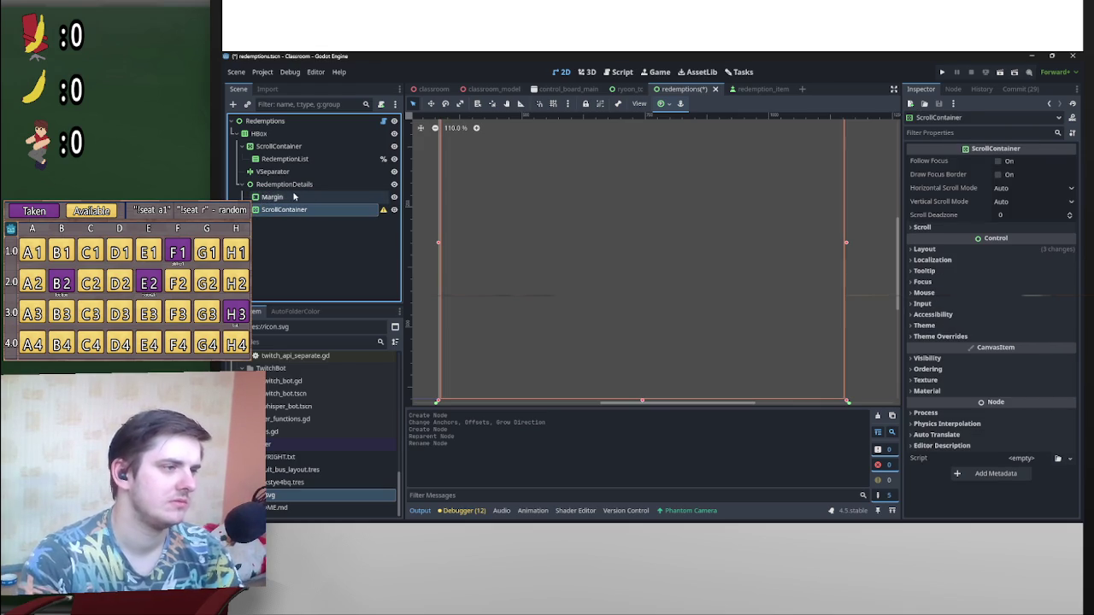
- Nest the ScrollContainer inside Margin and give Margin Full Rect anchors
click(294, 196)
drag(299, 211, 302, 200)
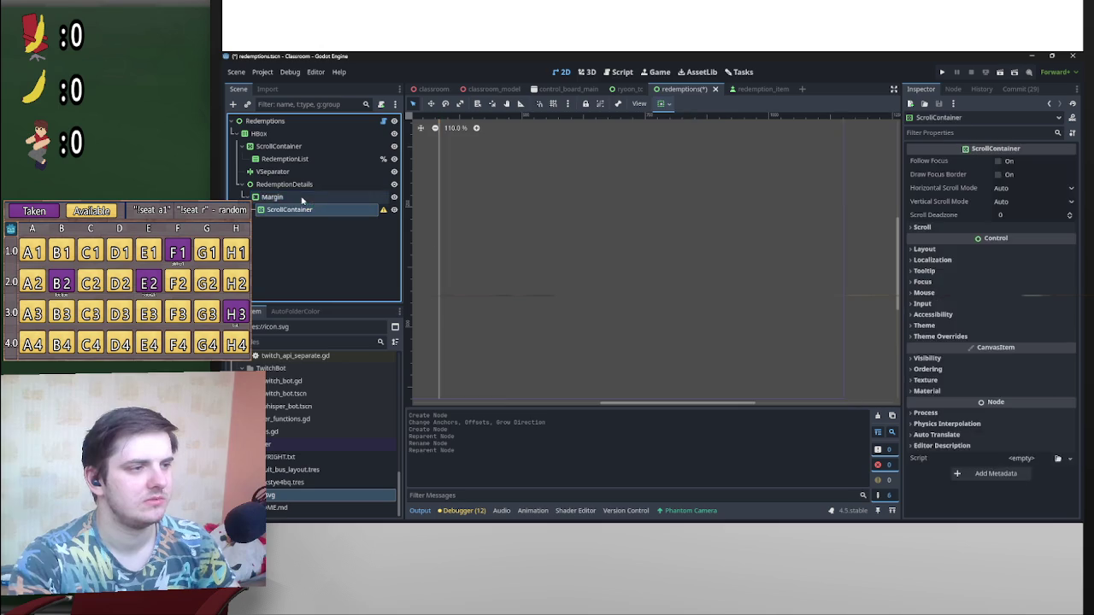
click(301, 197)
click(663, 103)
click(715, 184)
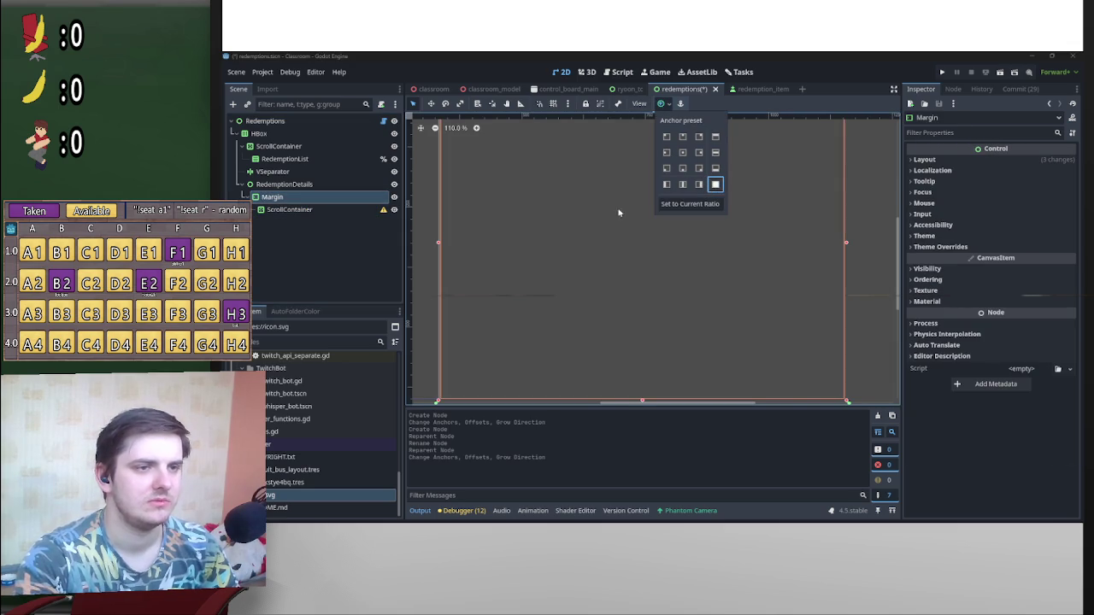
scroll(752, 334, down, 3)
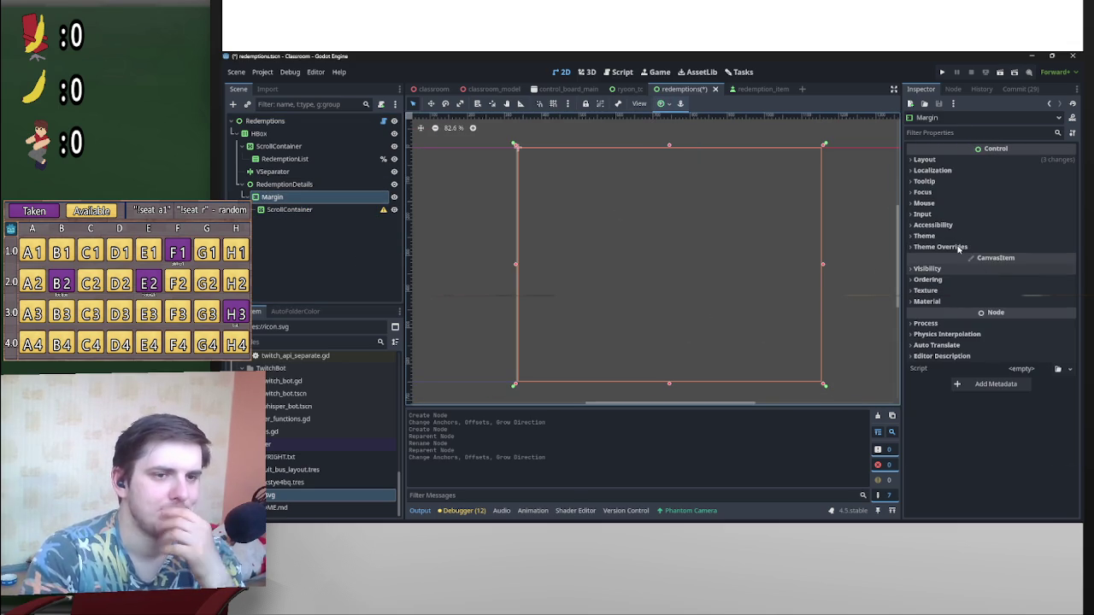
drag(658, 253, 733, 288)
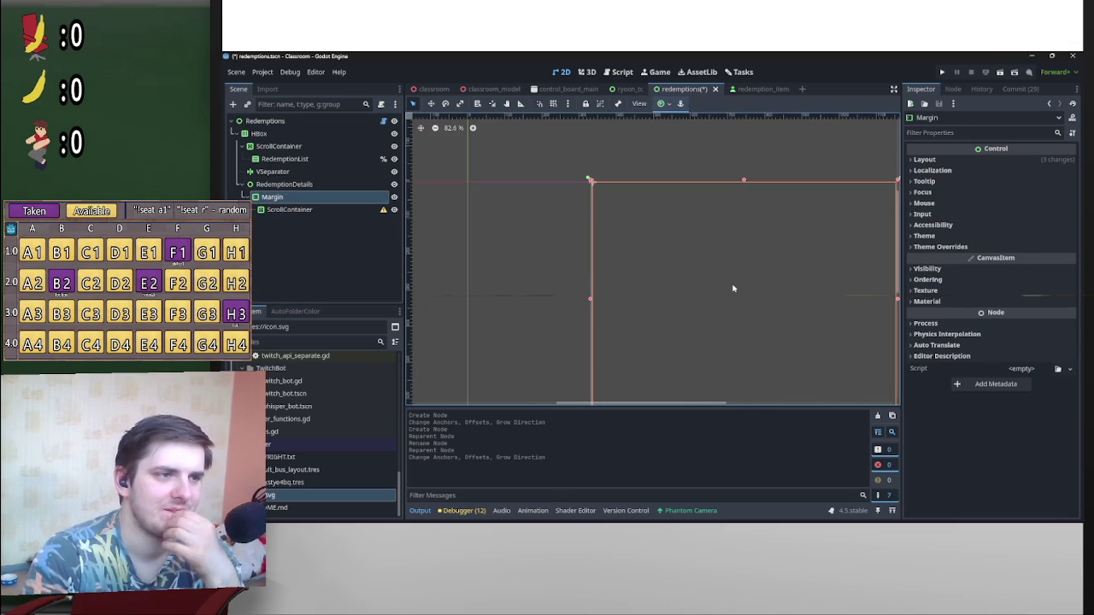
- Override all four of Margin's margin constants to 5
click(953, 247)
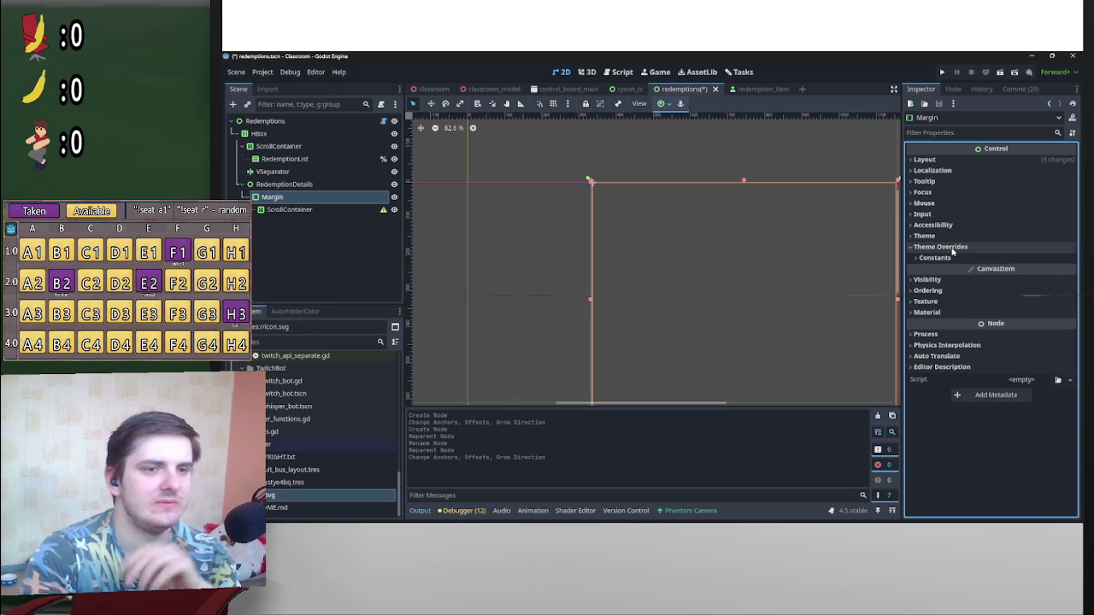
click(979, 258)
click(1018, 270)
text(5)
click(1026, 286)
text(5)
click(1023, 316)
text(5)
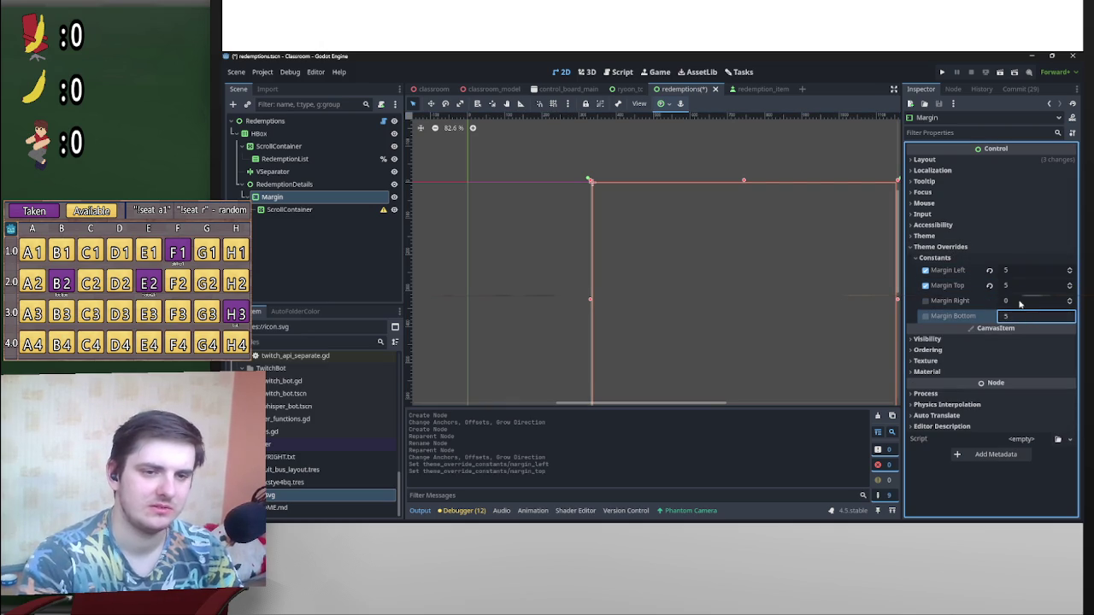
click(1021, 301)
text(5)
key(Return)
- Change Margin's top, right and bottom margins to 8, keeping left at 5
click(359, 210)
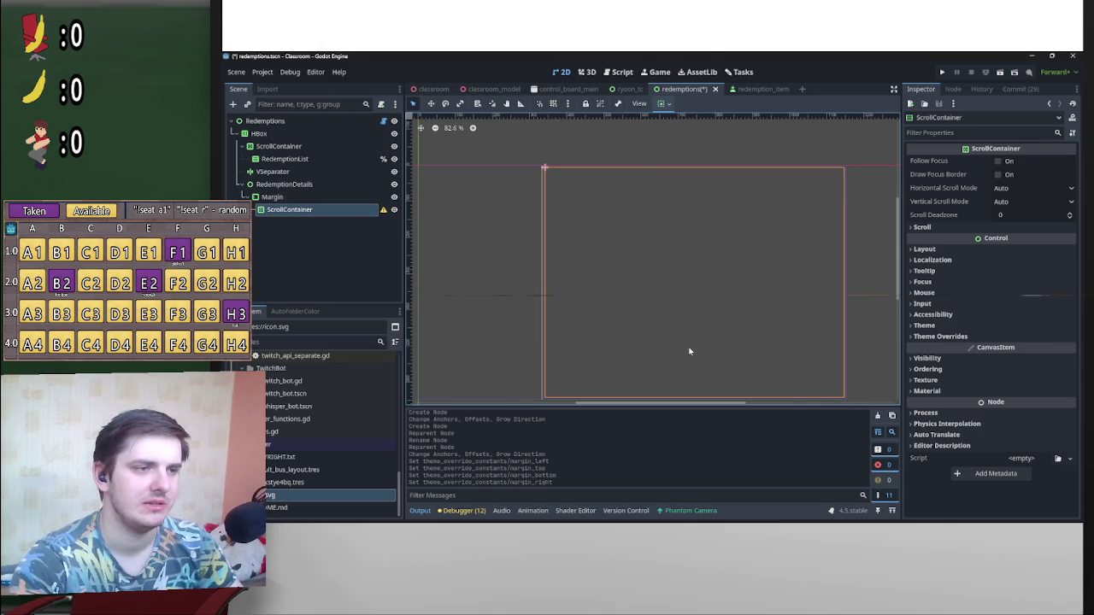
click(354, 198)
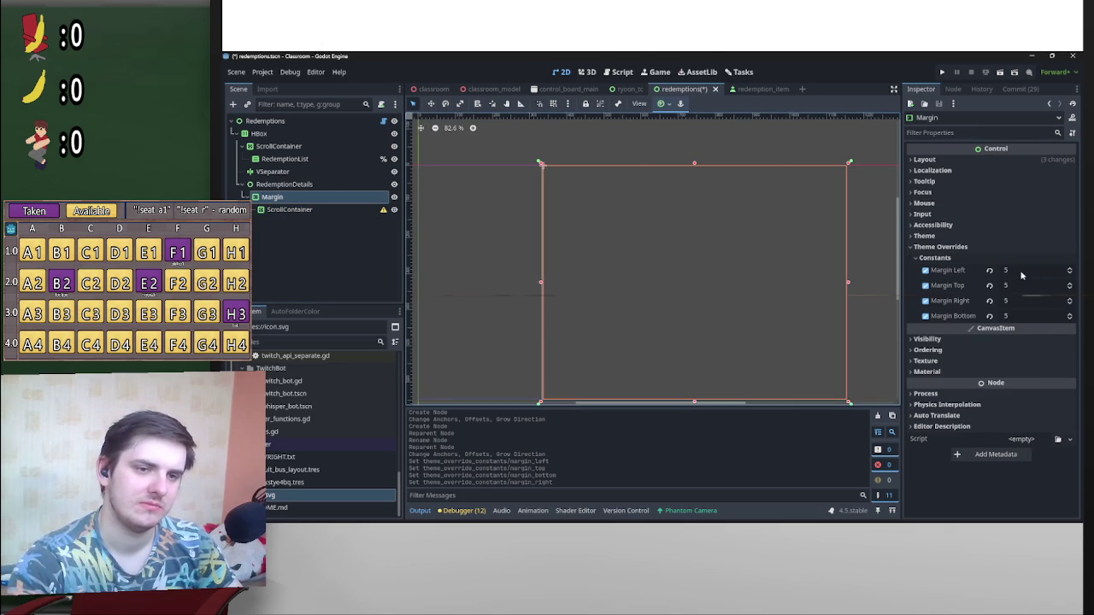
click(1021, 272)
click(1029, 287)
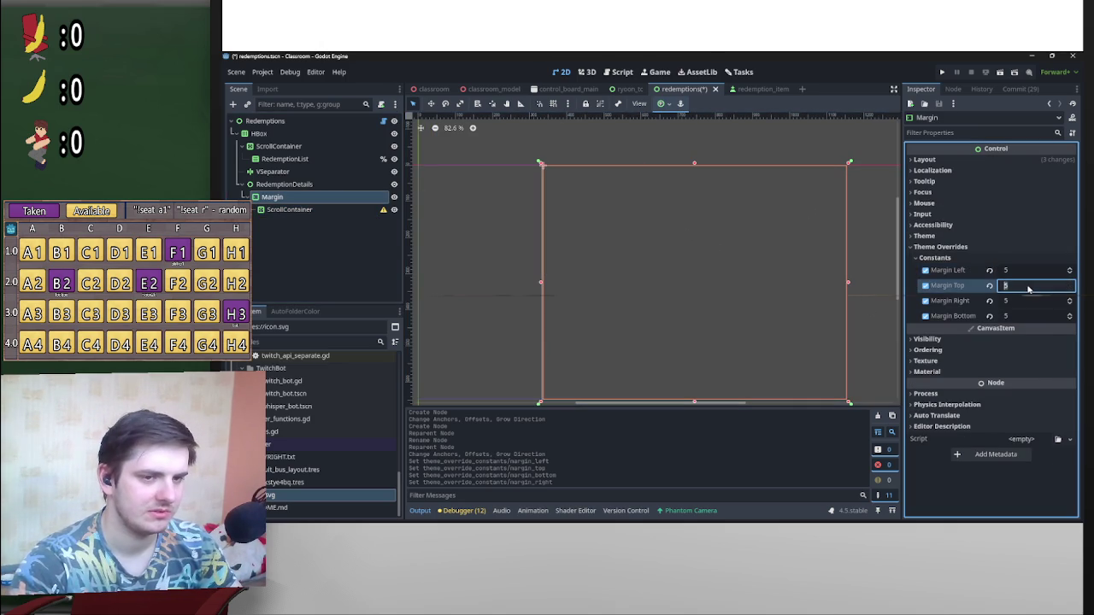
text(8)
click(1030, 300)
text(8)
click(1017, 318)
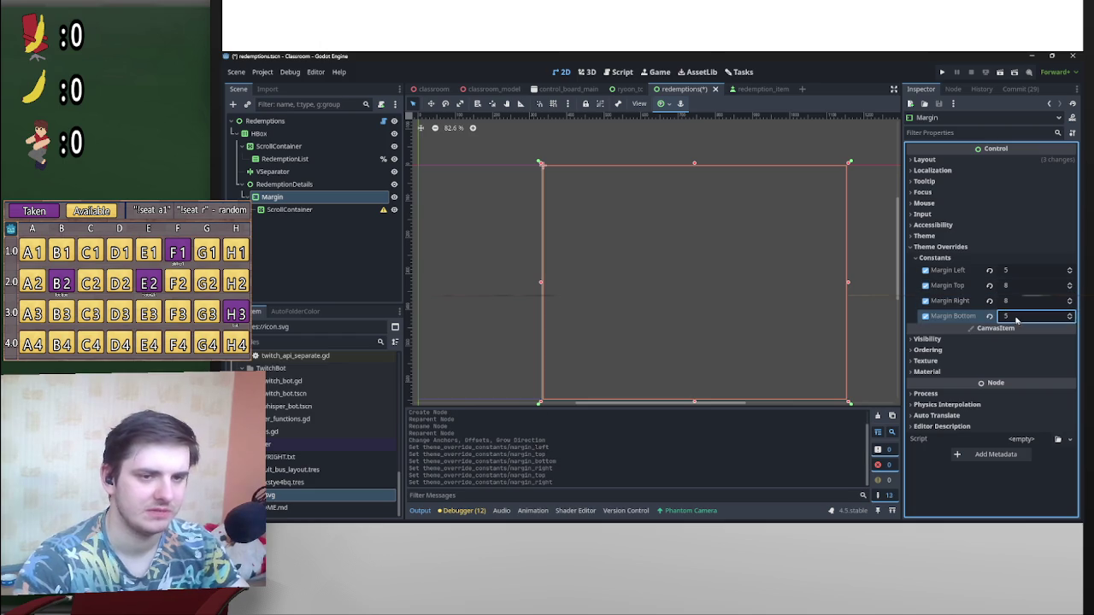
text(8)
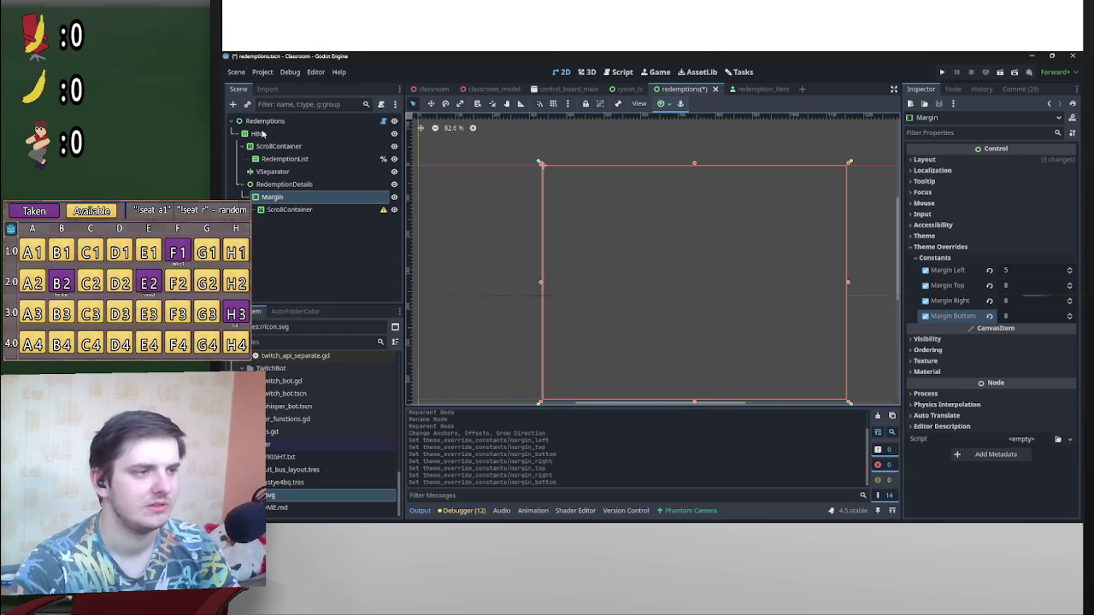
click(289, 209)
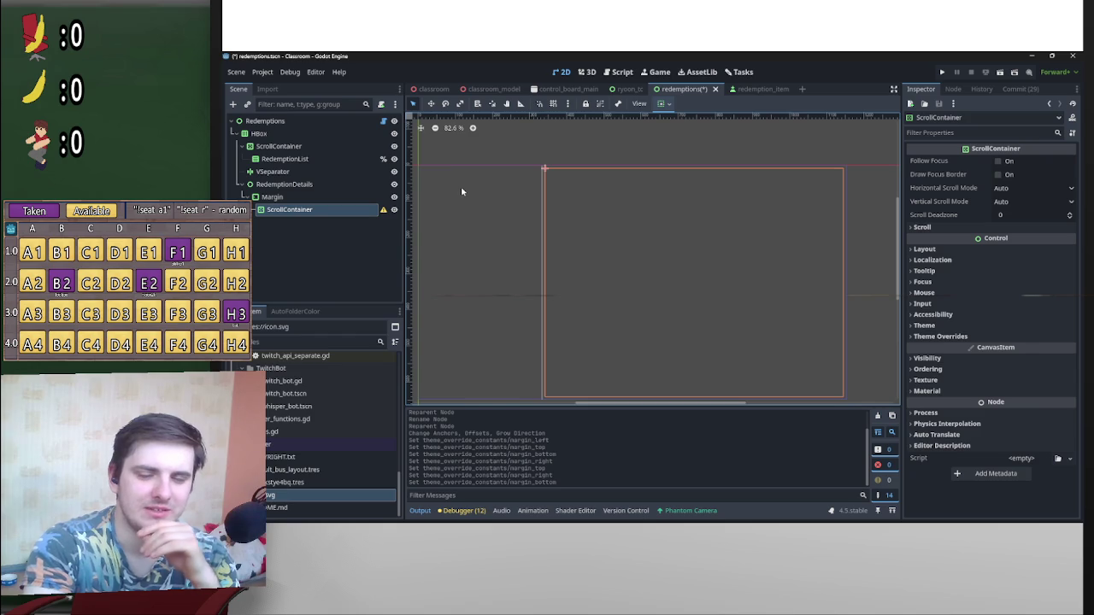
- Pan around the container on the canvas and save the redemptions scene with Ctrl+S
scroll(709, 238, down, 2)
scroll(735, 214, up, 2)
mouse_move(734, 233)
mouse_down()
mouse_move(750, 222)
mouse_move(687, 210)
mouse_up()
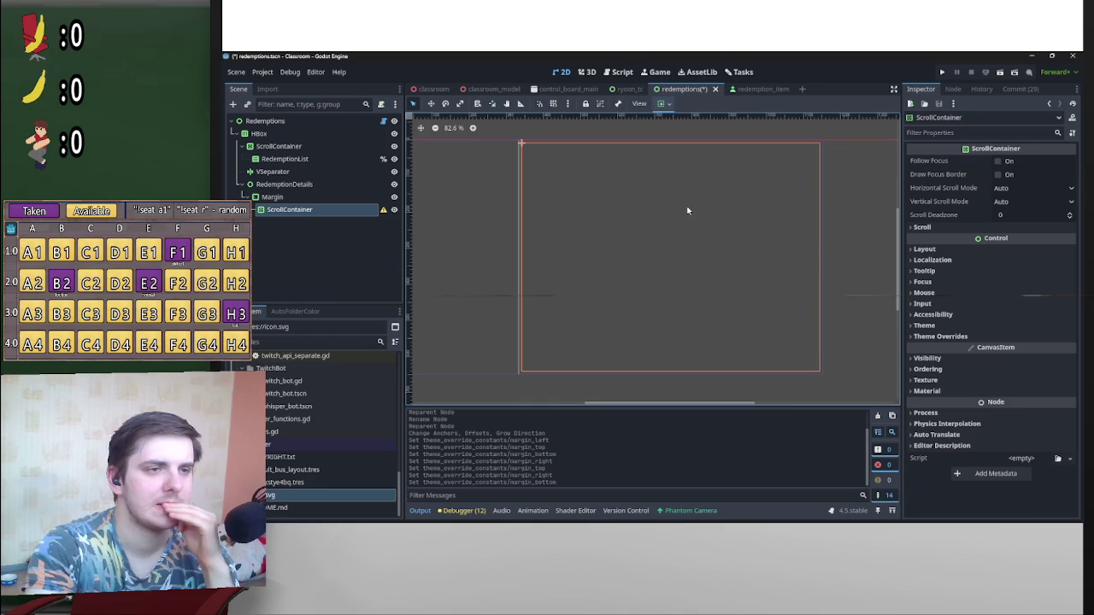
key(ctrl+s)
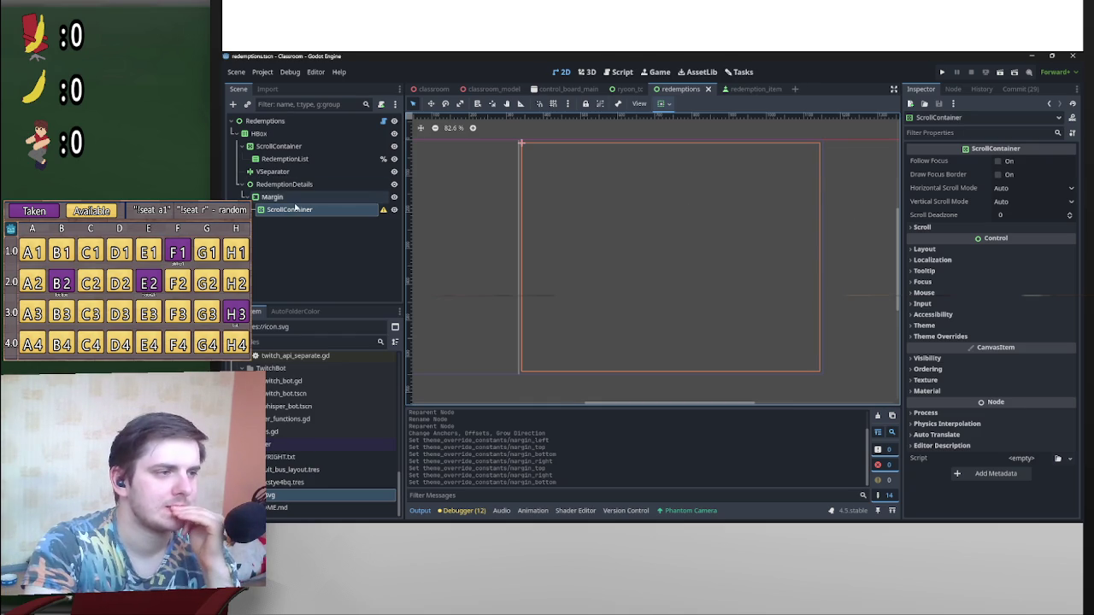
right_click(310, 215)
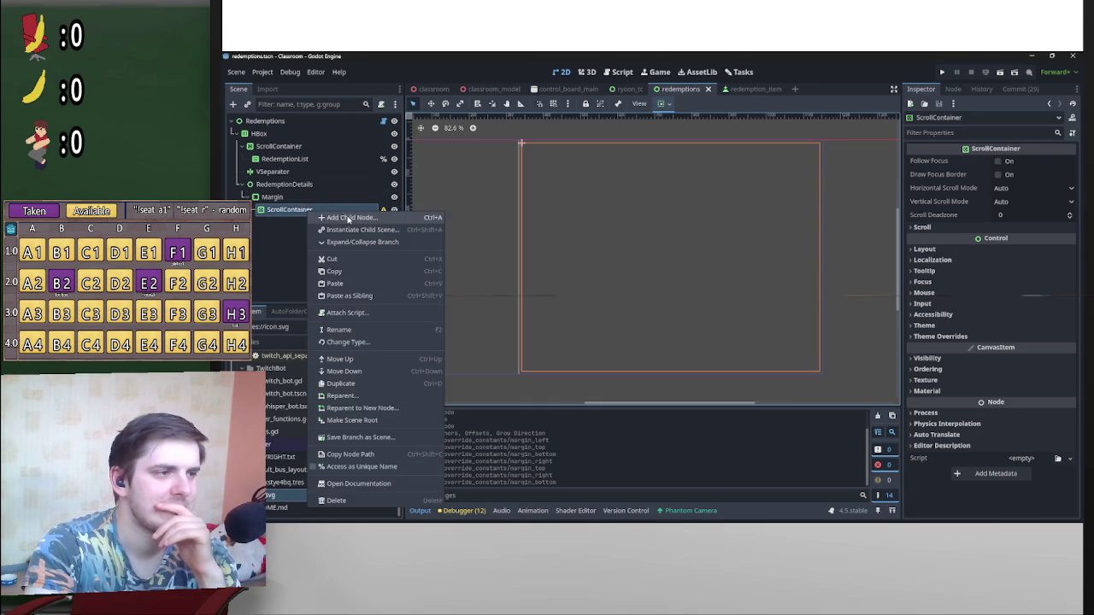
- Add a VBoxContainer inside the ScrollContainer and rename it VBox
click(337, 219)
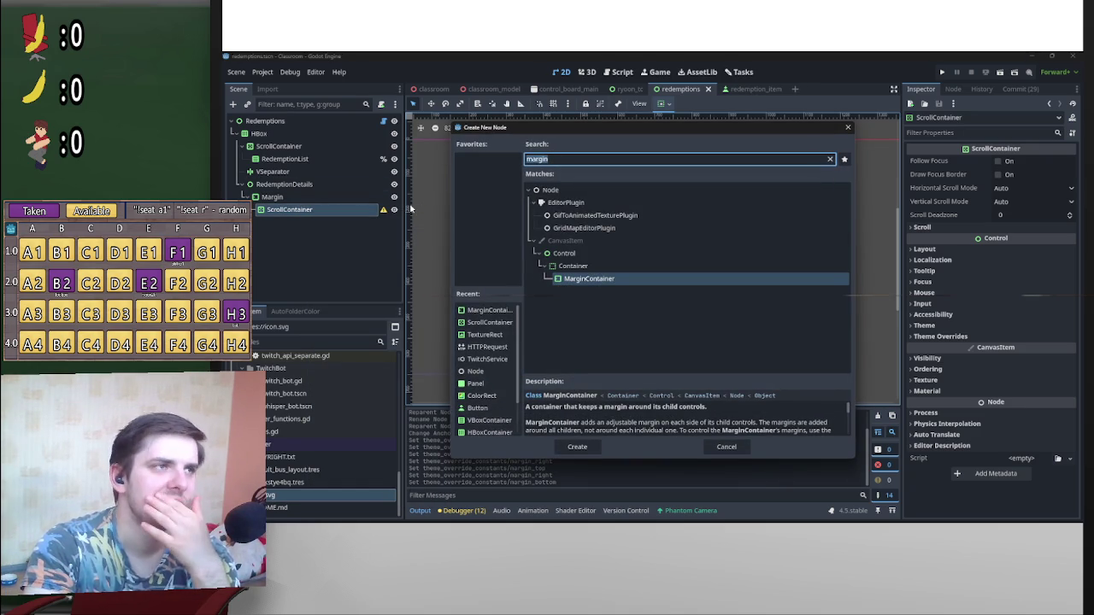
text(Ve)
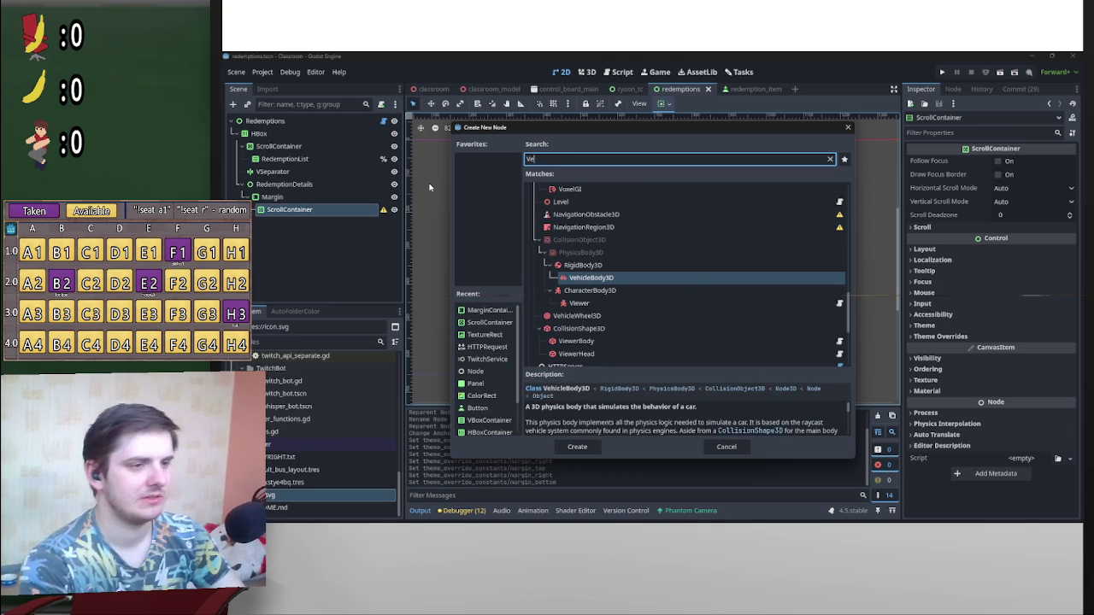
key(BackSpace)
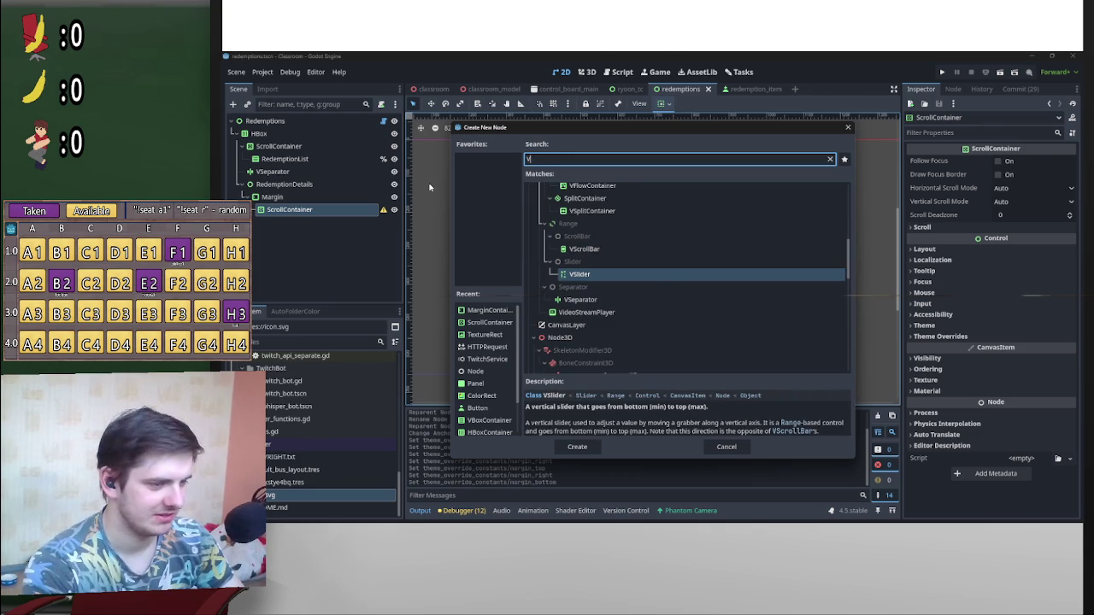
text(box)
key(Return)
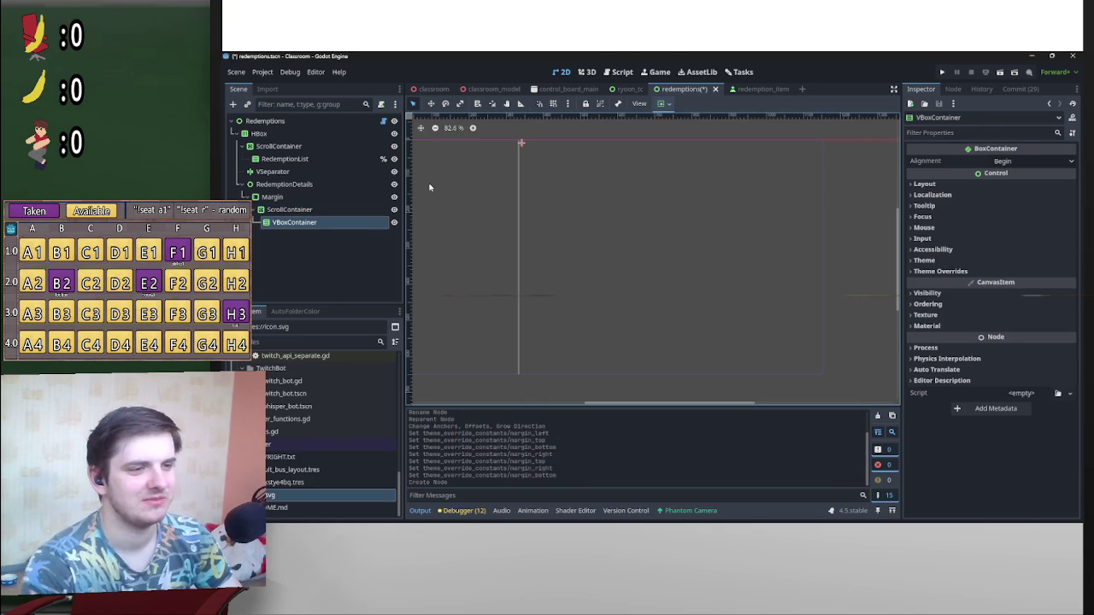
double_click(301, 226)
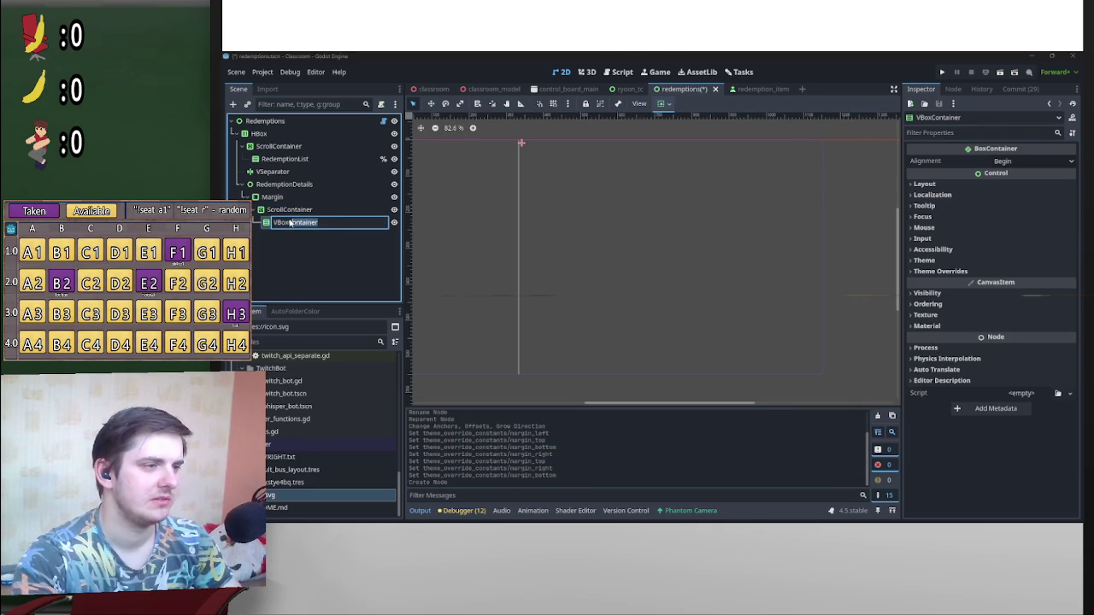
text(VBox)
key(Return)
- Set VBox to Fill and Expand both horizontally and vertically, then save the scene
click(664, 103)
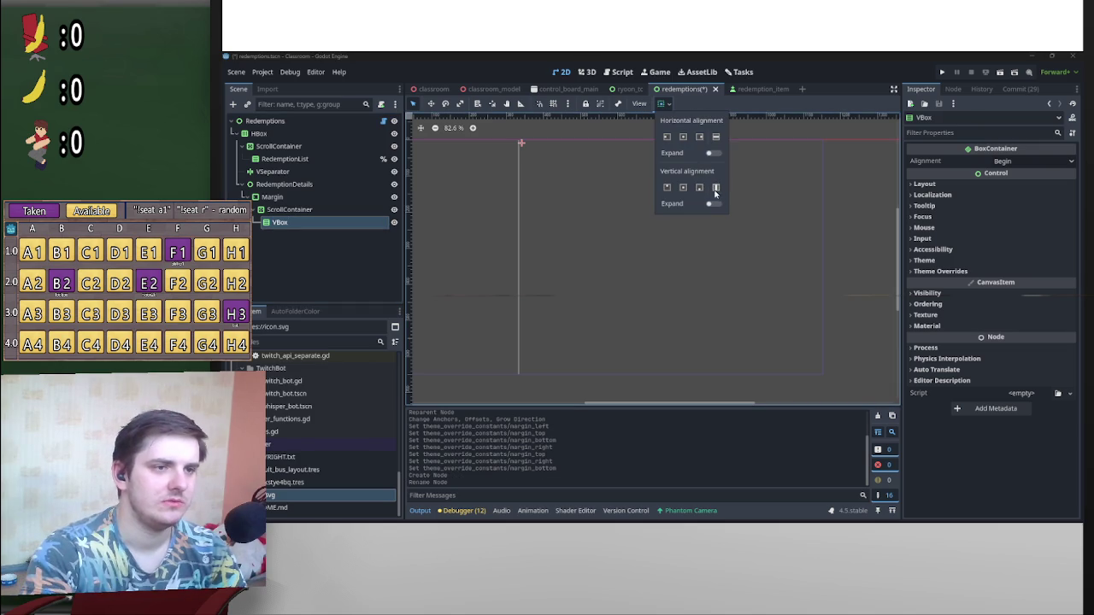
click(651, 134)
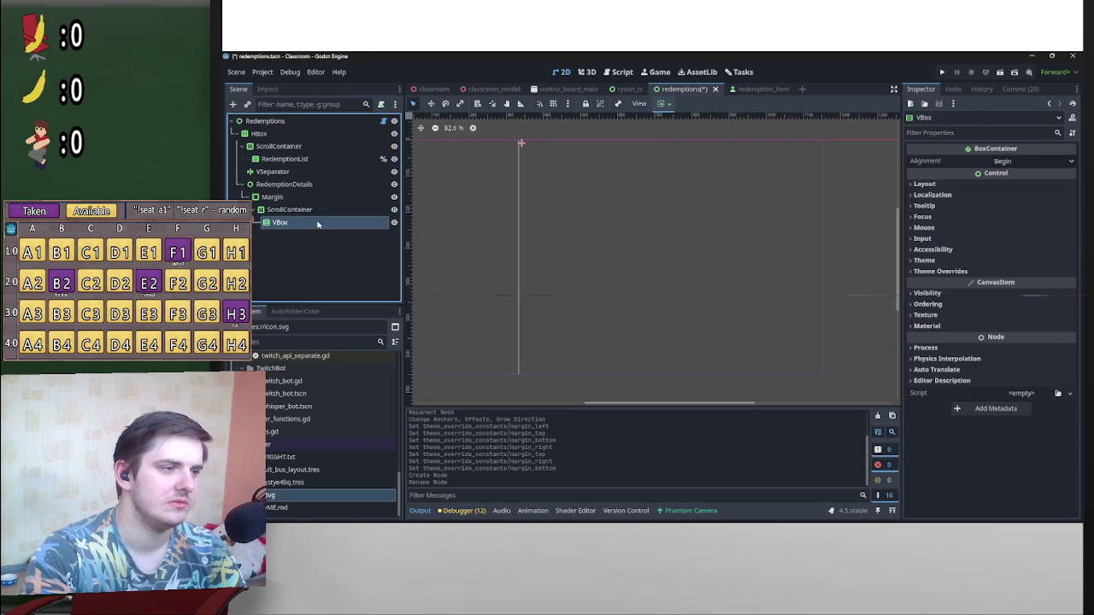
click(664, 104)
click(716, 187)
click(716, 138)
click(712, 153)
click(712, 203)
click(277, 274)
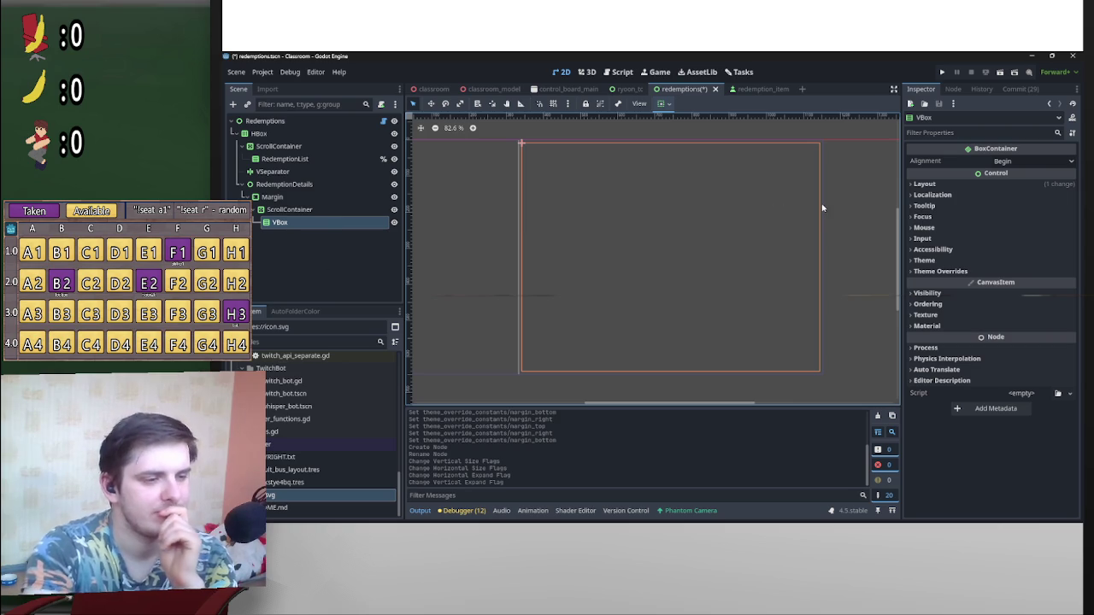
key(ctrl+s)
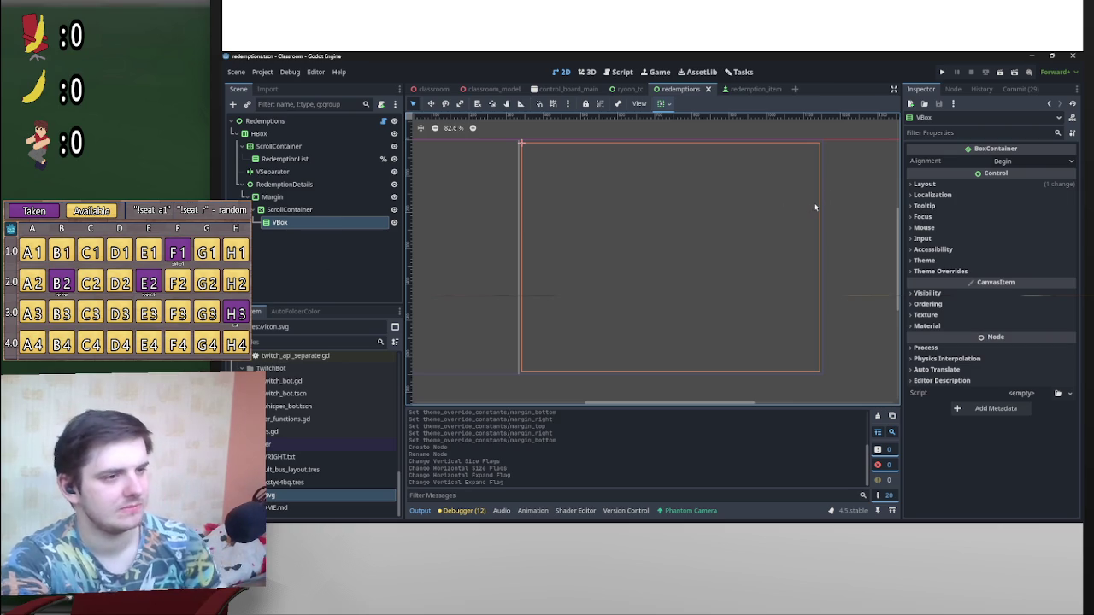
- Check VBox's alignment options, leaving alignment at Begin
scroll(736, 193, down, 2)
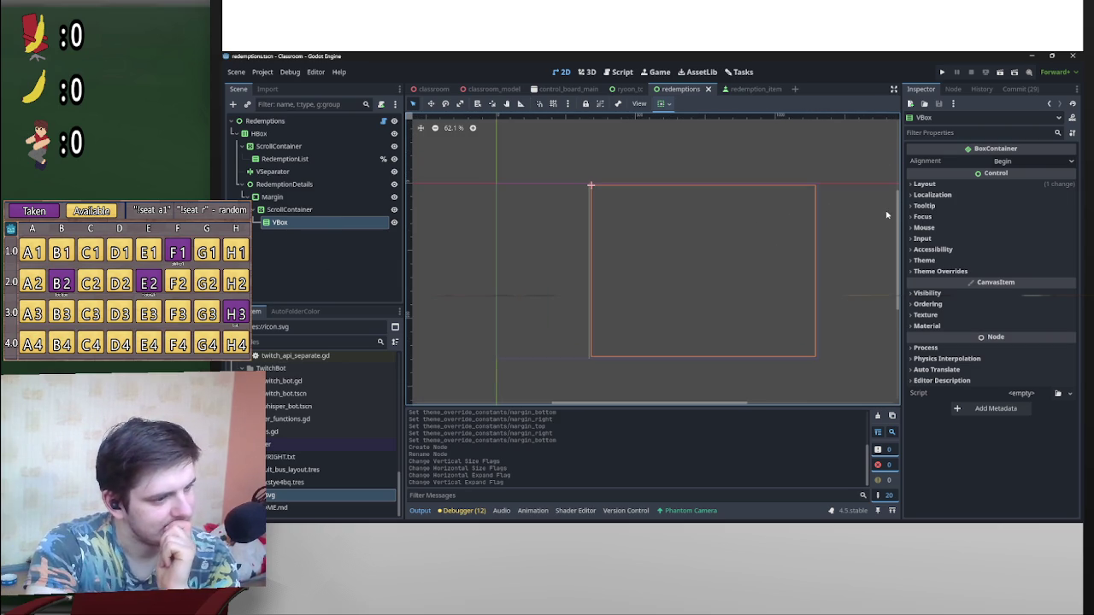
click(1033, 164)
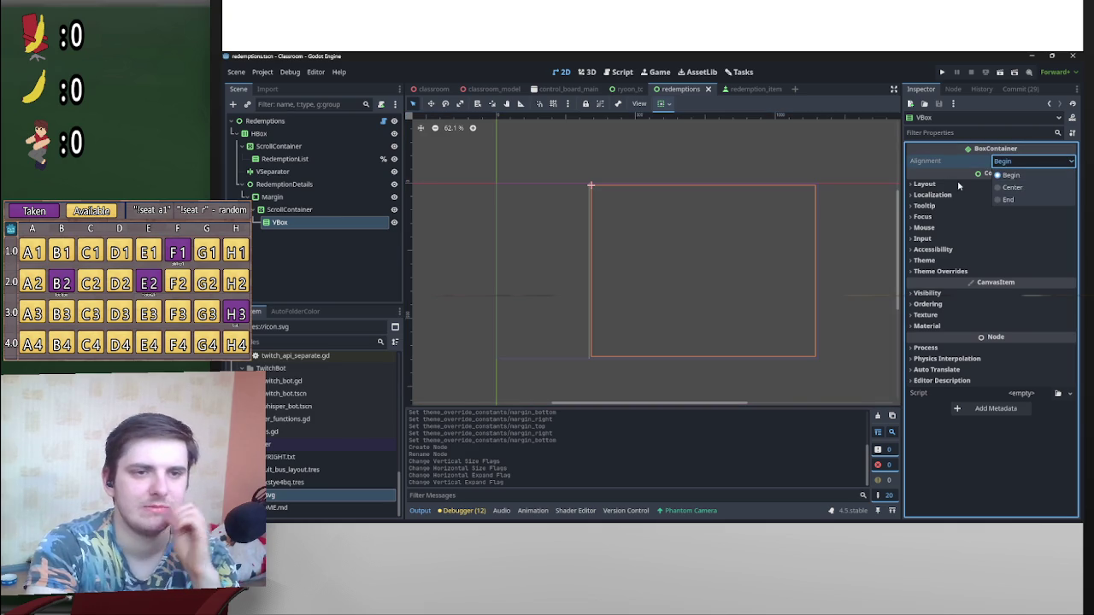
click(773, 166)
scroll(752, 241, up, 4)
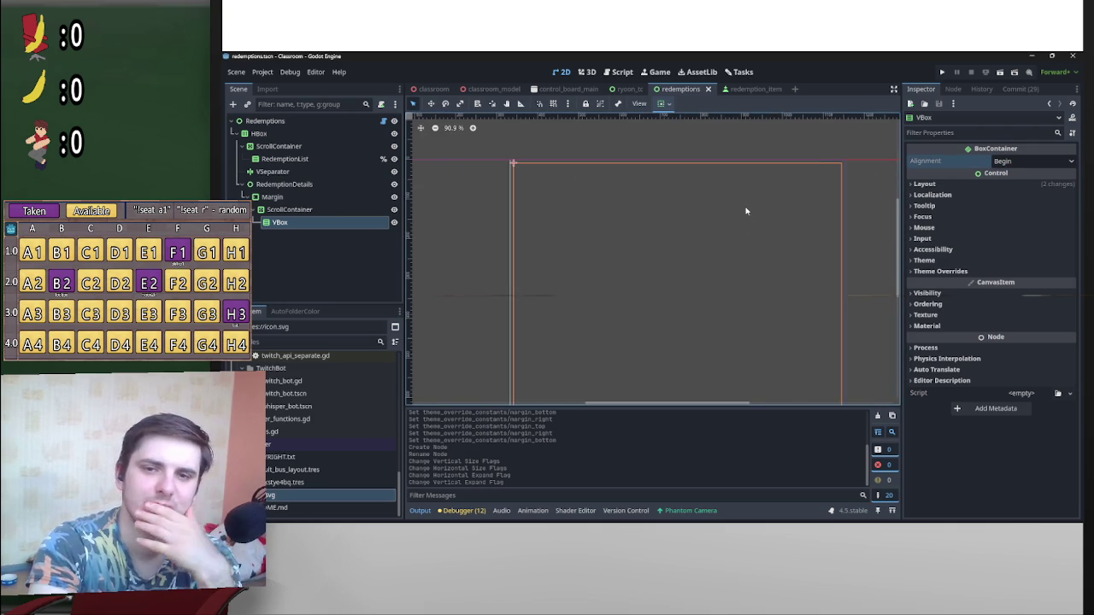
- Open the right-click context menu for the VBox node in the Scene dock
right_click(317, 227)
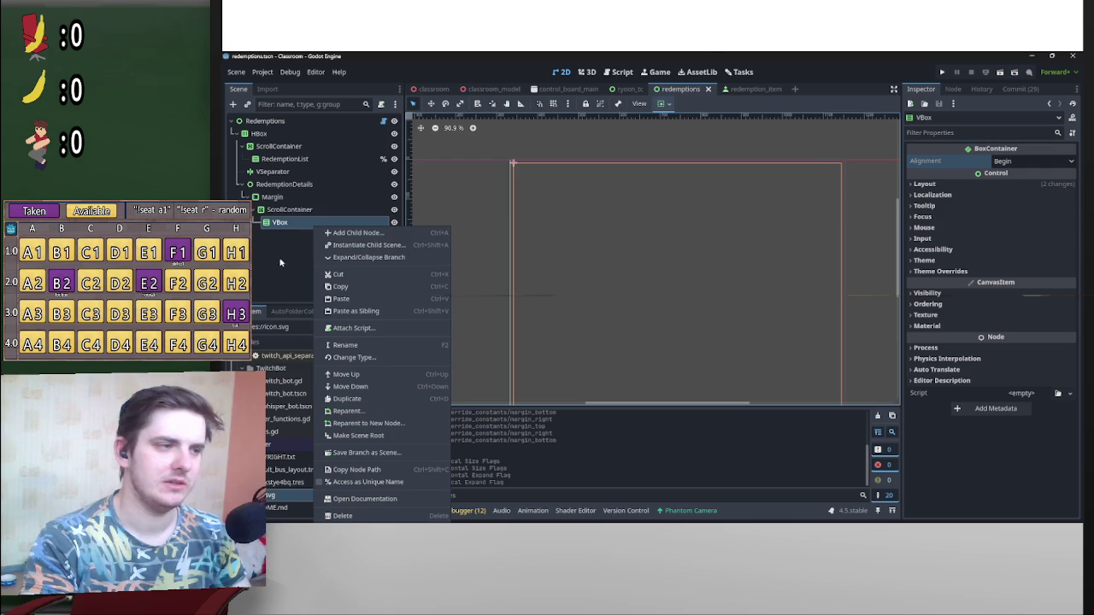
- Add an HBoxContainer under VBox by searching 'hbox' in Add Child Node, then select it
click(928, 189)
click(927, 185)
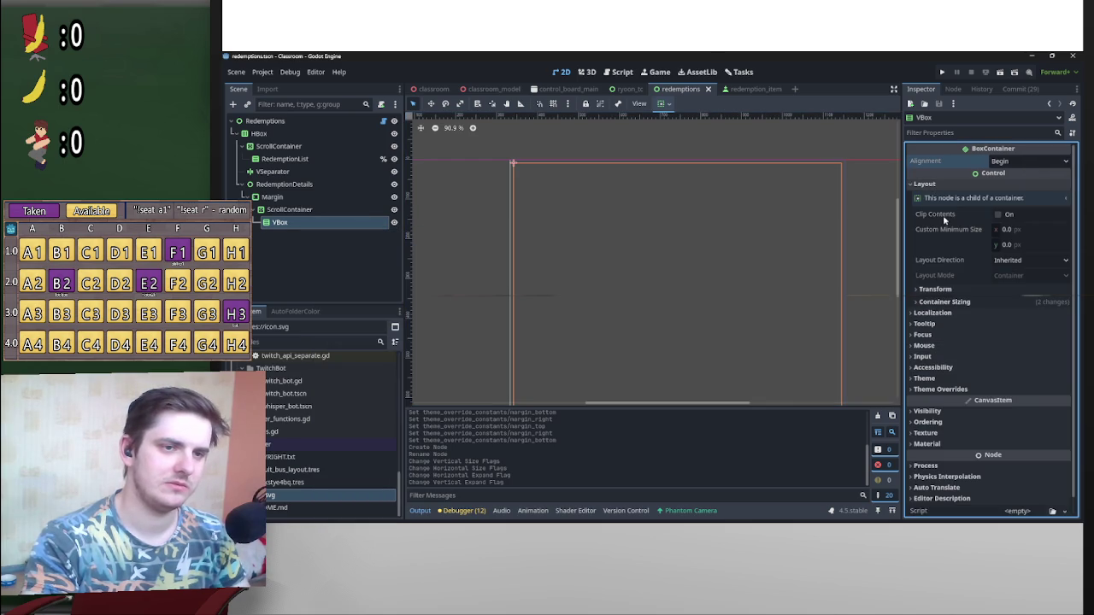
right_click(294, 224)
click(337, 235)
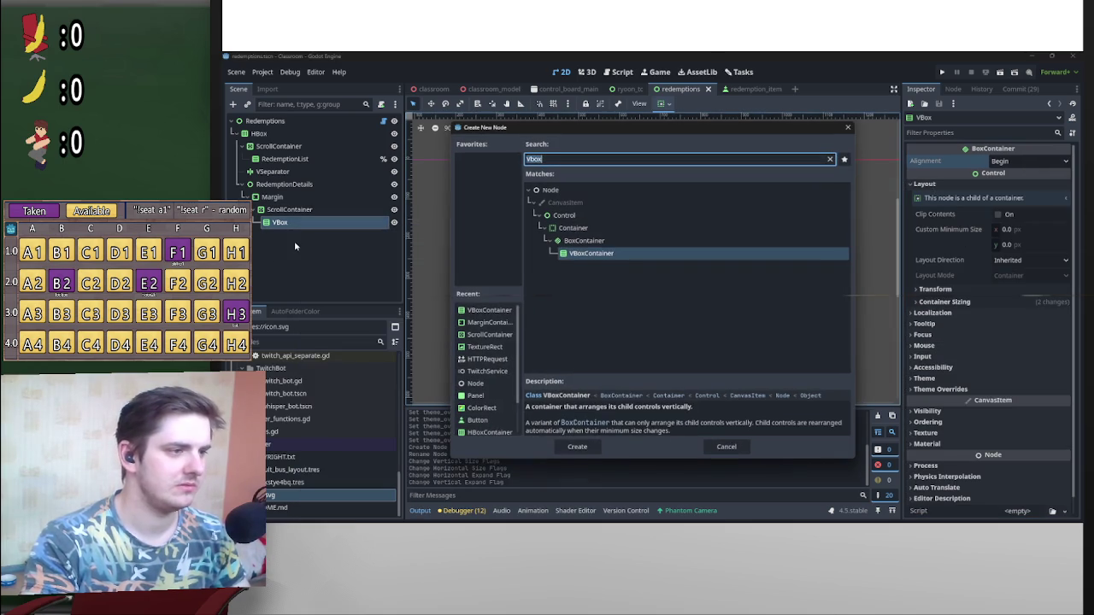
text(hbox)
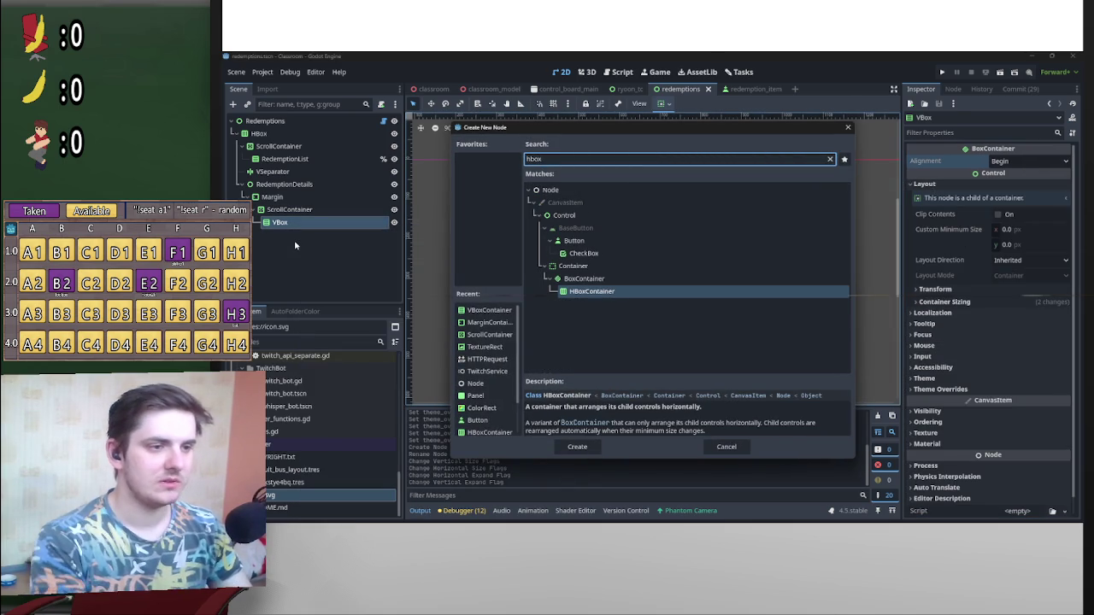
key(Return)
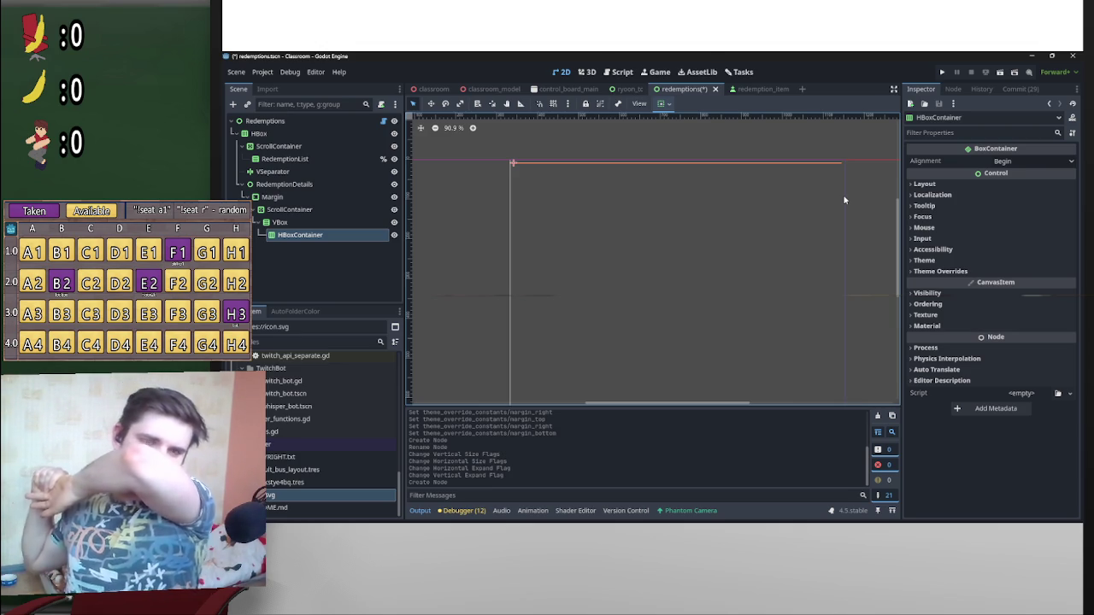
scroll(764, 331, down, 5)
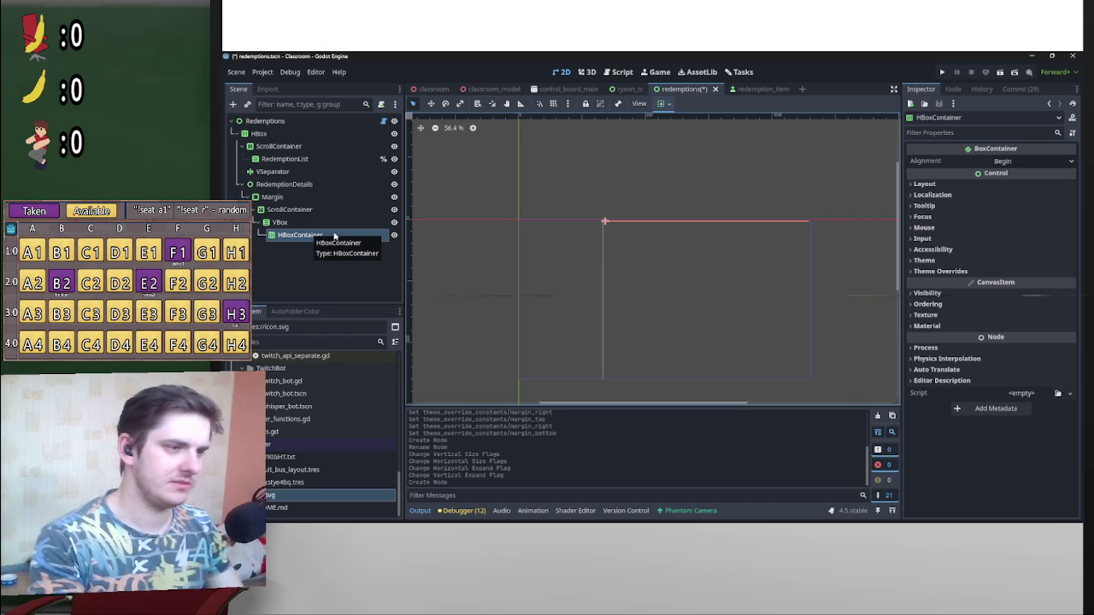
click(352, 238)
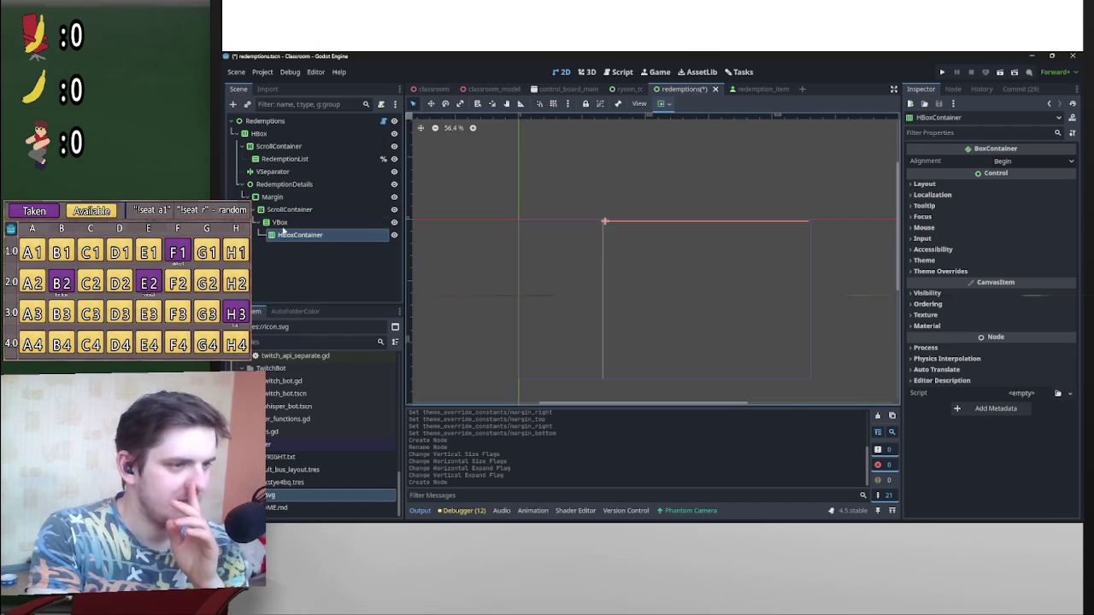
right_click(342, 221)
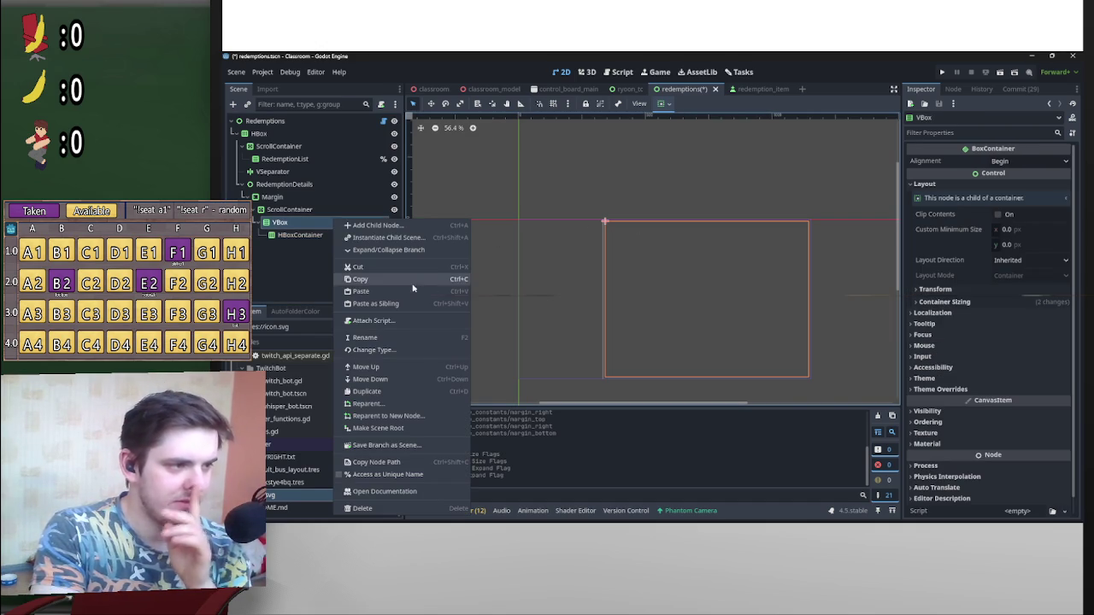
- Drag nodes so VBox sits under Margin, and give ScrollContainer vertical Expand
click(638, 232)
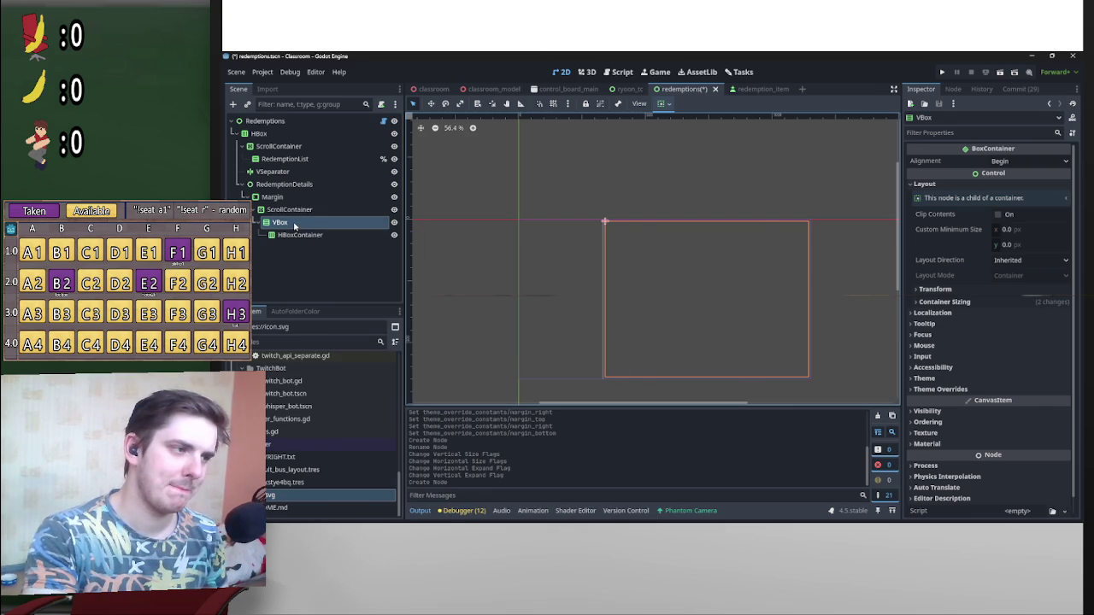
mouse_move(297, 224)
mouse_down()
mouse_move(296, 213)
mouse_move(310, 237)
mouse_move(295, 211)
mouse_move(335, 234)
mouse_move(310, 241)
mouse_up()
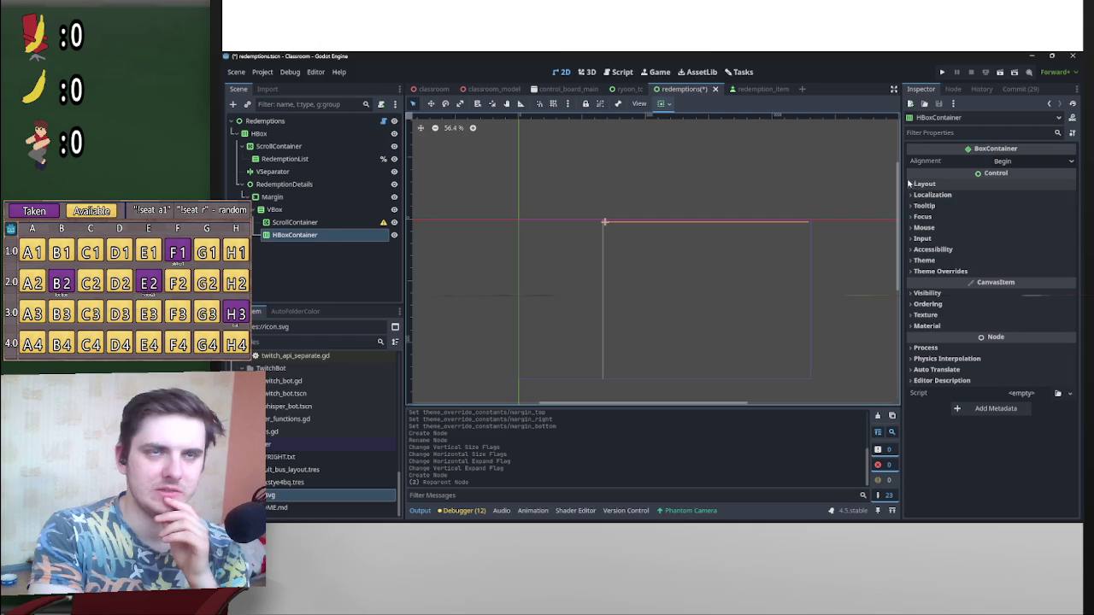
click(325, 224)
click(664, 104)
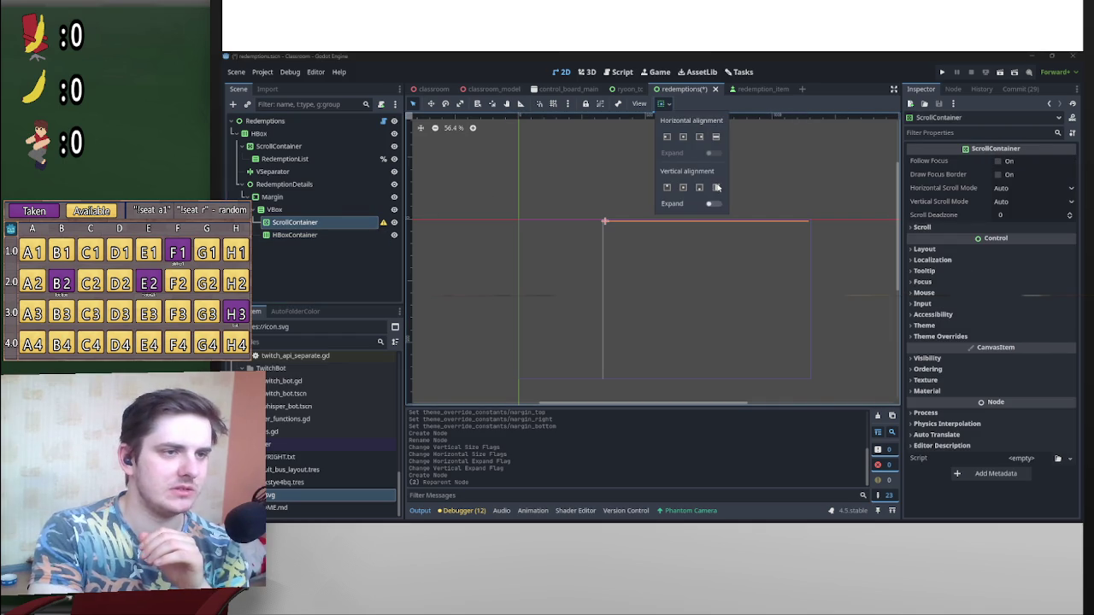
click(712, 204)
click(824, 214)
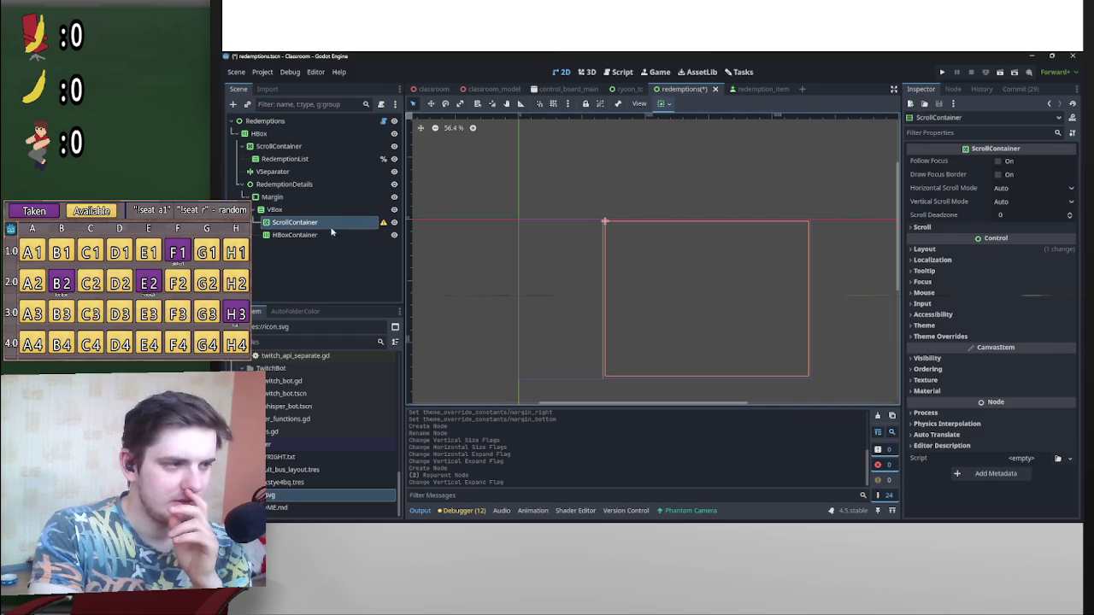
click(295, 235)
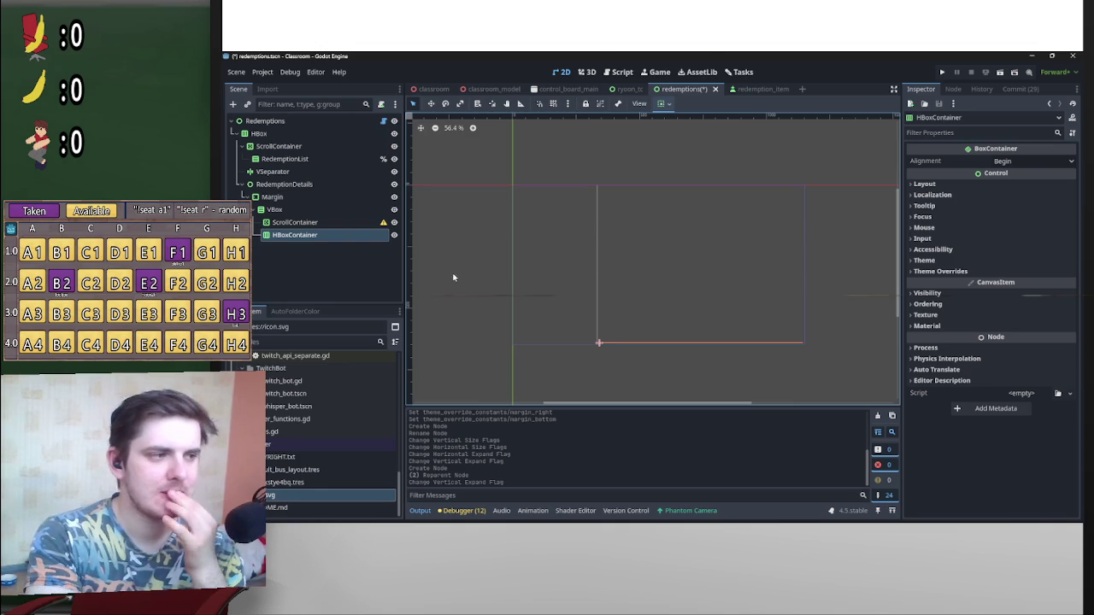
right_click(342, 223)
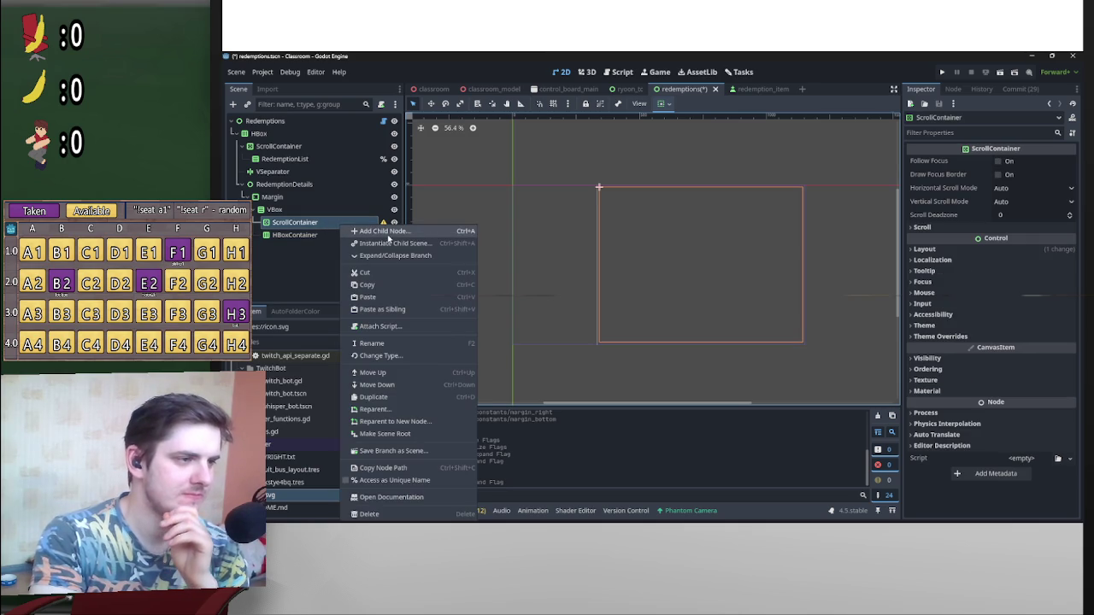
- Add a trial VBoxContainer via 'vb' search, set its fill flags, then delete it as misplaced
click(384, 232)
text(vb)
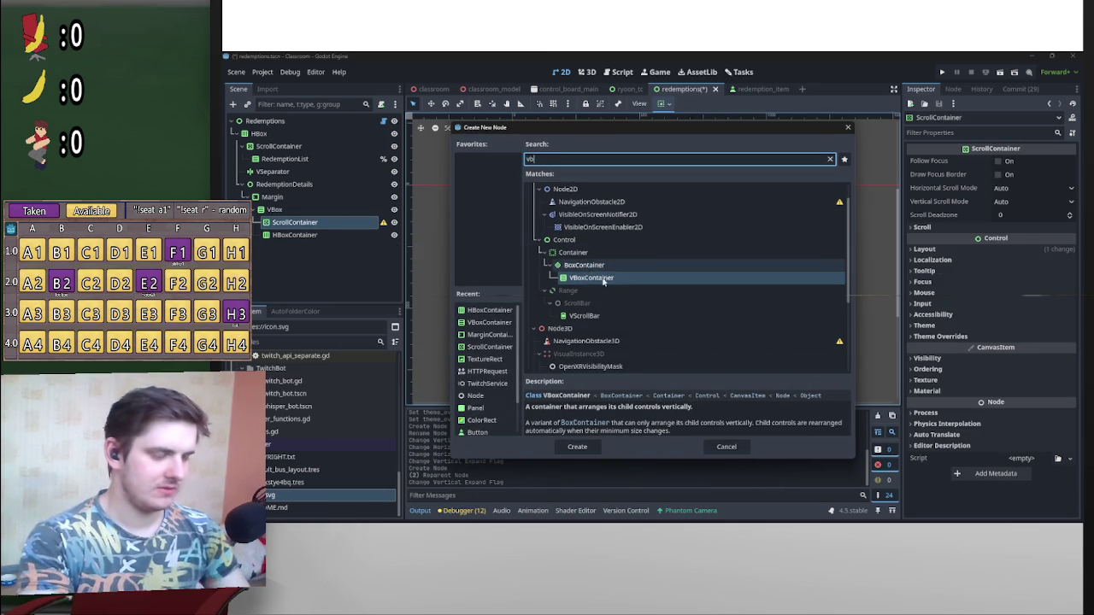
double_click(615, 281)
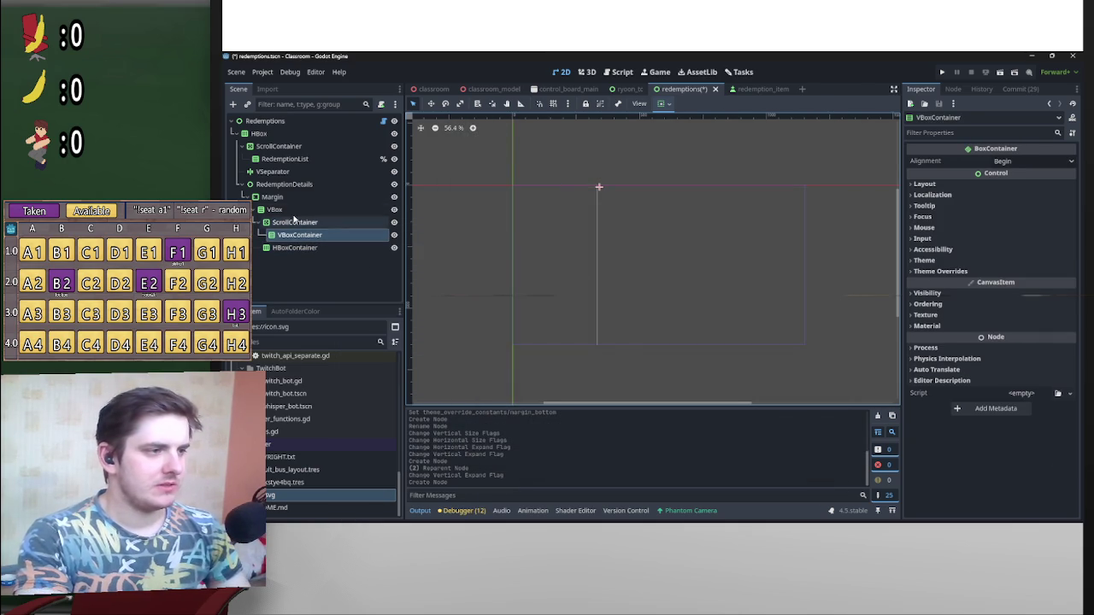
click(294, 210)
click(663, 103)
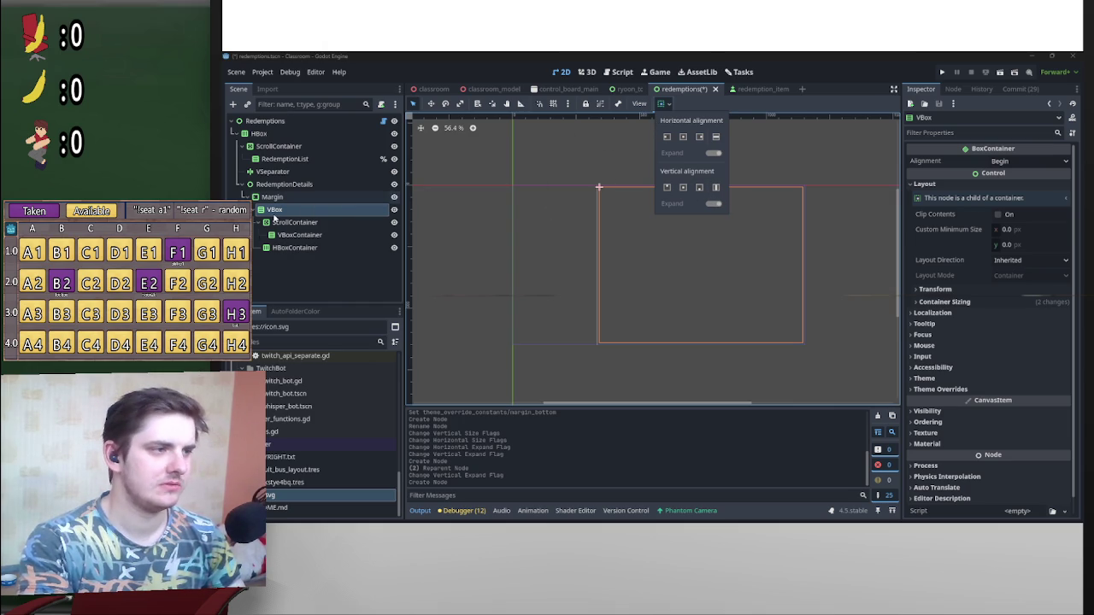
click(294, 239)
drag(295, 236, 291, 208)
click(663, 103)
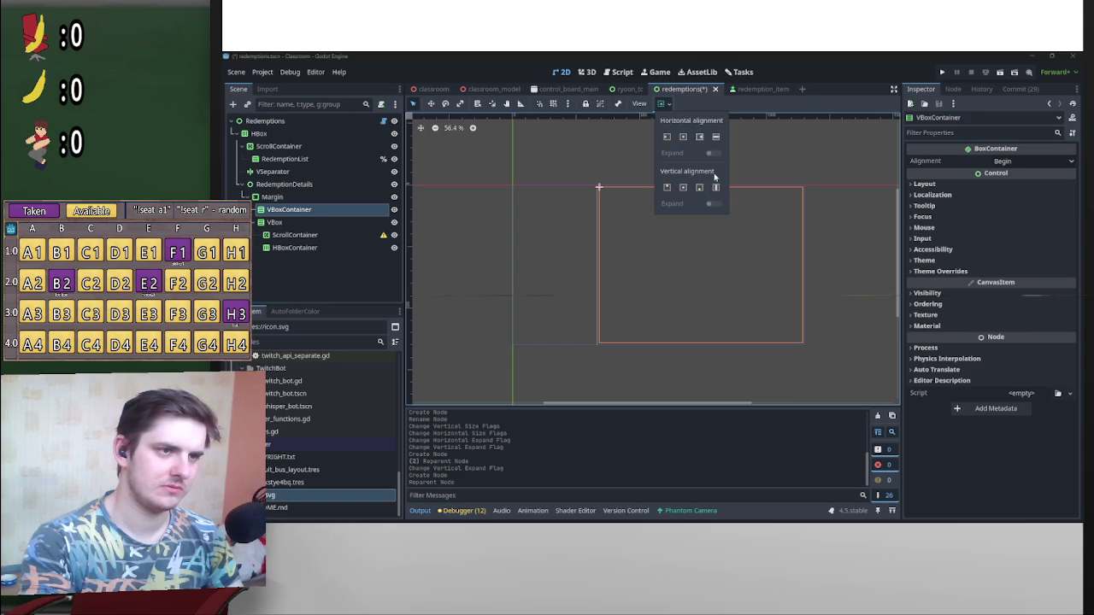
click(717, 187)
click(716, 137)
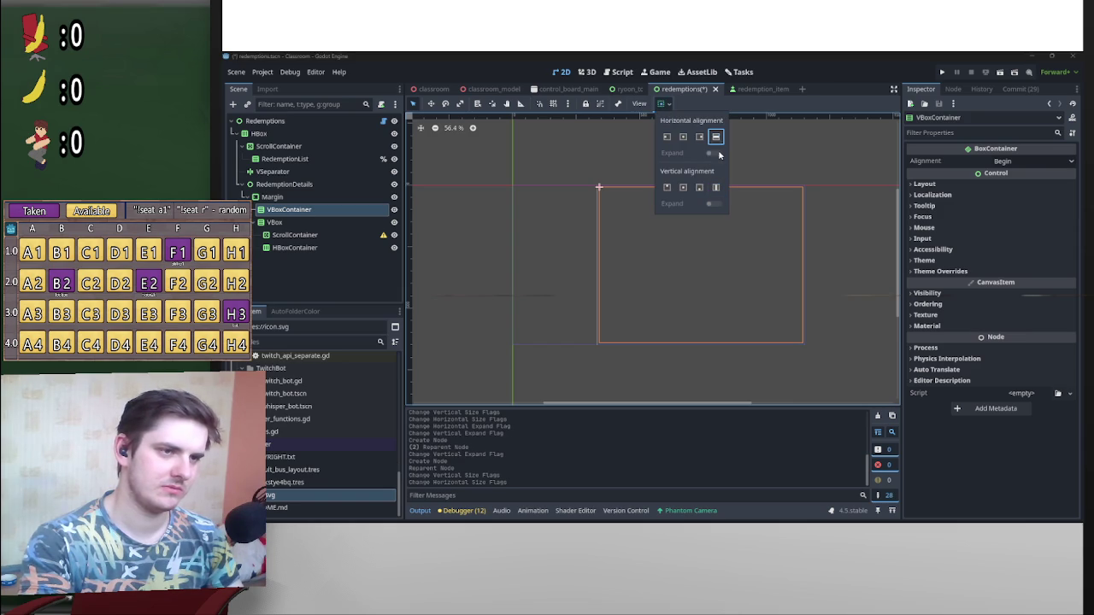
click(287, 213)
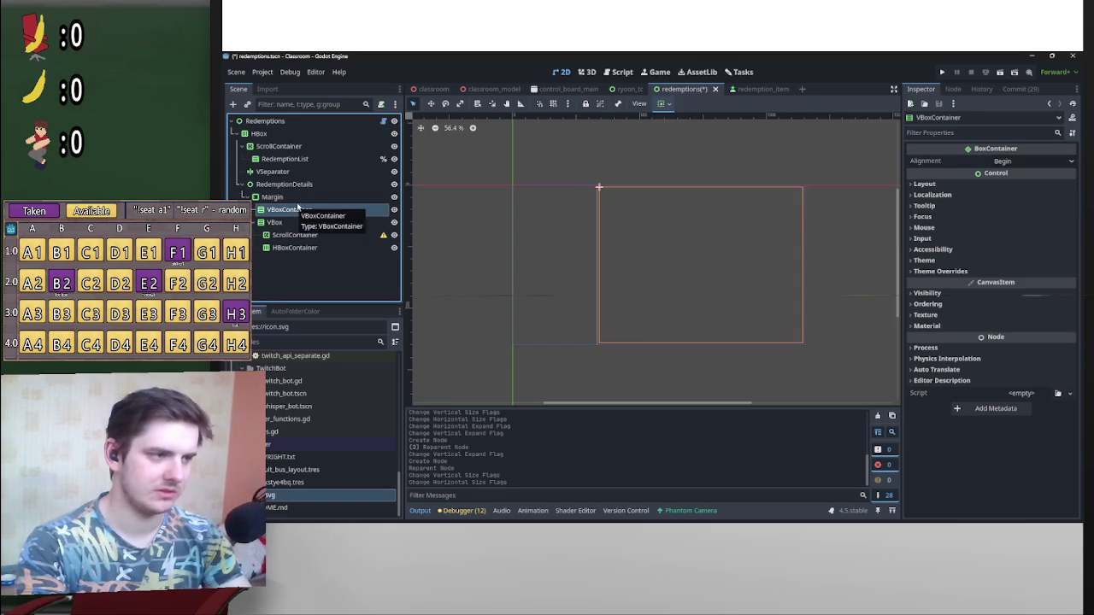
key(Delete)
key(Return)
- Add a VBoxContainer under Margin, check its layout presets, then delete it again
right_click(309, 197)
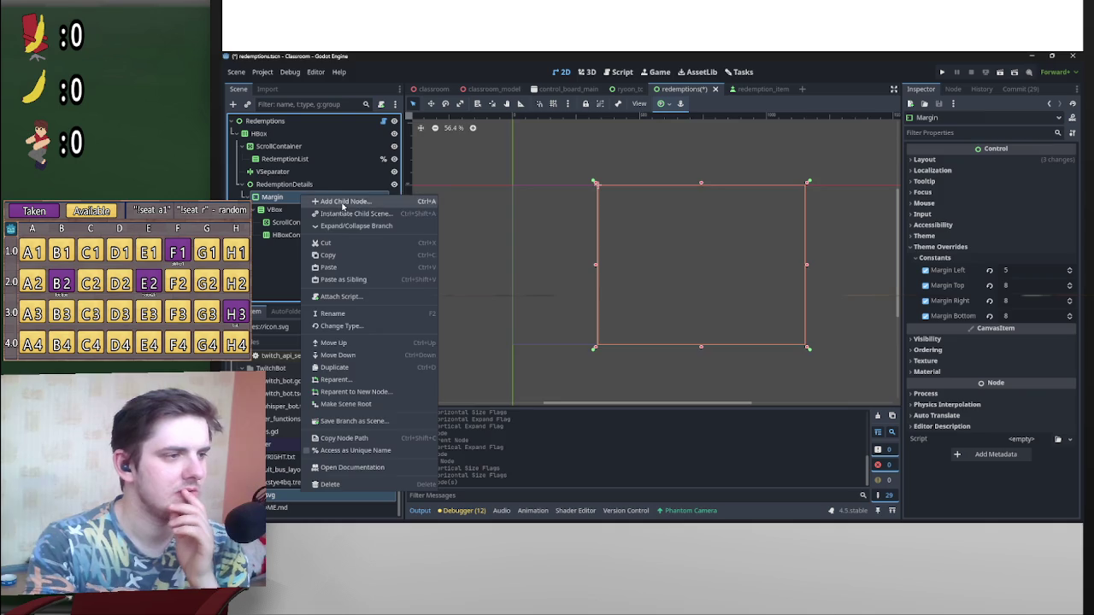
click(343, 202)
double_click(609, 279)
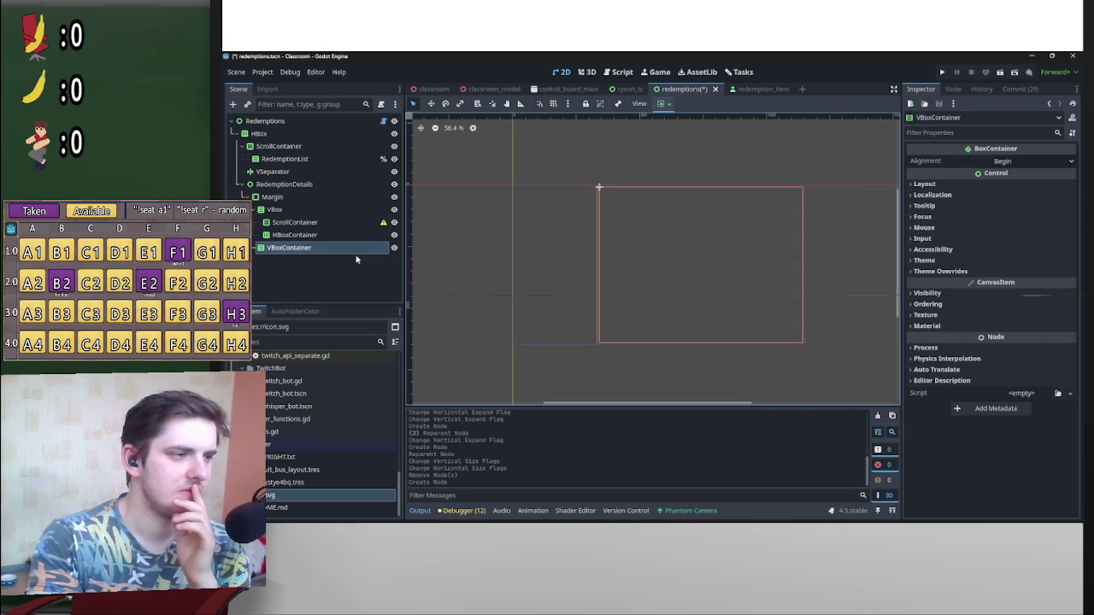
click(662, 103)
click(310, 239)
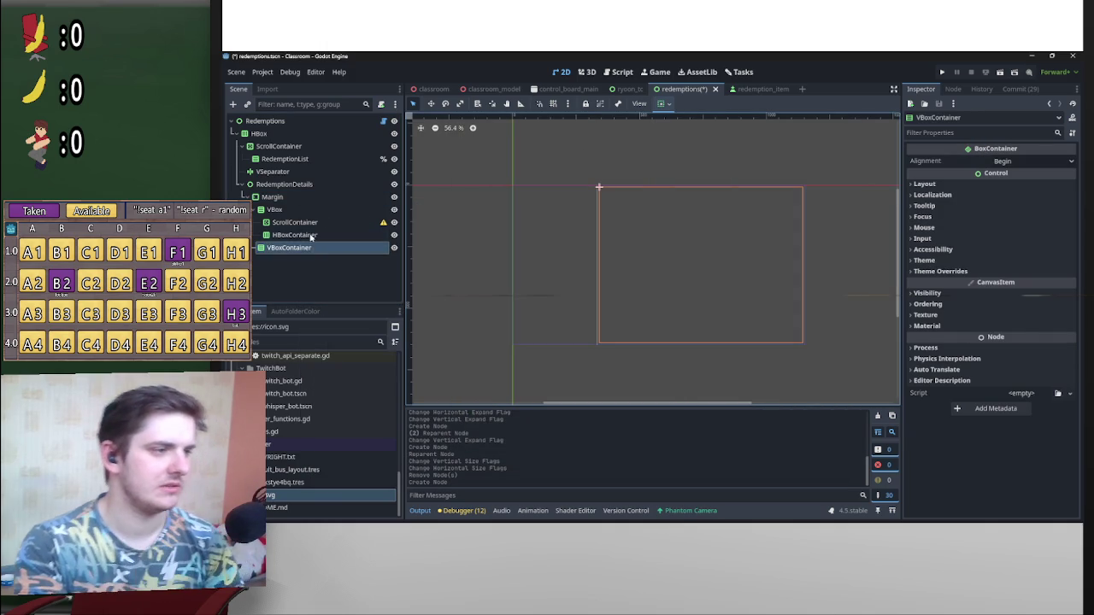
key(Delete)
key(Return)
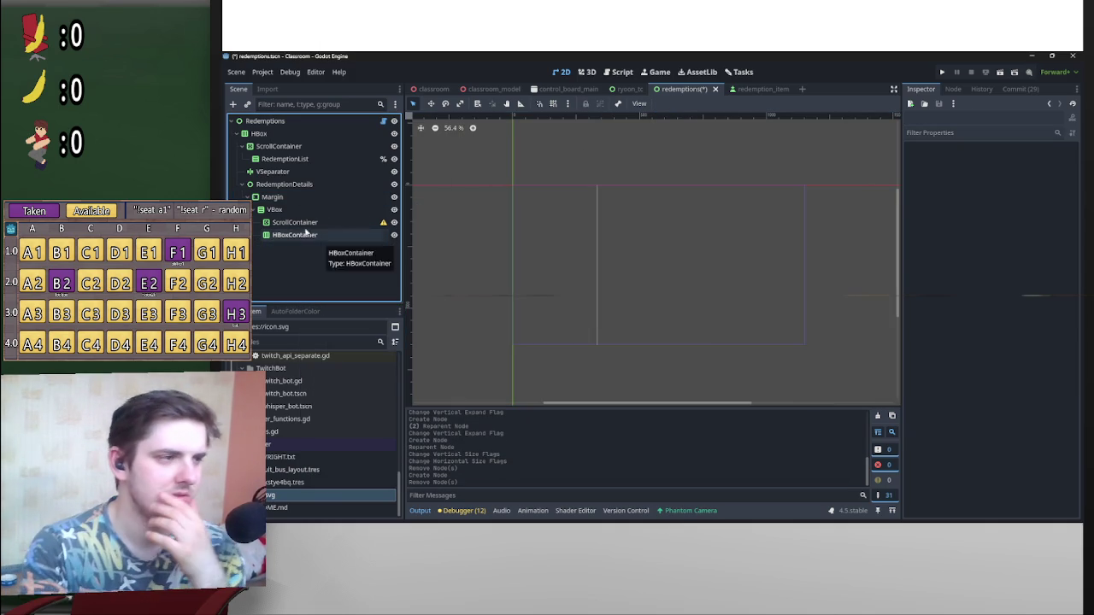
- Add a new VBoxContainer as a child of ScrollContainer using the 'vb' search
click(293, 205)
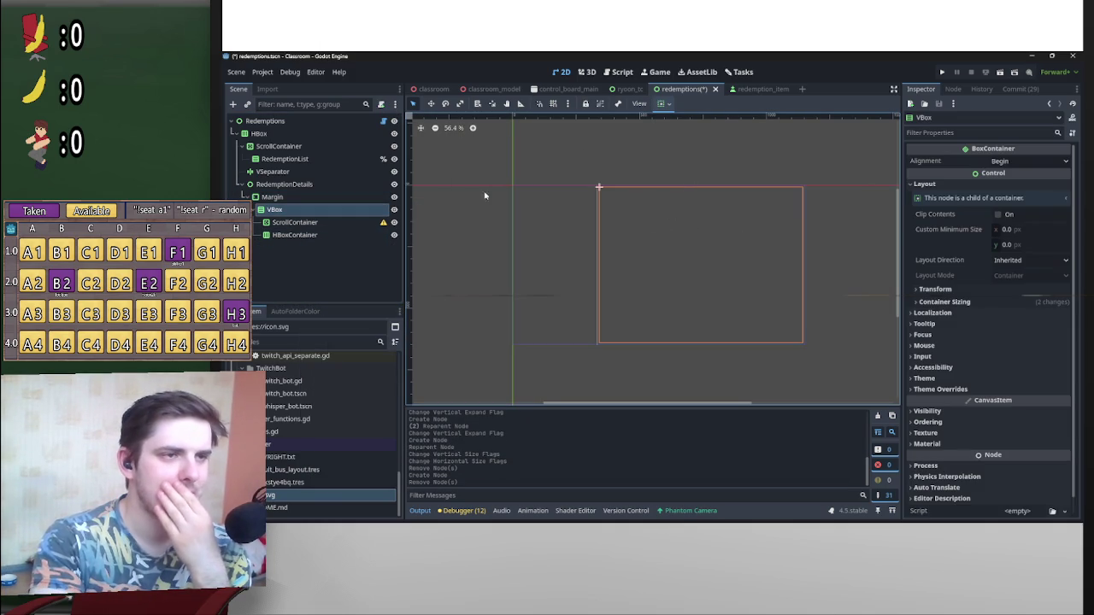
click(311, 224)
click(663, 103)
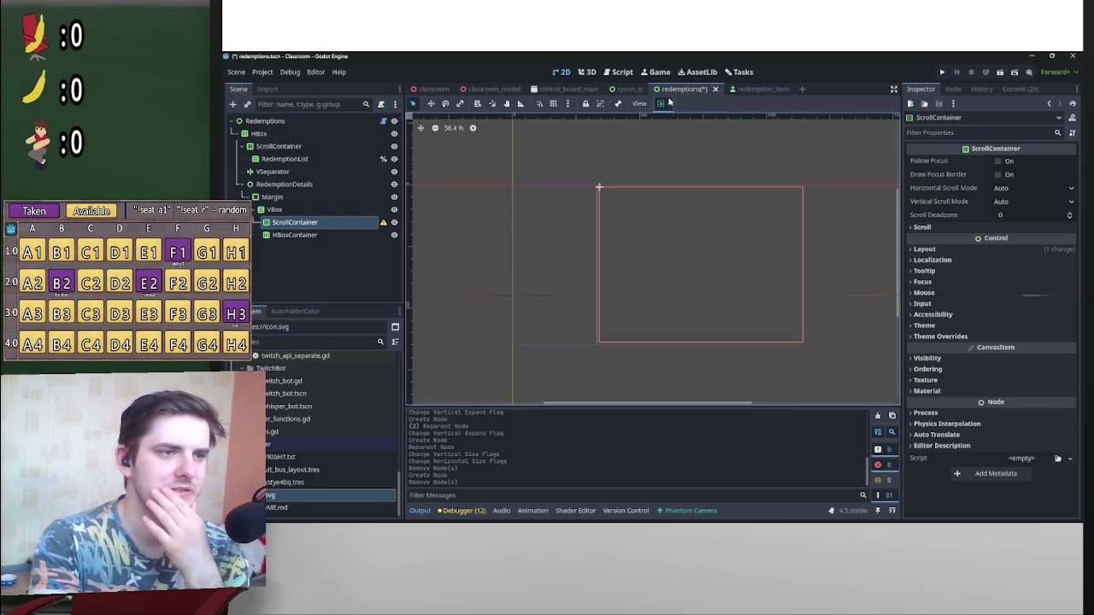
right_click(316, 225)
click(368, 231)
text(vb)
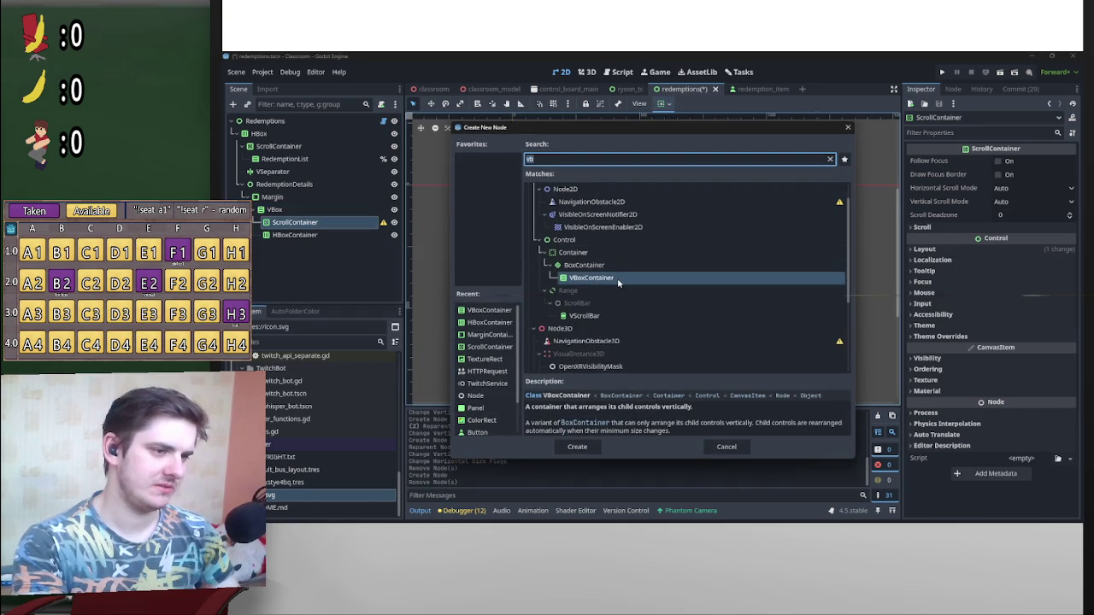
double_click(618, 279)
- Rename the new VBoxContainer to VBoxMain
double_click(294, 237)
text(VBoxContainer)
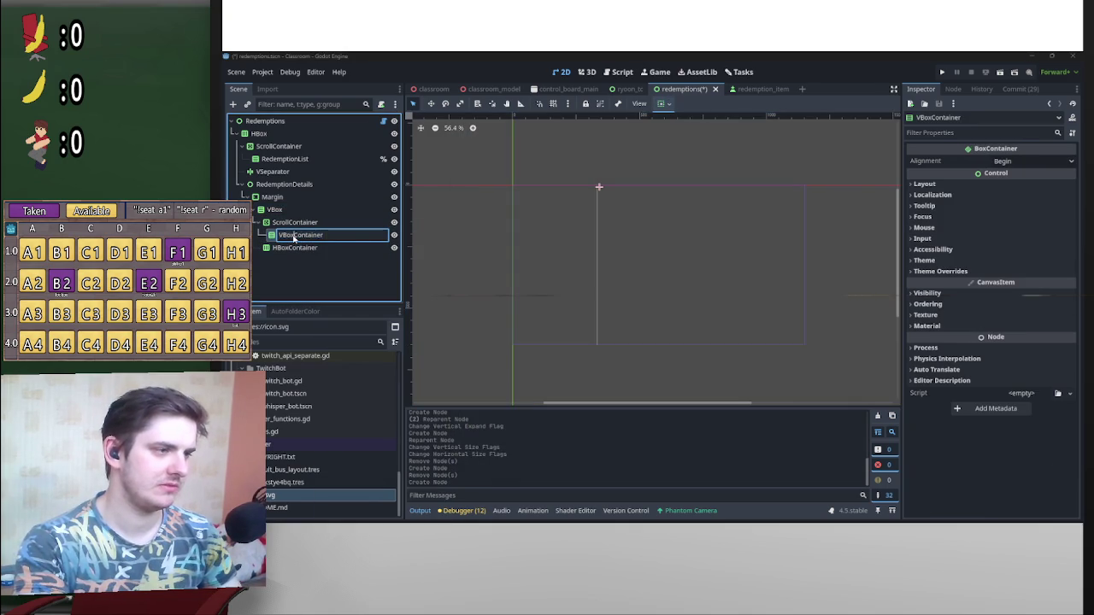
key(Return)
double_click(304, 236)
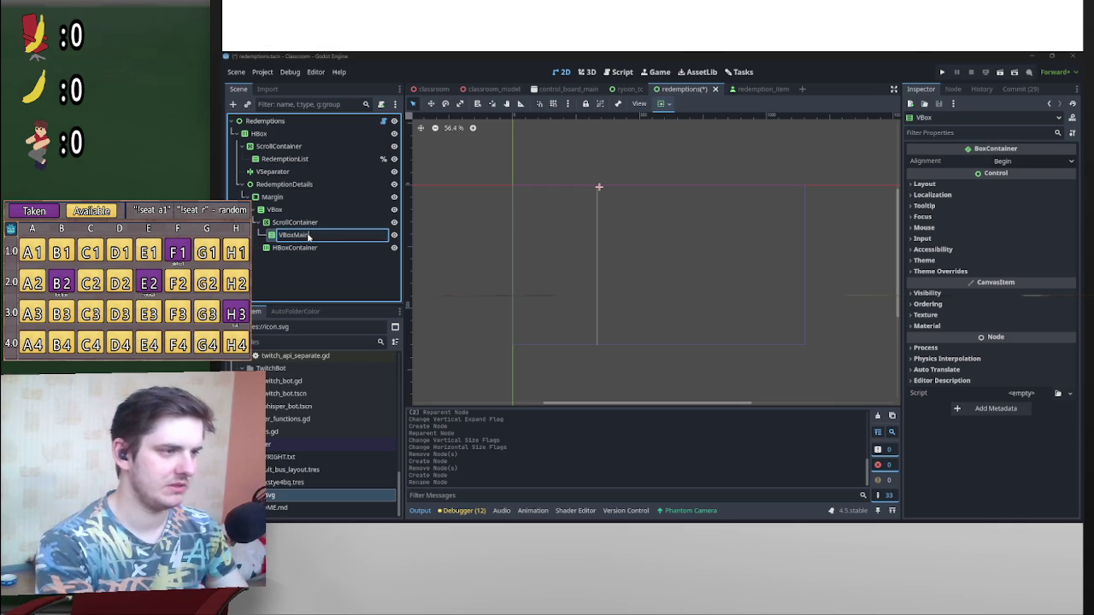
key(Return)
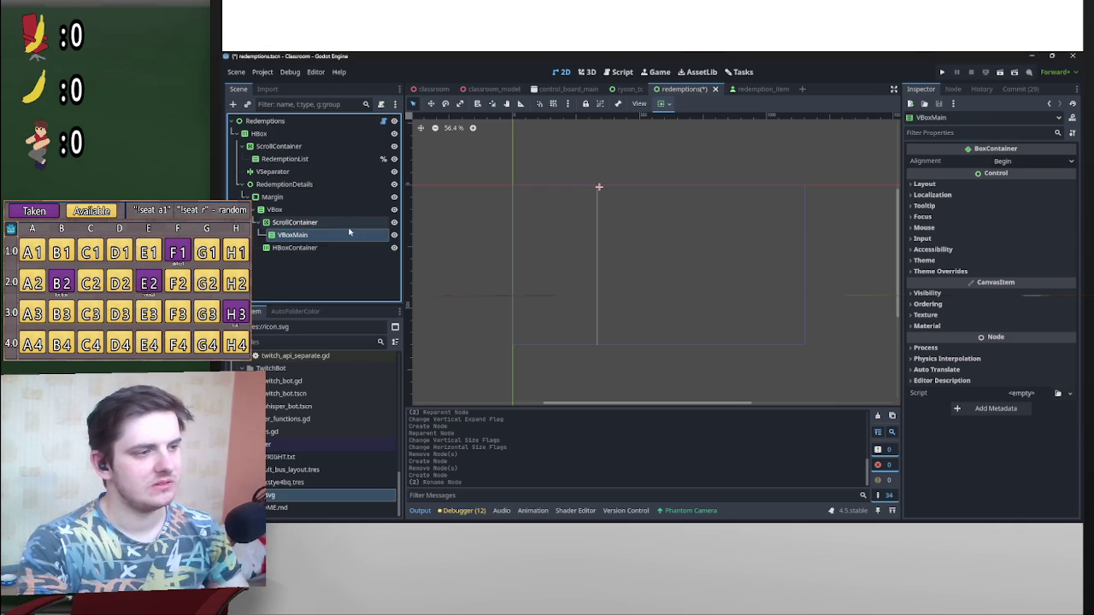
- Turn on horizontal and vertical Expand for VBoxMain in the sizing options
click(341, 220)
click(570, 240)
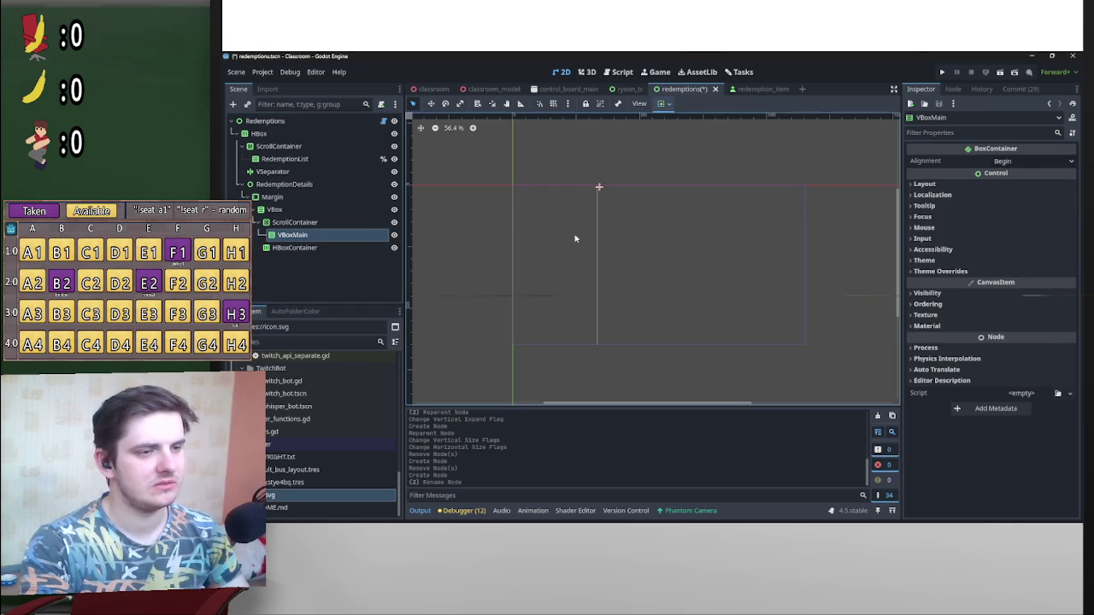
click(664, 104)
click(712, 153)
click(712, 204)
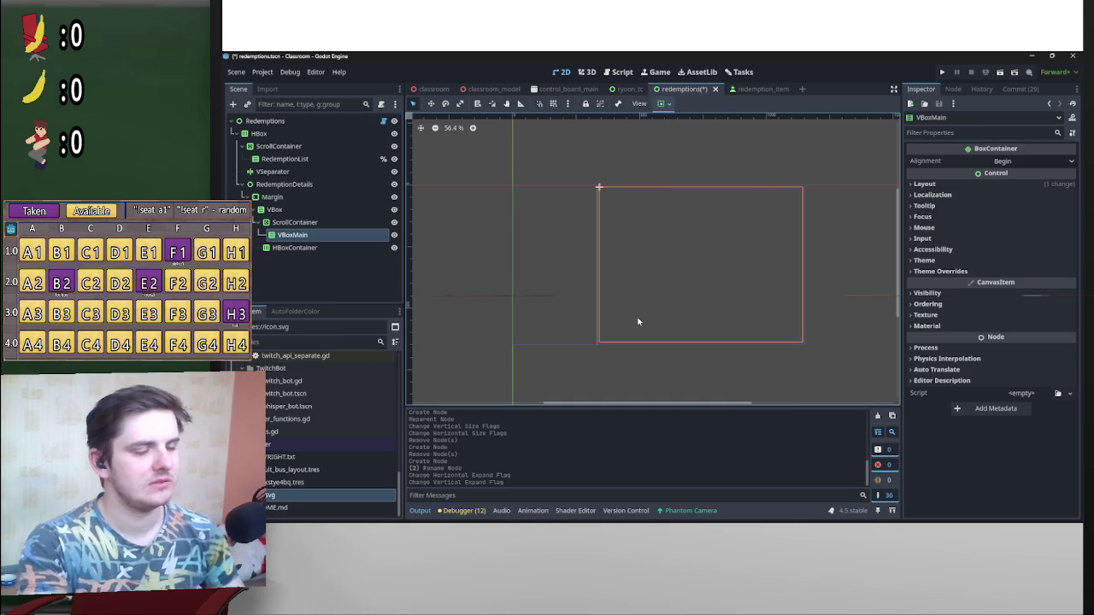
- In HBoxContainer's Layout, undo a 50 px minimum width and set minimum height to 50
click(341, 248)
scroll(595, 352, up, 10)
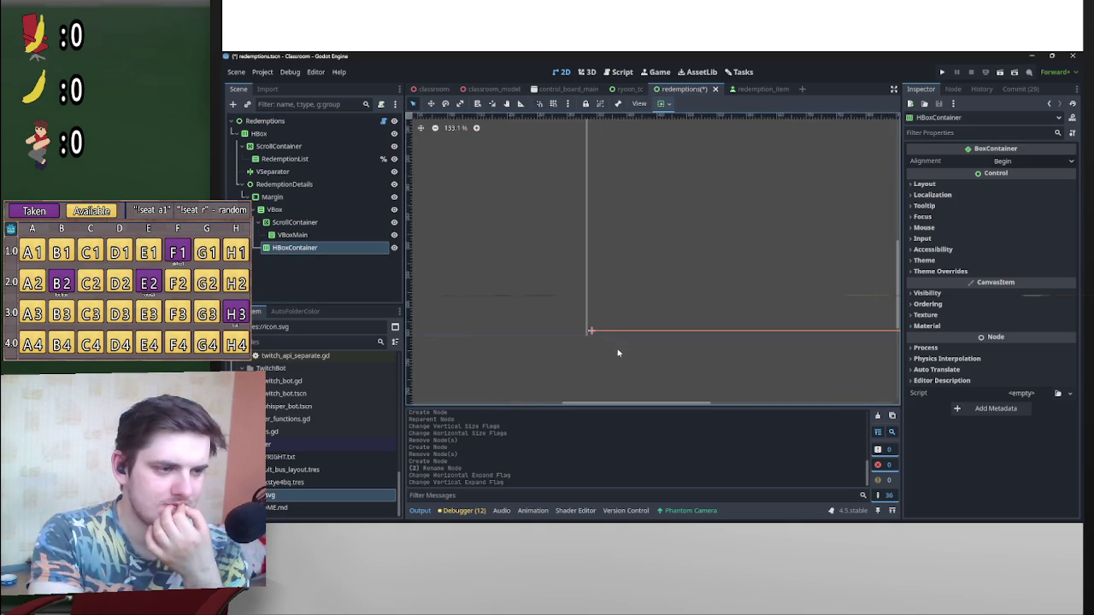
click(955, 183)
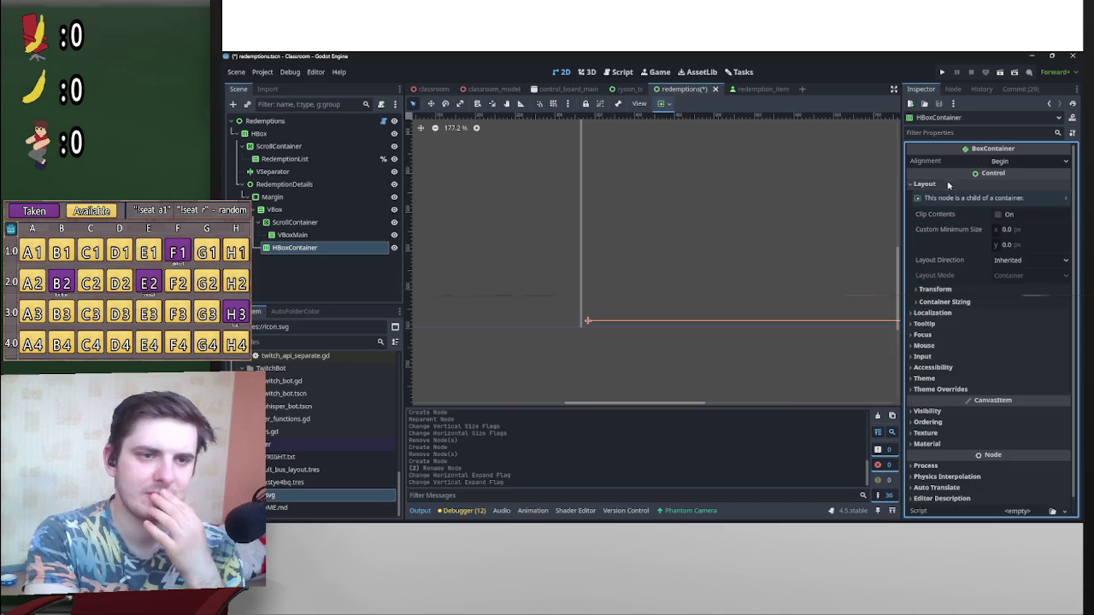
click(1014, 236)
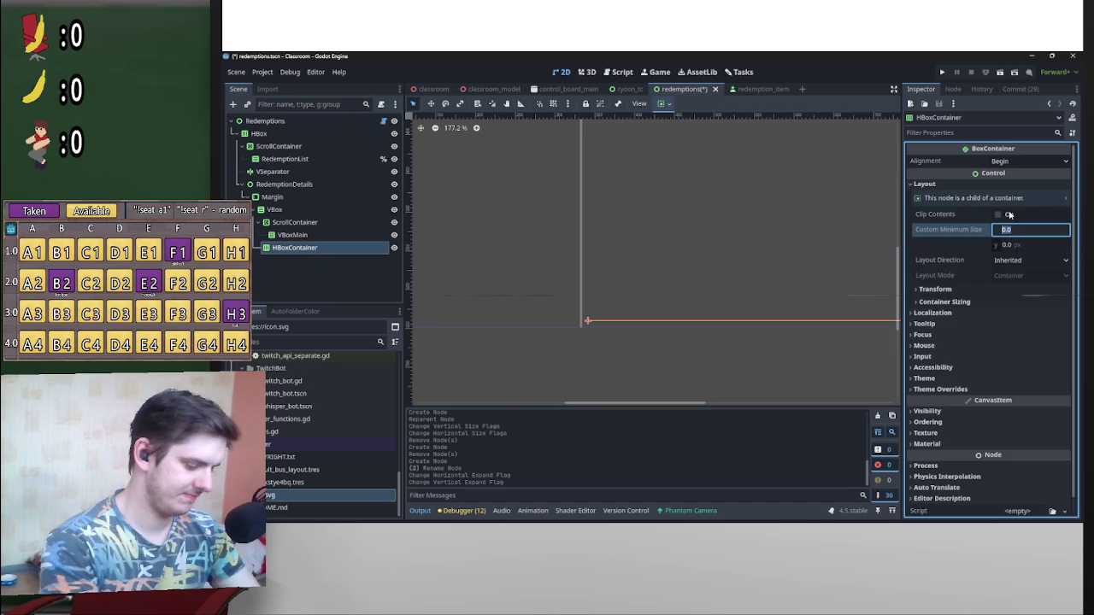
text(50)
key(Return)
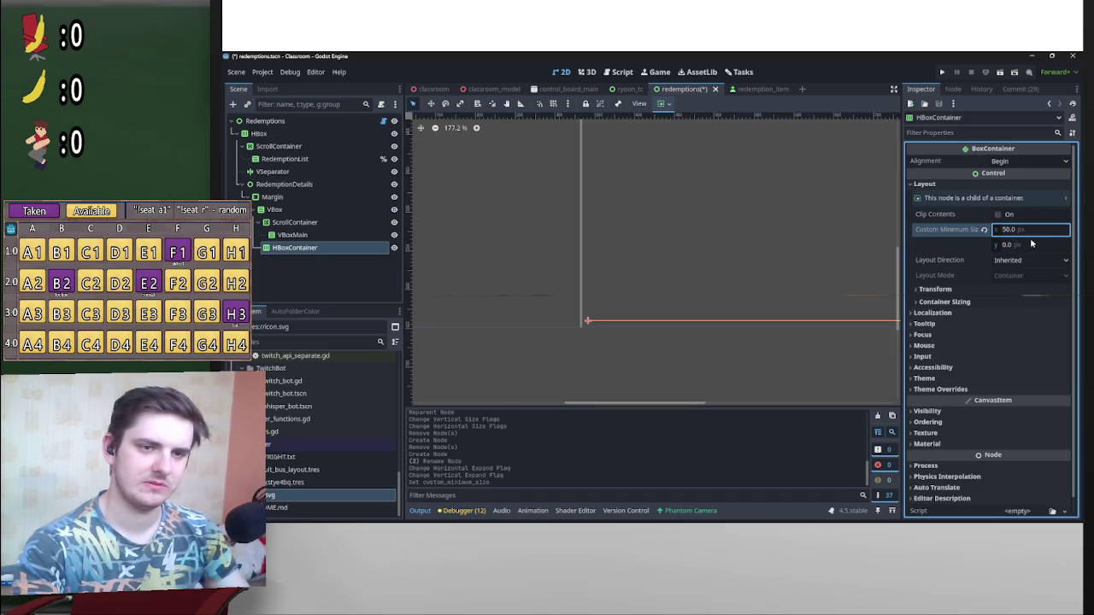
key(ctrl+z)
click(1011, 245)
text(50)
key(Return)
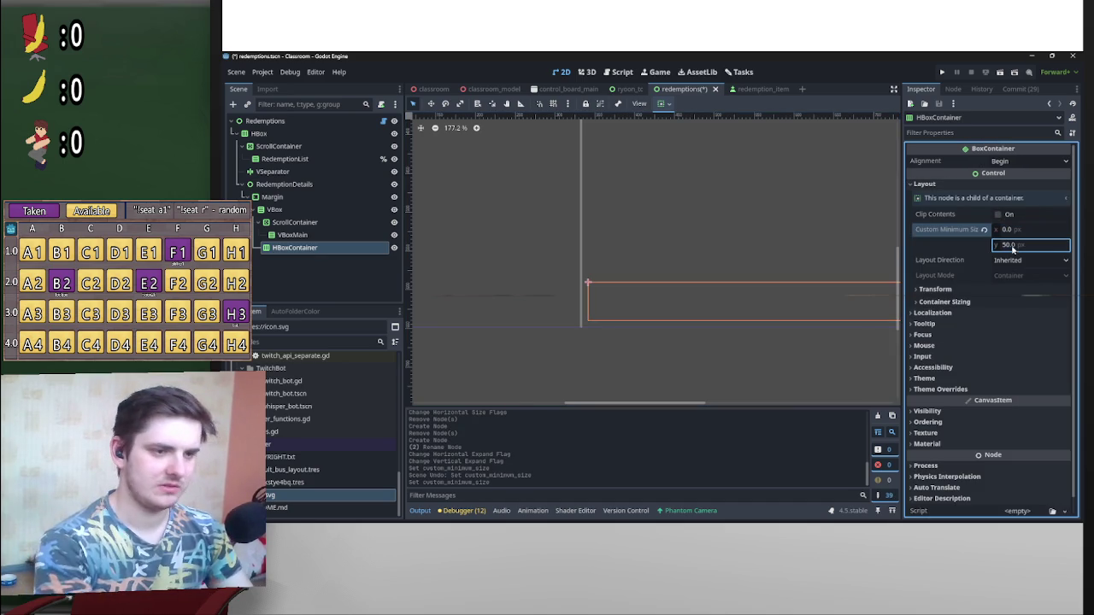
- Adjust the HBoxContainer's minimum height via 35 to a final 45 px
scroll(776, 234, down, 6)
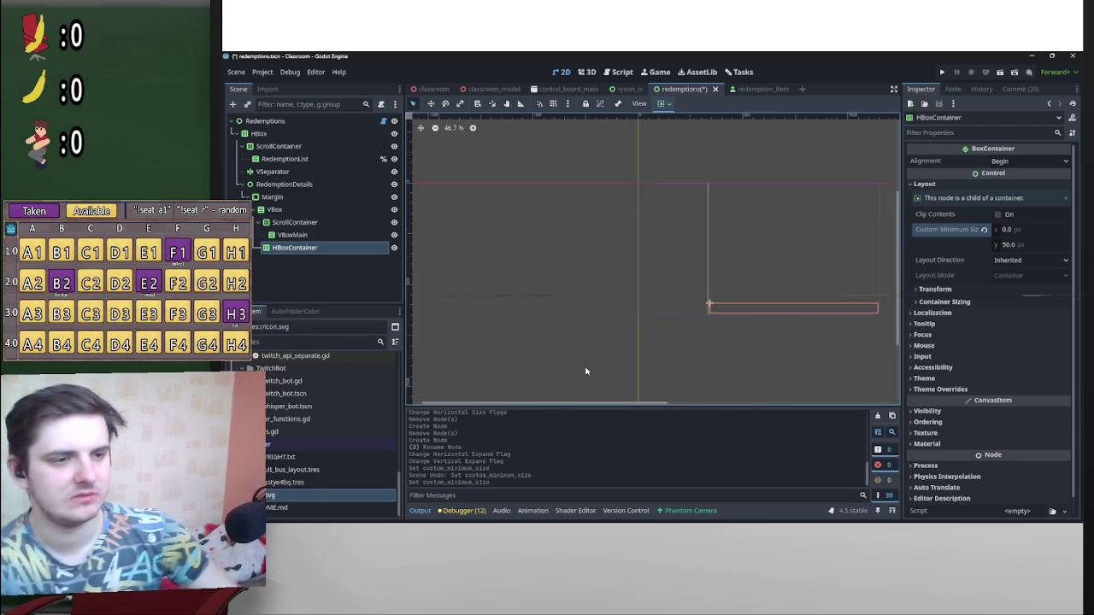
click(1021, 246)
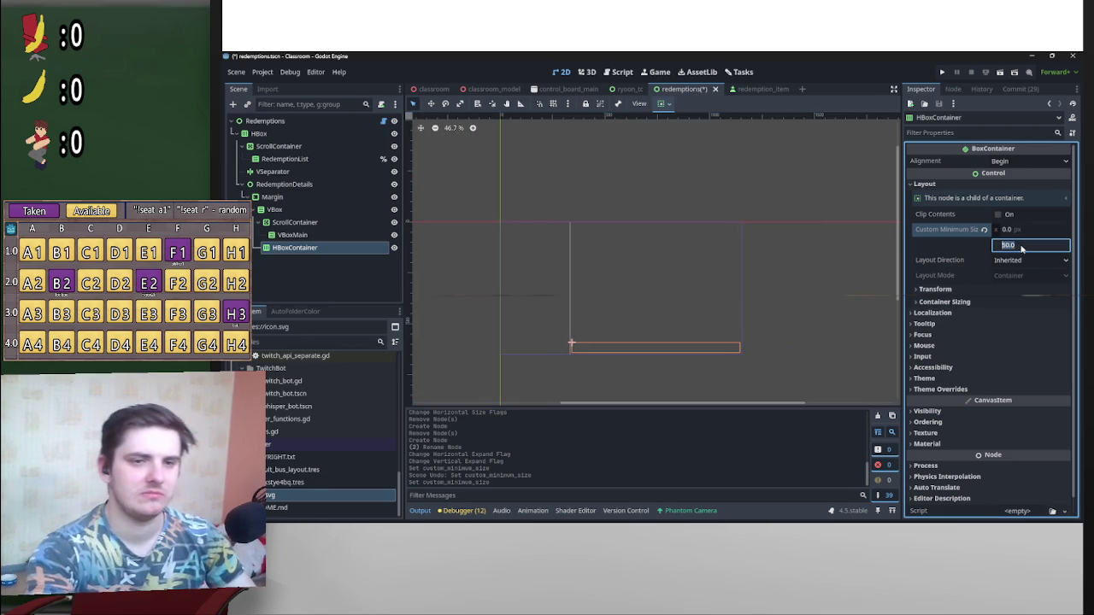
text(3)
key(Return)
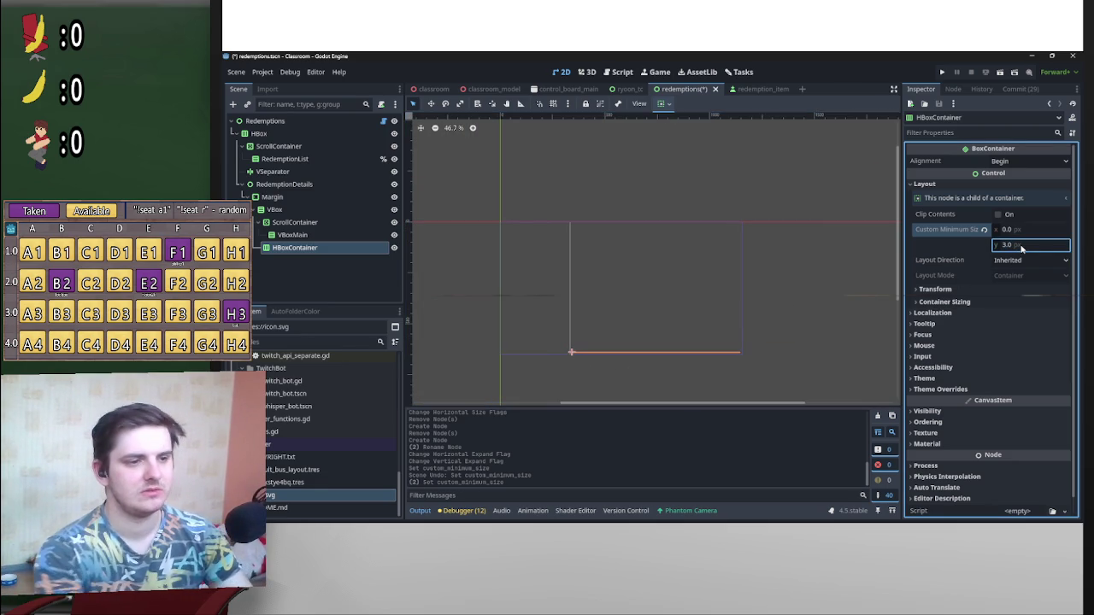
click(1020, 247)
text(35)
key(Return)
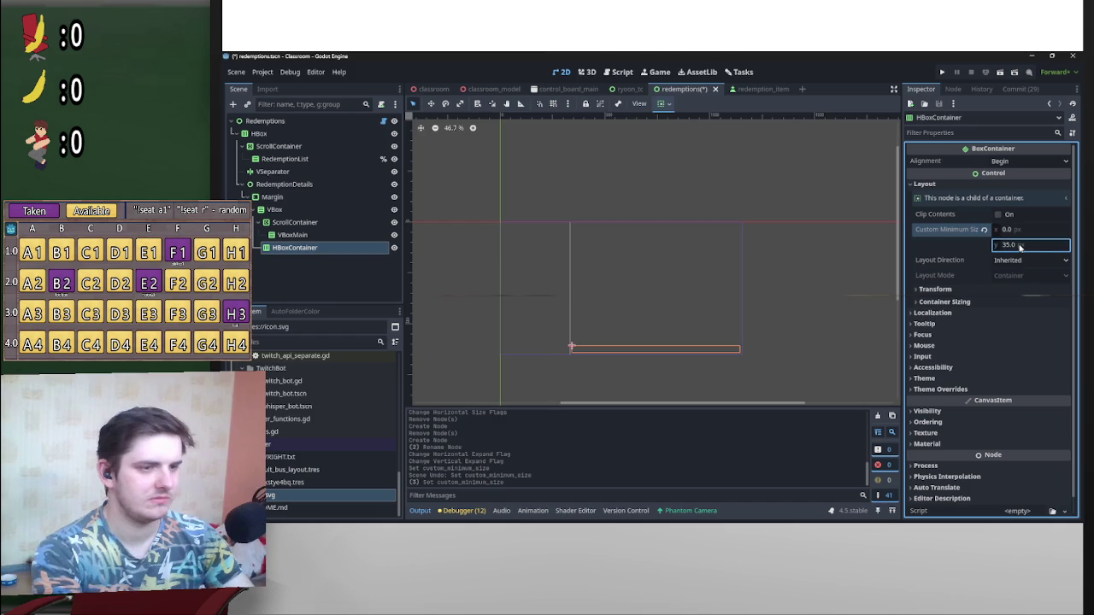
click(1019, 245)
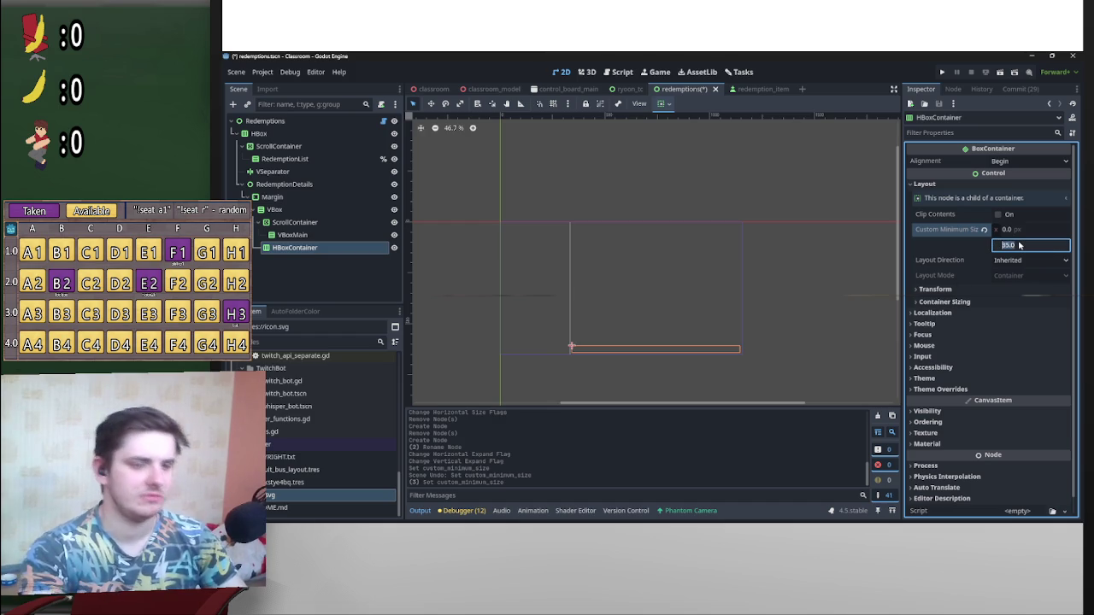
text(45)
key(Return)
- Save the scene and rename the HBoxContainer to DetailsButtons
key(ctrl+s)
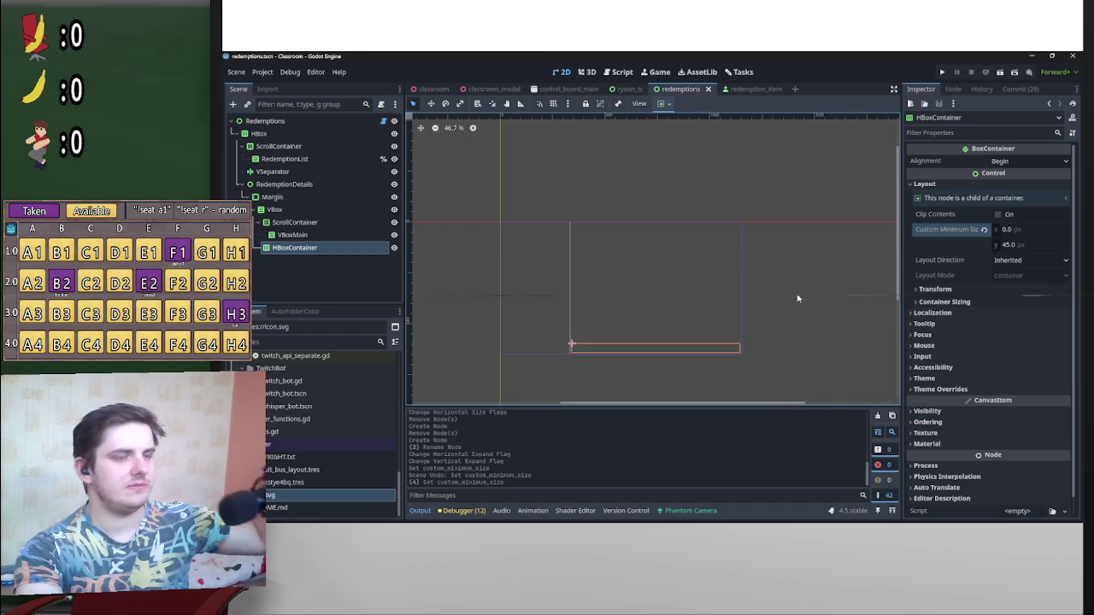
scroll(735, 355, up, 4)
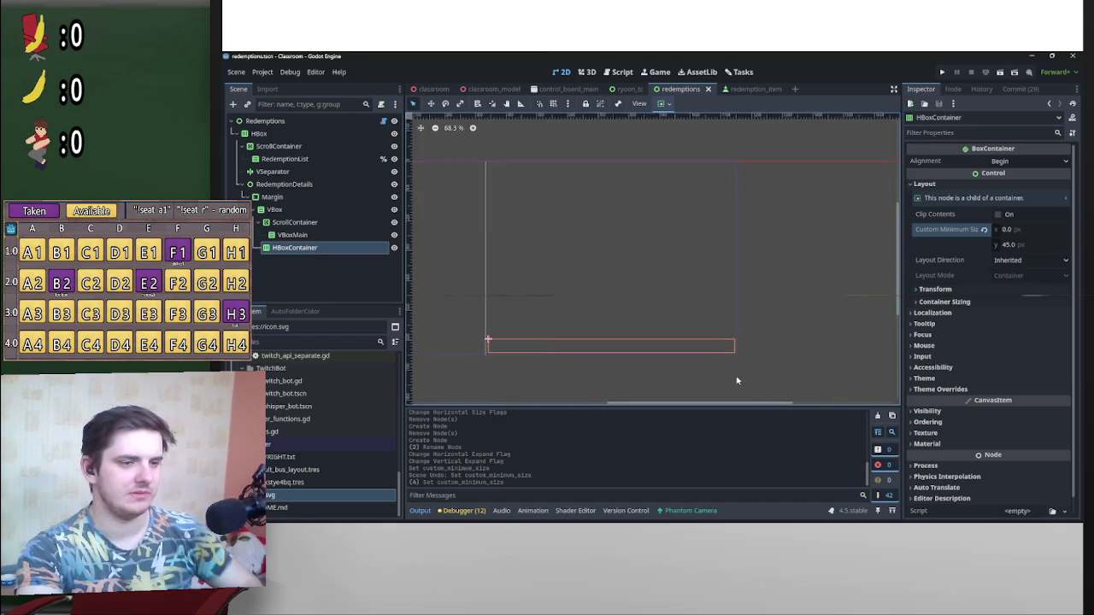
scroll(726, 303, down, 2)
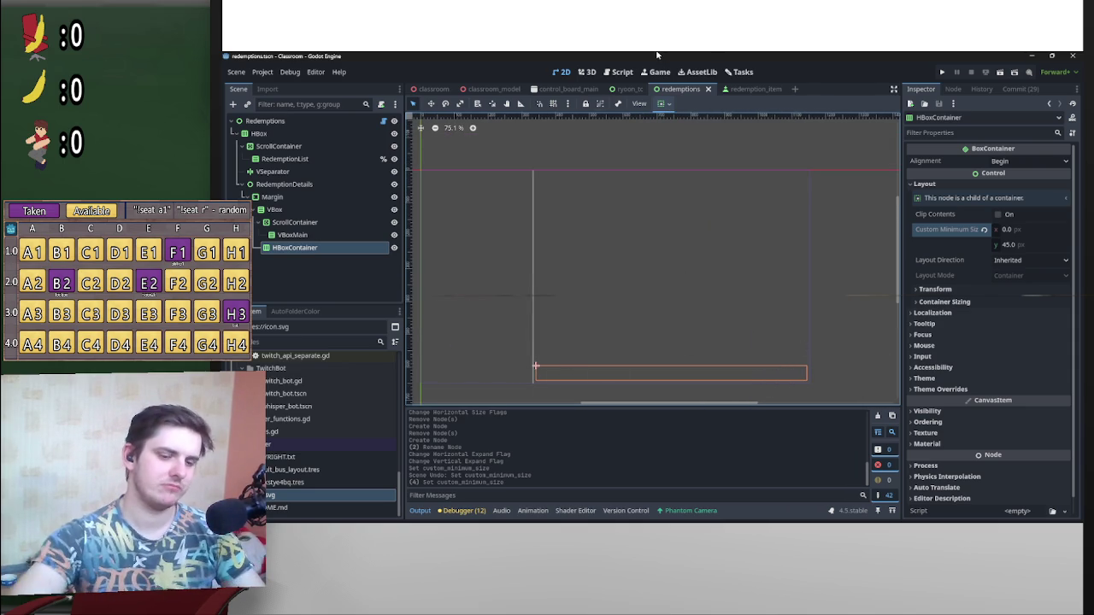
click(316, 255)
double_click(315, 248)
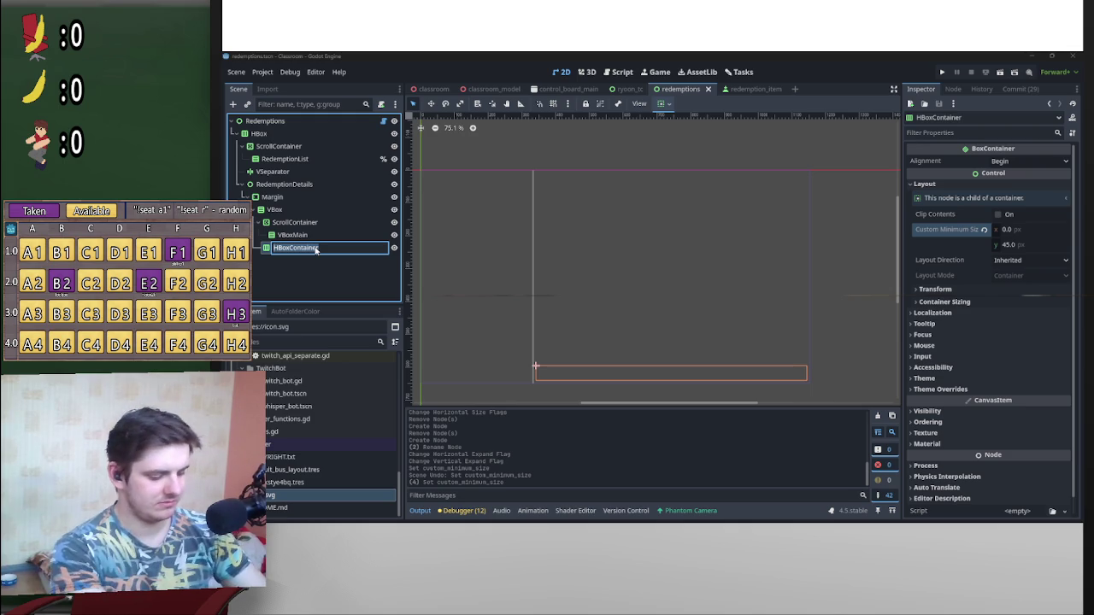
text(Detail)
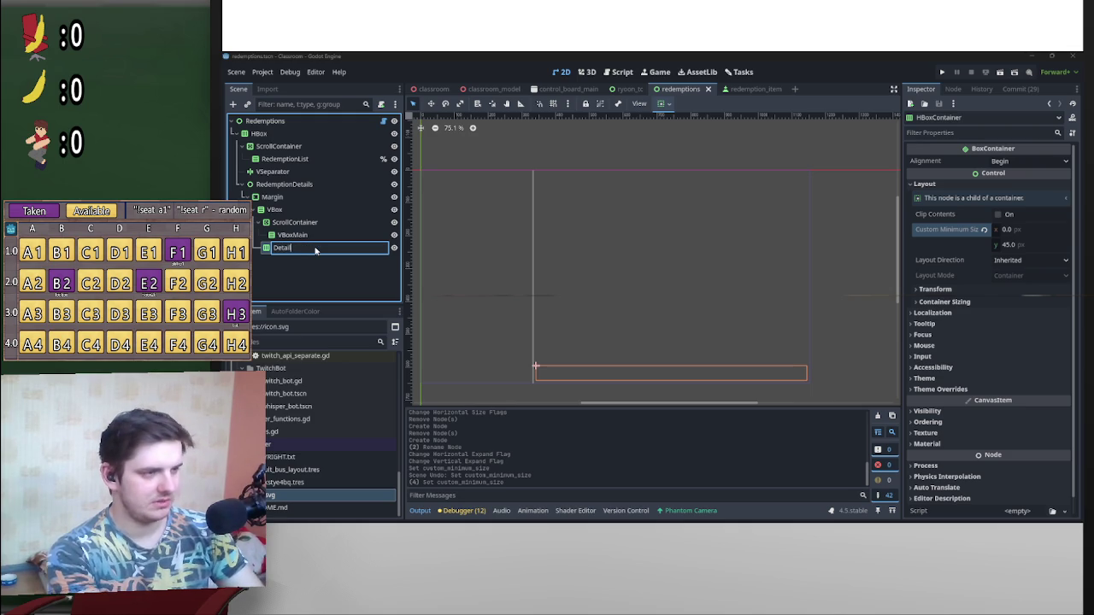
text(tons)
key(Return)
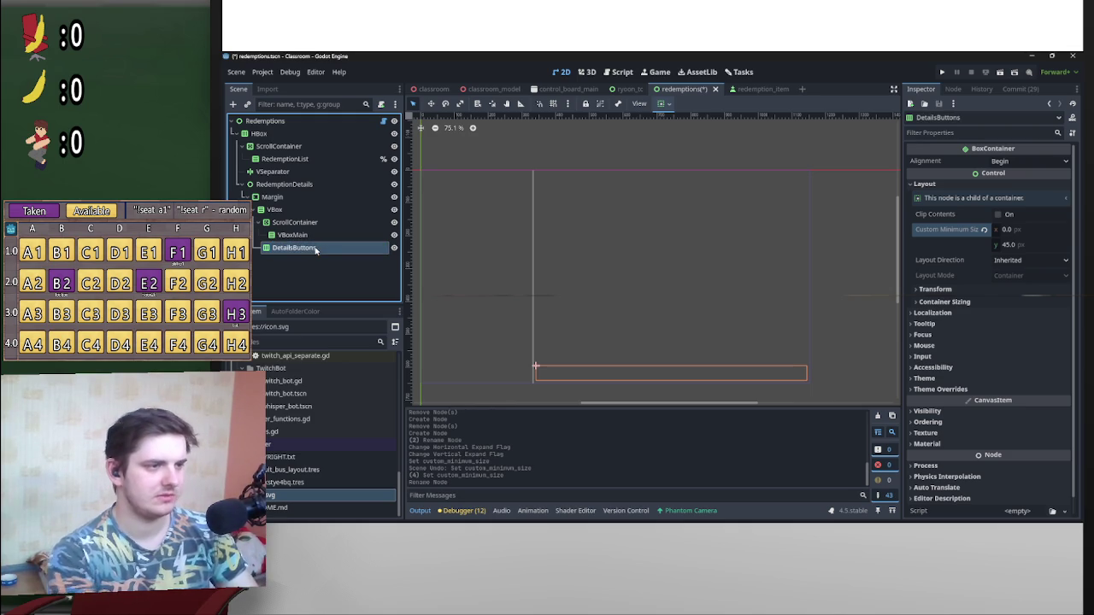
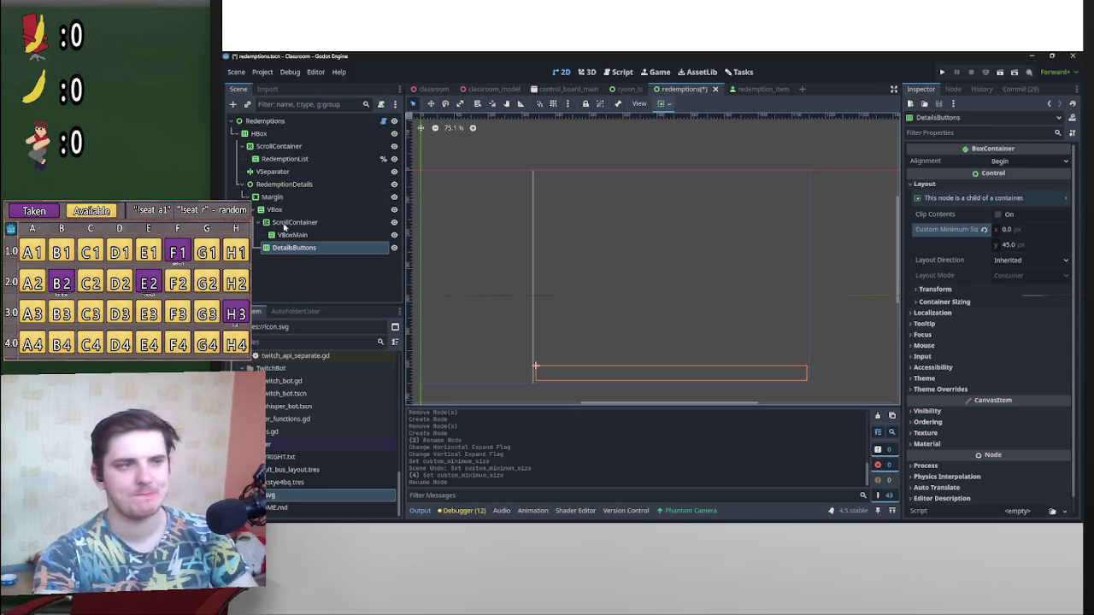
- Save the RedemptionDetails branch as its own scene, redemption_details.tscn
click(338, 185)
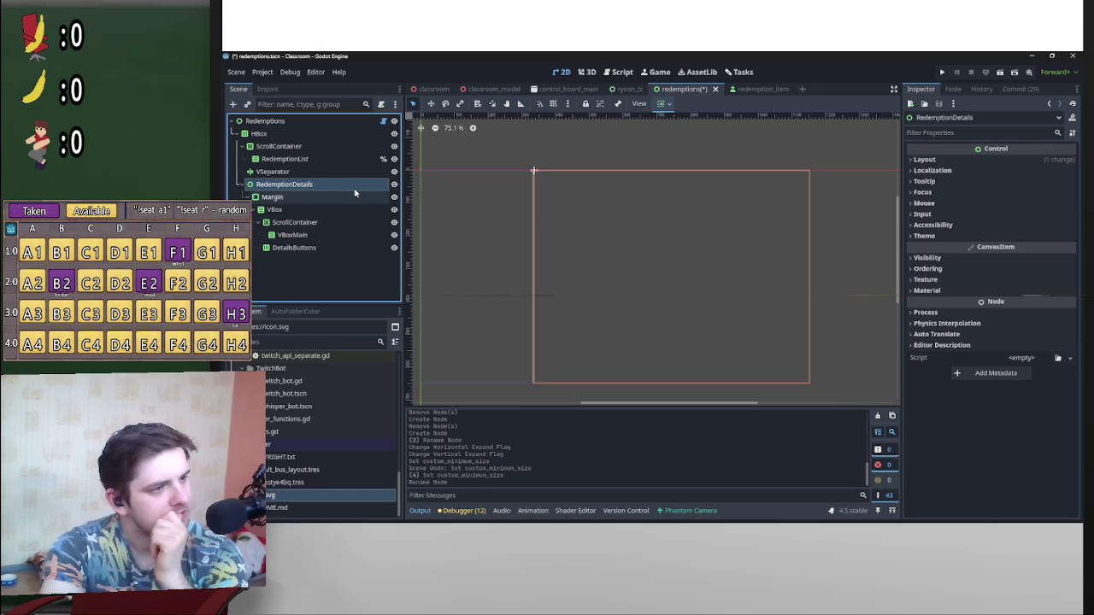
right_click(355, 189)
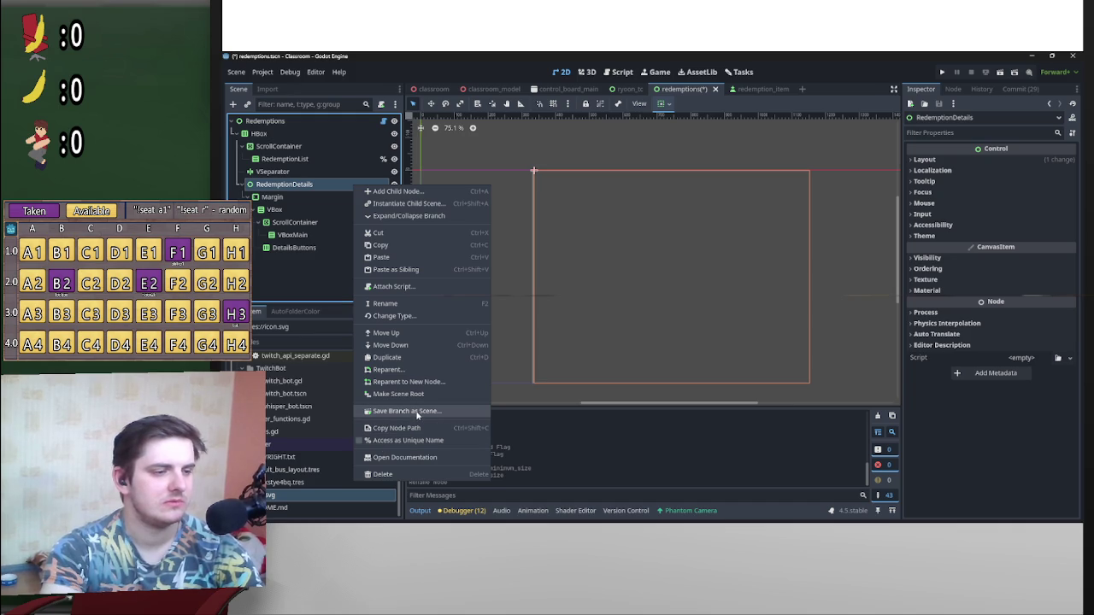
click(417, 414)
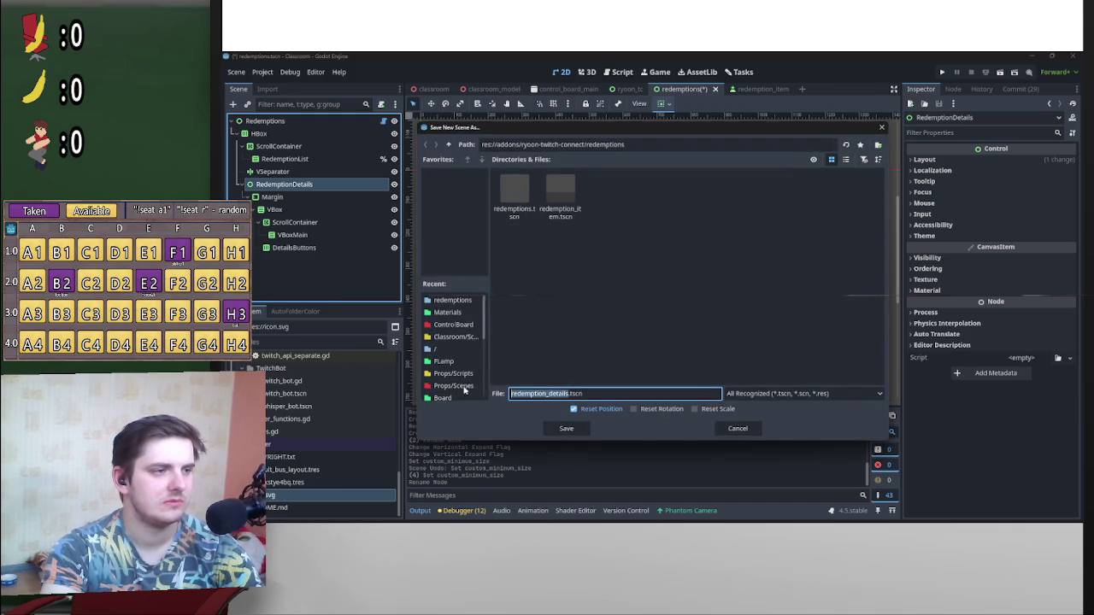
click(567, 428)
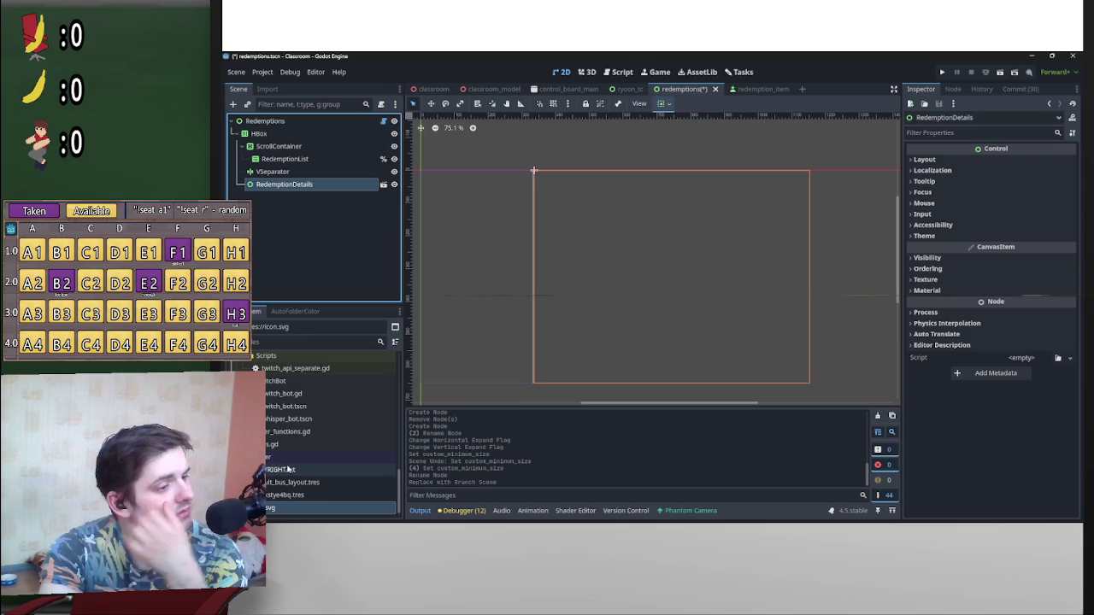
- Open redemption_details.tscn from the FileSystem dock
scroll(308, 496, up, 10)
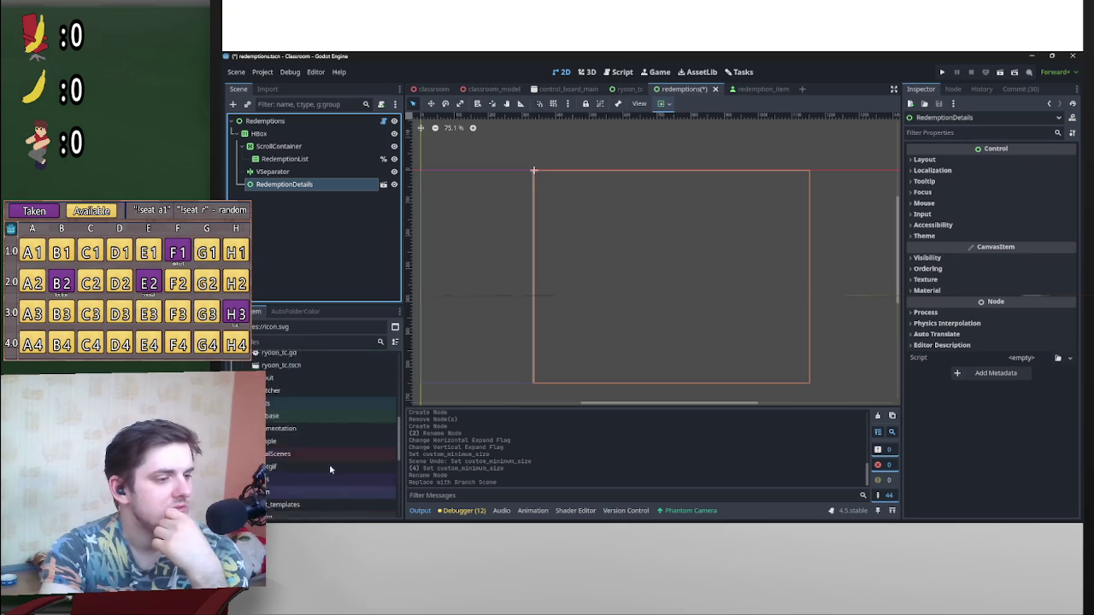
scroll(333, 470, down, 2)
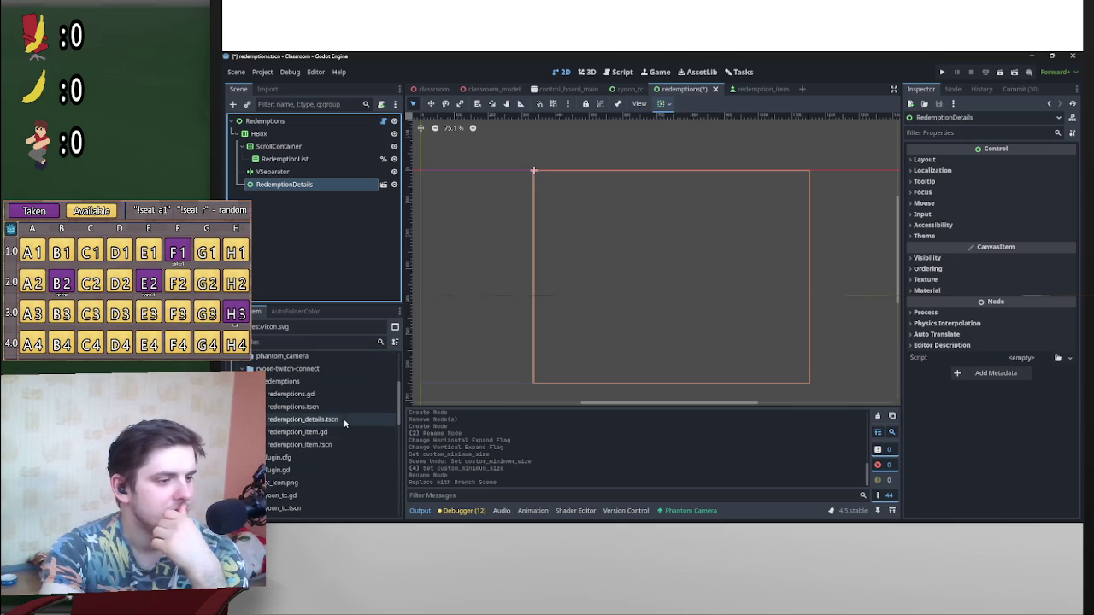
click(344, 421)
double_click(344, 421)
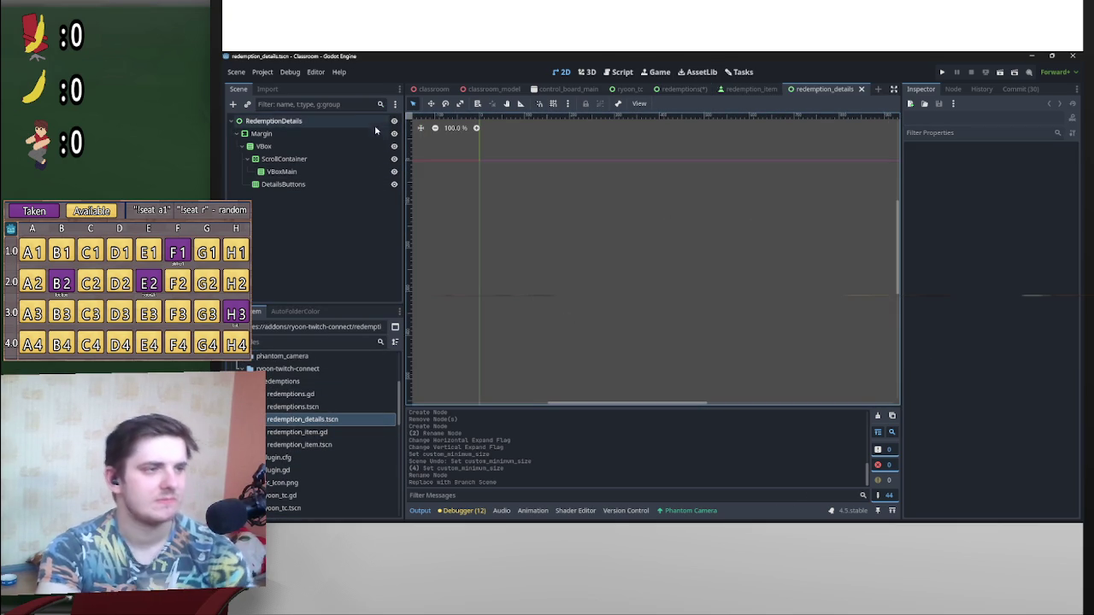
click(352, 119)
right_click(358, 121)
click(388, 222)
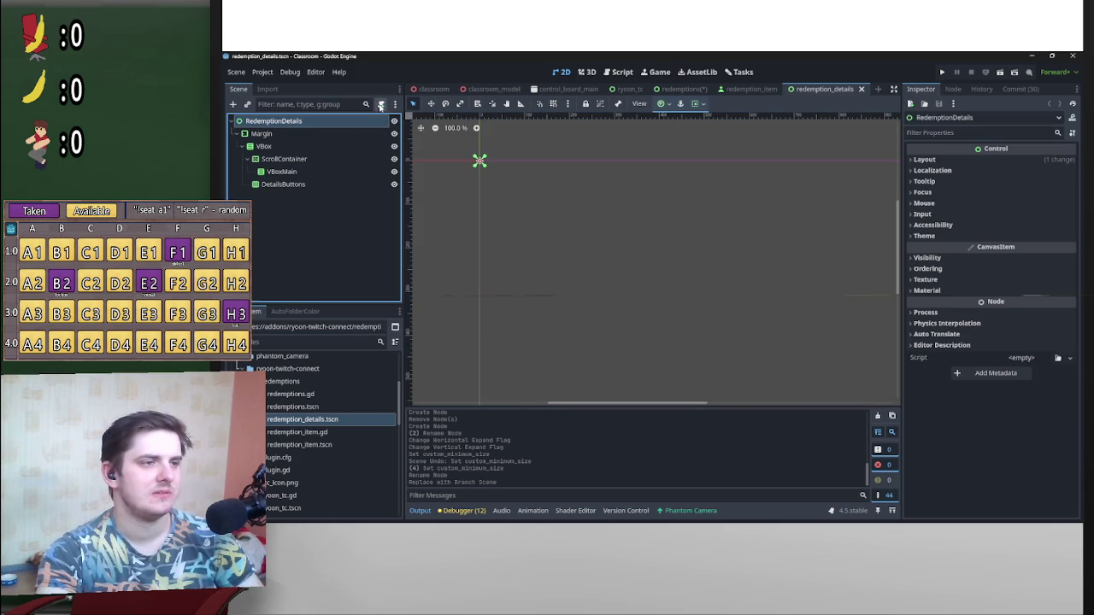
key(Return)
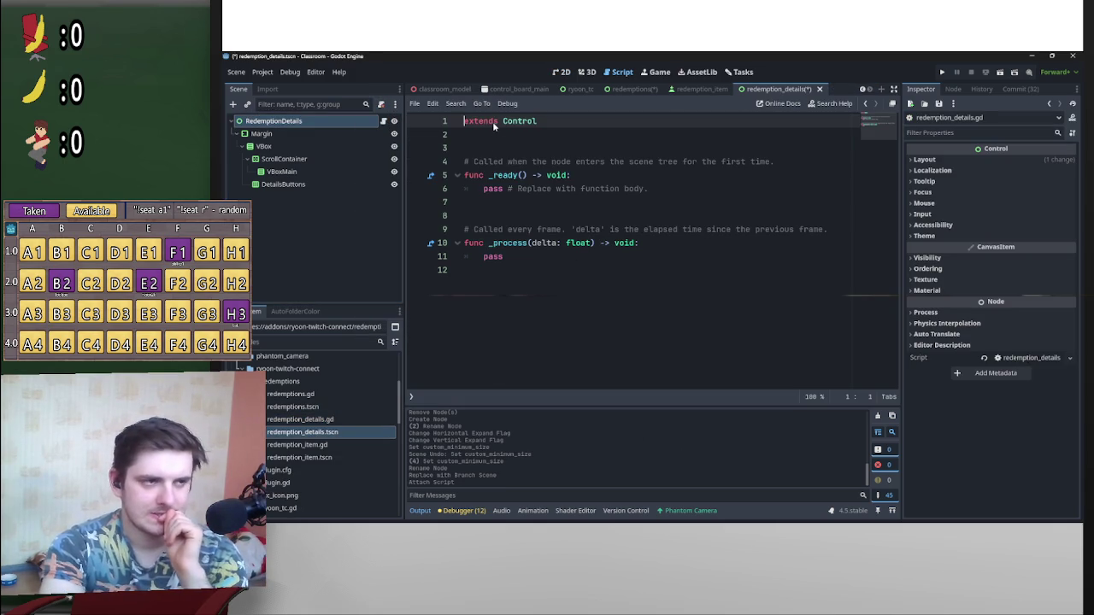
key(Return)
key(Up)
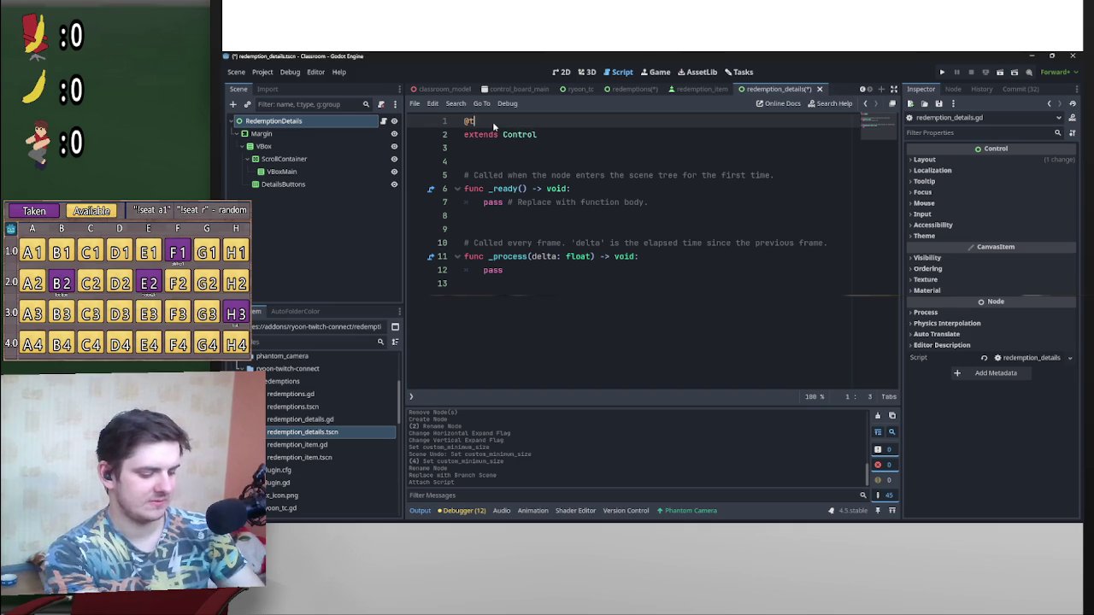
text(ool)
- Glance at the redemption_item and redemptions scripts, then return to redemption_details
click(637, 189)
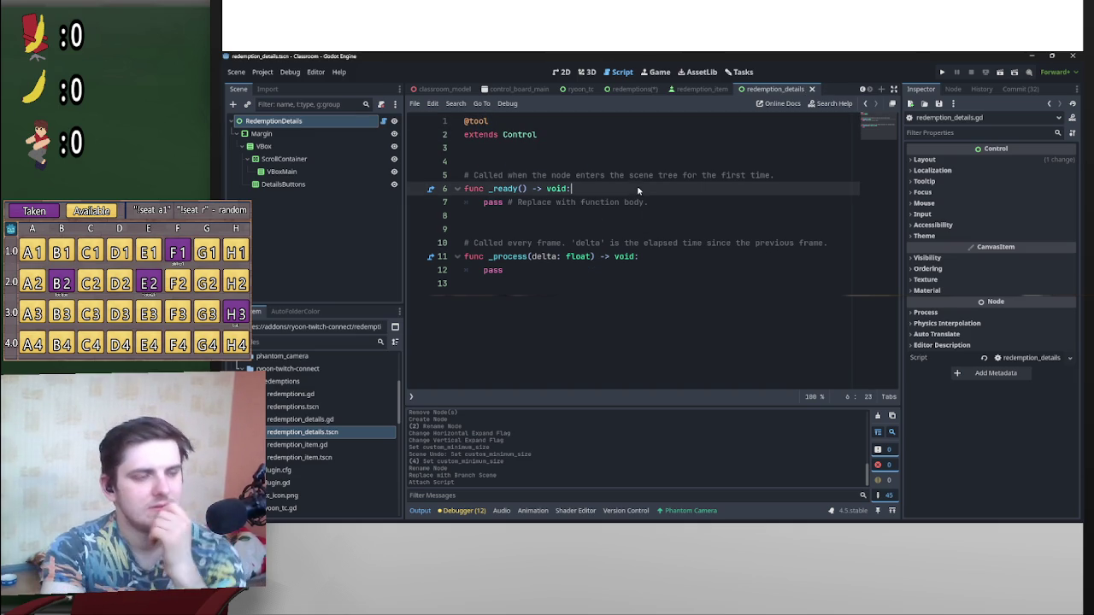
click(703, 89)
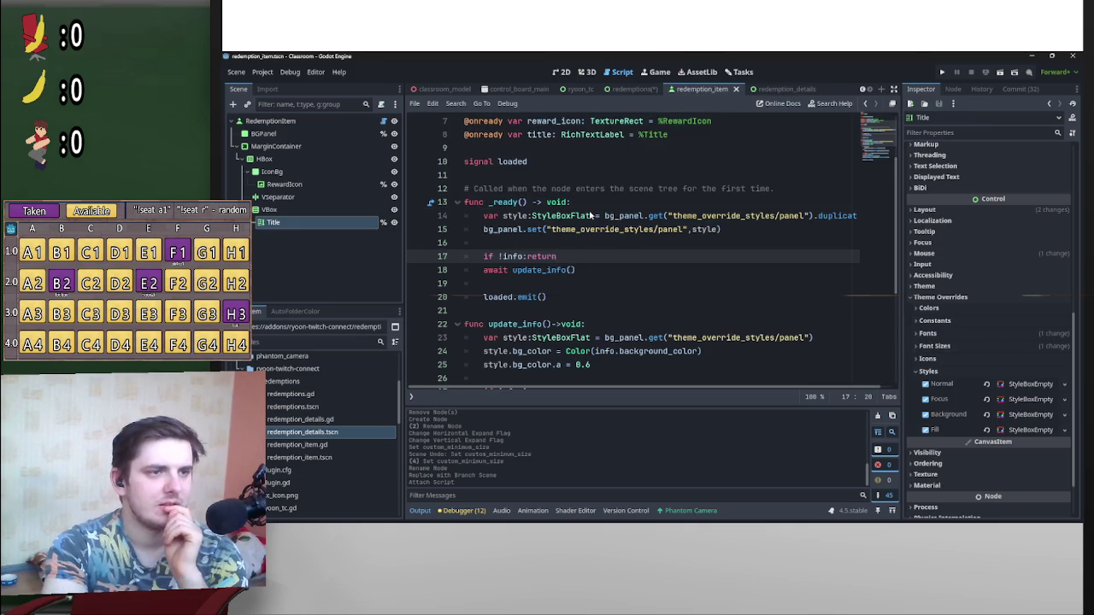
scroll(590, 214, up, 2)
click(628, 90)
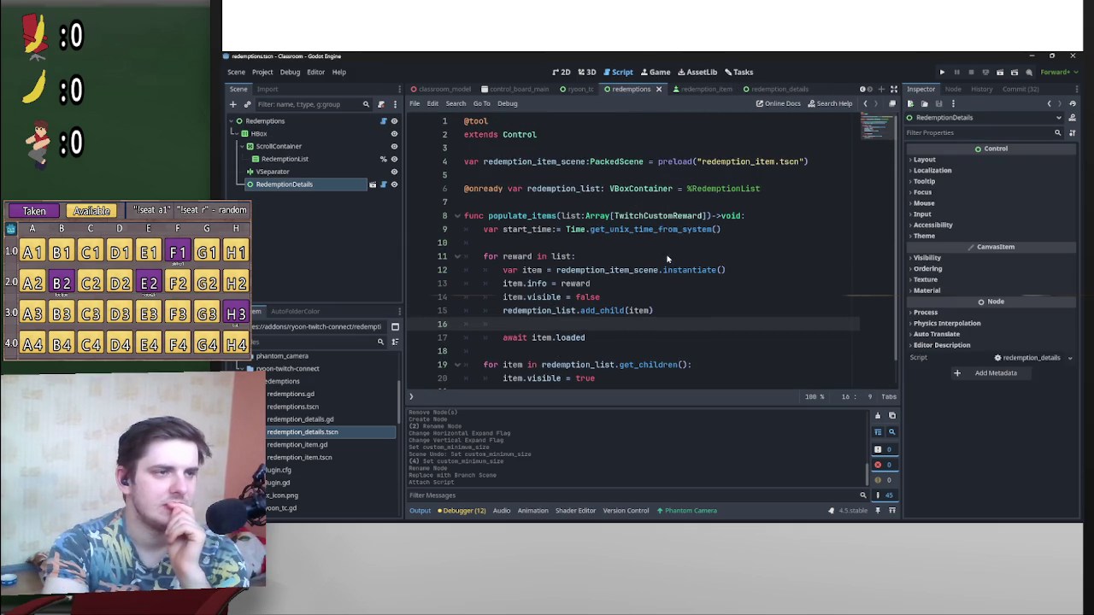
click(774, 89)
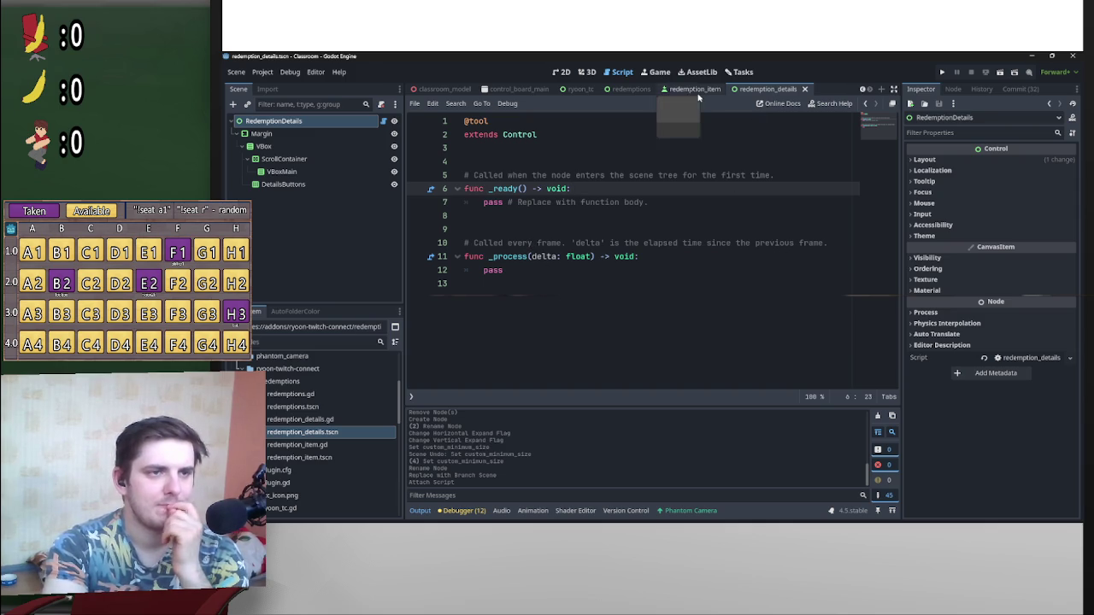
- Add a stub func load_details(info: TwitchCustomReward) -> void containing pass
click(503, 297)
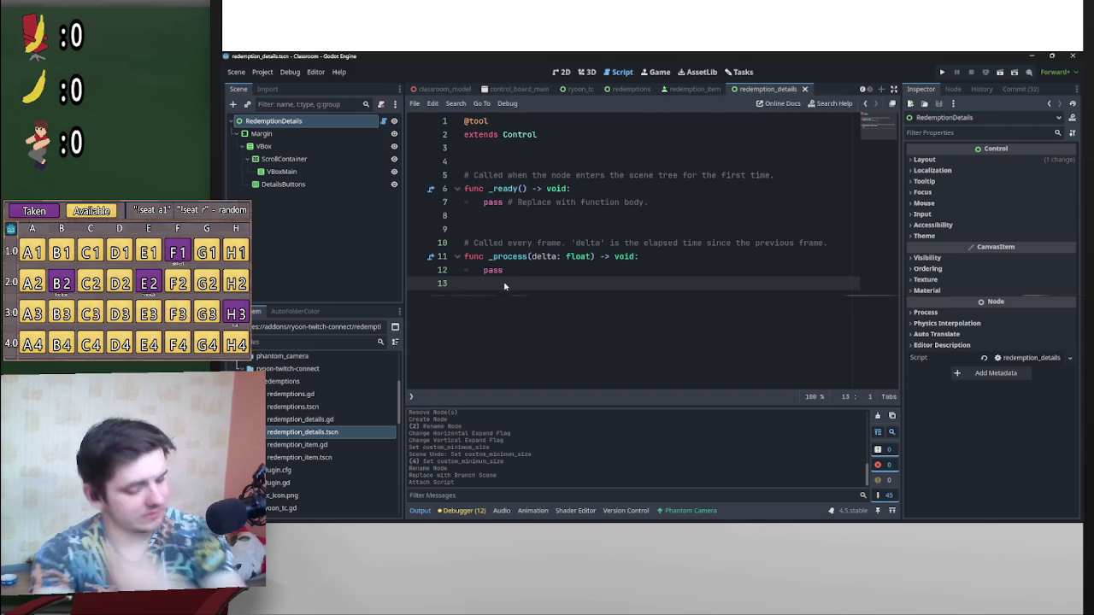
key(Return)
key(Return)
text(func l)
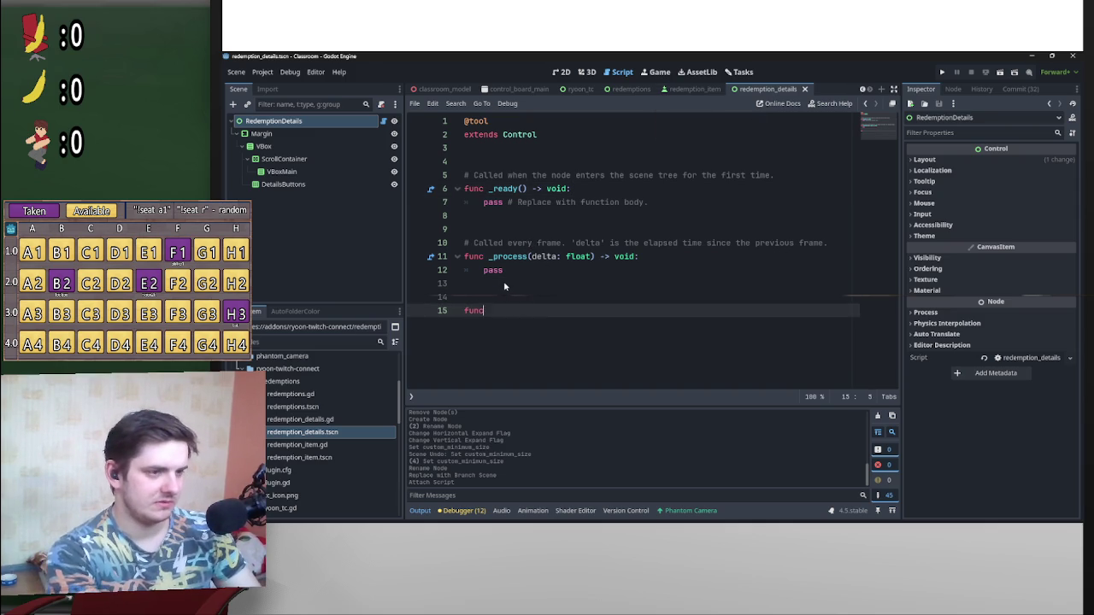
text(oad_details)
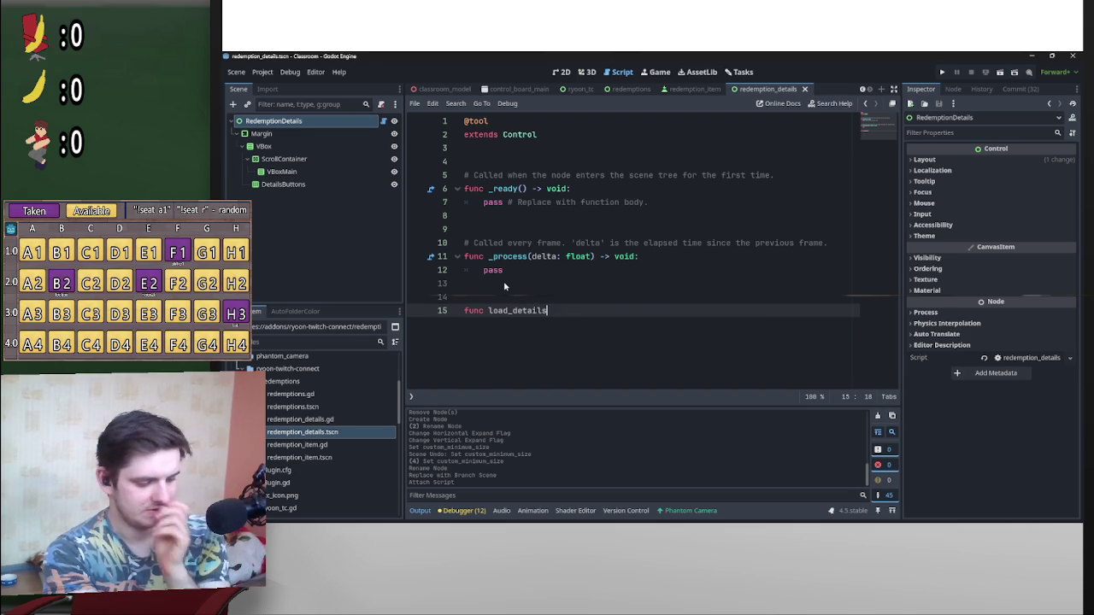
text((info:T)
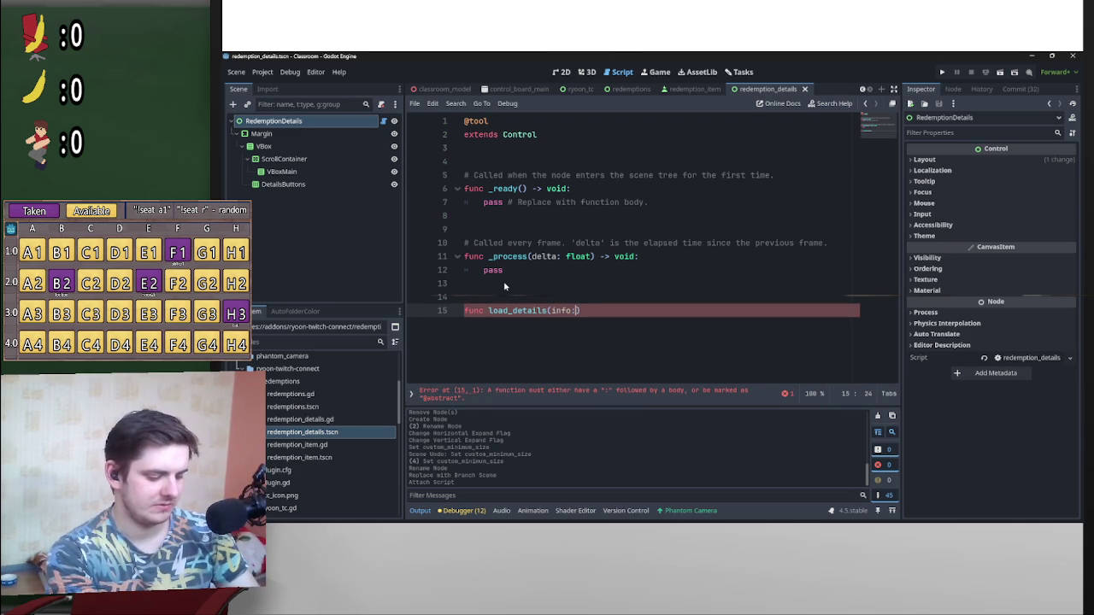
text(witchCustomReward)
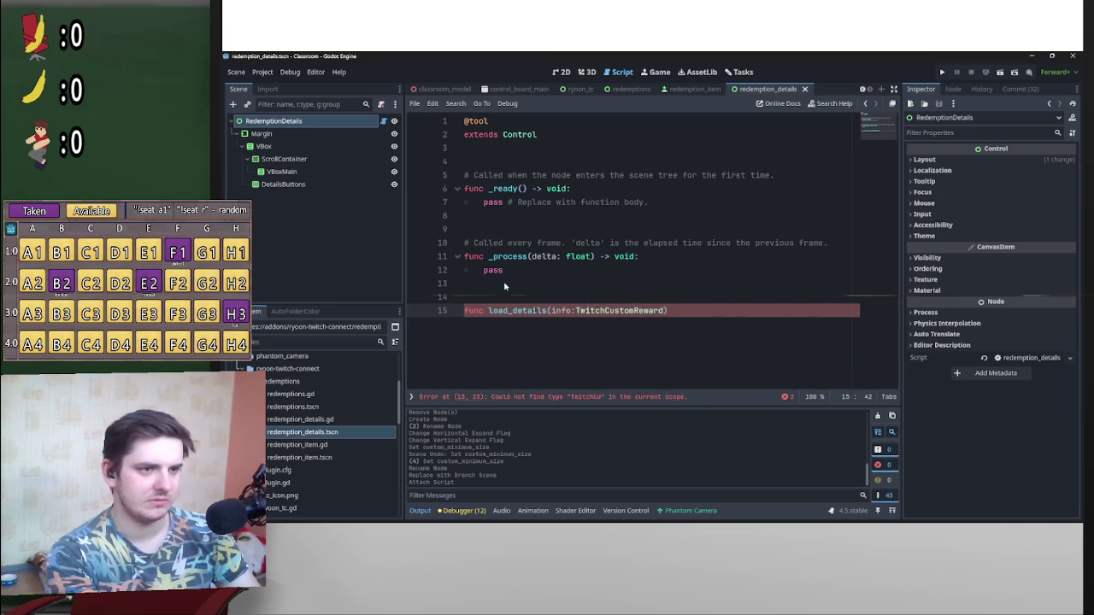
key(Return)
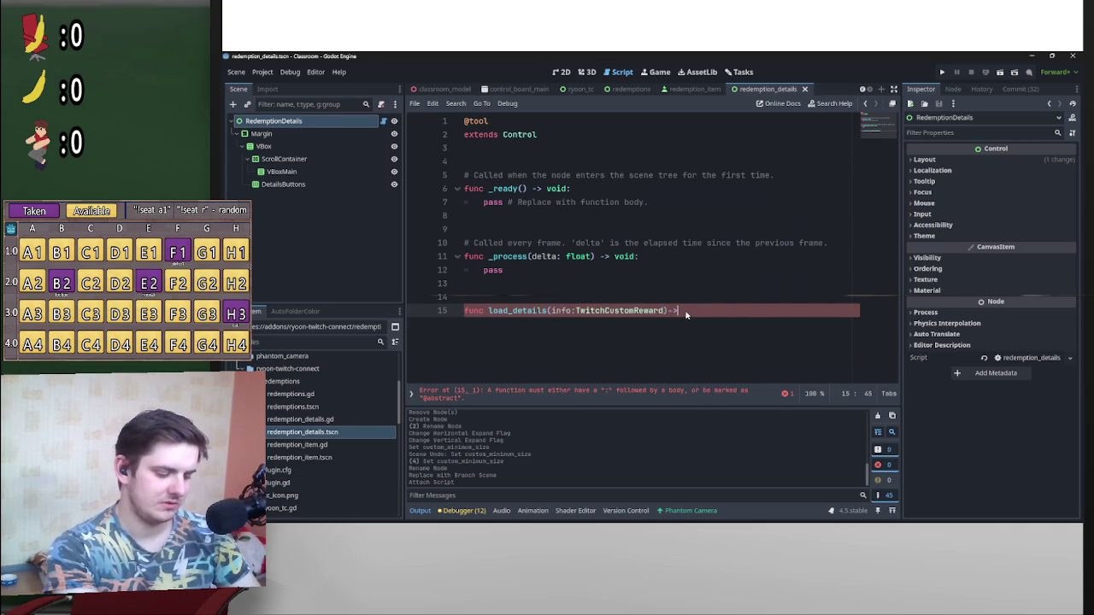
text(oid:)
key(Return)
text(pass)
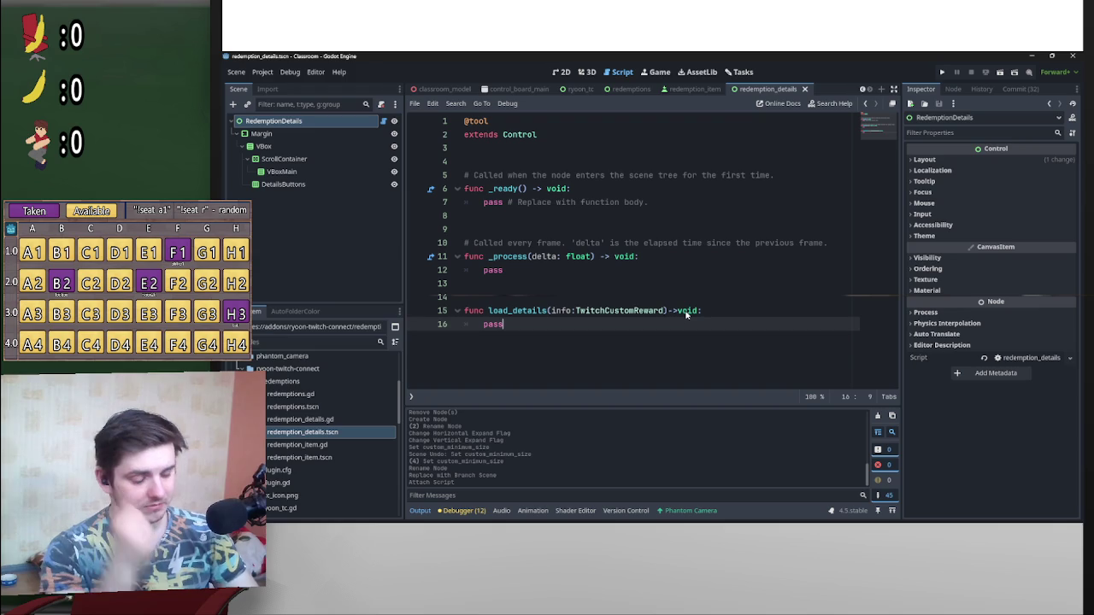
key(Return)
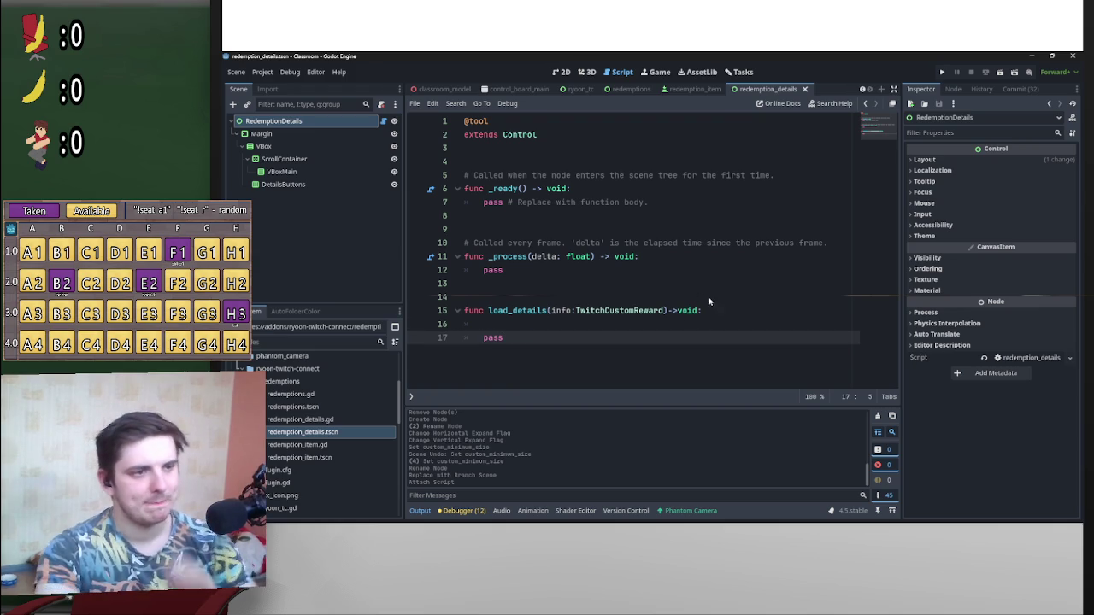
click(615, 91)
- Begin an item.pressed line in the loop and type the loop variable as item: Button
scroll(435, 319, down, 1)
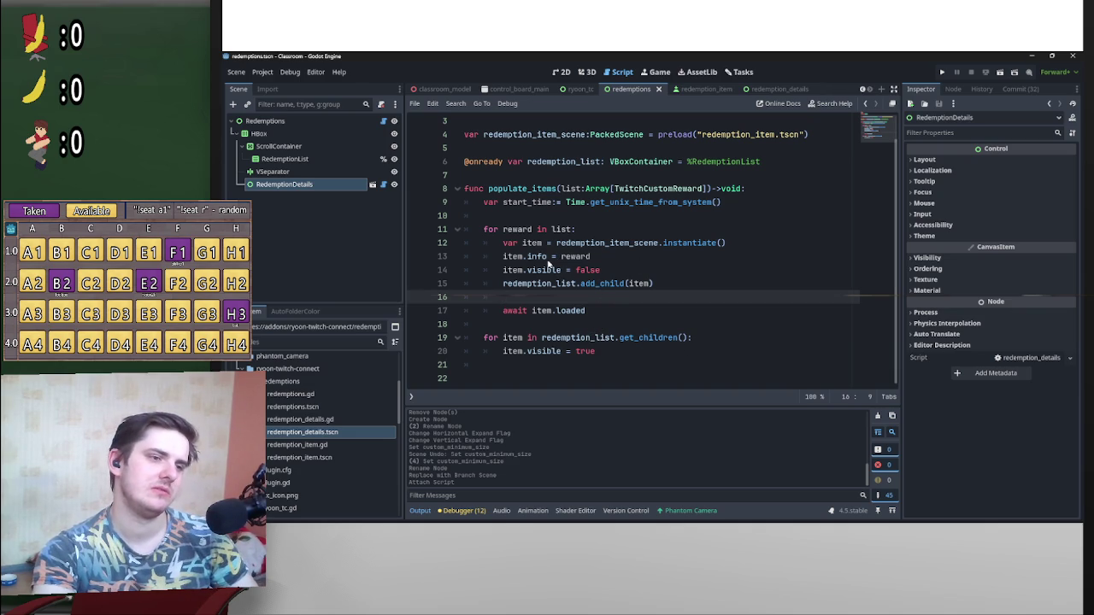
click(623, 271)
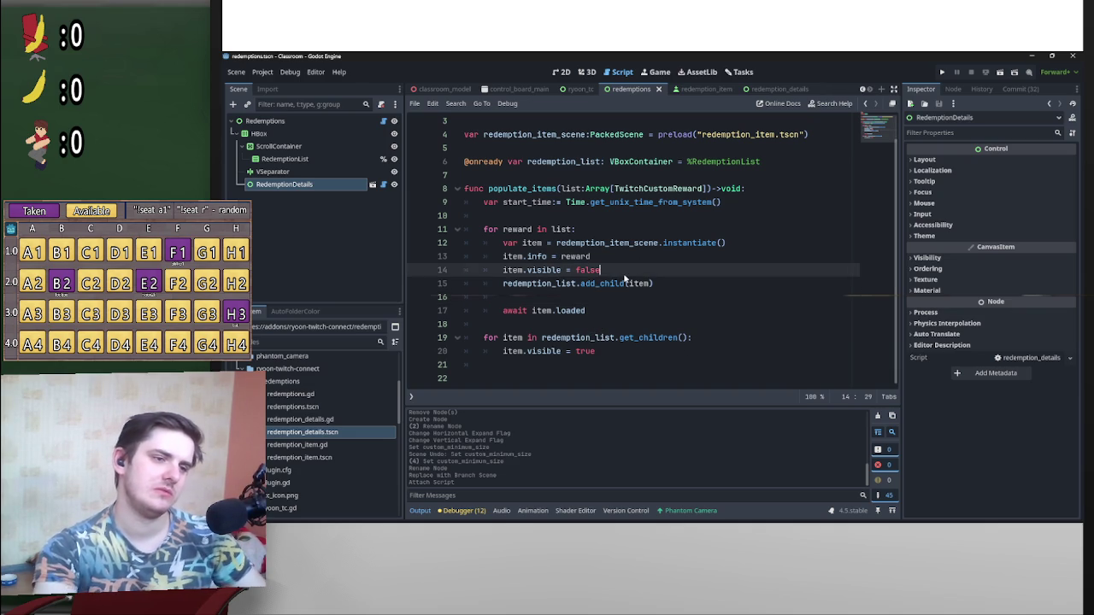
key(Return)
text(item.)
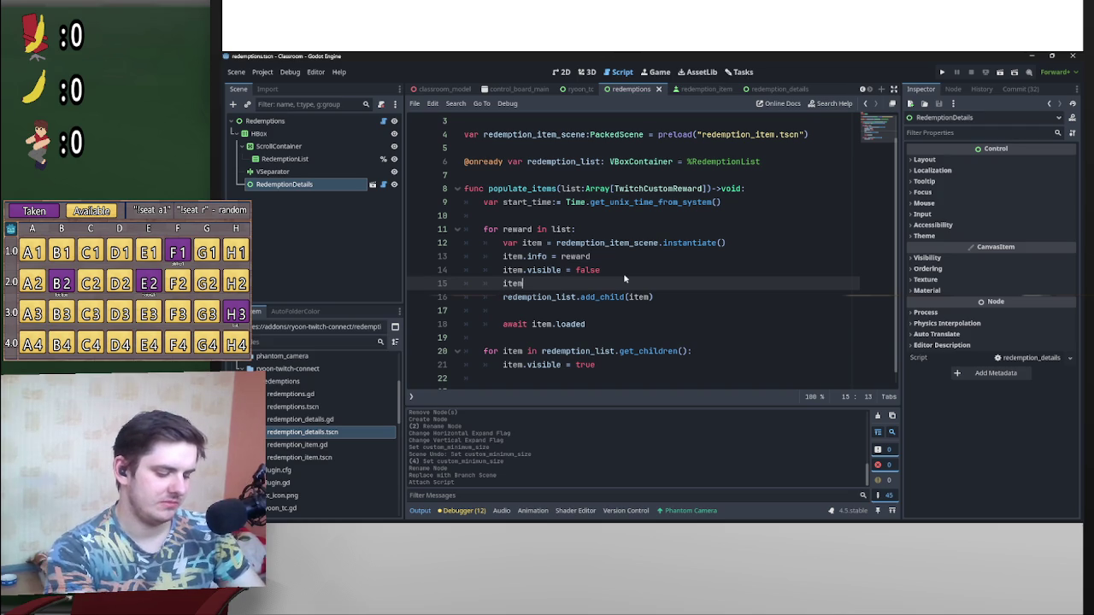
text(presse)
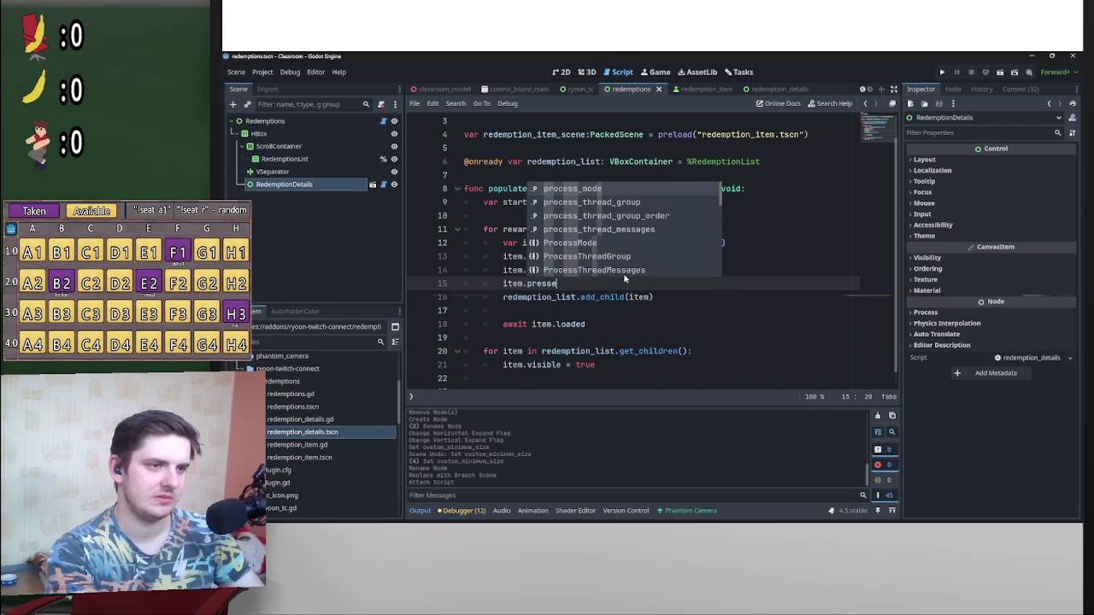
text(d)
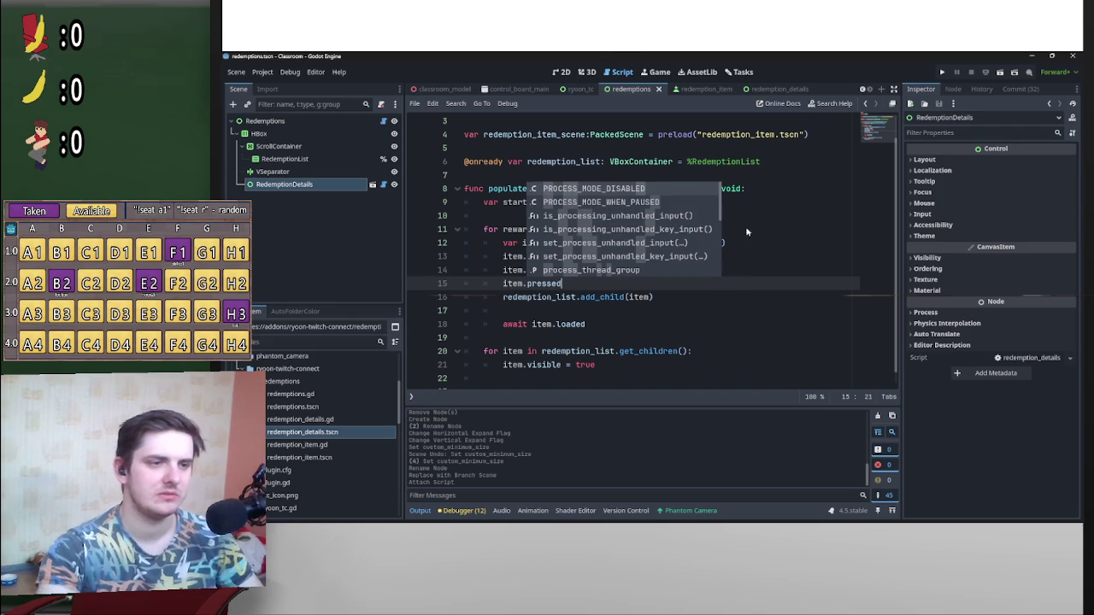
click(767, 221)
click(544, 244)
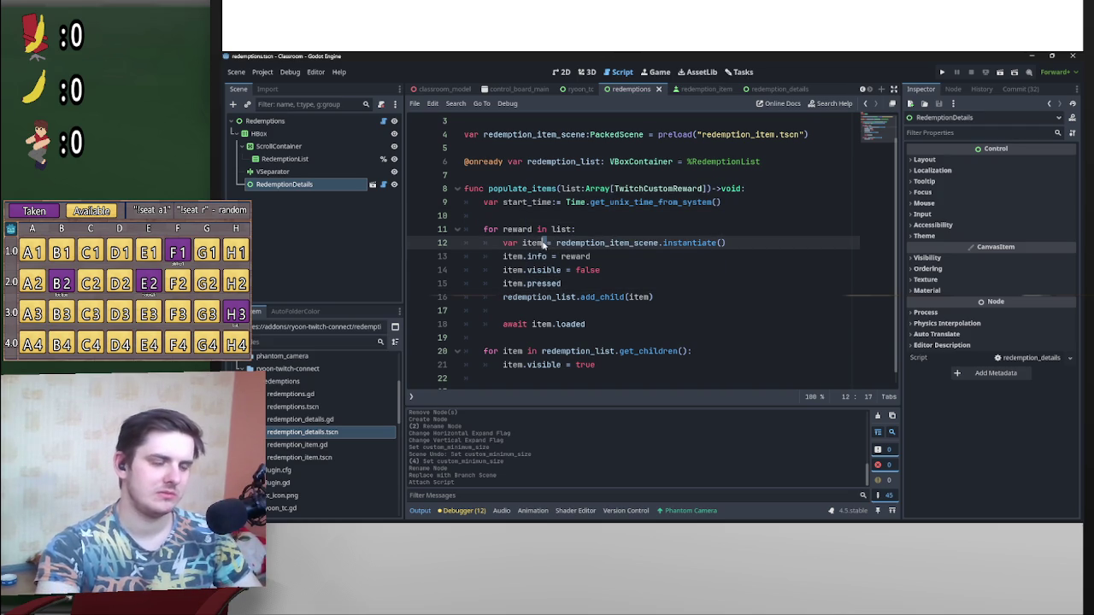
text(:Button)
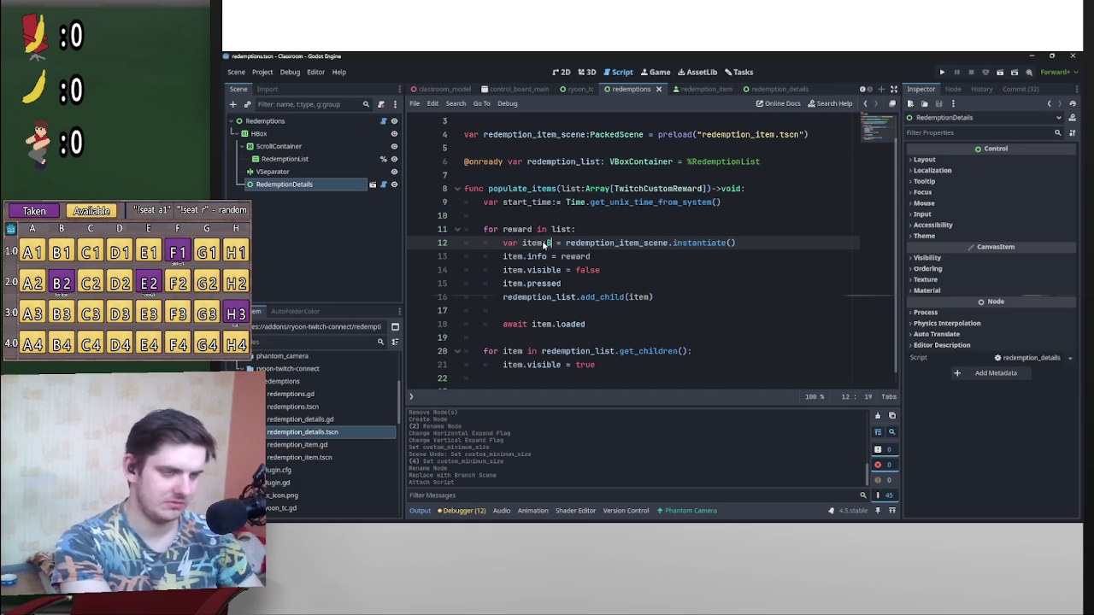
key(Escape)
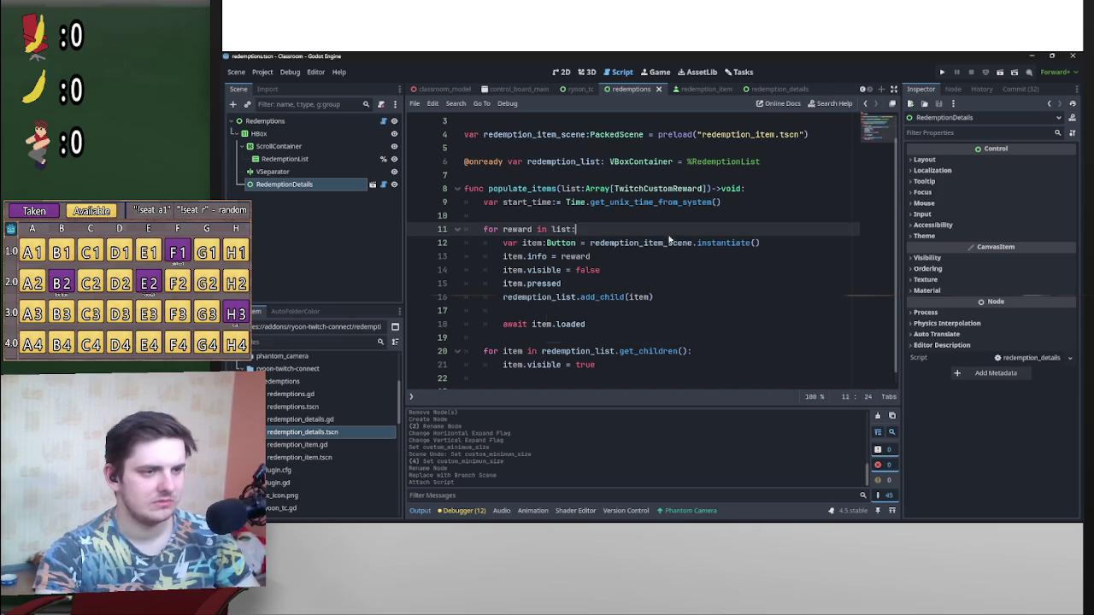
- Write item.pressed.connect(func() -> void: ...) inside the loop
click(599, 288)
key(ctrl+BackSpace)
text(button)
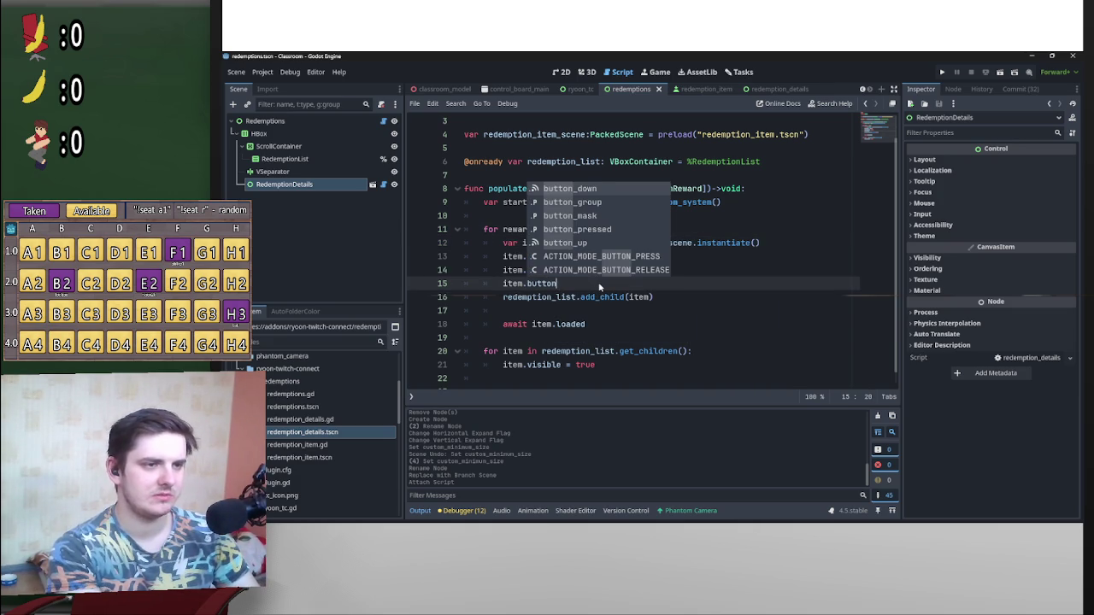
key(Down)
key(Down)
key(BackSpace)
key(BackSpace)
key(BackSpace)
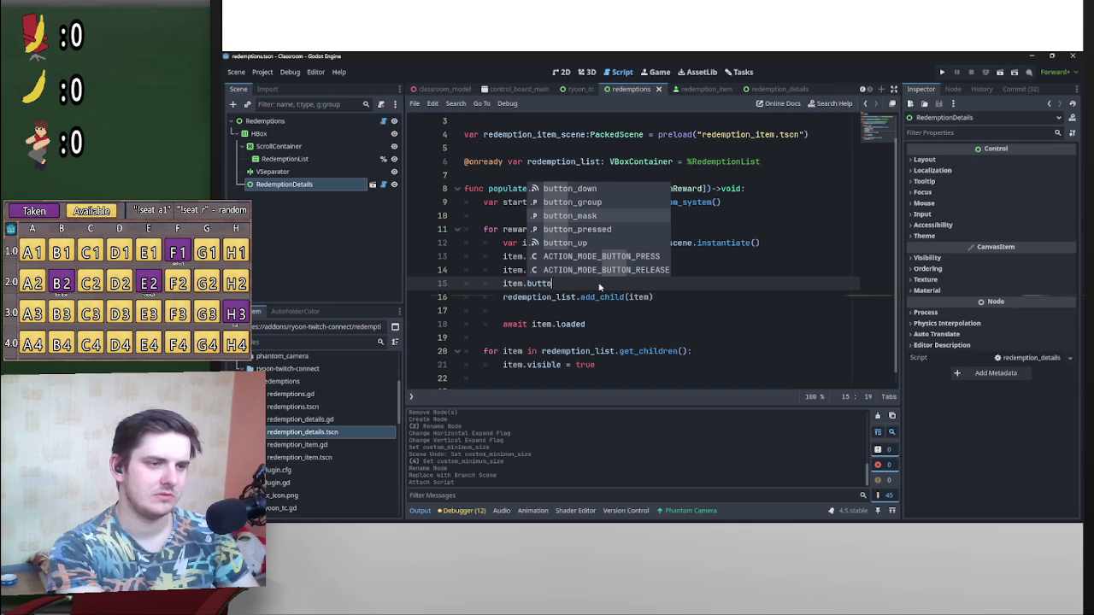
text(pr)
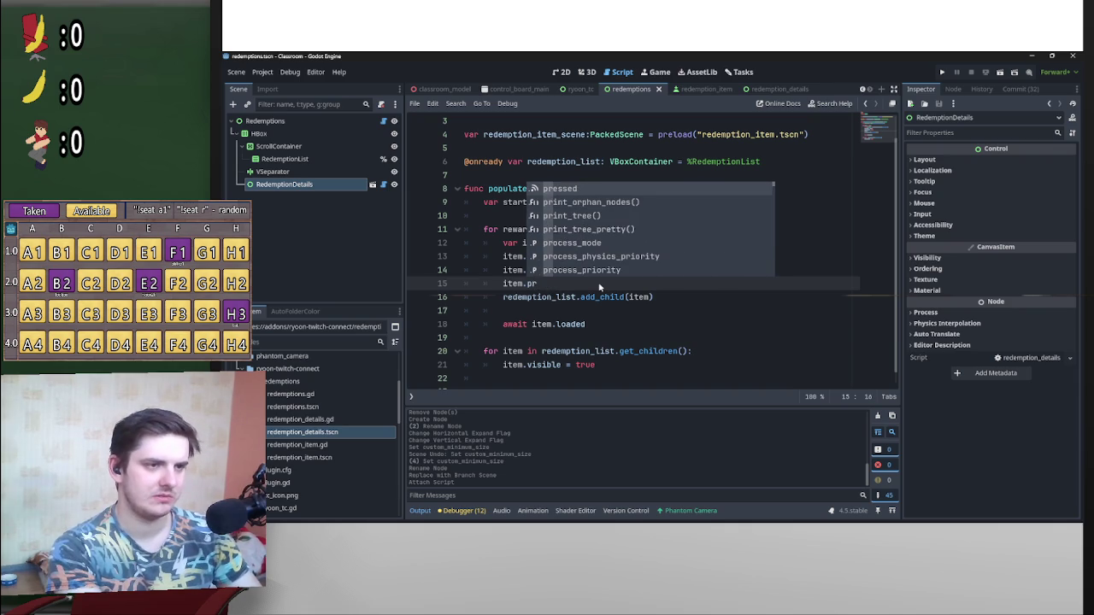
key(Return)
text(connect()
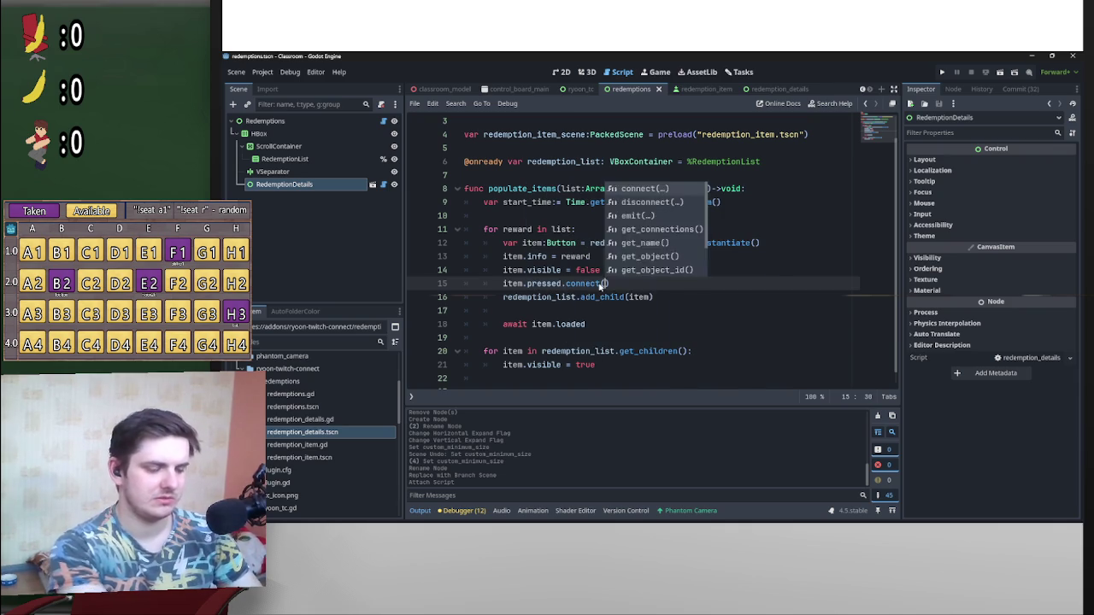
key(Return)
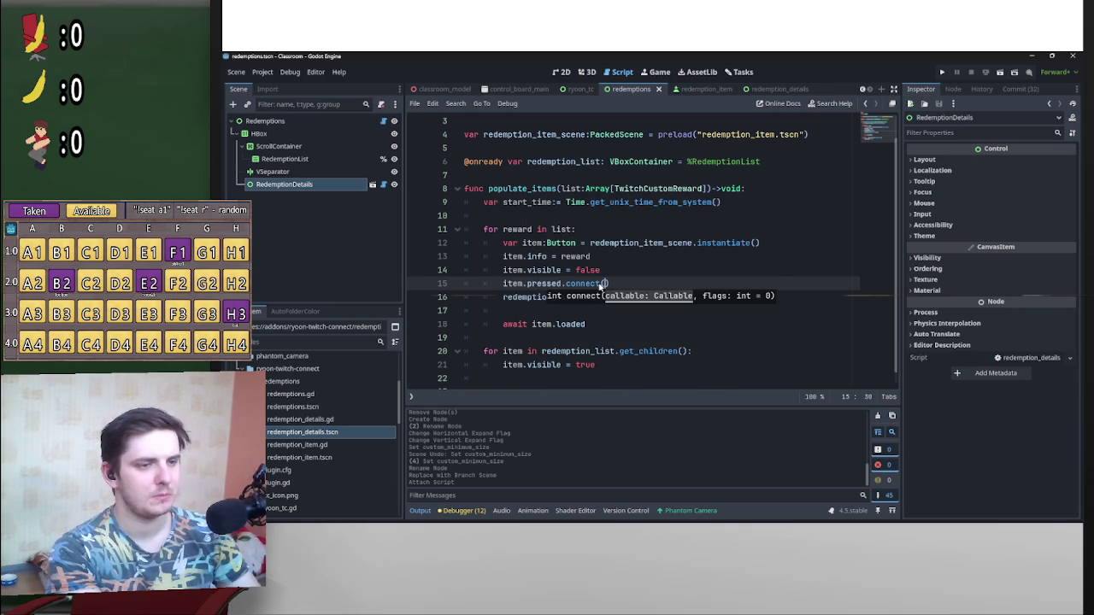
text(func)
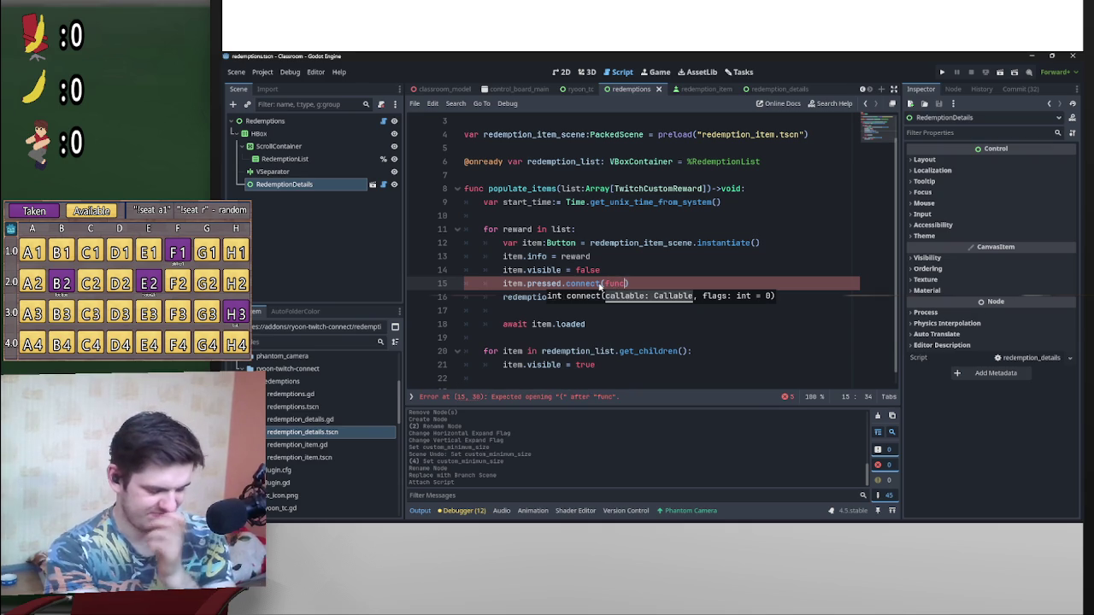
text(())
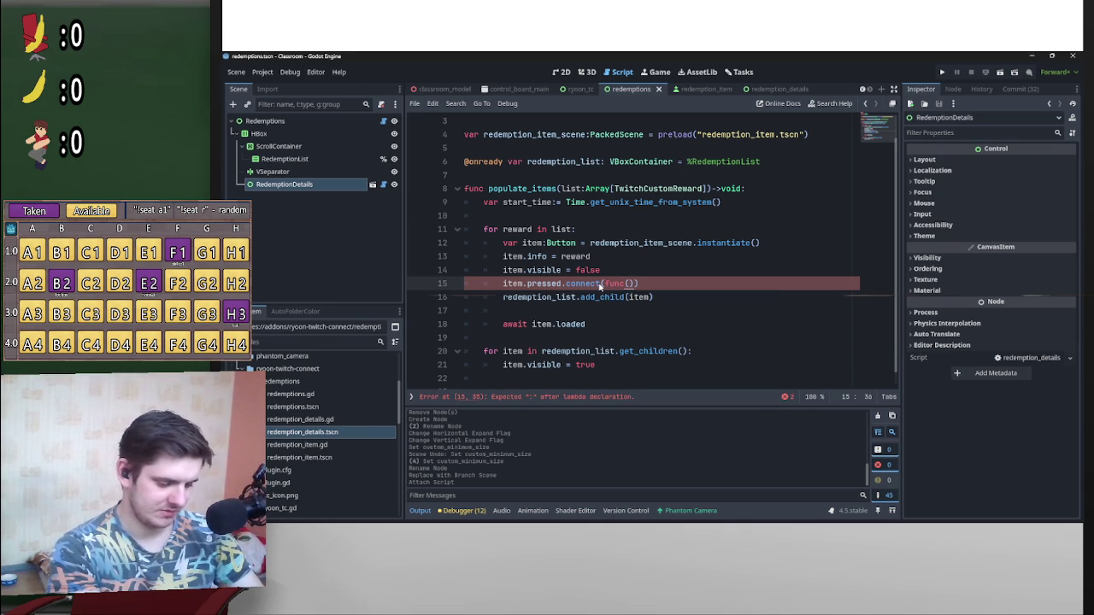
text(->vovoid)
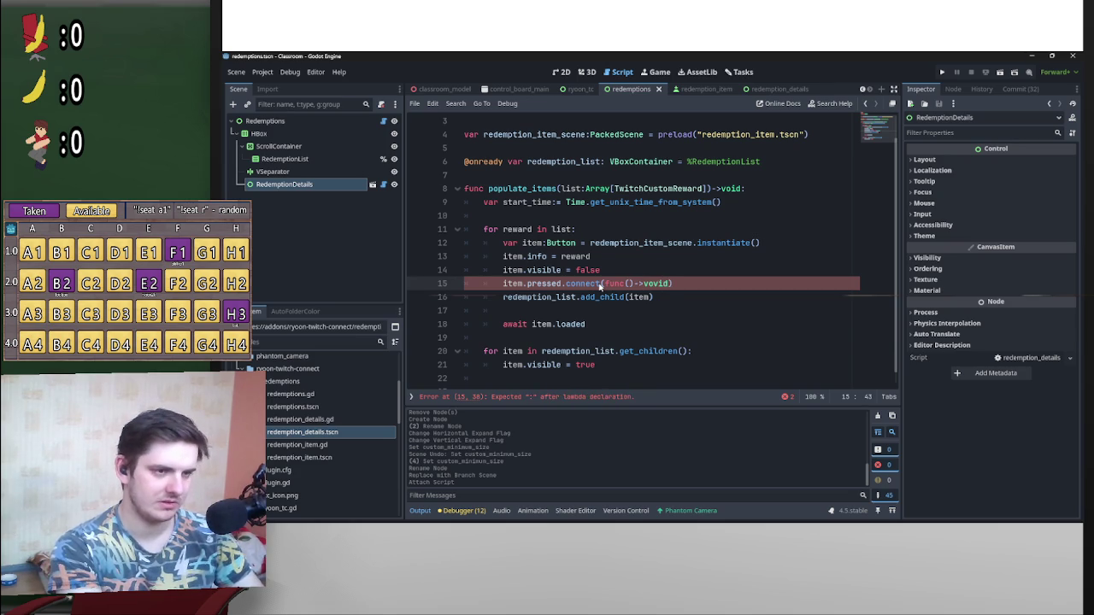
key(BackSpace)
key(BackSpace)
key(BackSpace)
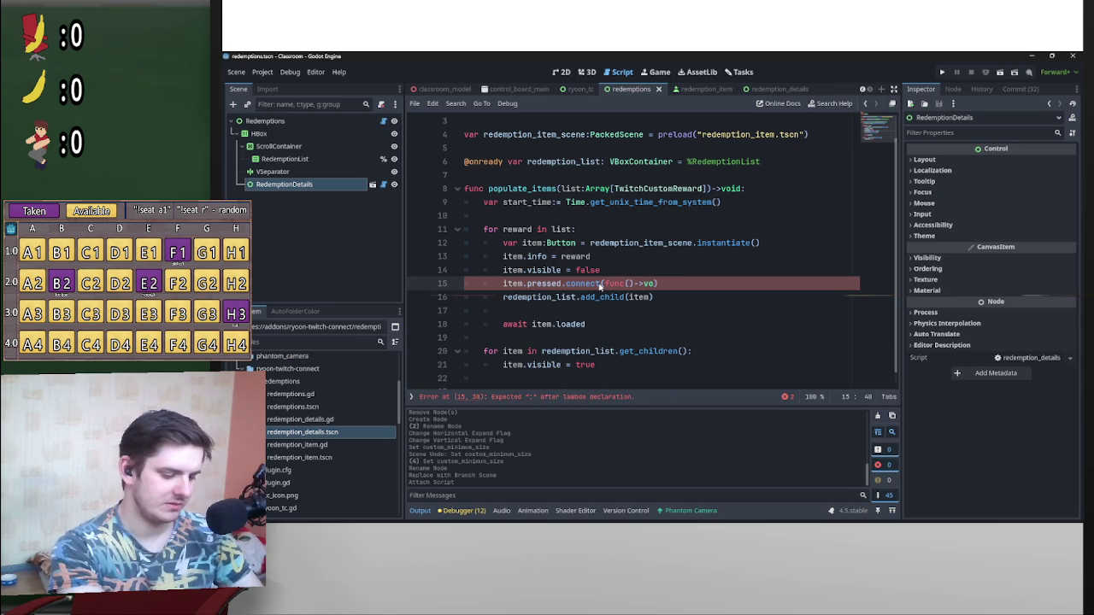
text(id:)
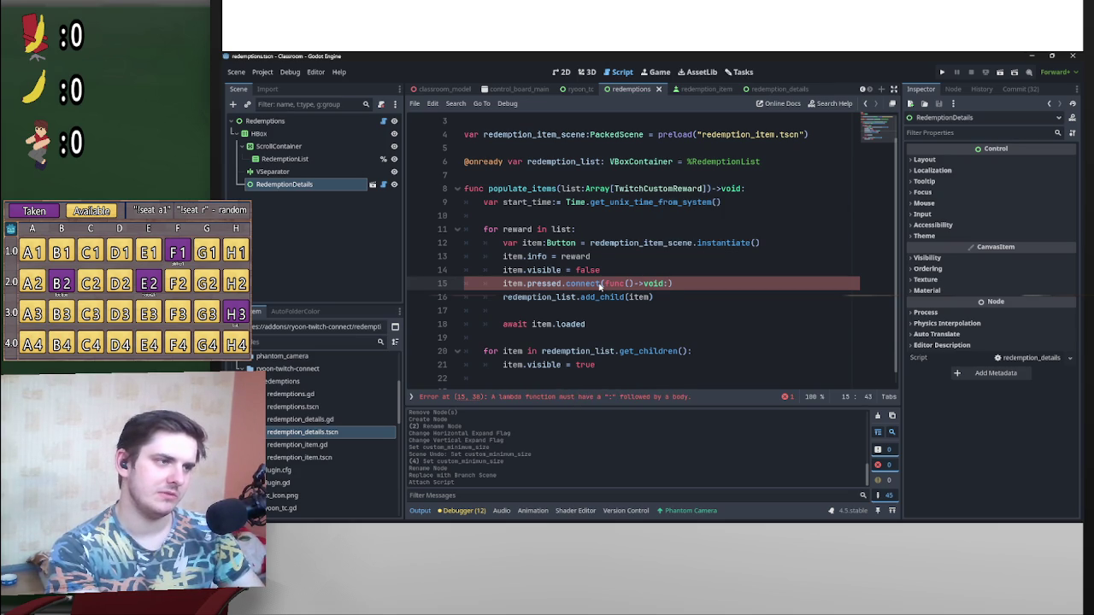
scroll(647, 267, up, 1)
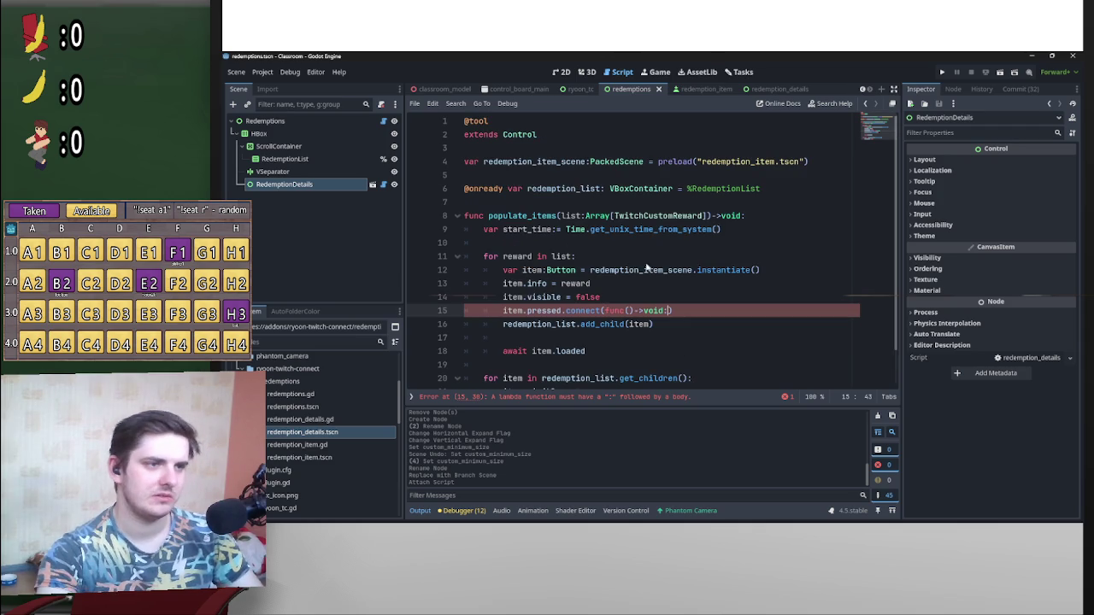
click(560, 178)
key(Return)
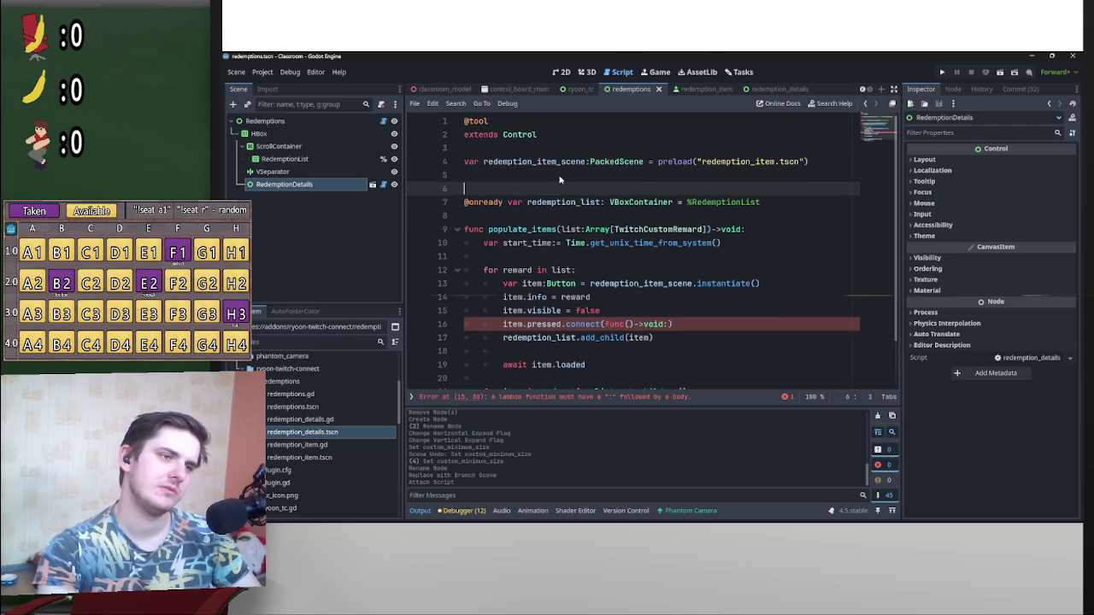
key(BackSpace)
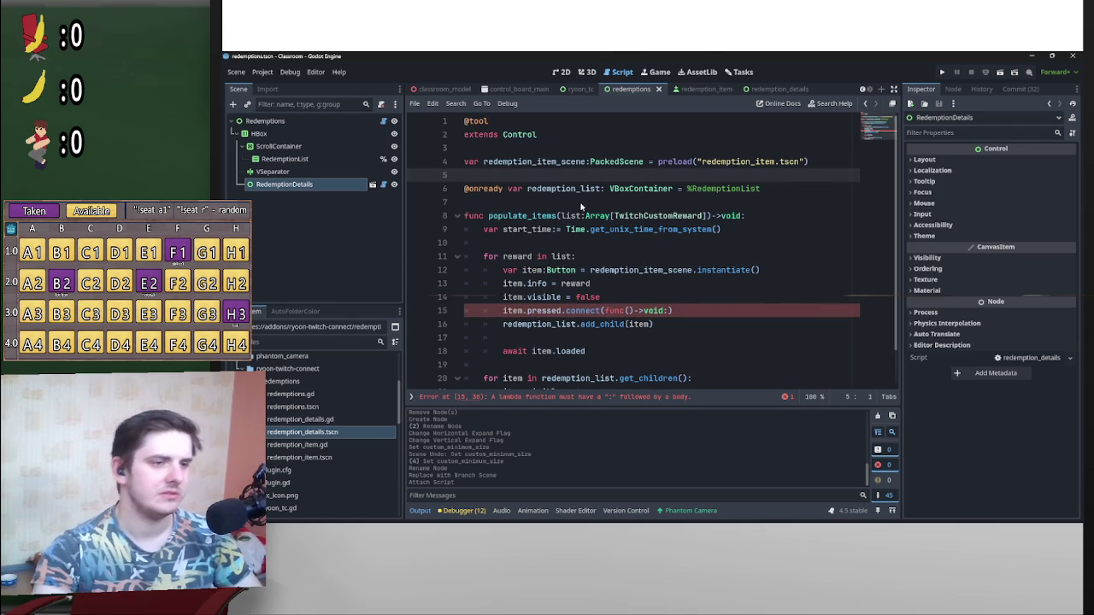
click(579, 201)
key(Return)
key(Return)
key(Up)
key(Up)
drag(283, 184, 537, 216)
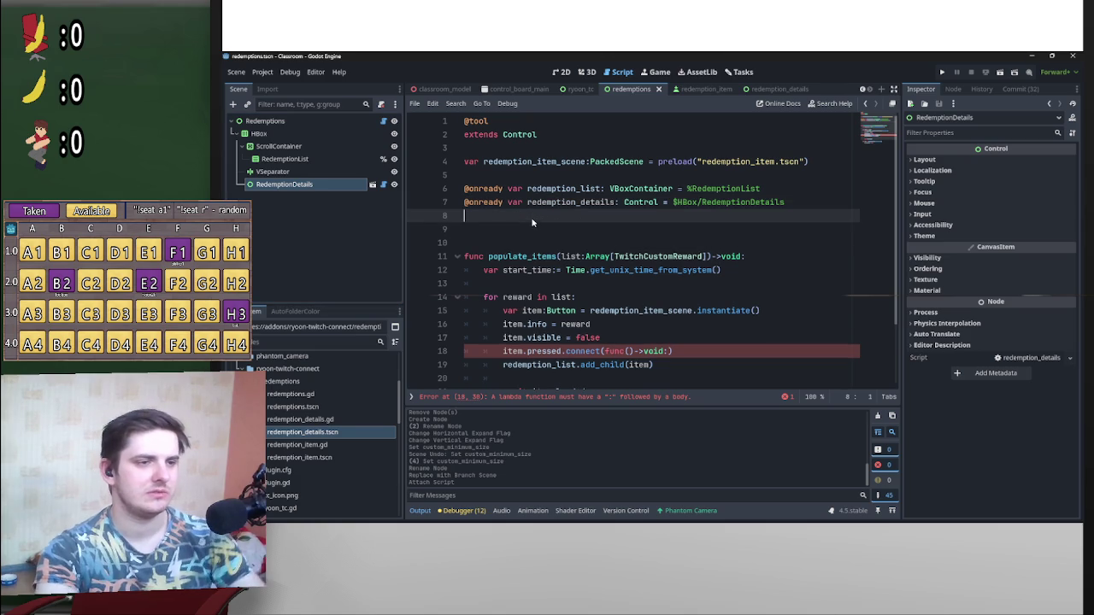
key(BackSpace)
click(603, 214)
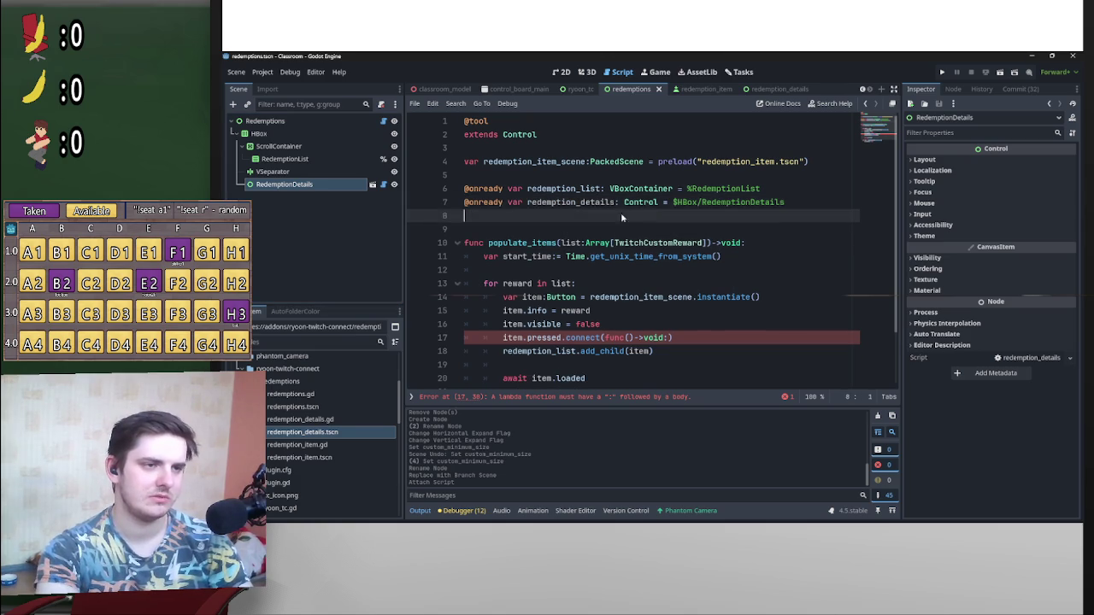
key(BackSpace)
drag(615, 207, 527, 203)
key(ctrl+c)
- Complete the lambda body as redemption_details.load_details(item.info)
click(670, 325)
key(ctrl+v)
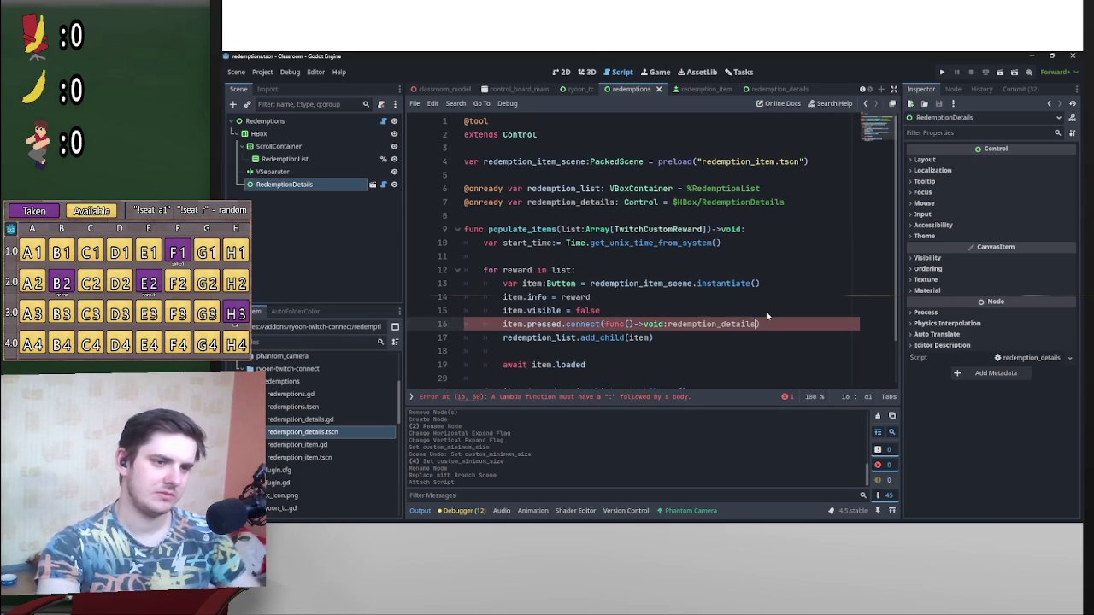
text(.)
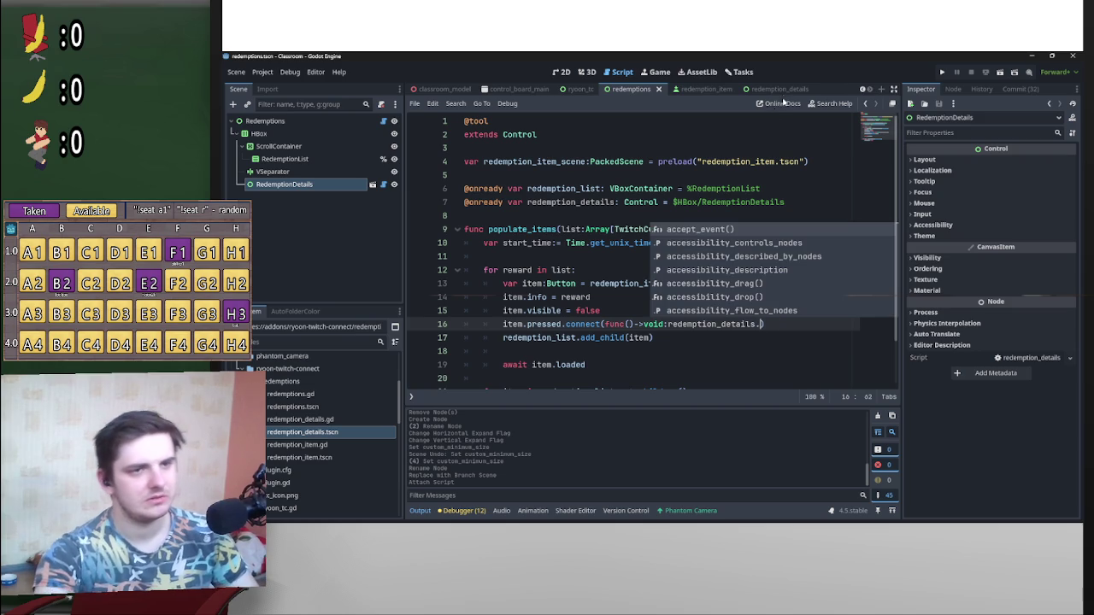
click(782, 92)
drag(489, 312, 669, 315)
key(alt+Left)
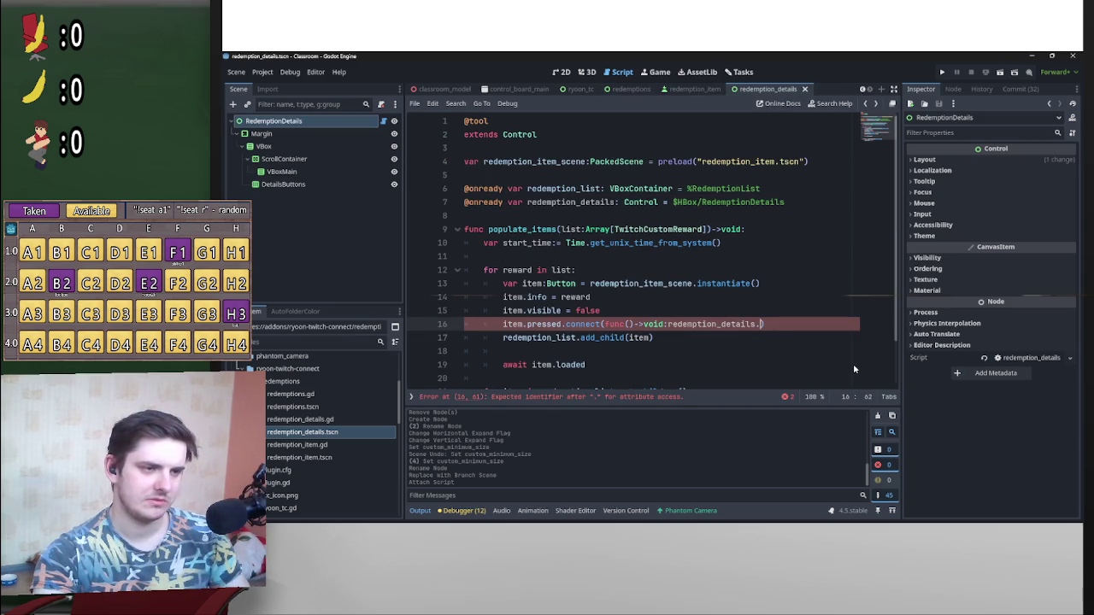
key(ctrl+v)
key(Up)
key(Up)
key(ctrl+shift+Left)
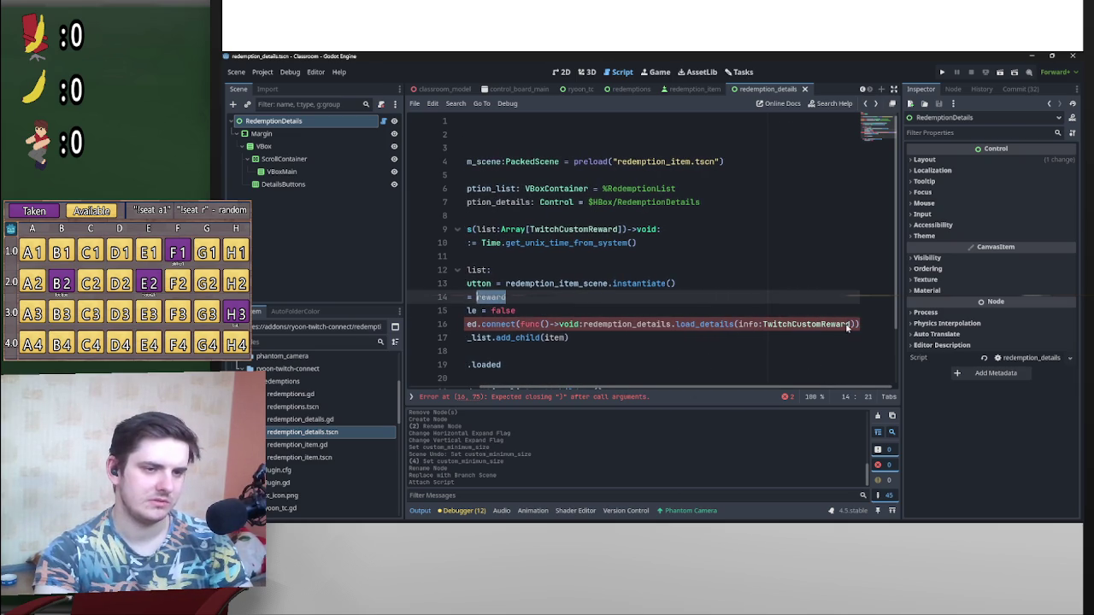
double_click(848, 328)
shift+click(737, 333)
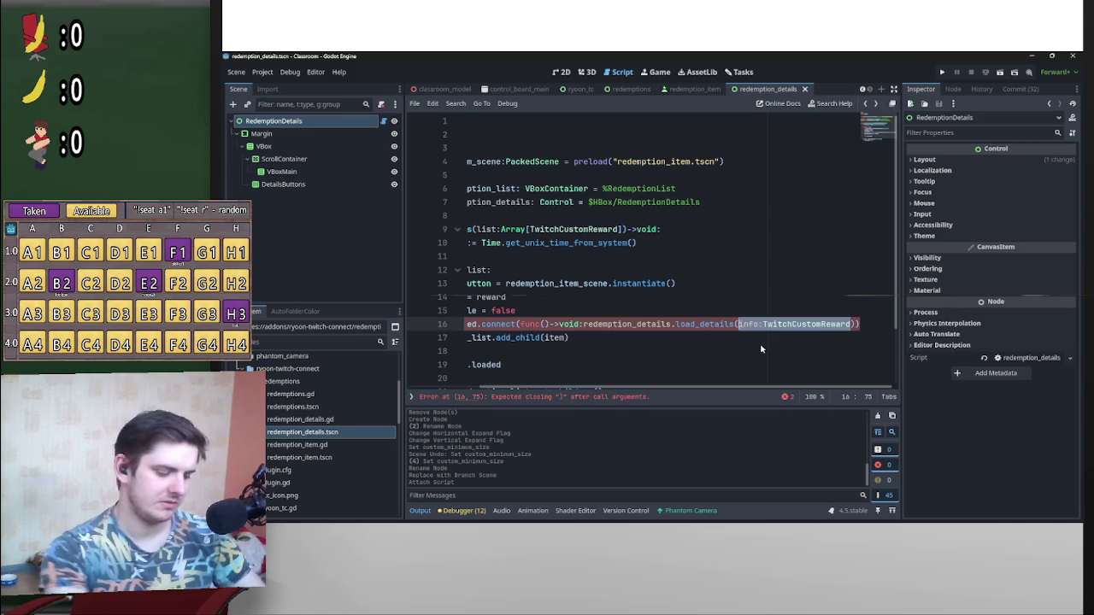
text(item.press)
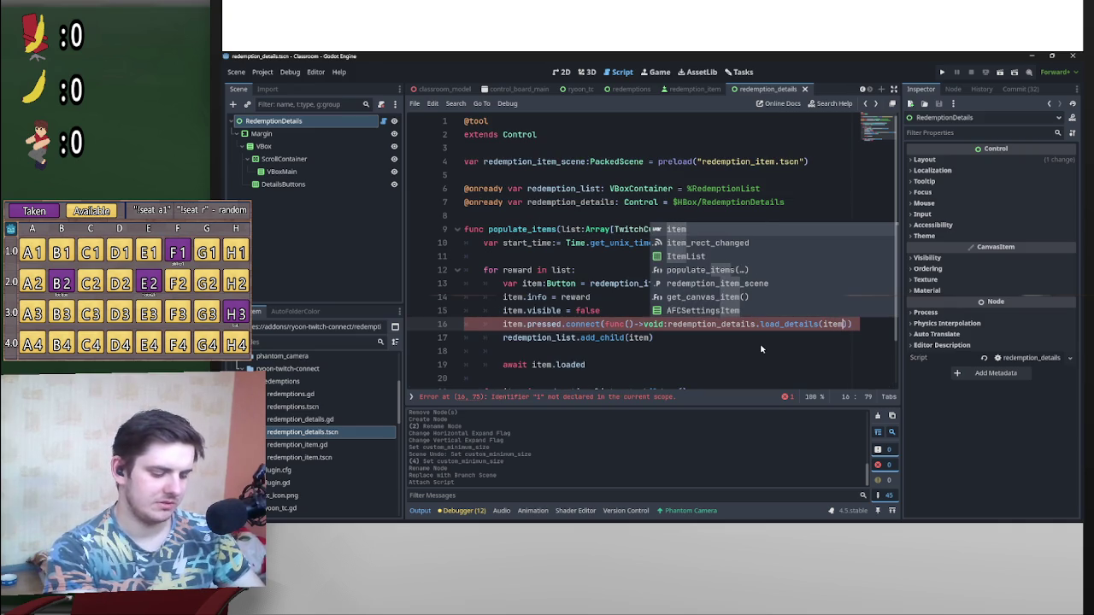
text(info)
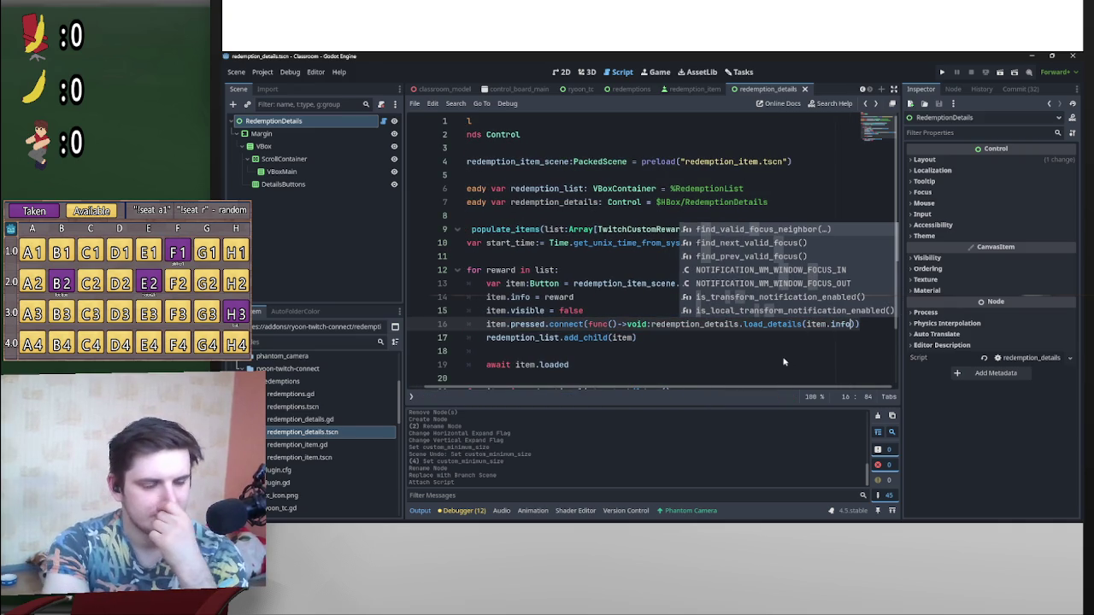
click(652, 277)
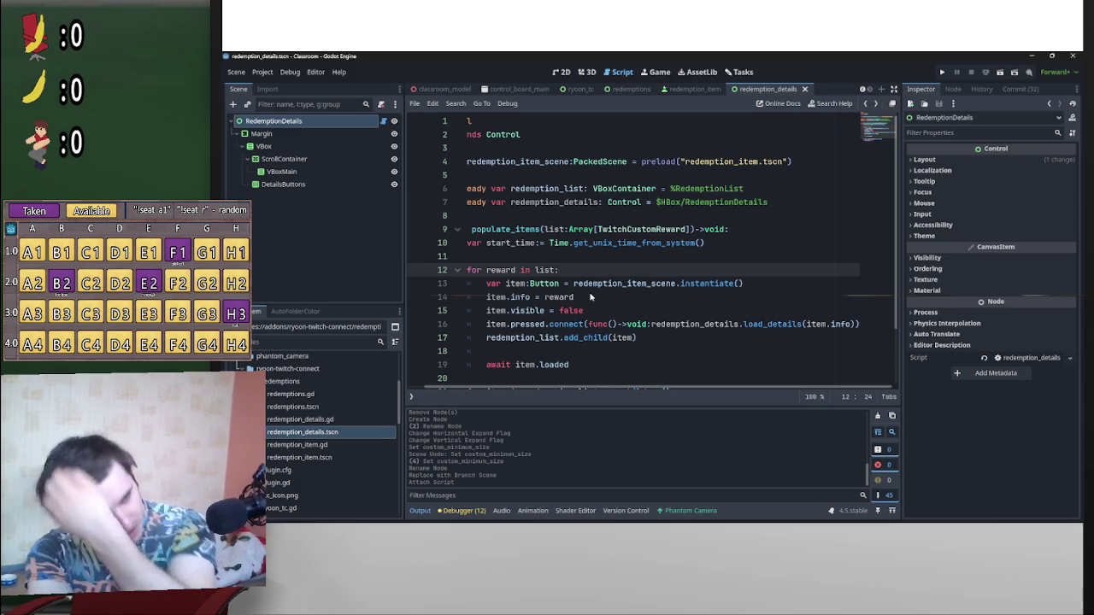
scroll(702, 390, left, 1)
scroll(649, 341, down, 2)
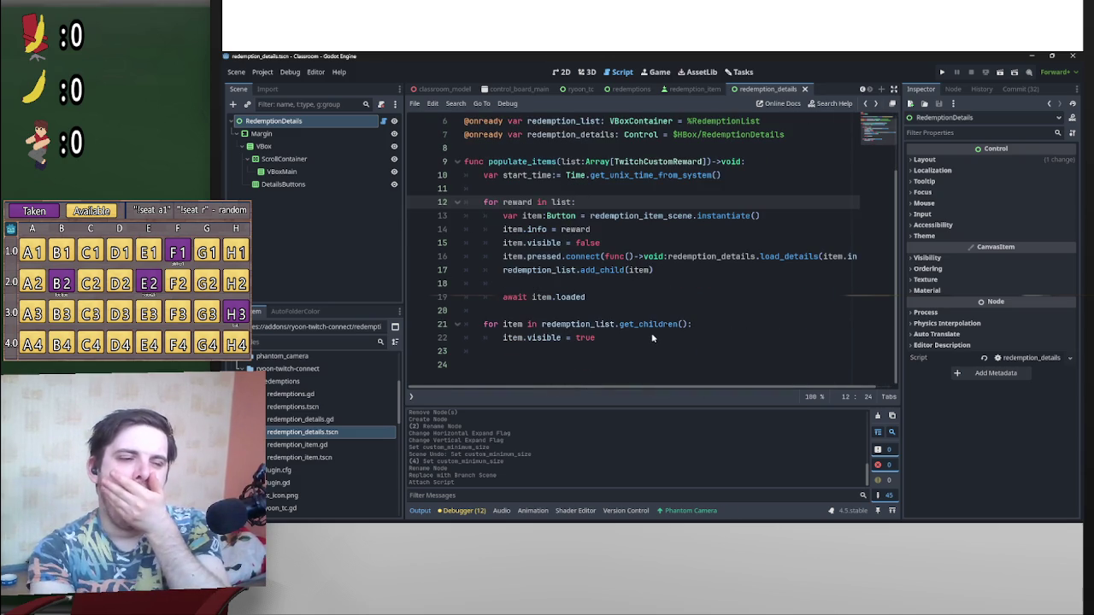
- Start a _load_details(item: Button) -> void function at the end of the script
click(502, 365)
key(Return)
key(Return)
key(Up)
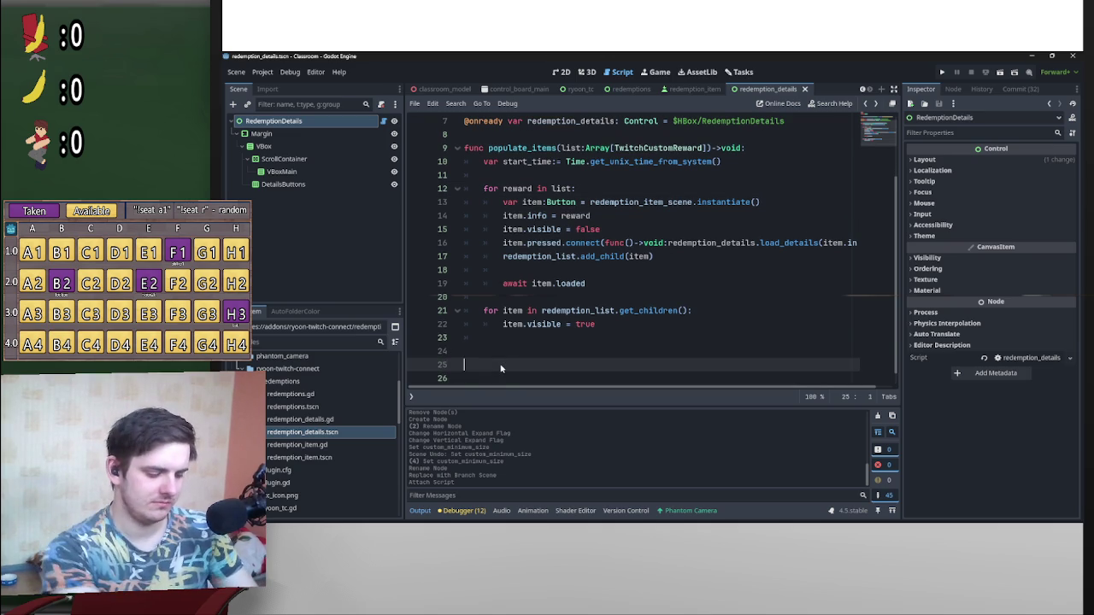
text(unc _load_)
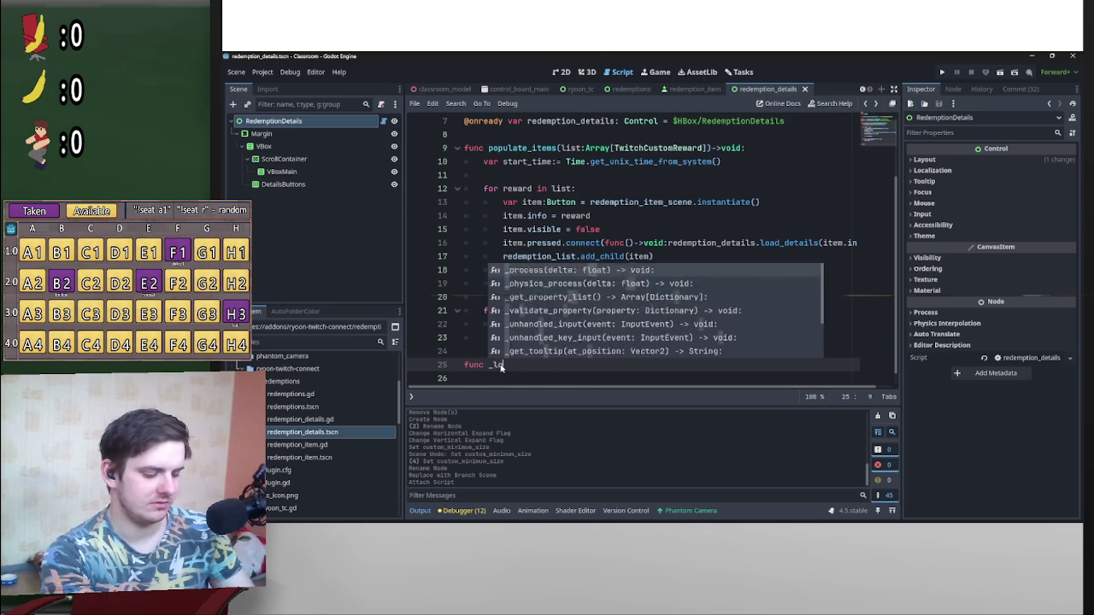
text(details)
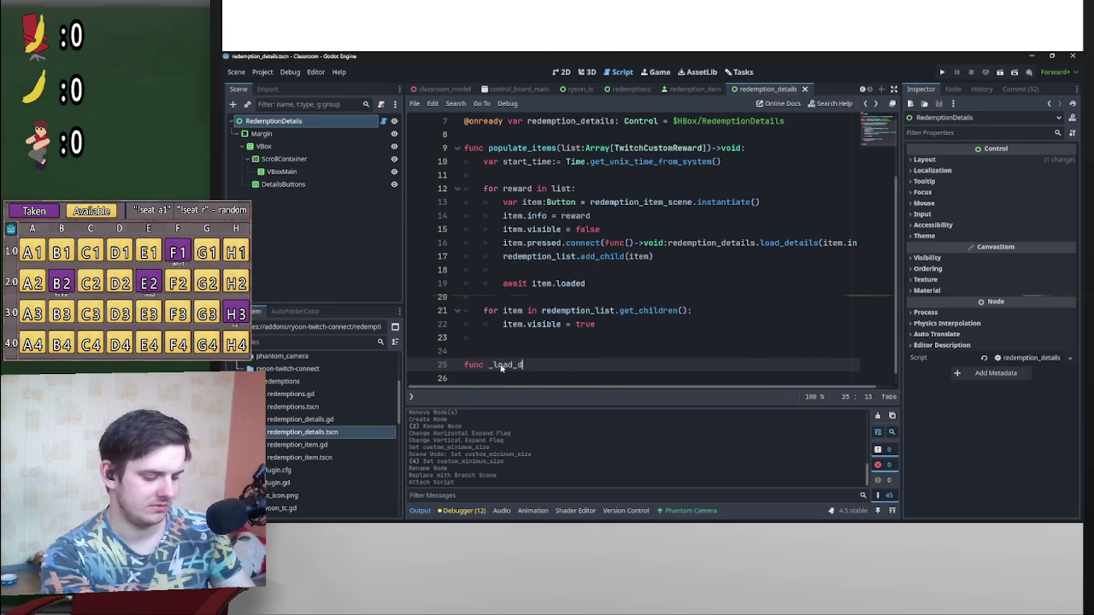
text(()
text(item:B)
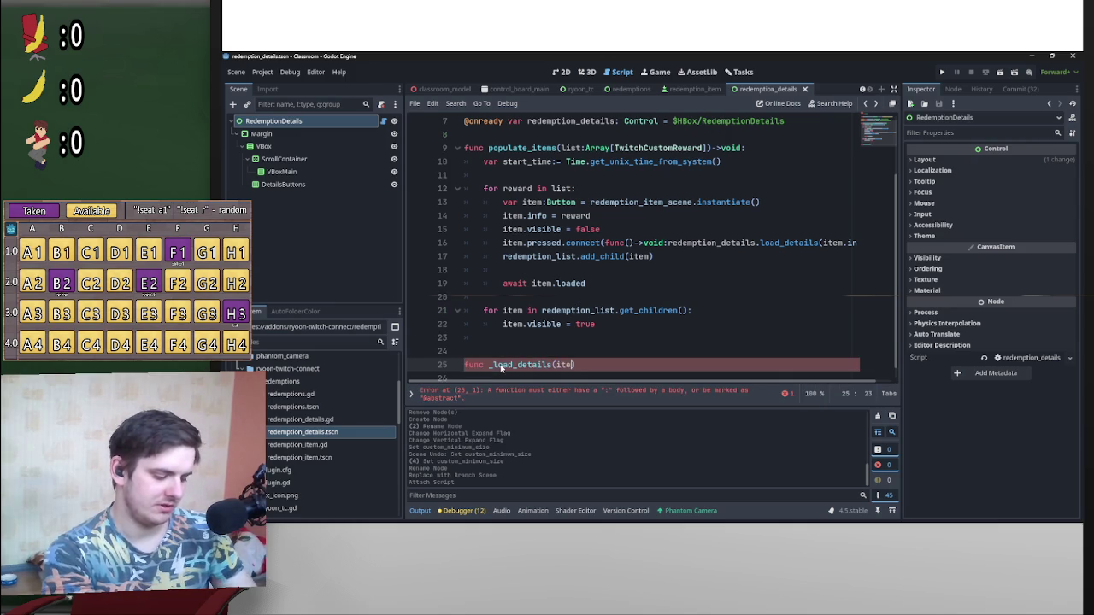
text(utton)
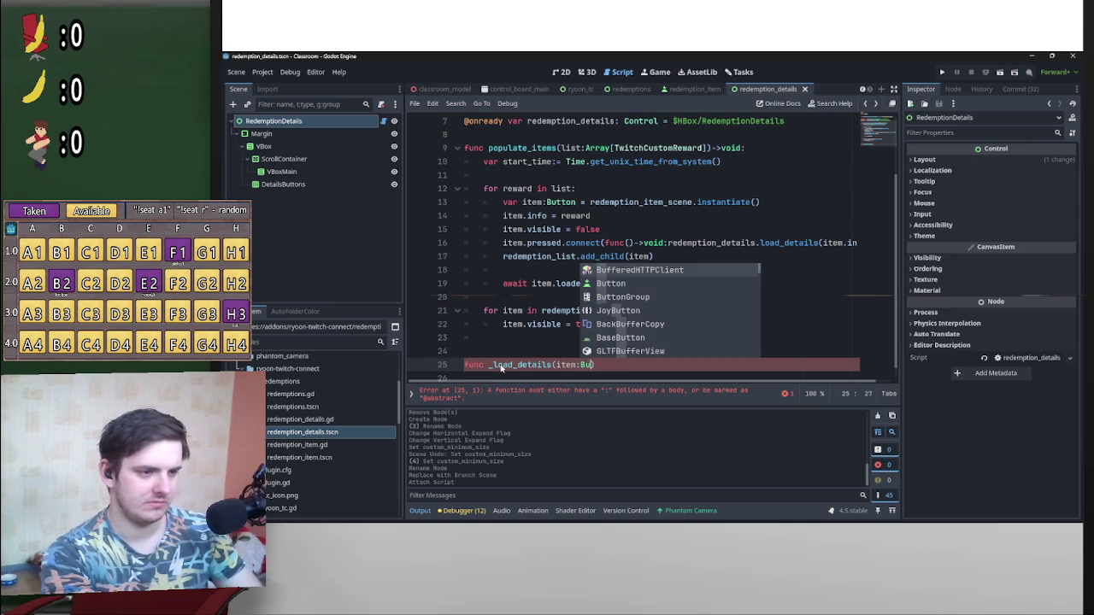
scroll(849, 227, right, 1)
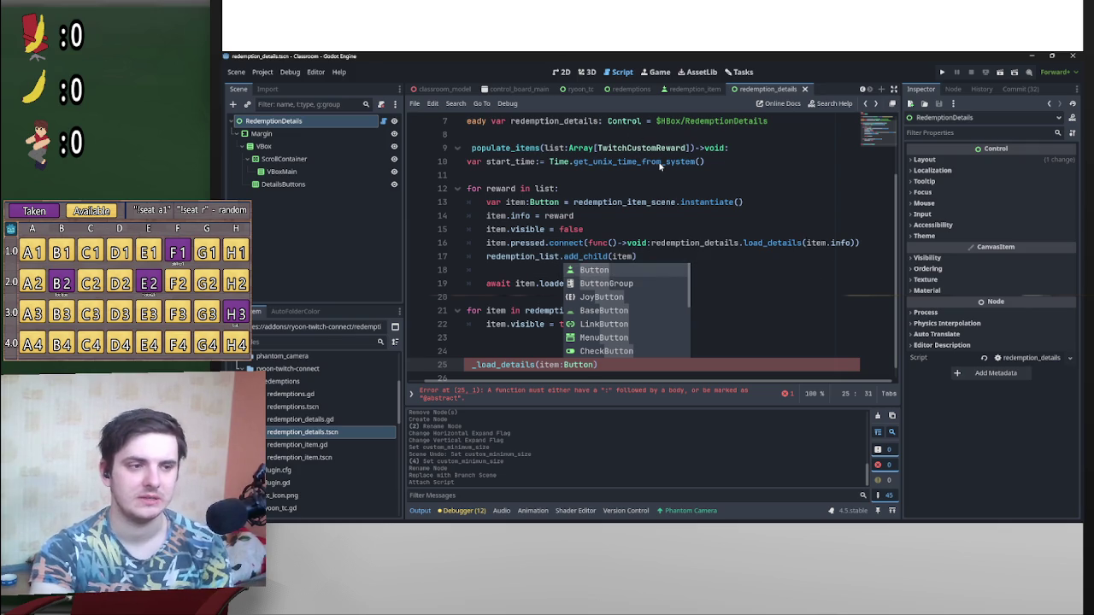
mouse_move(660, 167)
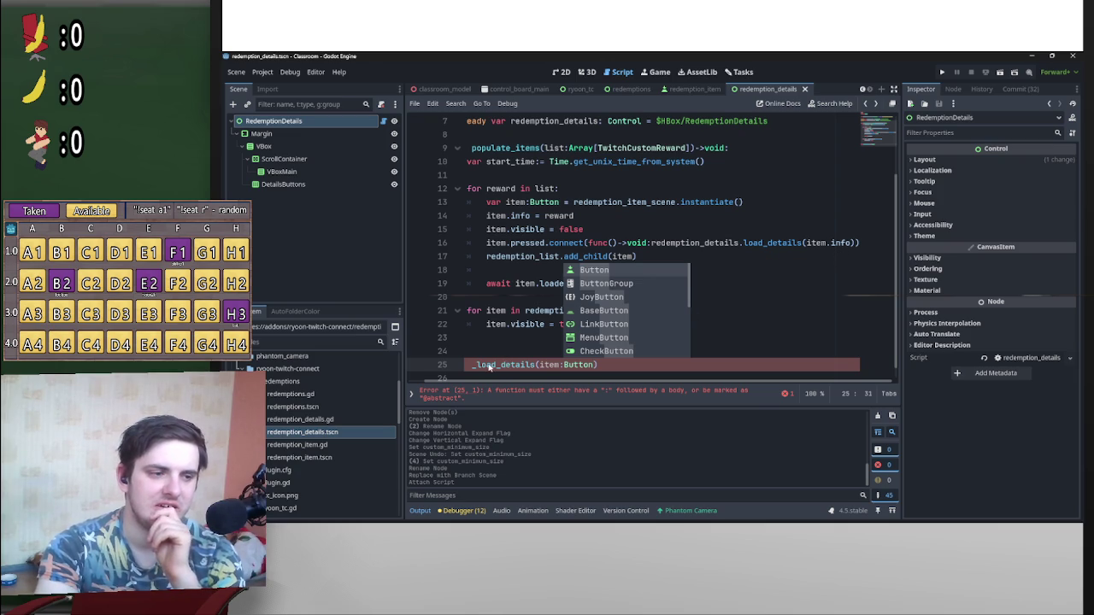
text())
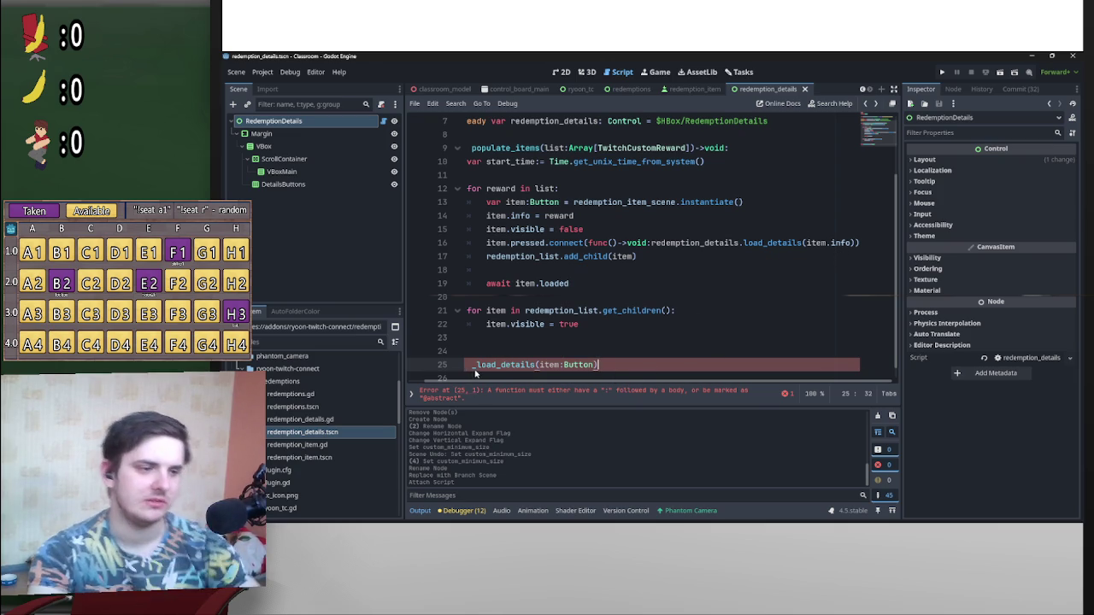
text( -)
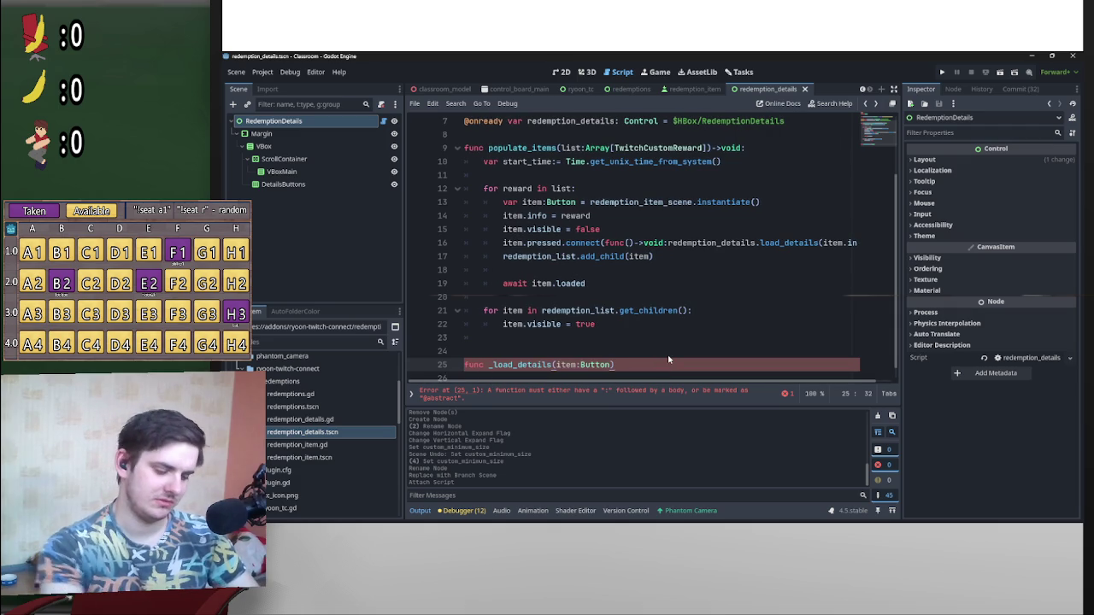
text(>vo)
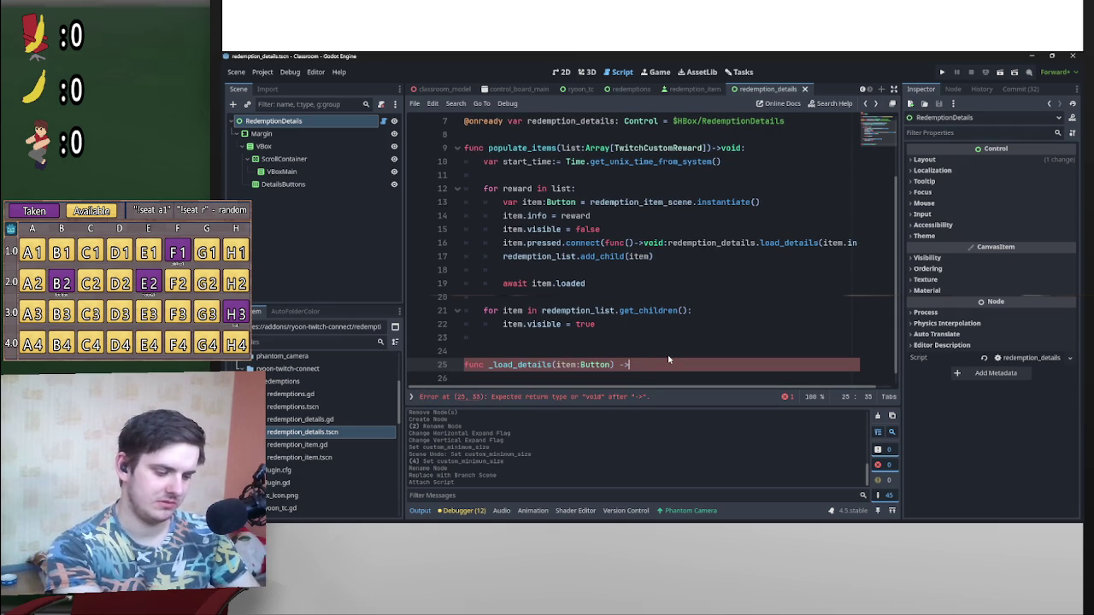
text(id)
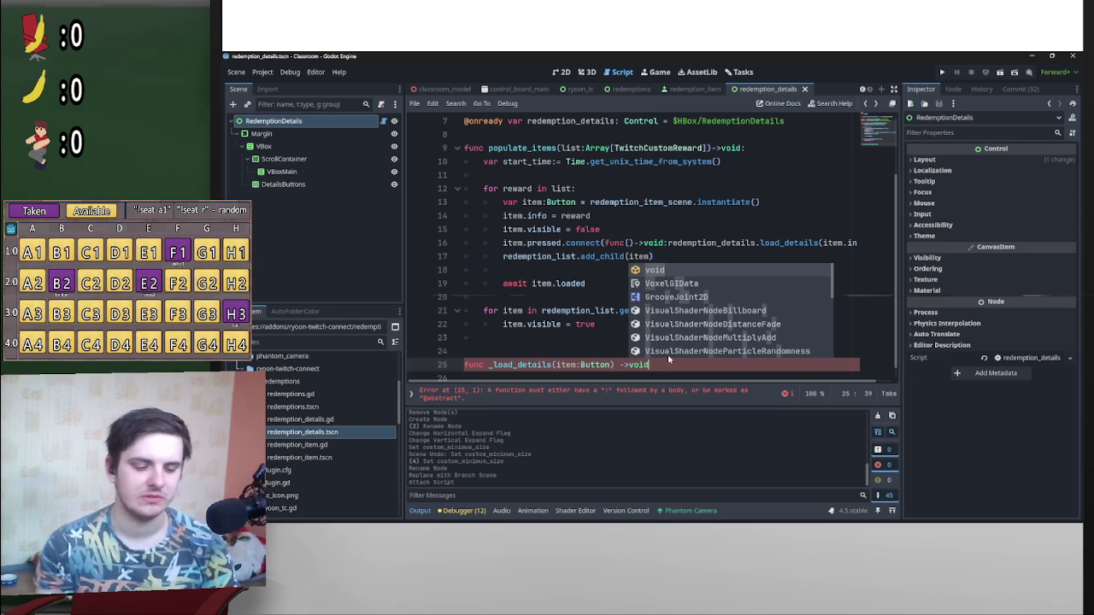
key(Left)
key(Left)
key(Left)
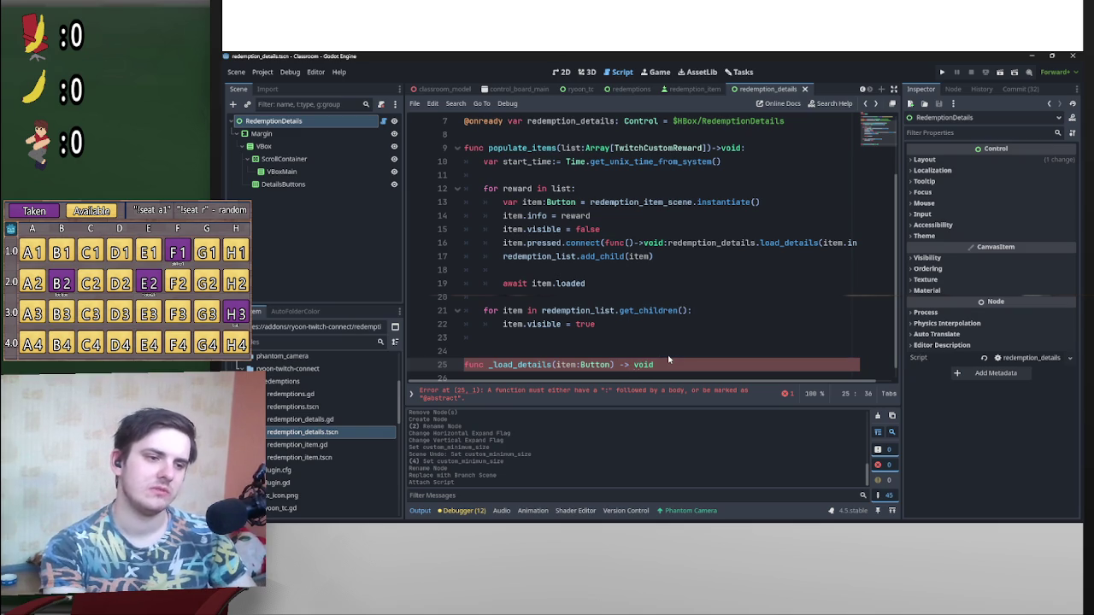
key(Return)
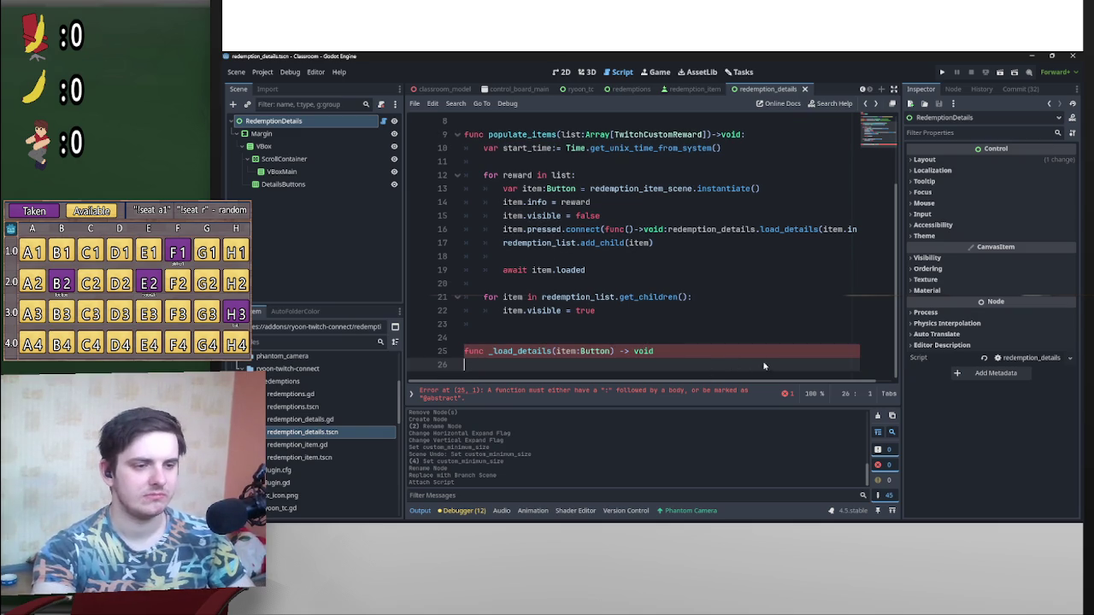
drag(788, 385, 872, 361)
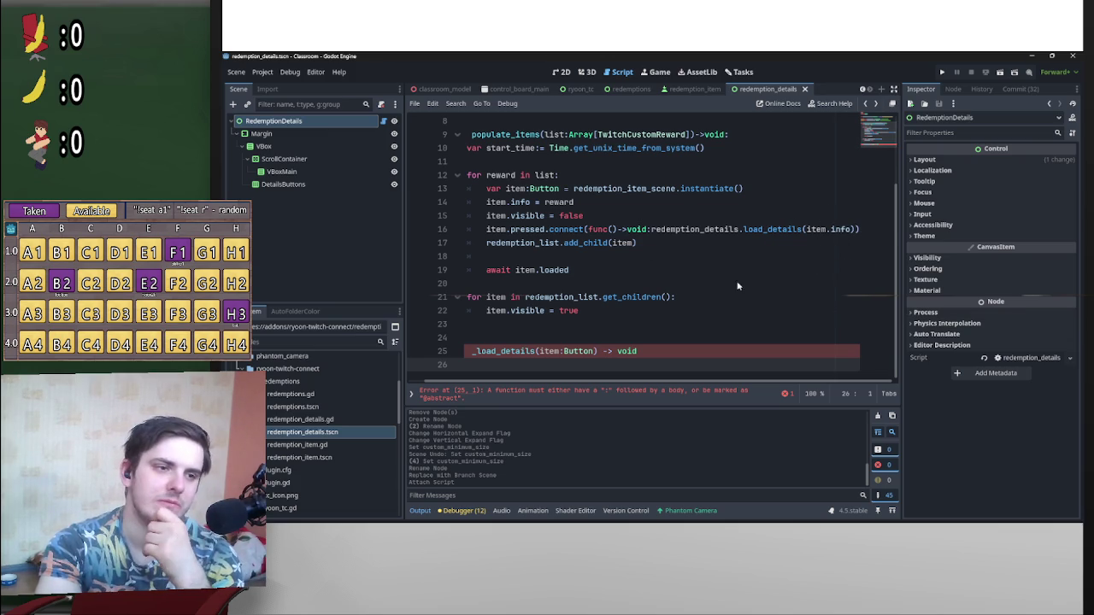
drag(598, 381, 557, 387)
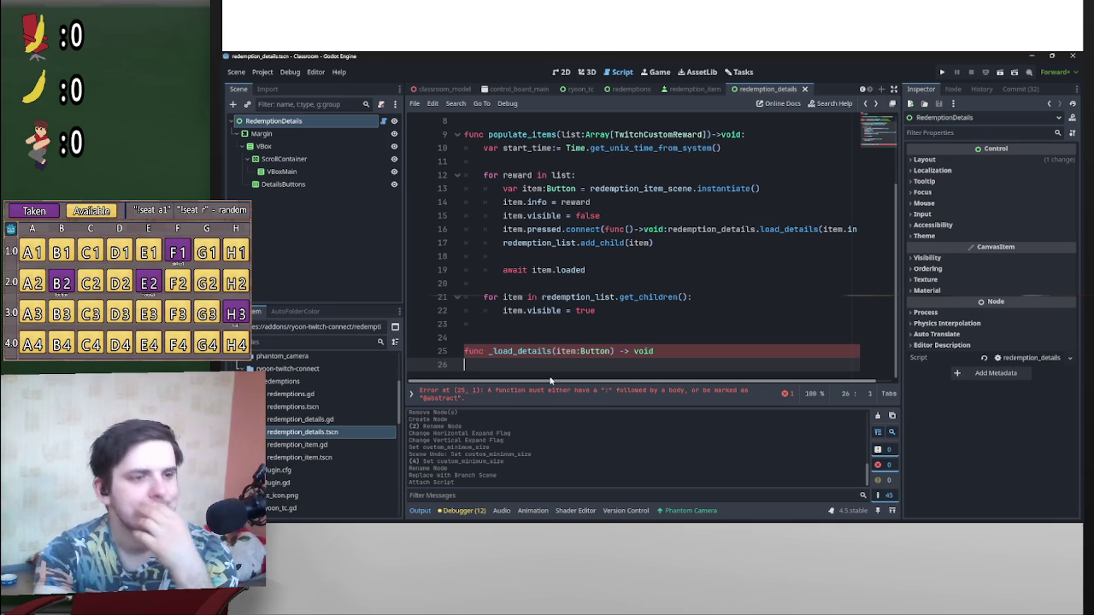
drag(559, 380, 762, 373)
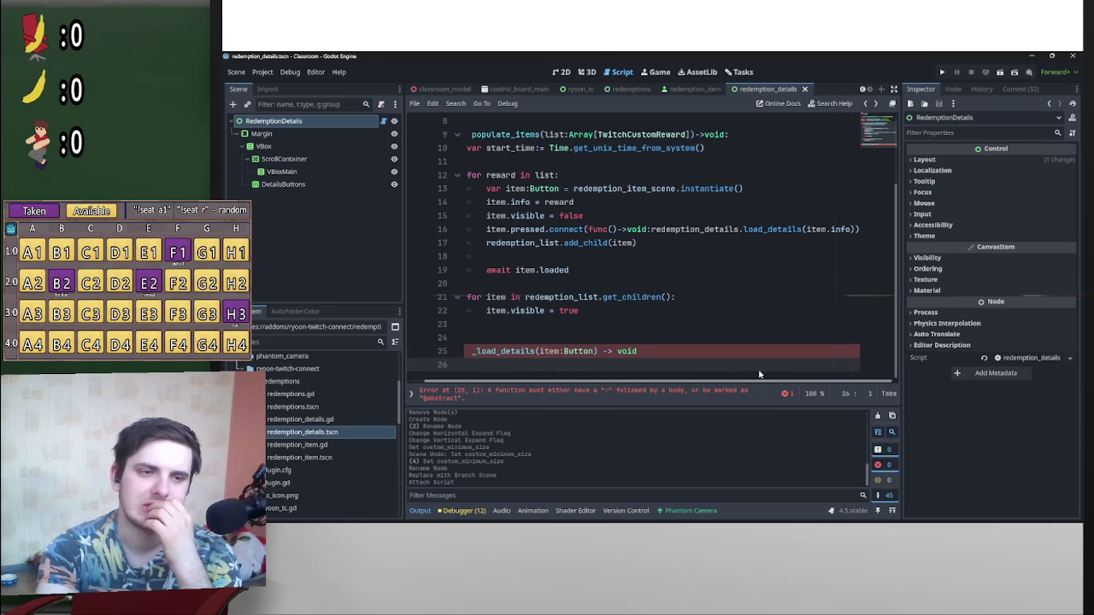
- Delete the unfinished _load_details line and trailing blank lines, then save
drag(641, 352, 443, 353)
key(BackSpace)
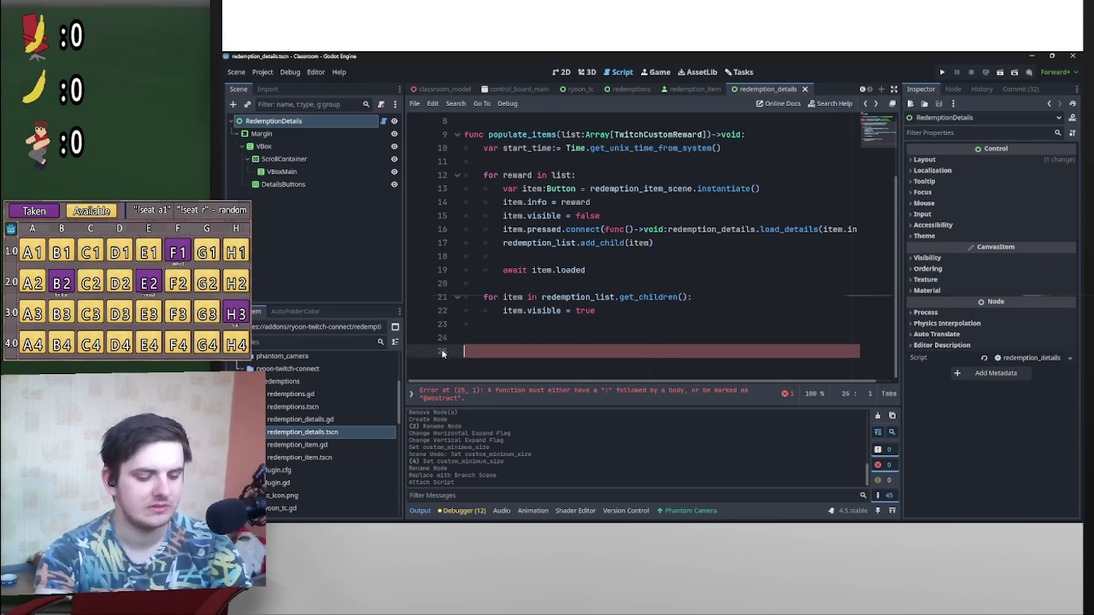
key(BackSpace)
key(BackSpace)
drag(798, 390, 865, 392)
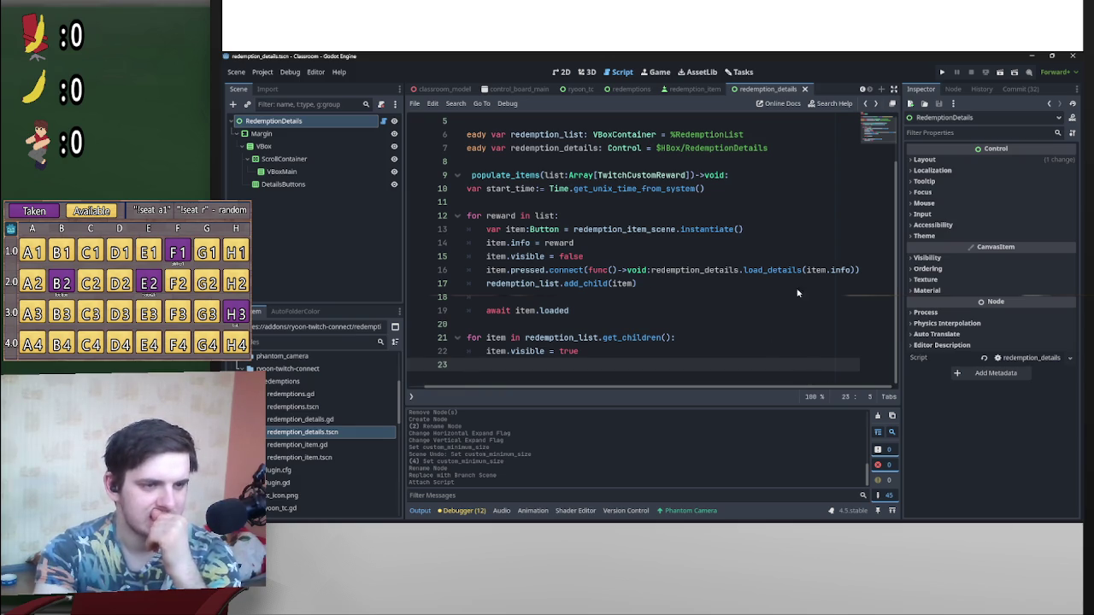
key(ctrl+s)
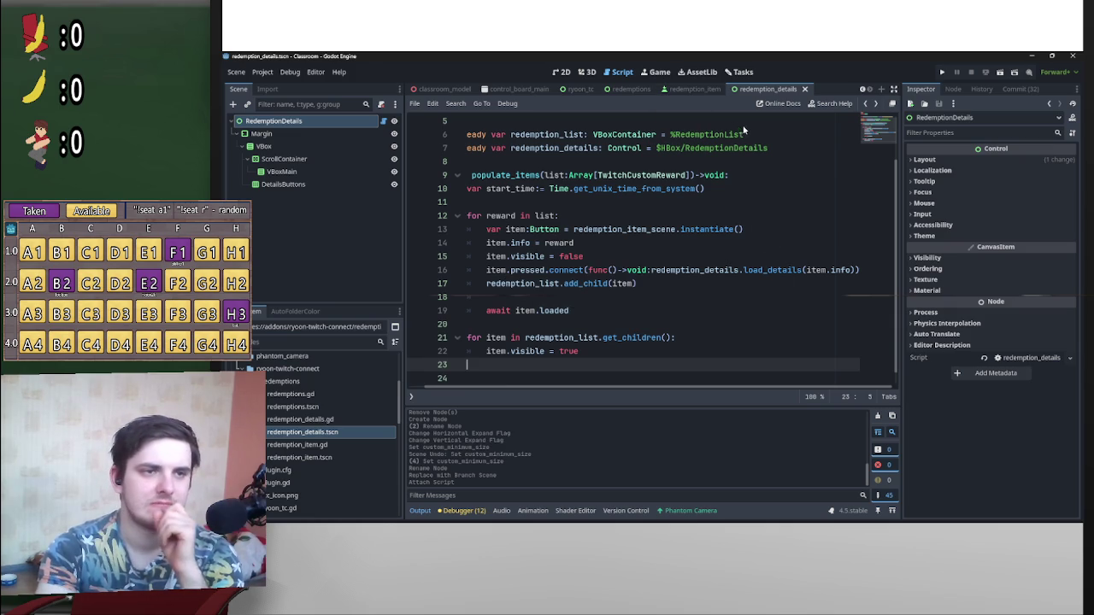
ctrl+click(769, 269)
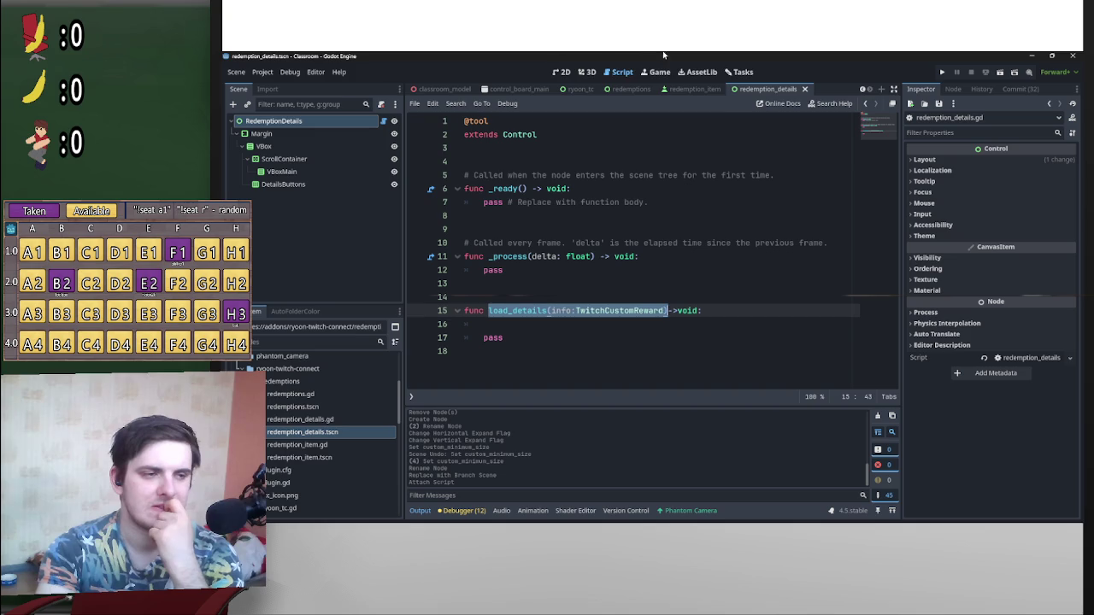
- In the 2D view, apply the Full Rect anchor preset to the RedemptionDetails root
click(587, 72)
click(561, 72)
scroll(641, 201, down, 5)
click(662, 104)
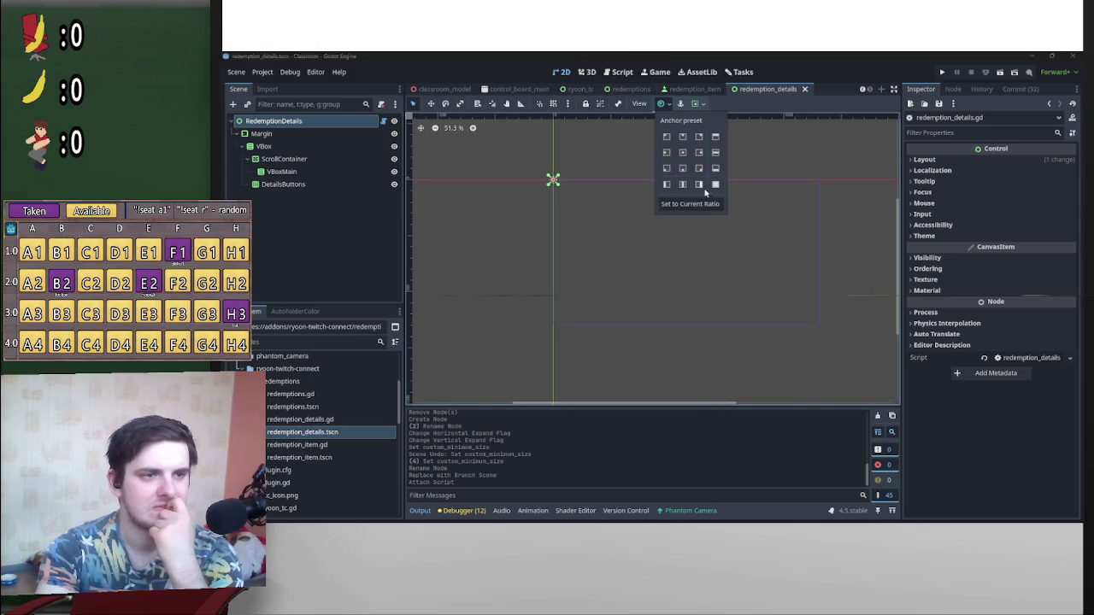
click(716, 184)
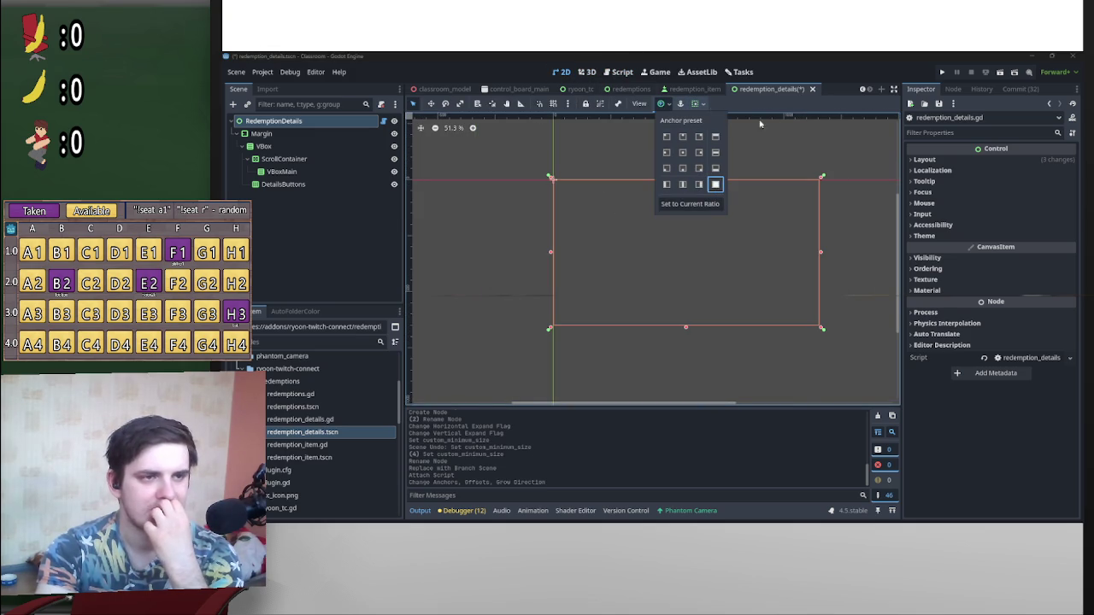
click(835, 181)
scroll(646, 214, up, 3)
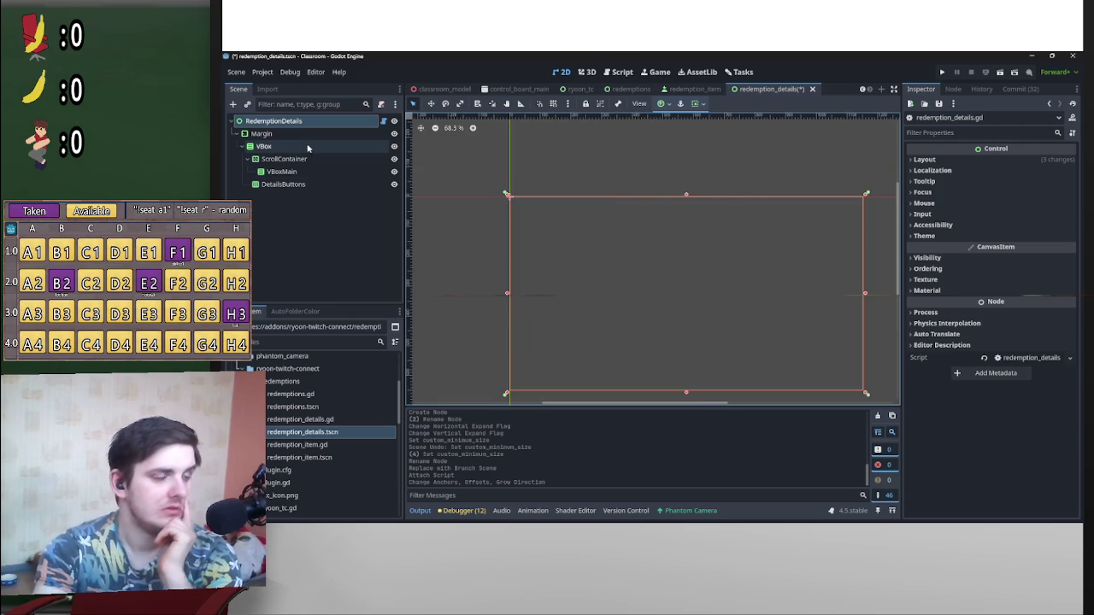
right_click(308, 173)
- Mark VBoxMain as Access as Unique Name and add an HBoxContainer child to it
right_click(291, 173)
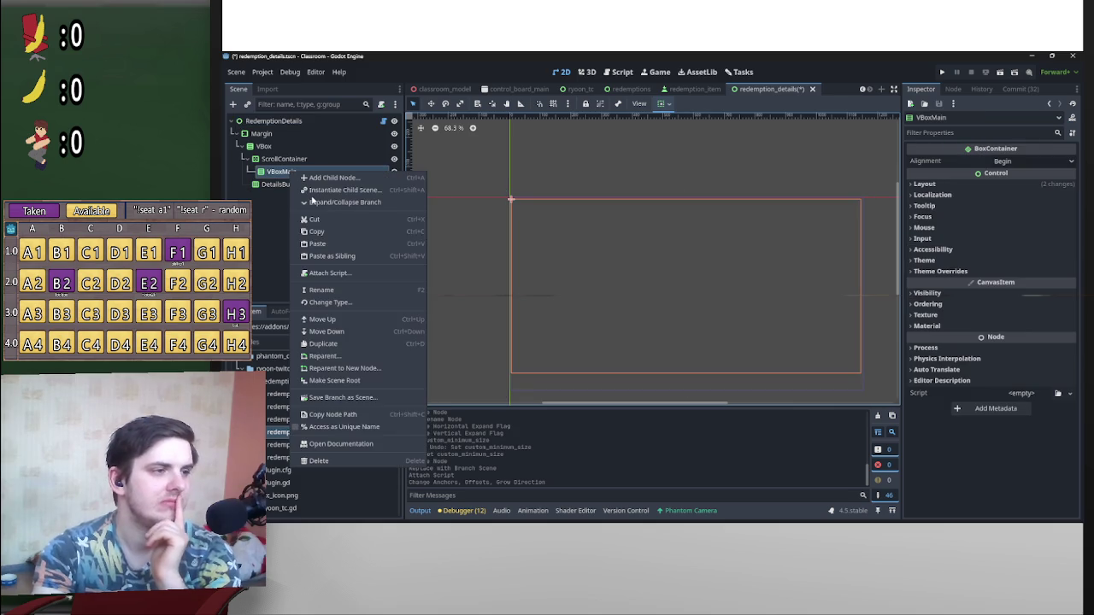
click(359, 427)
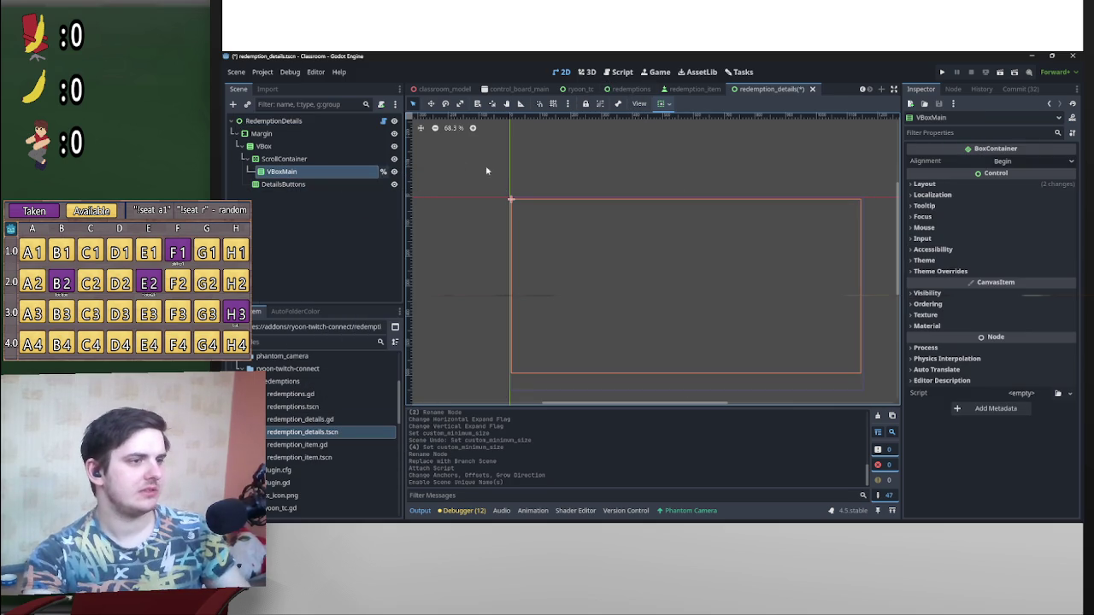
right_click(345, 171)
click(379, 183)
text(vb)
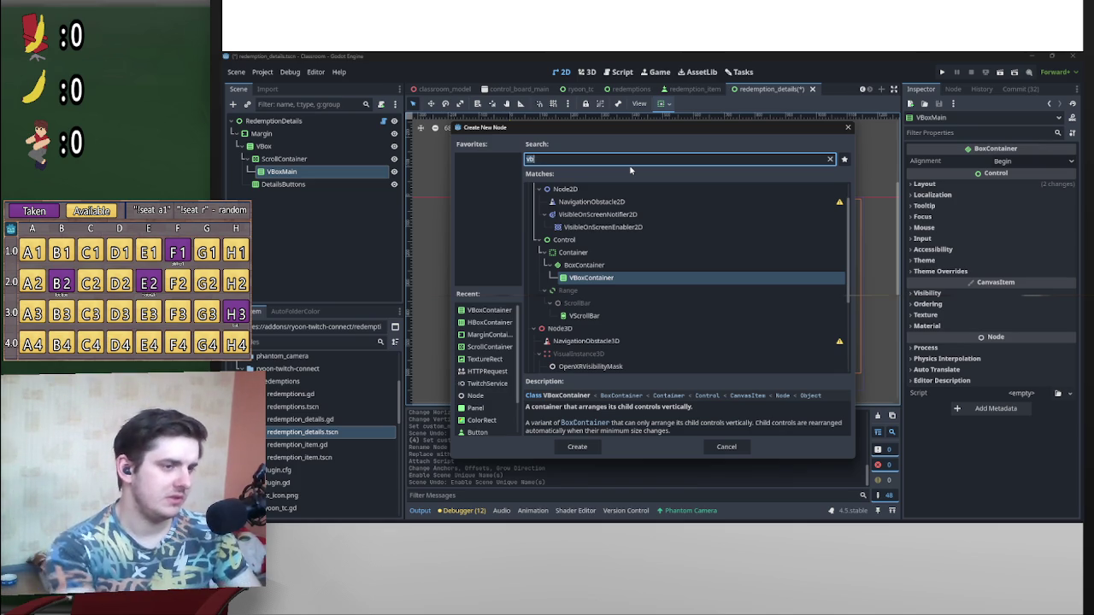
text(h)
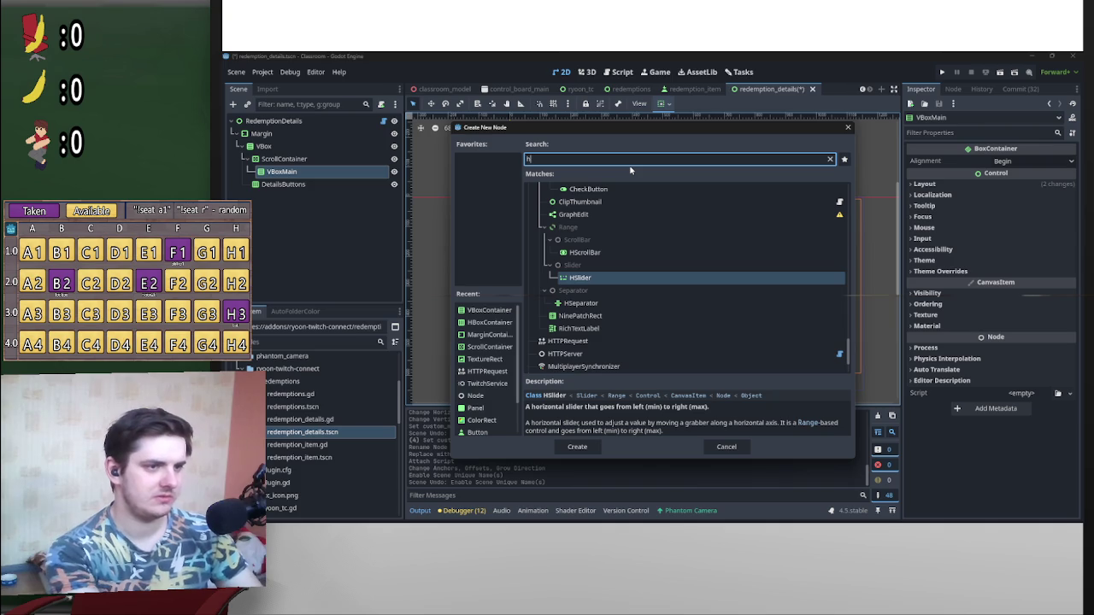
text(bp)
key(BackSpace)
key(BackSpace)
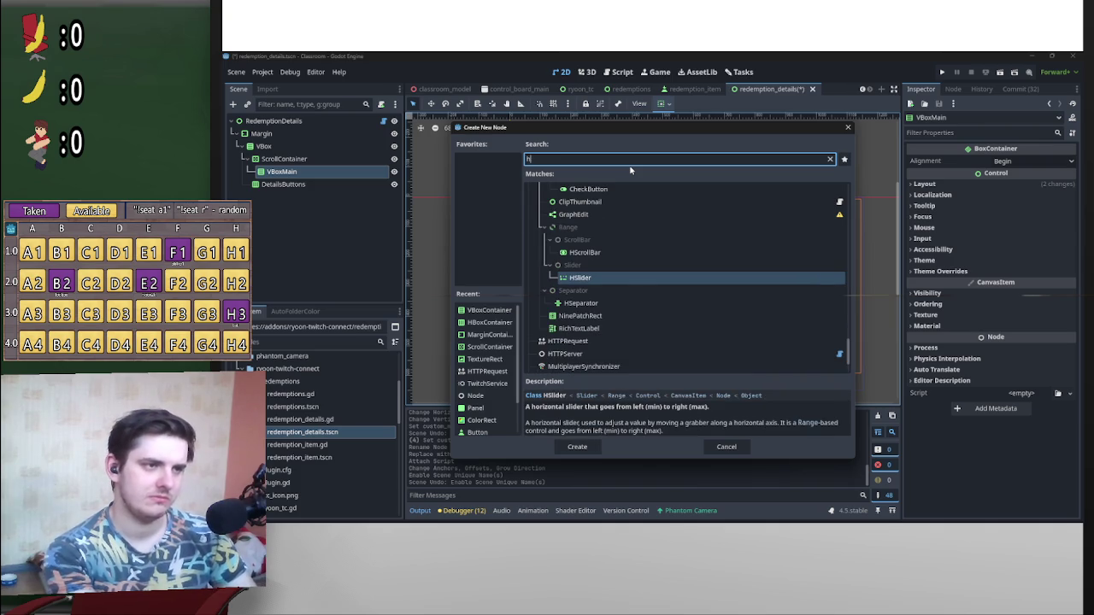
text(box)
key(Return)
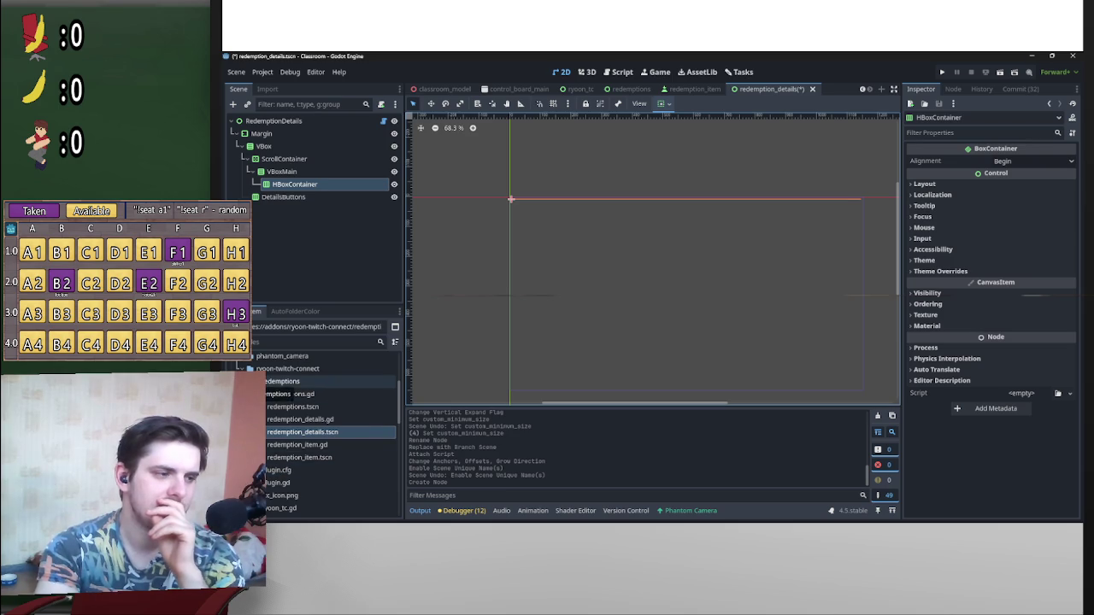
right_click(290, 369)
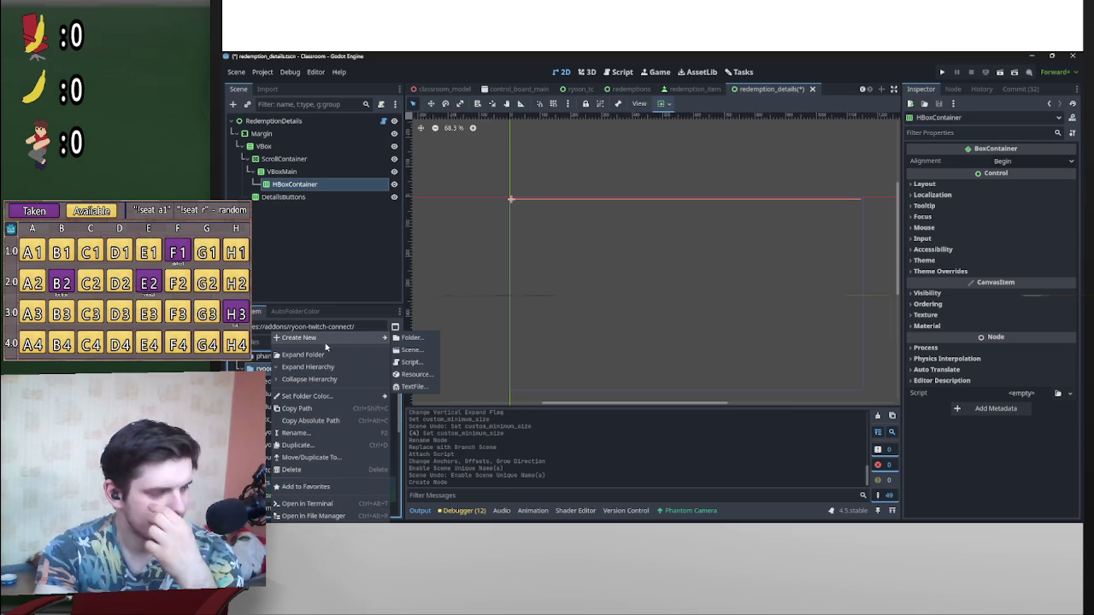
- Create a new folder named redemption_components
click(410, 338)
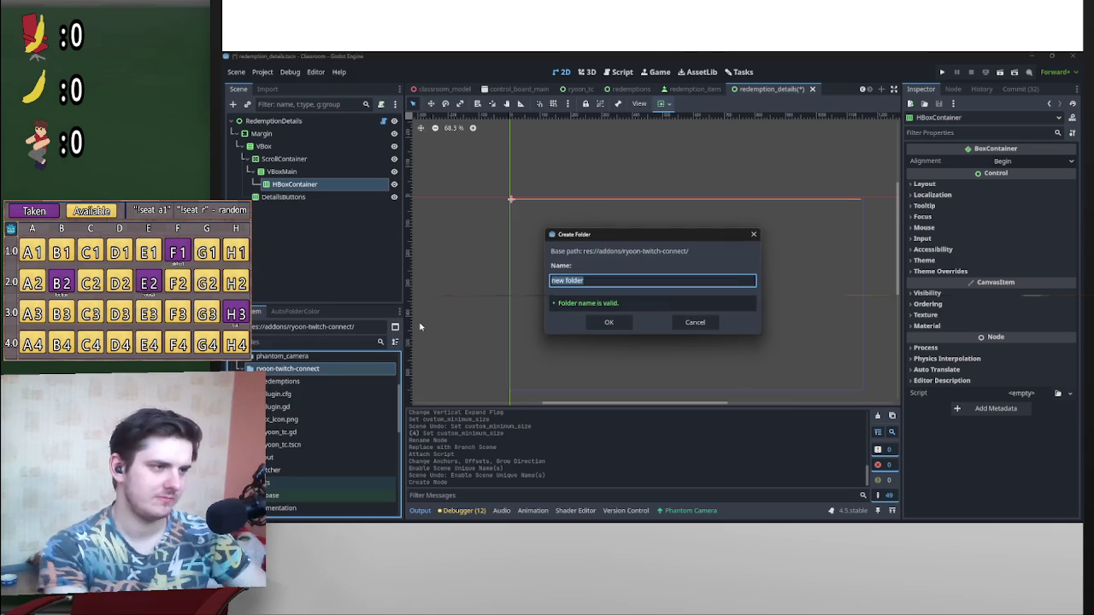
text(redemptio)
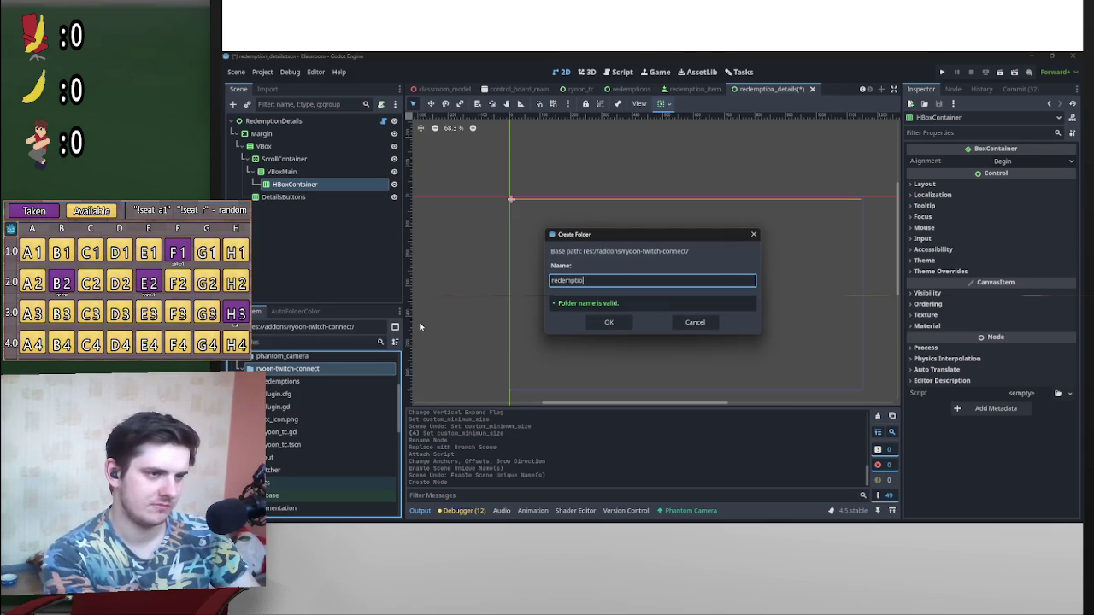
text(n_)
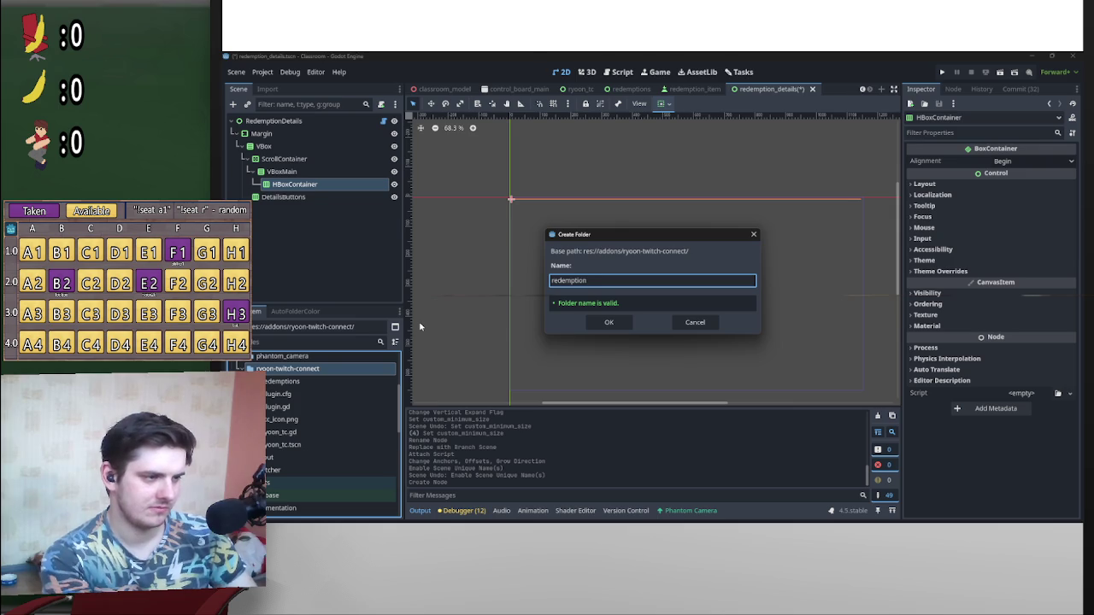
text(details_components)
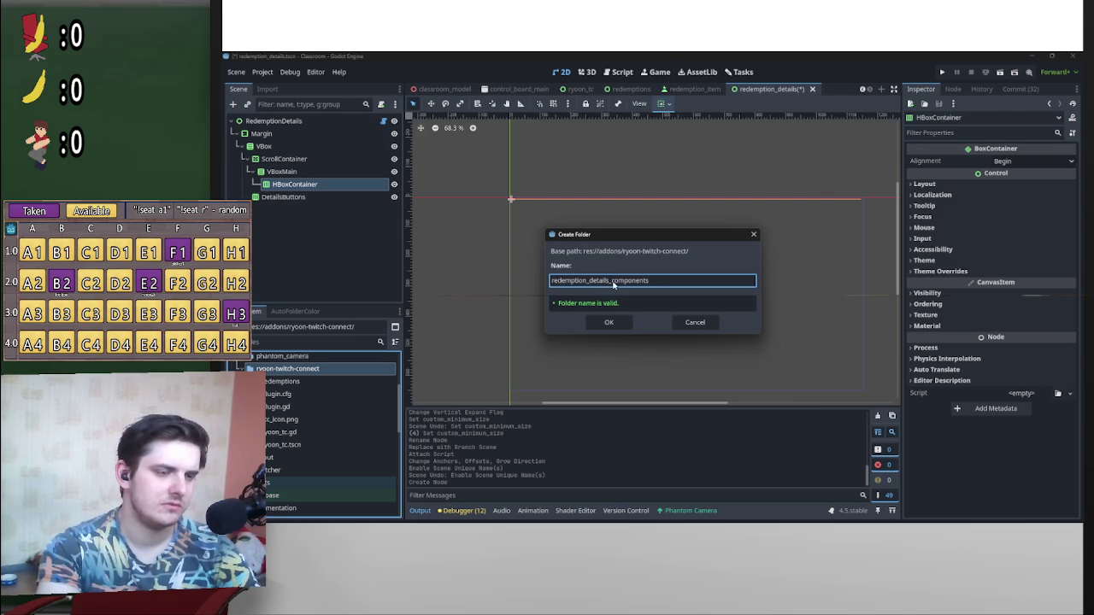
drag(612, 284, 586, 284)
key(BackSpace)
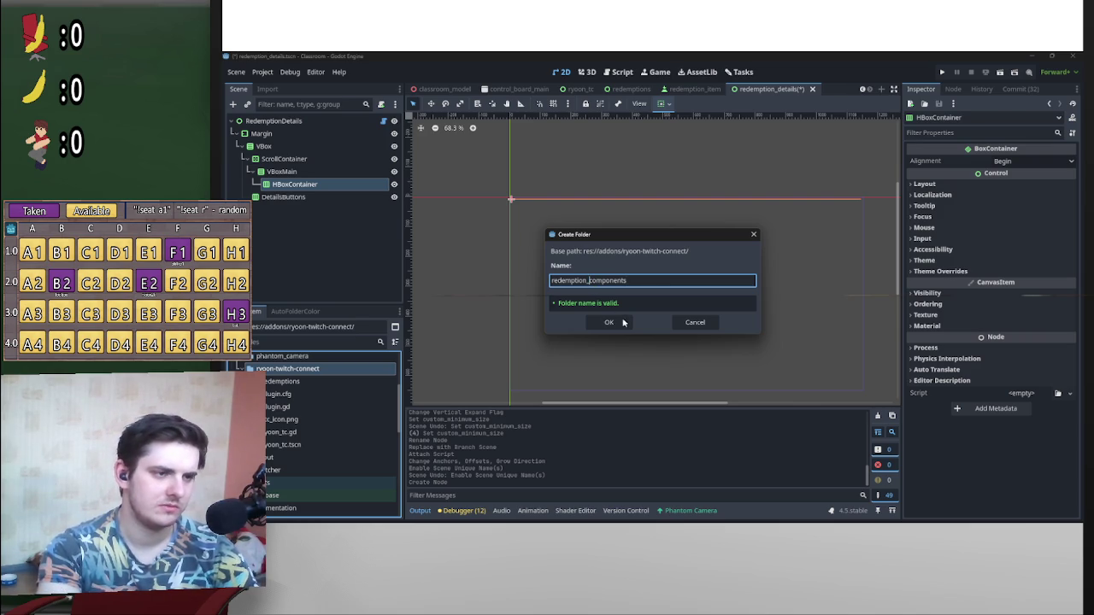
click(609, 323)
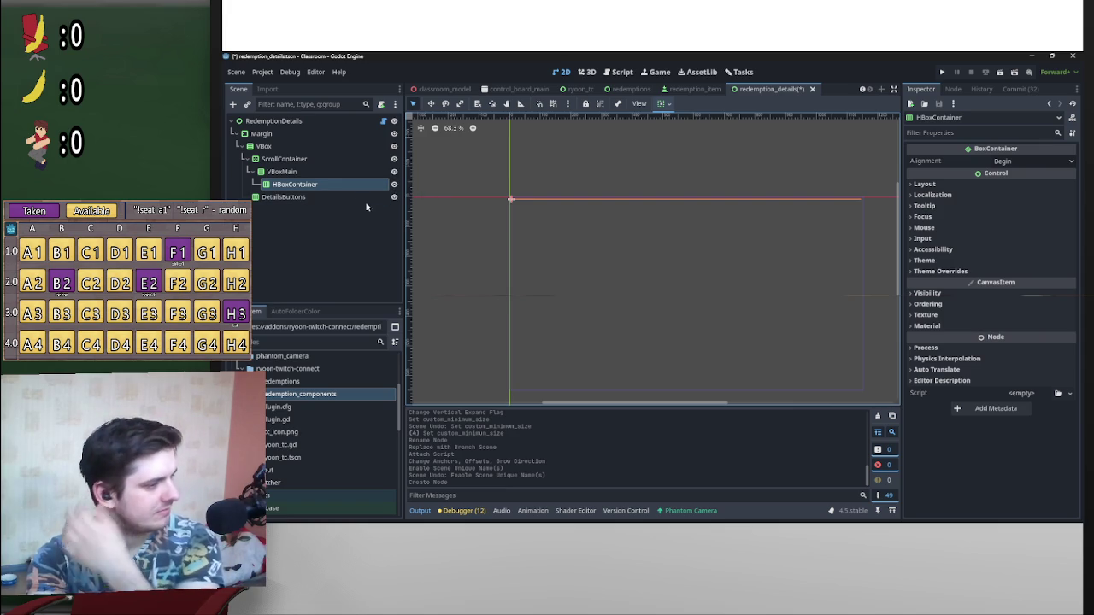
click(331, 184)
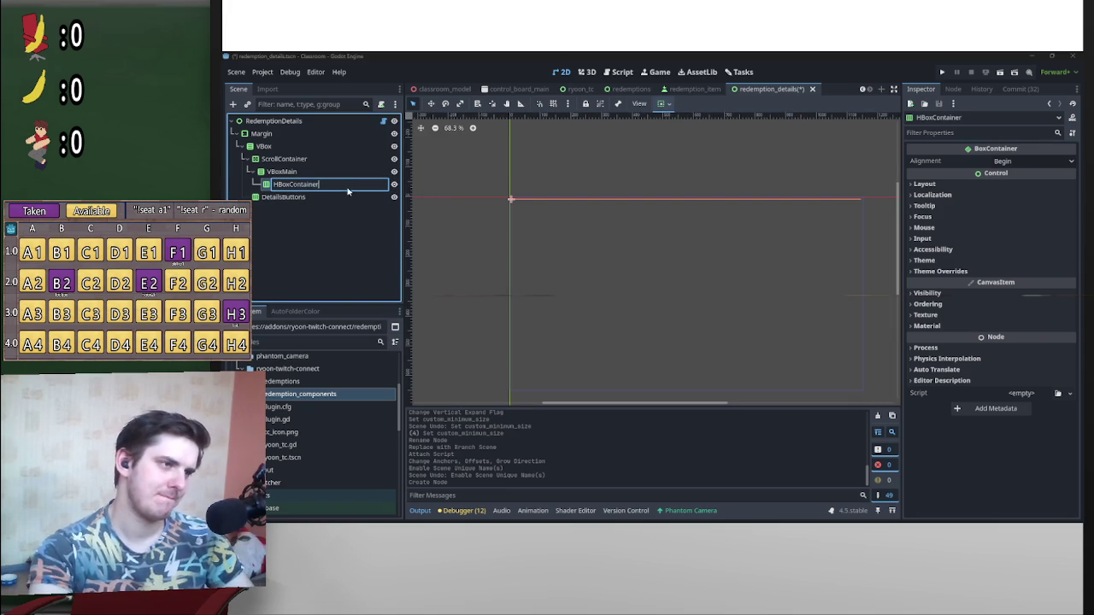
- Replace the HBoxContainer's default name with ImageButtons
key(BackSpace)
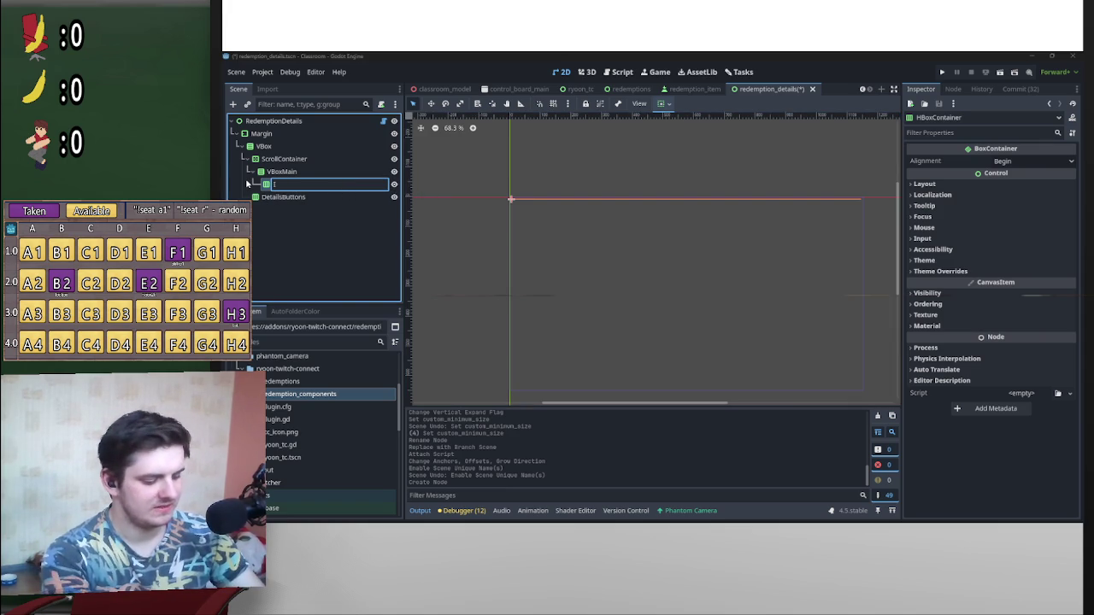
text(ImageB)
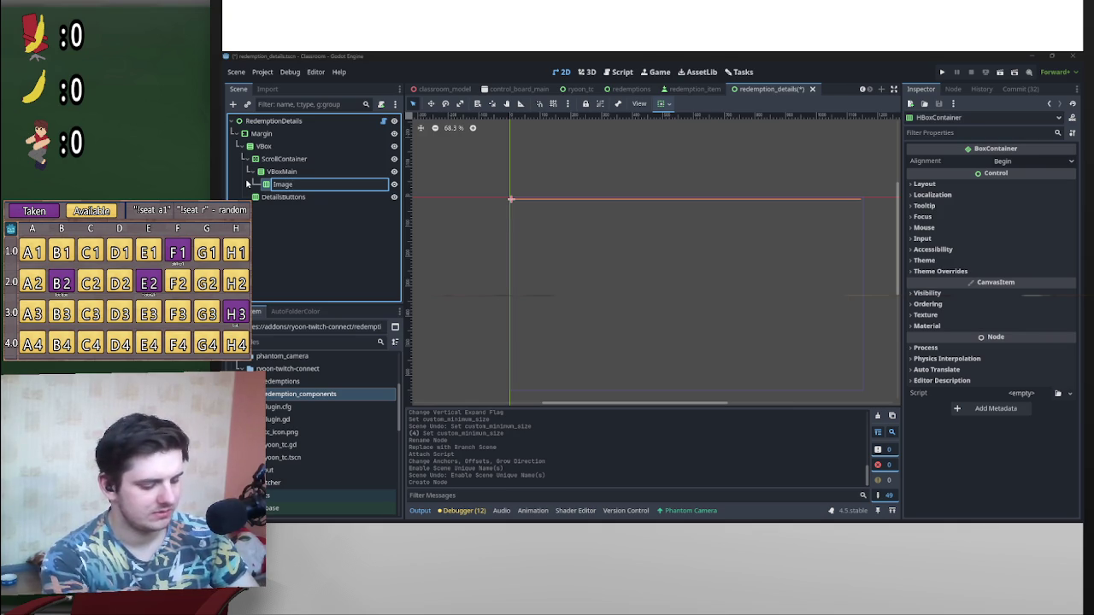
text(uttons)
- Confirm the ImageButtons name and add a Button child to it
key(Return)
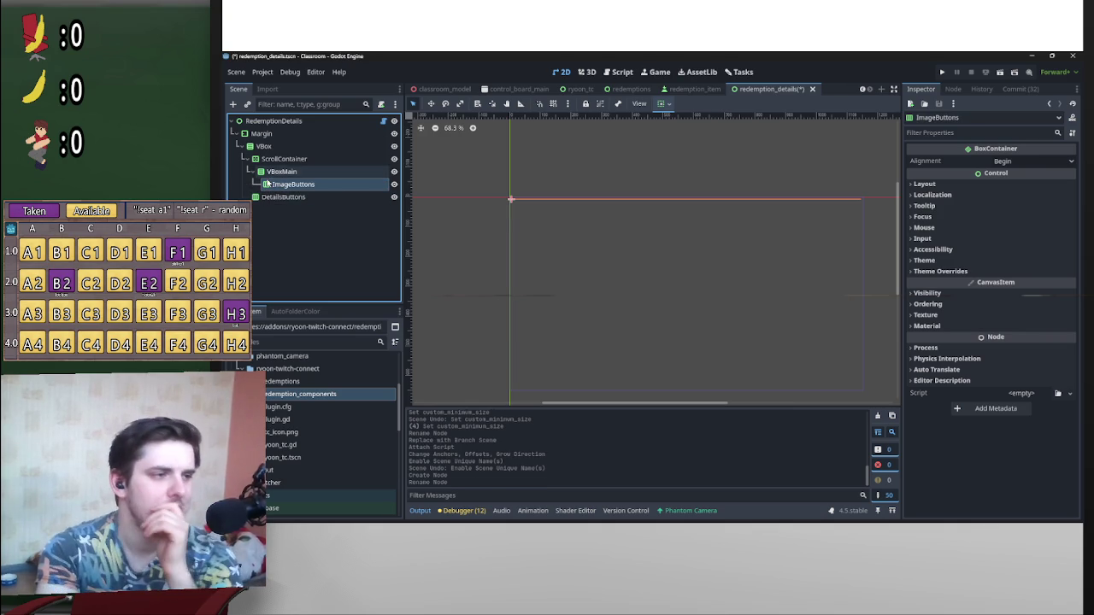
right_click(294, 190)
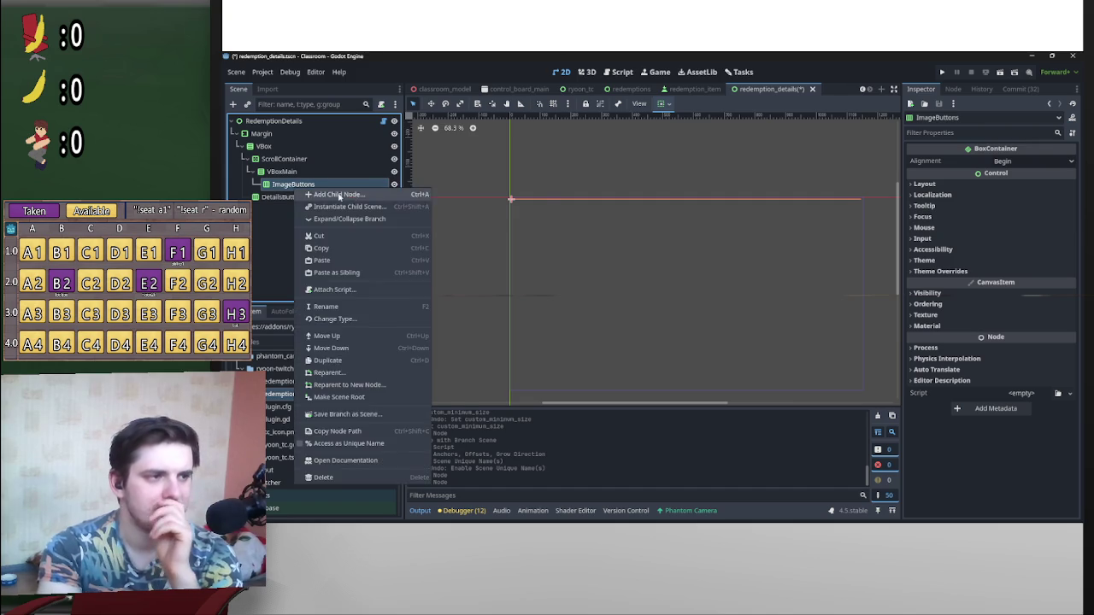
click(354, 196)
click(581, 241)
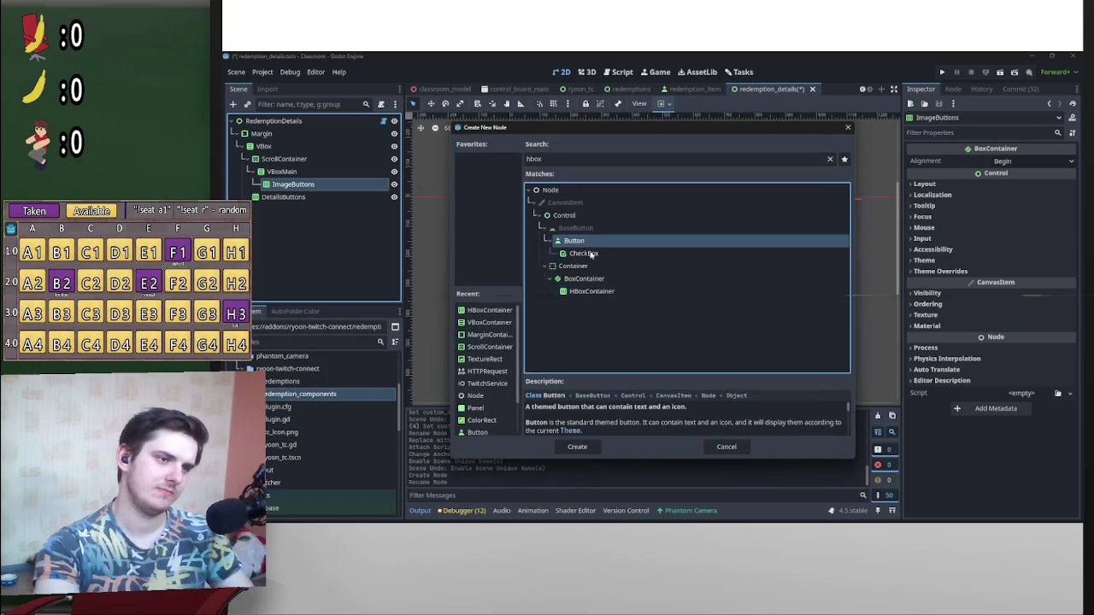
double_click(581, 241)
- Set ImageButtons' Custom Minimum Size height to 150 px
click(300, 186)
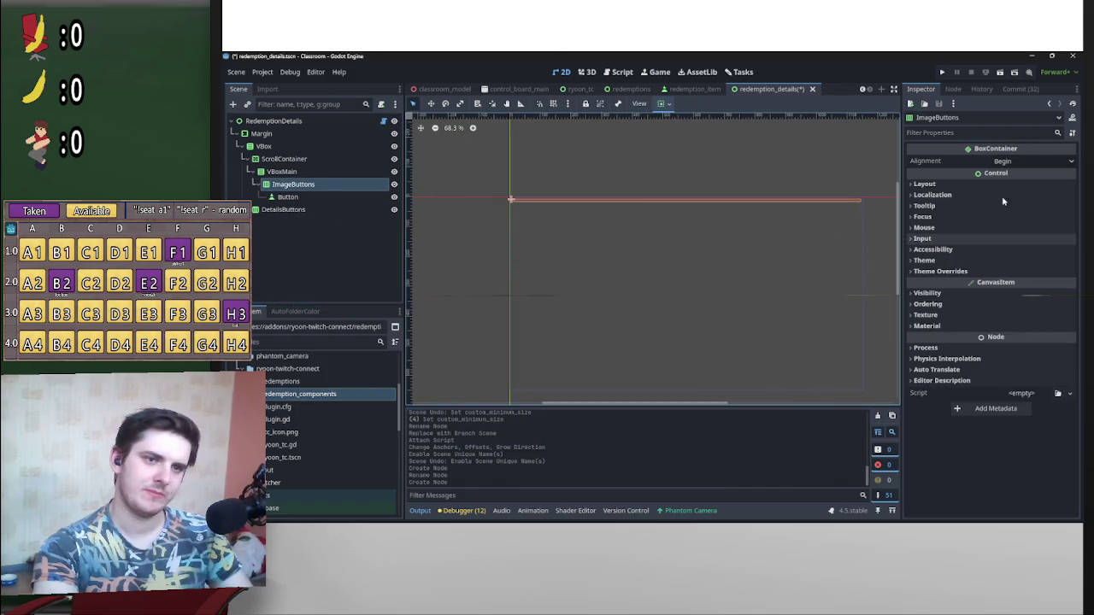
click(961, 186)
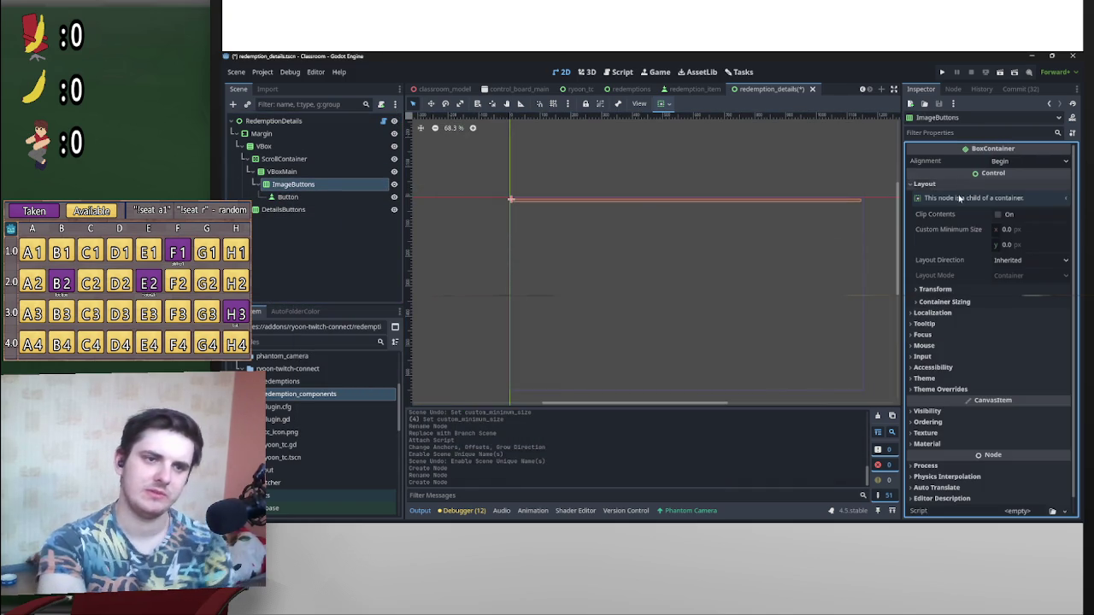
click(1013, 247)
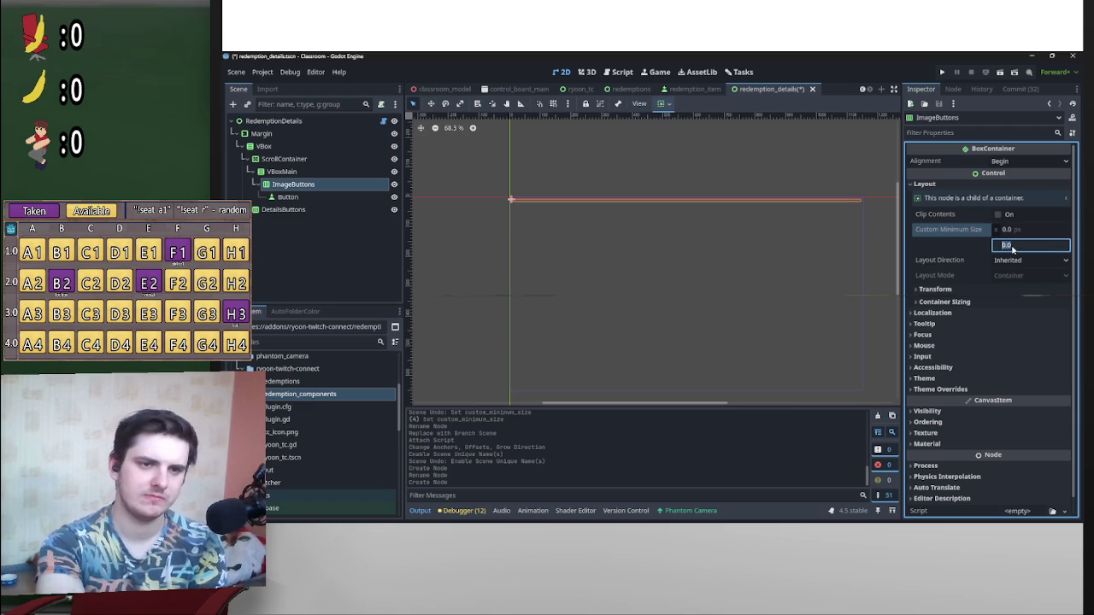
text(150)
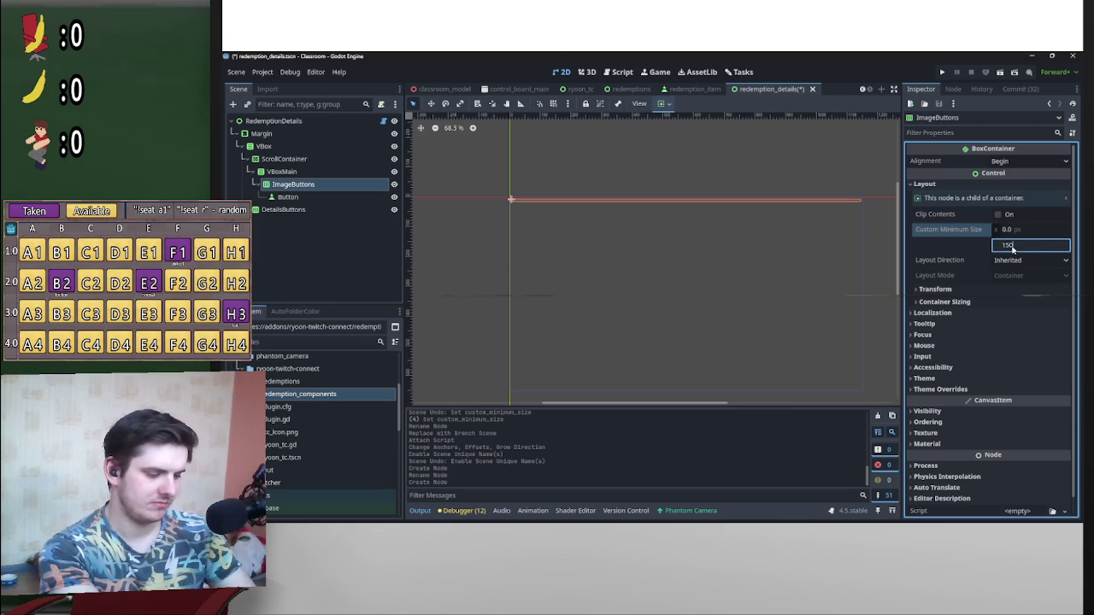
key(Return)
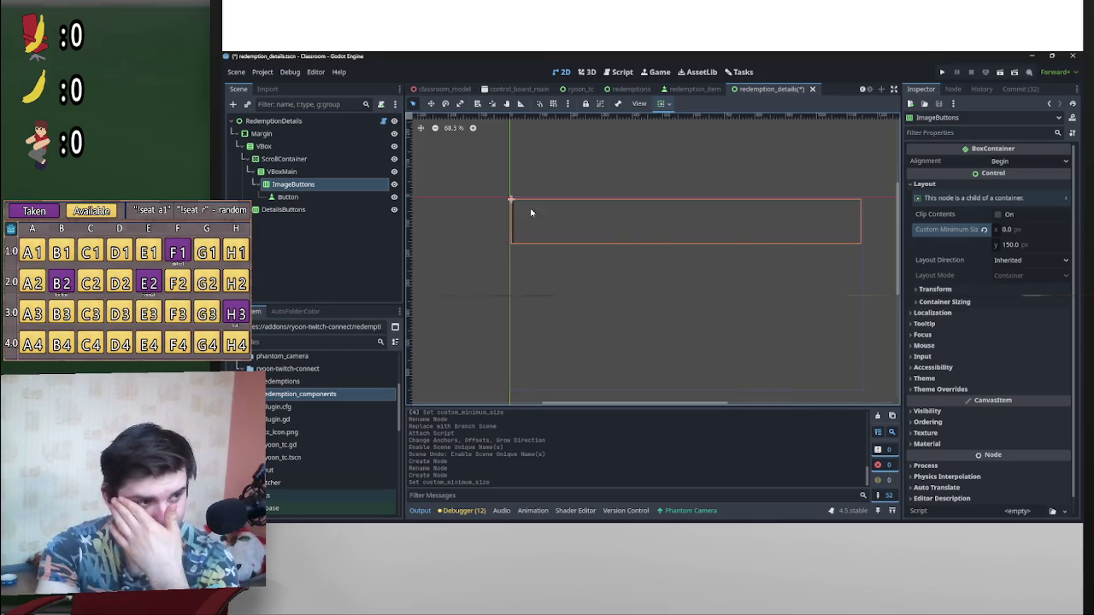
click(287, 197)
- Set the Button's vertical container sizing to Fill so it spans the row height
click(665, 103)
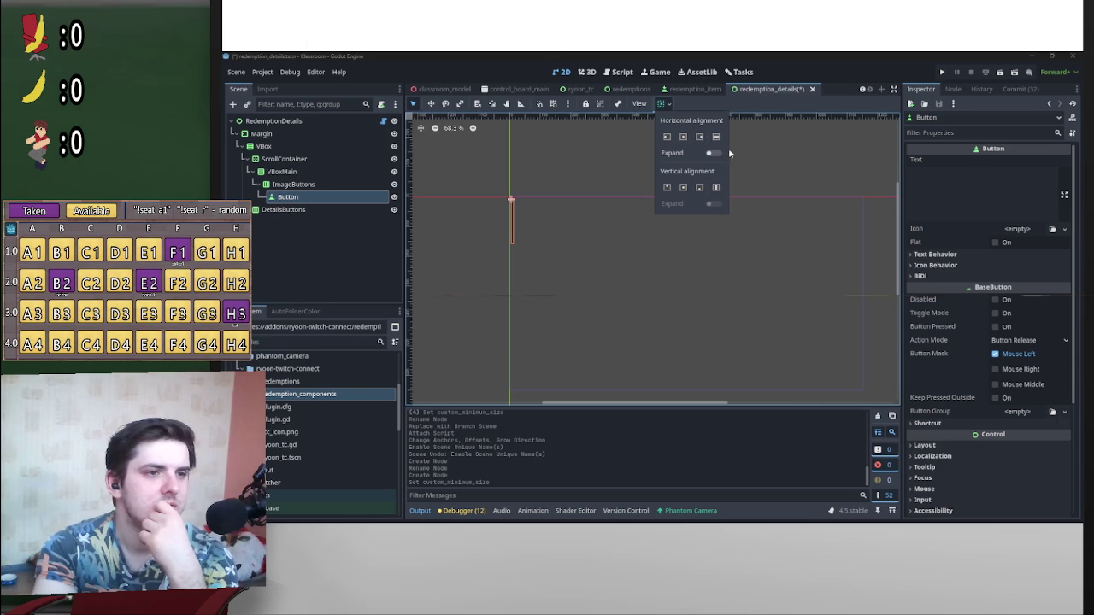
click(716, 187)
click(717, 188)
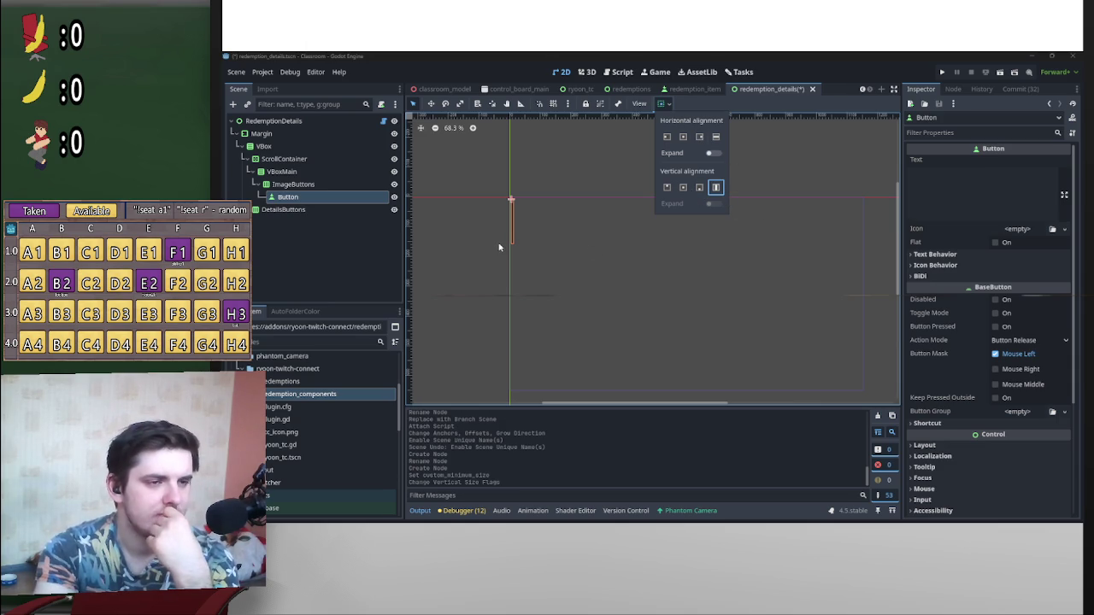
scroll(547, 243, up, 5)
scroll(569, 252, down, 4)
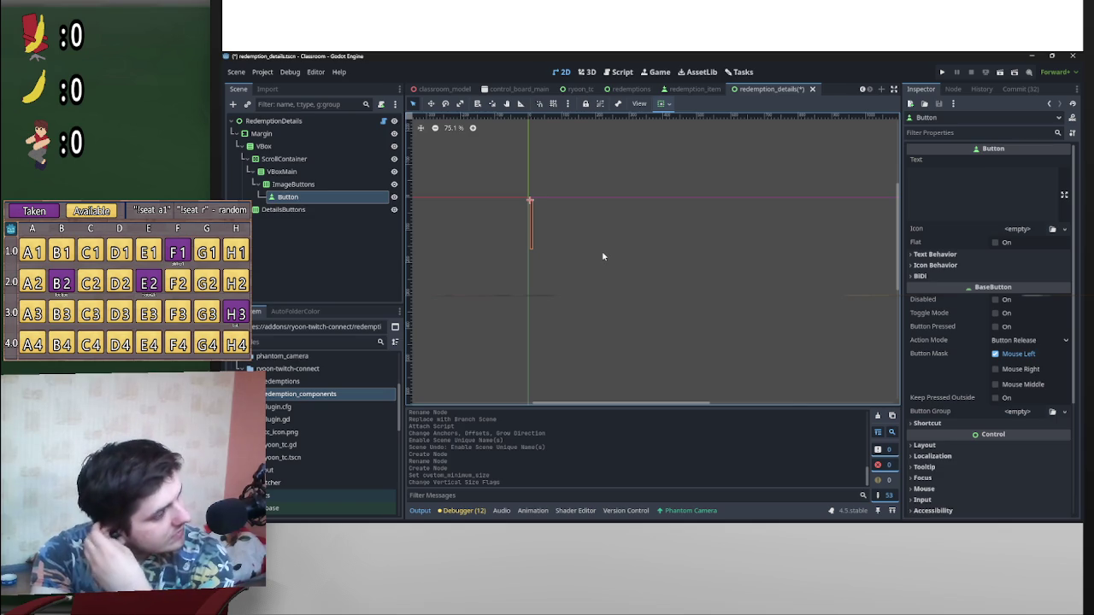
- Assign icon.svg from the FileSystem as the Button's icon, then duplicate the Button
click(332, 185)
click(333, 195)
click(333, 185)
click(340, 196)
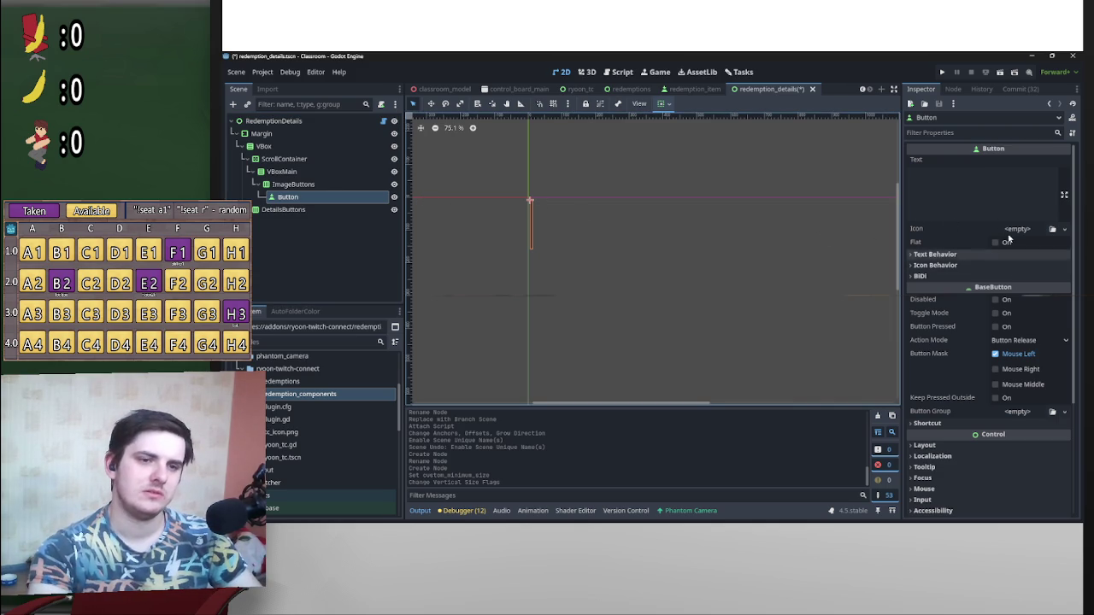
scroll(283, 484, down, 5)
scroll(283, 485, down, 5)
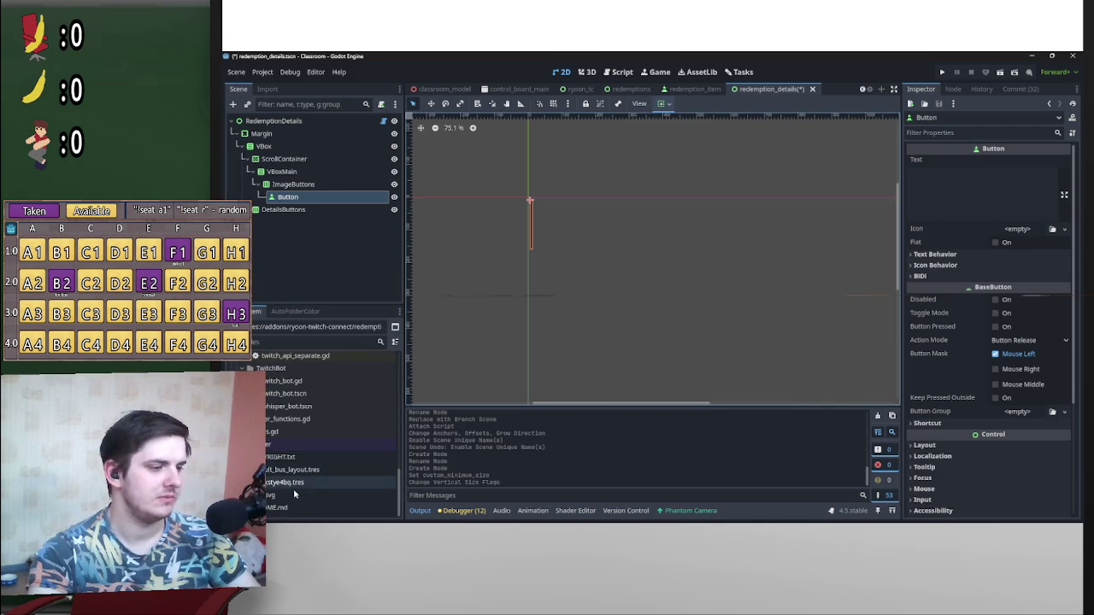
mouse_move(298, 495)
mouse_down()
mouse_move(783, 390)
mouse_move(1033, 229)
mouse_up()
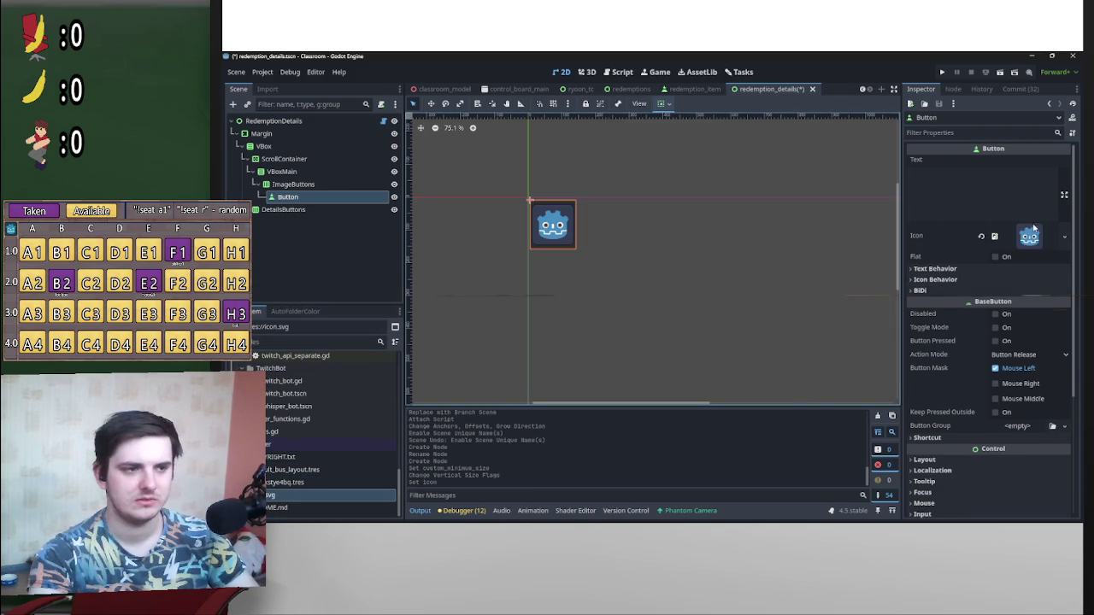
scroll(648, 244, up, 5)
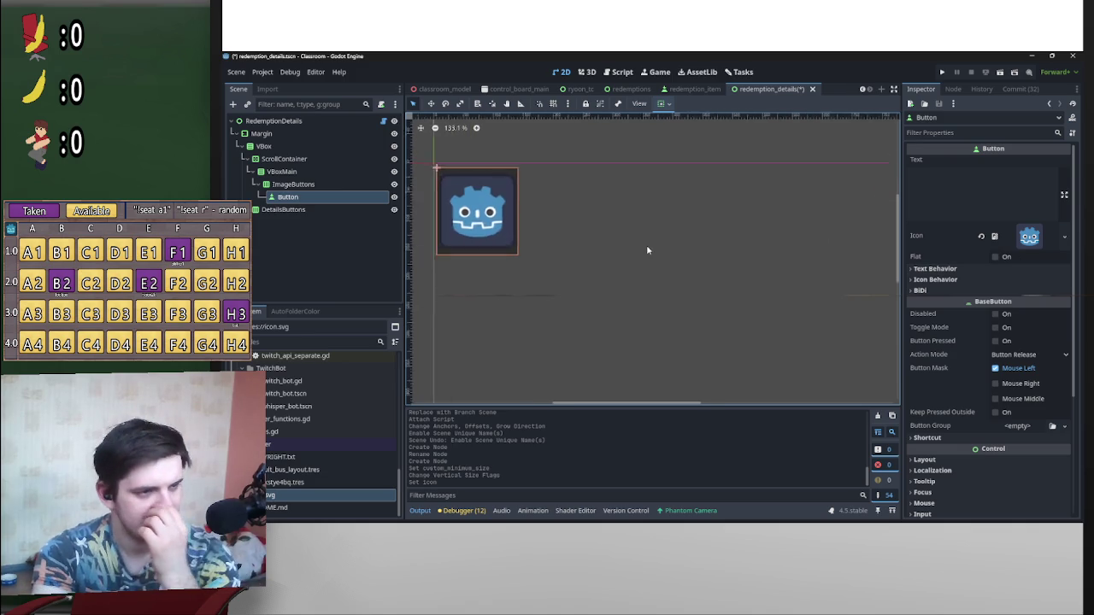
click(299, 185)
click(305, 196)
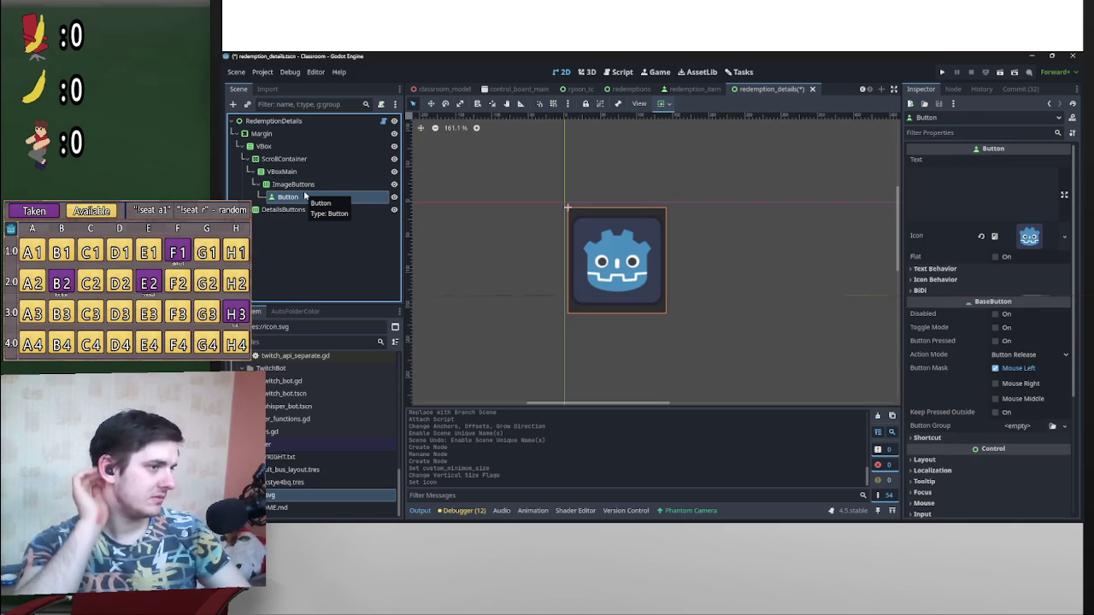
key(ctrl+d)
key(ctrl+d)
- Set the ImageButtons container's alignment to Center
click(308, 185)
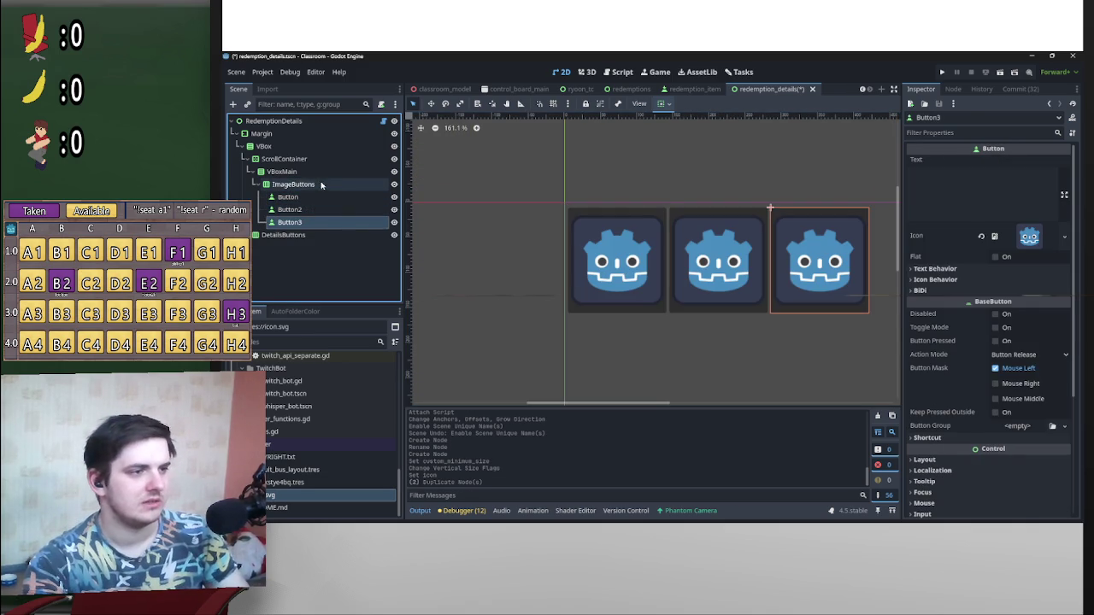
click(1030, 161)
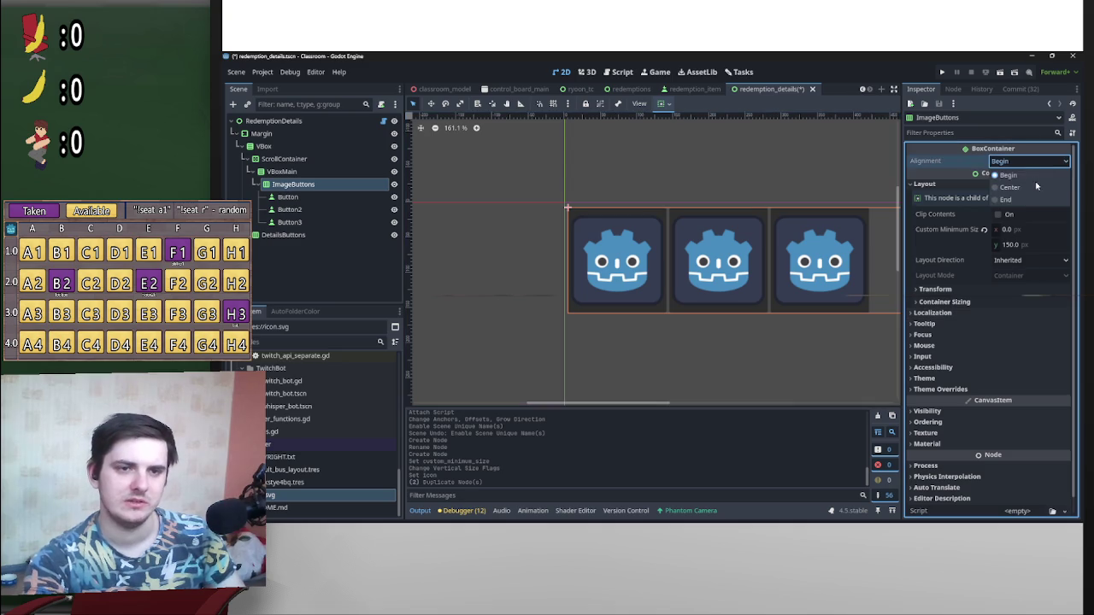
click(1017, 186)
scroll(812, 265, down, 4)
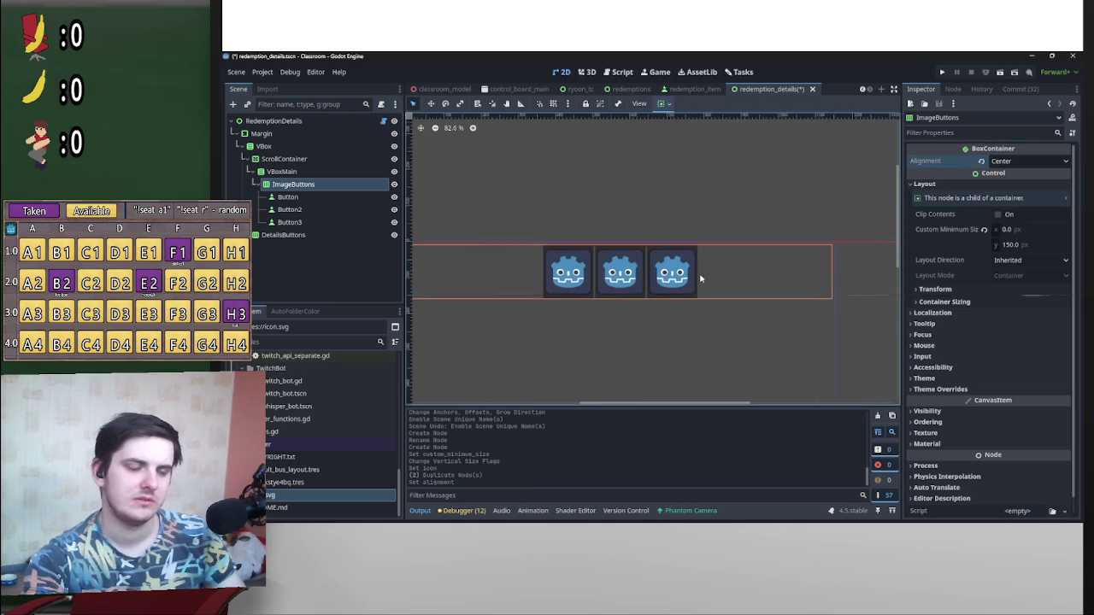
- Make Button, Button2 and Button3 expand horizontally to share the row width
click(288, 197)
shift+click(290, 223)
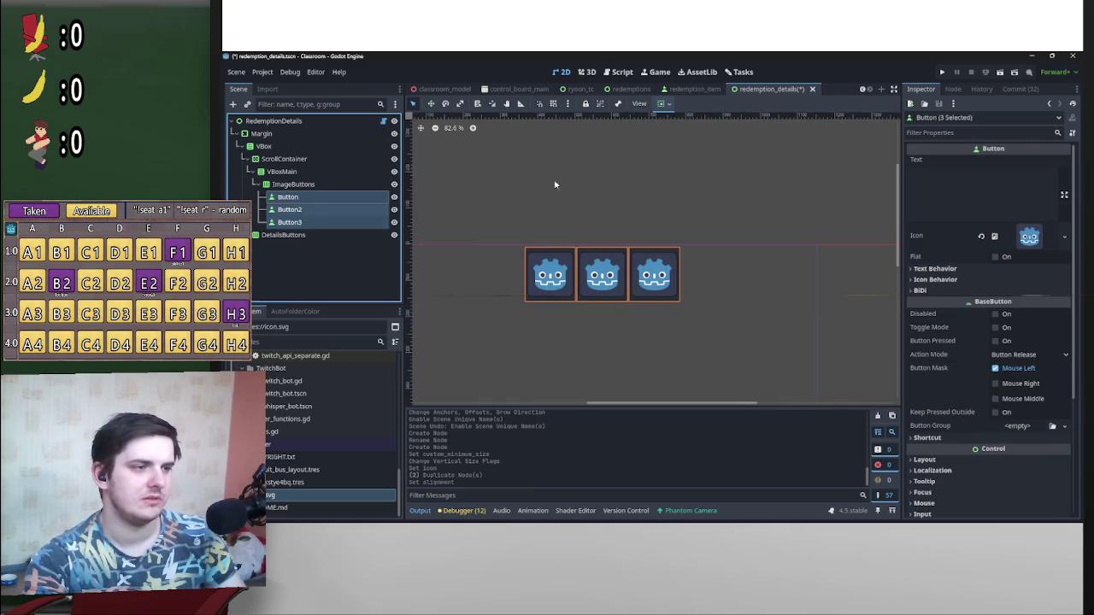
click(660, 104)
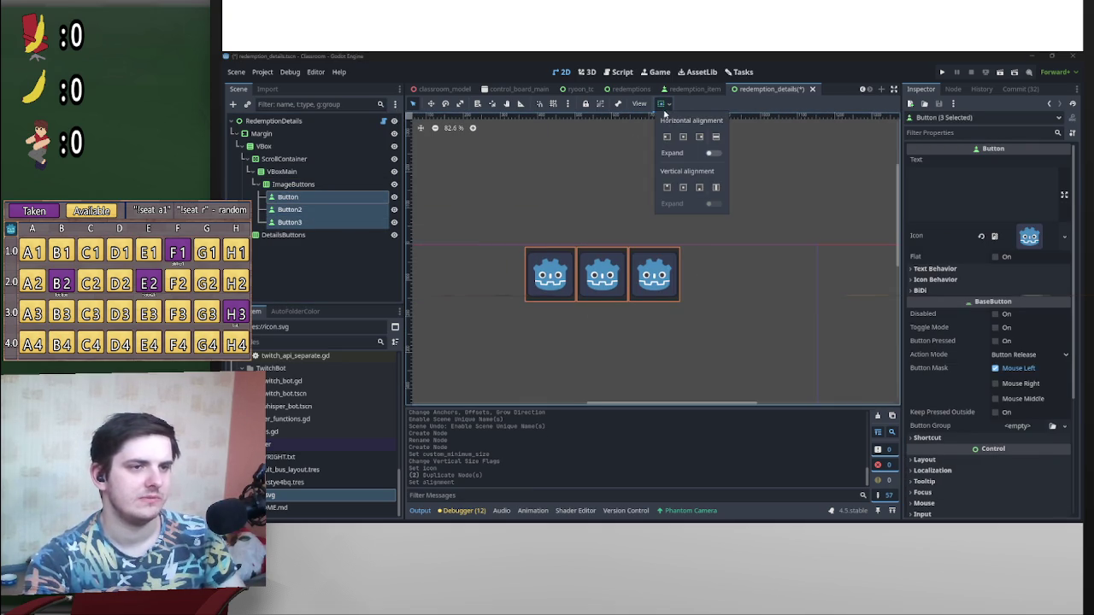
click(709, 152)
scroll(623, 262, down, 2)
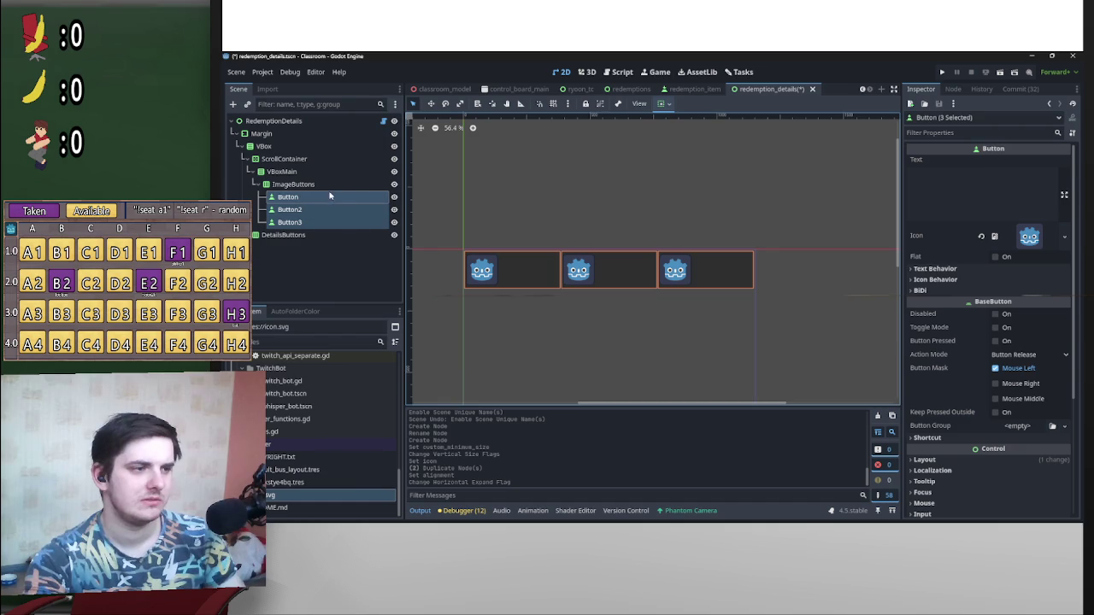
- Center the icons inside the three buttons and make the buttons flat
click(996, 279)
click(1026, 293)
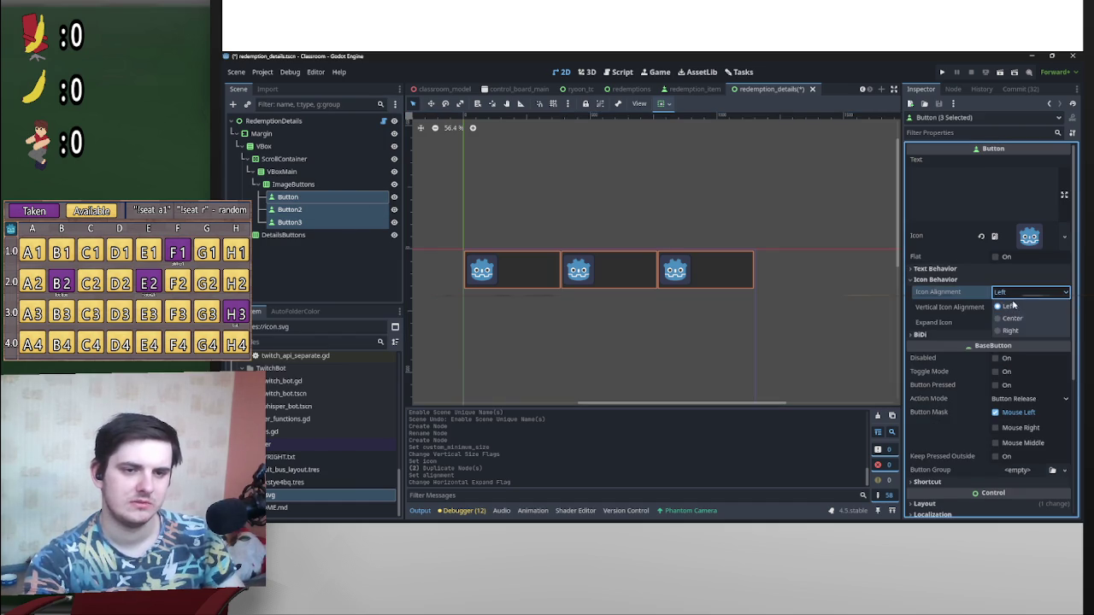
click(1012, 318)
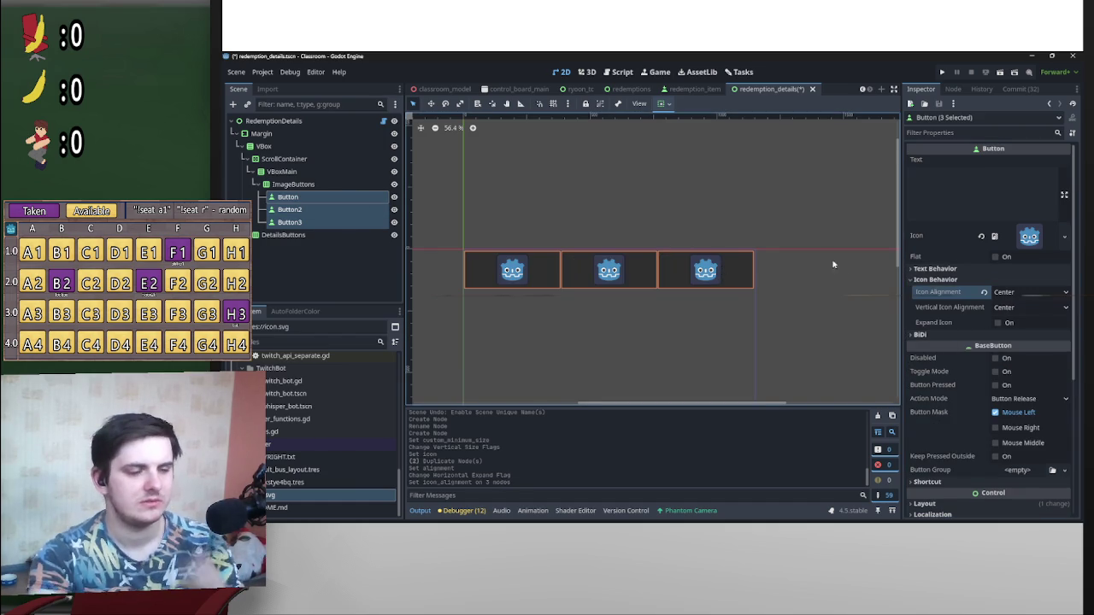
scroll(836, 266, up, 2)
click(995, 257)
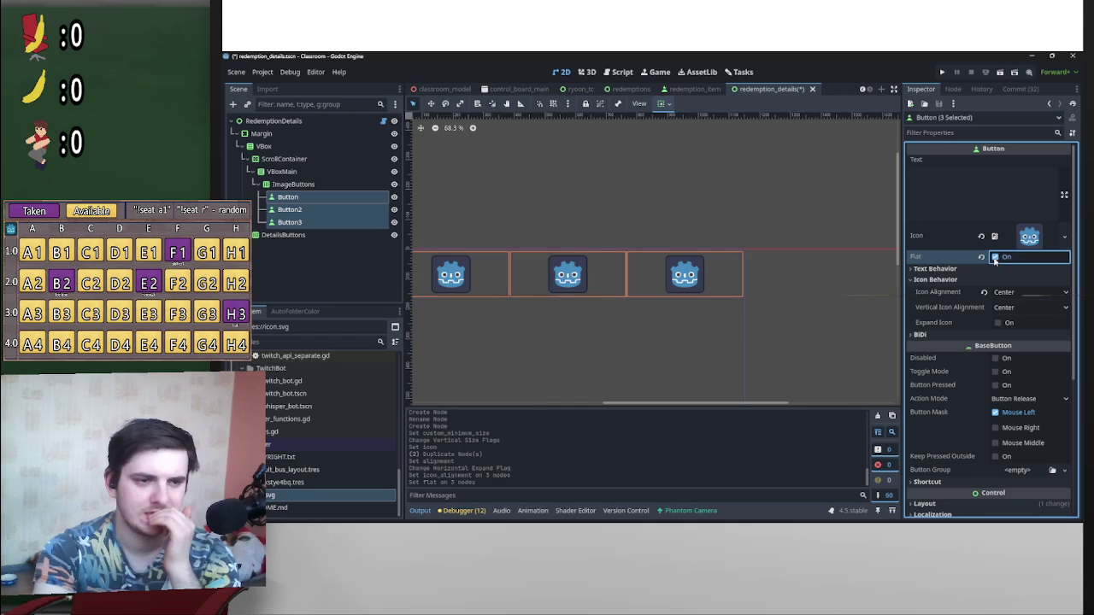
scroll(751, 293, down, 2)
scroll(803, 295, up, 3)
scroll(803, 300, up, 4)
scroll(786, 305, down, 3)
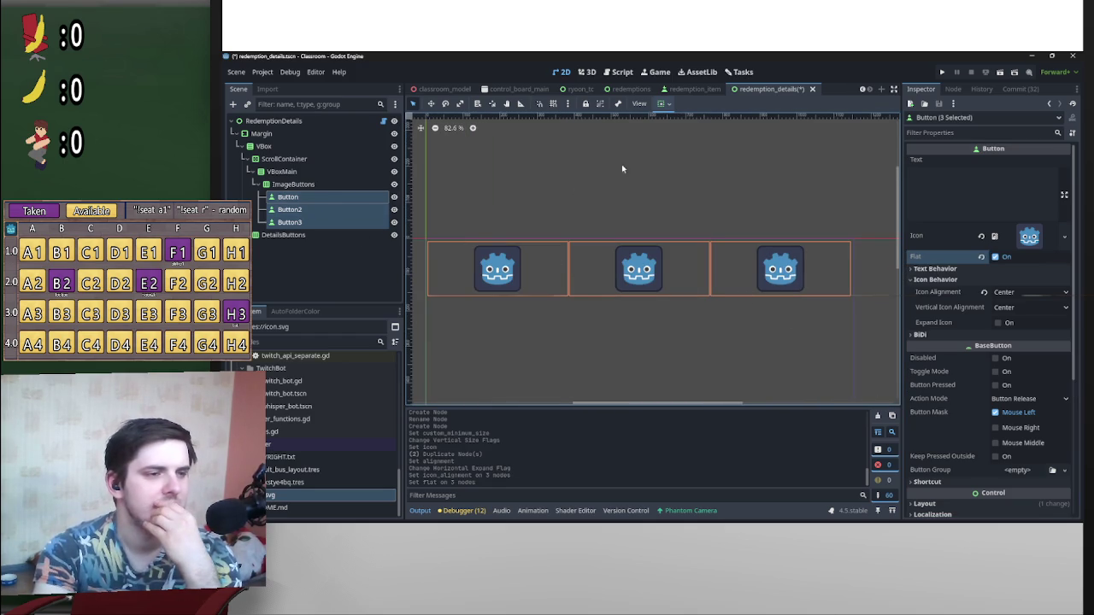
- Set the three buttons' vertical sizing to Shrink Center within the row
click(664, 105)
click(683, 137)
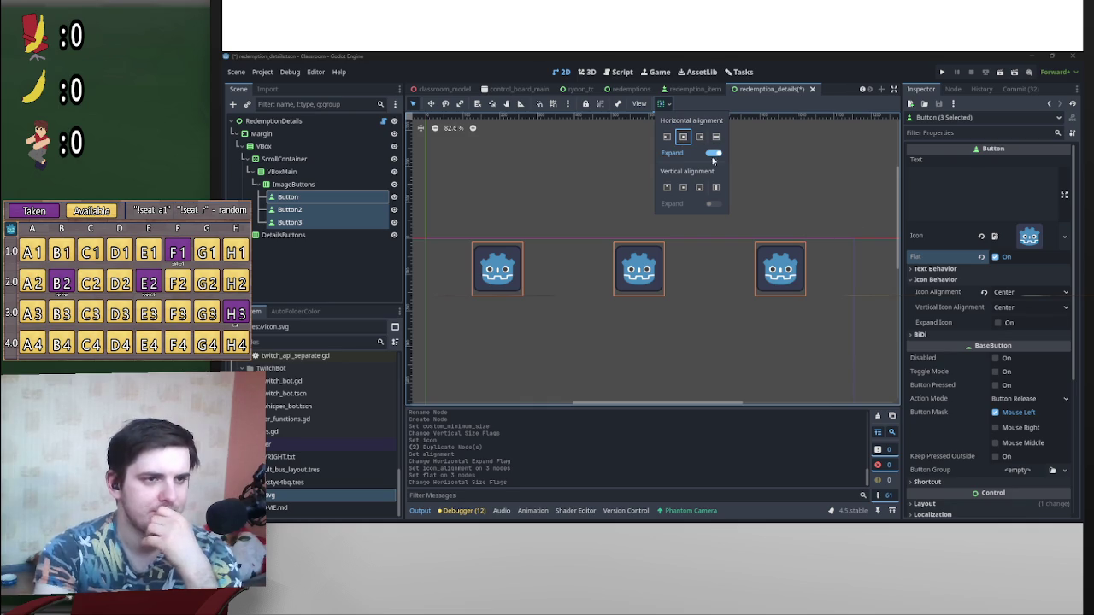
click(683, 187)
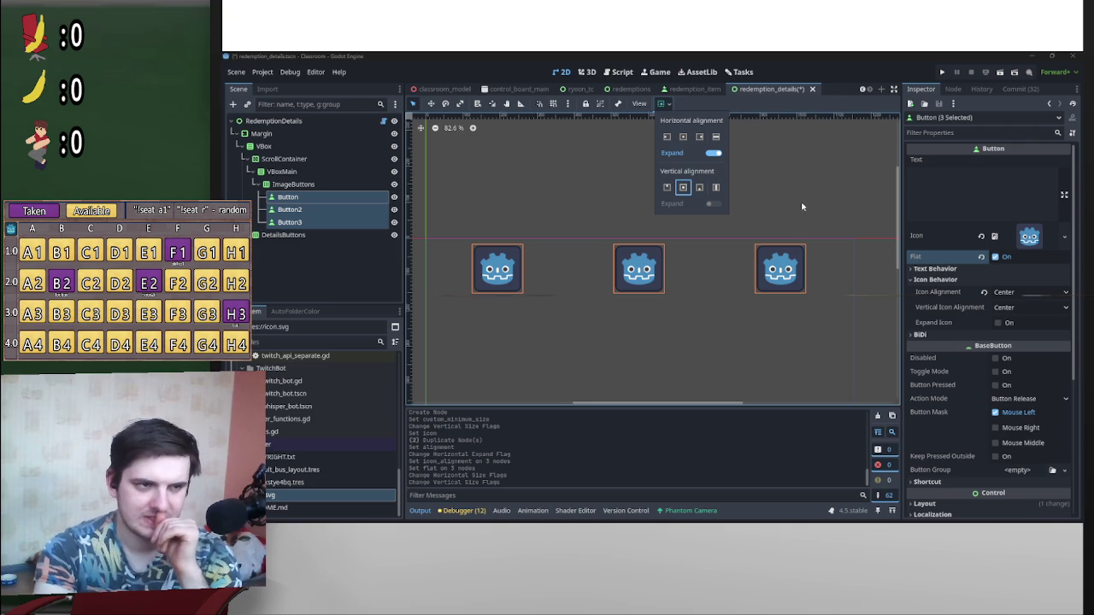
scroll(943, 306, down, 3)
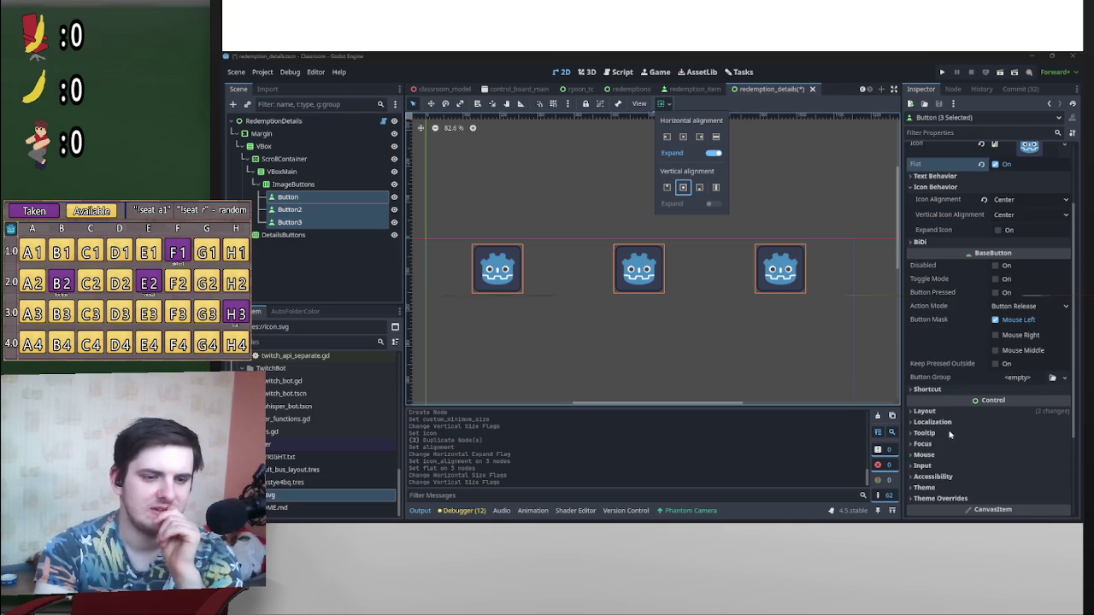
- In Layout, try custom minimum sizes for the three buttons, ending at 125 by 250
click(953, 411)
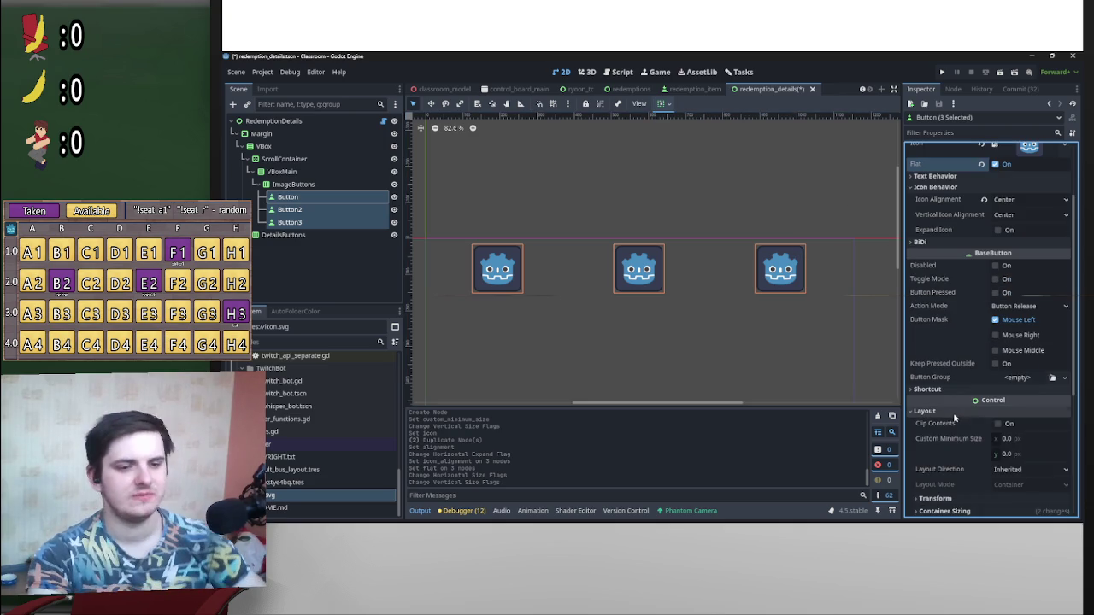
click(1017, 440)
text(112)
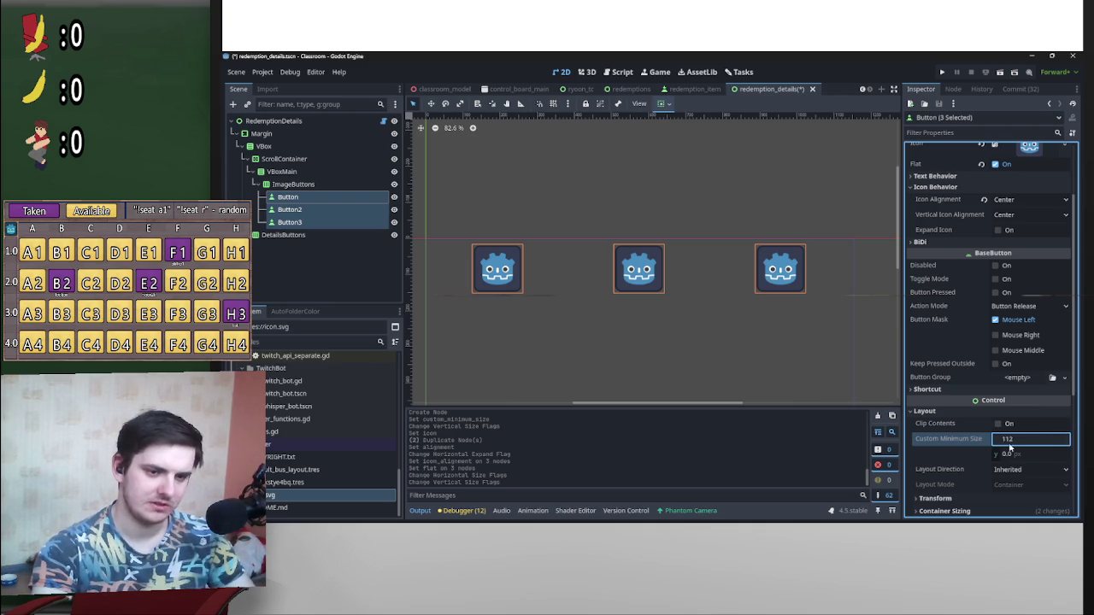
click(1026, 453)
text(112)
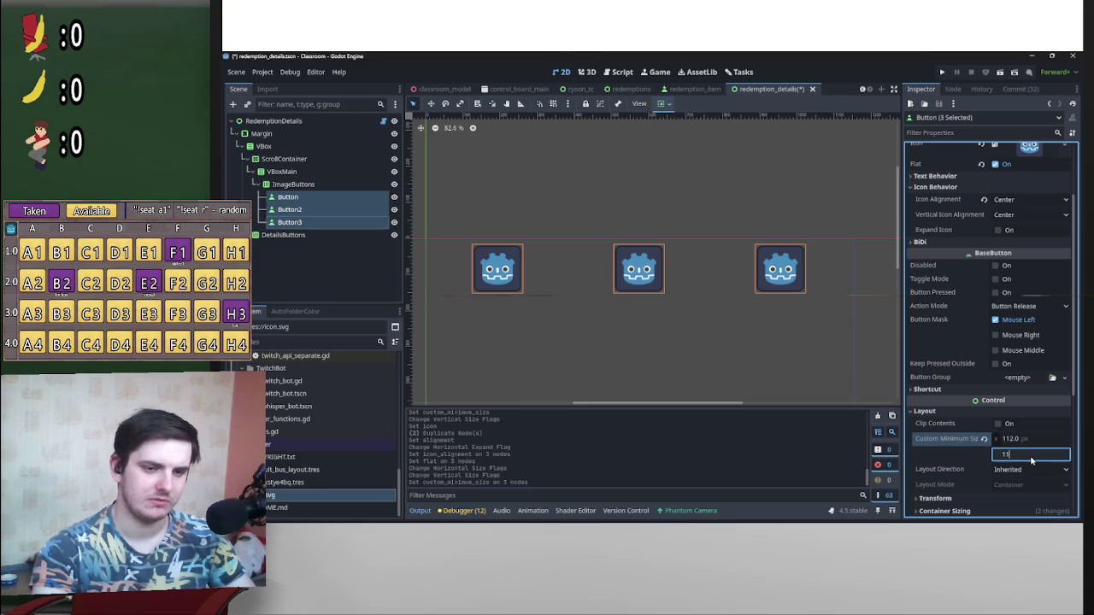
key(Return)
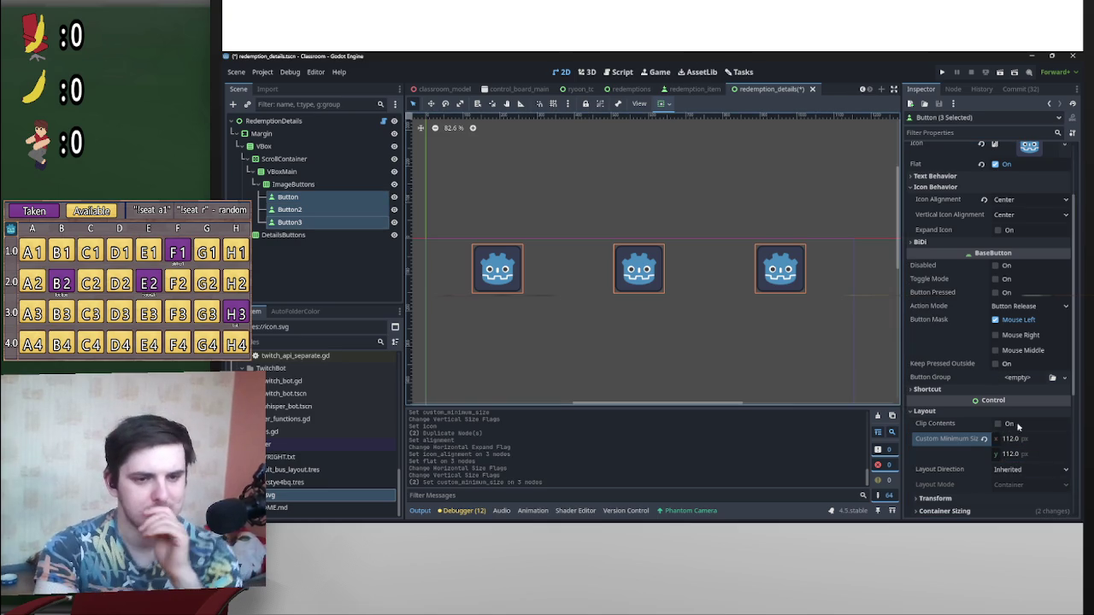
click(1015, 440)
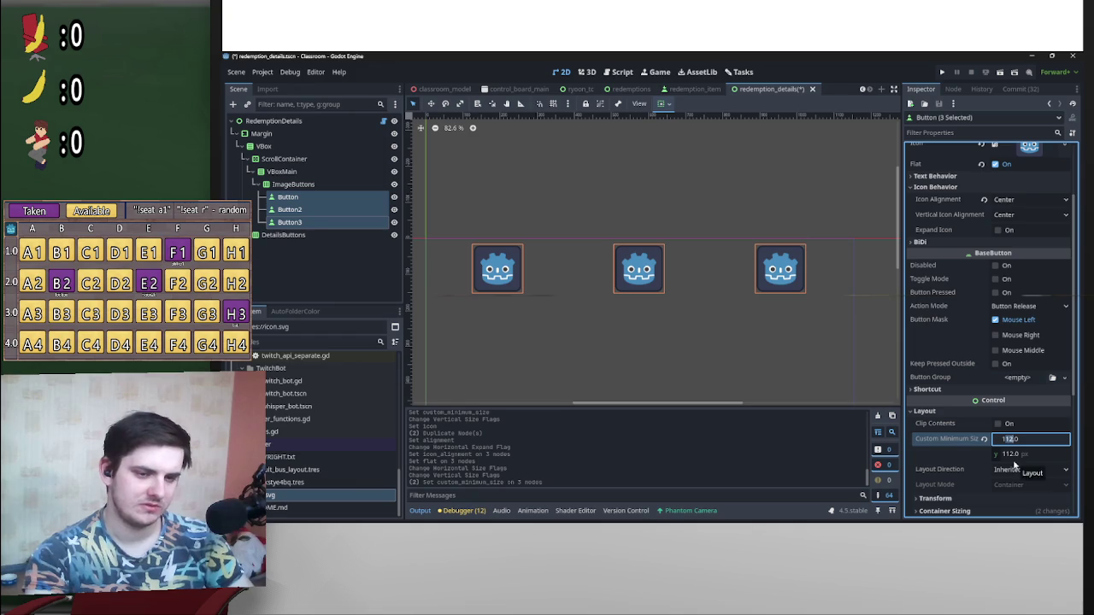
text(125)
click(1009, 458)
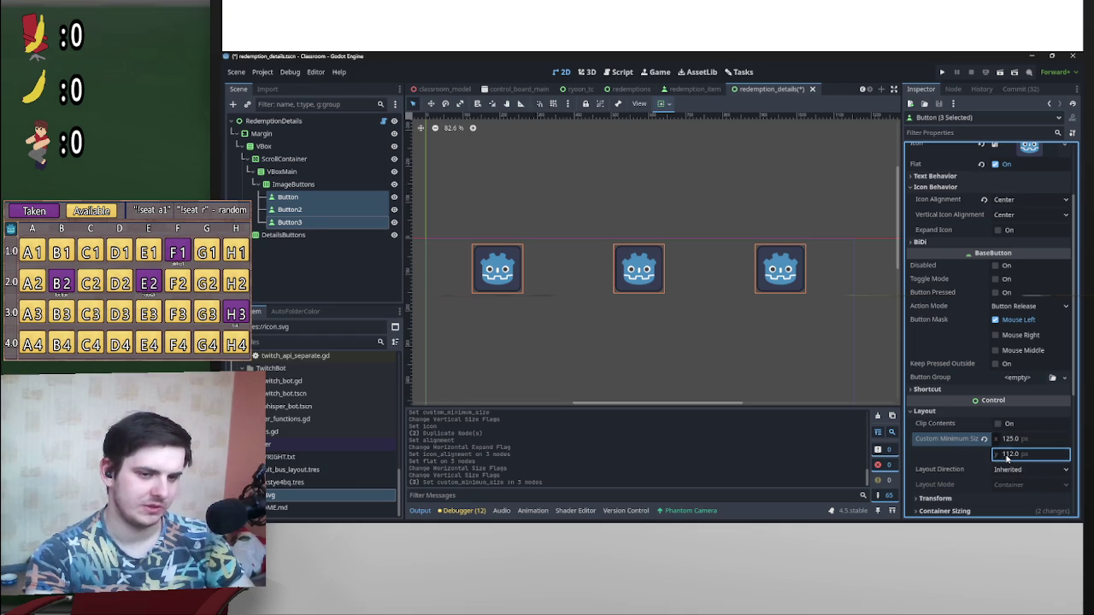
text(250)
key(Return)
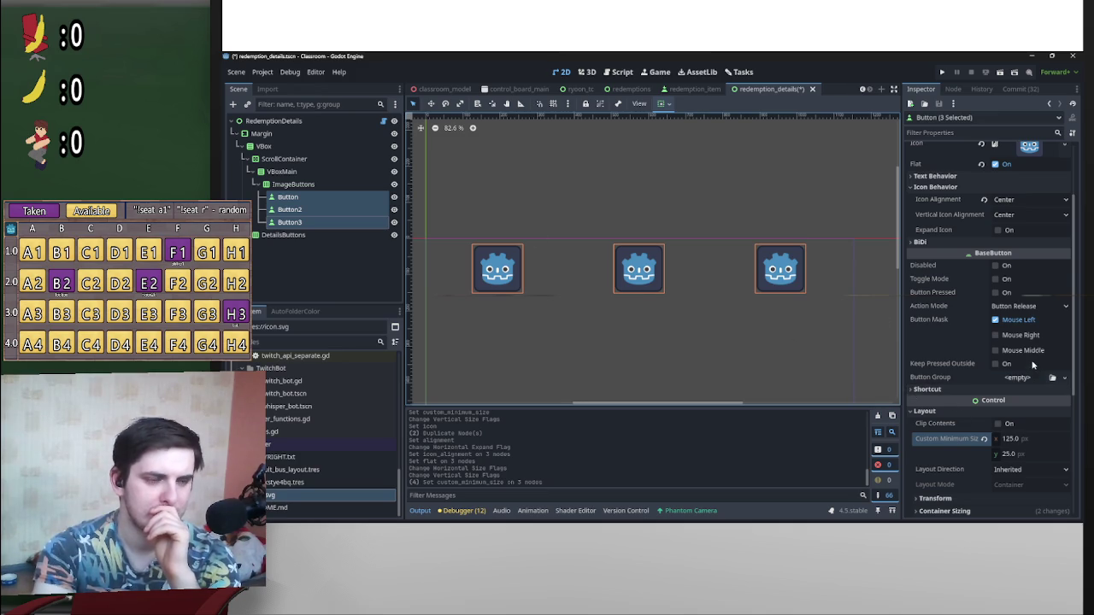
- Change the minimum height to 125, try a 200 width, then undo it
scroll(1031, 368, down, 2)
scroll(1030, 367, up, 3)
scroll(744, 295, up, 4)
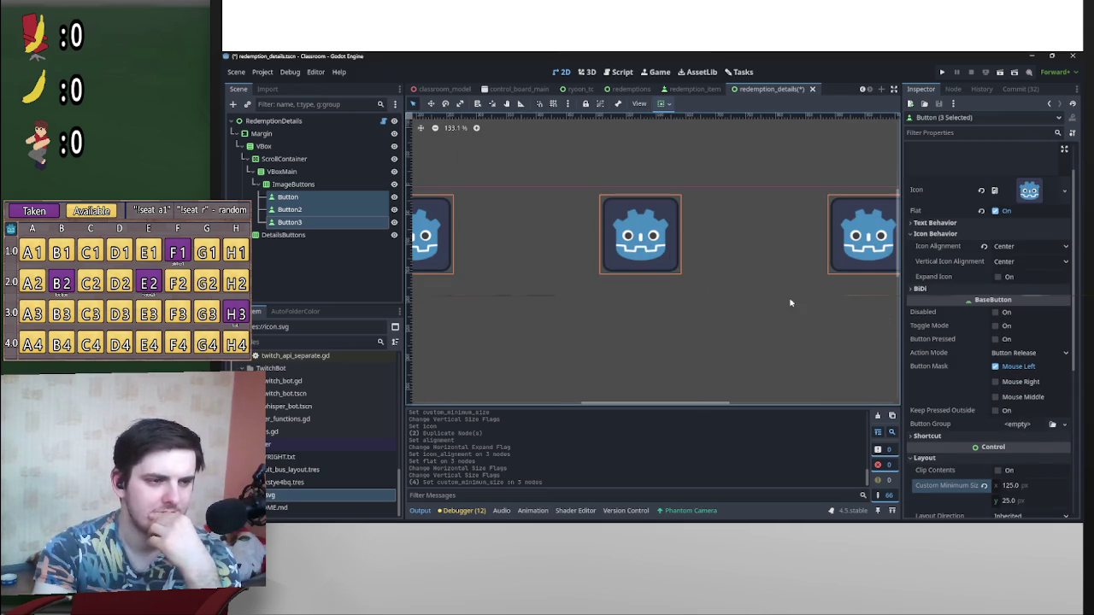
click(1010, 503)
text(125)
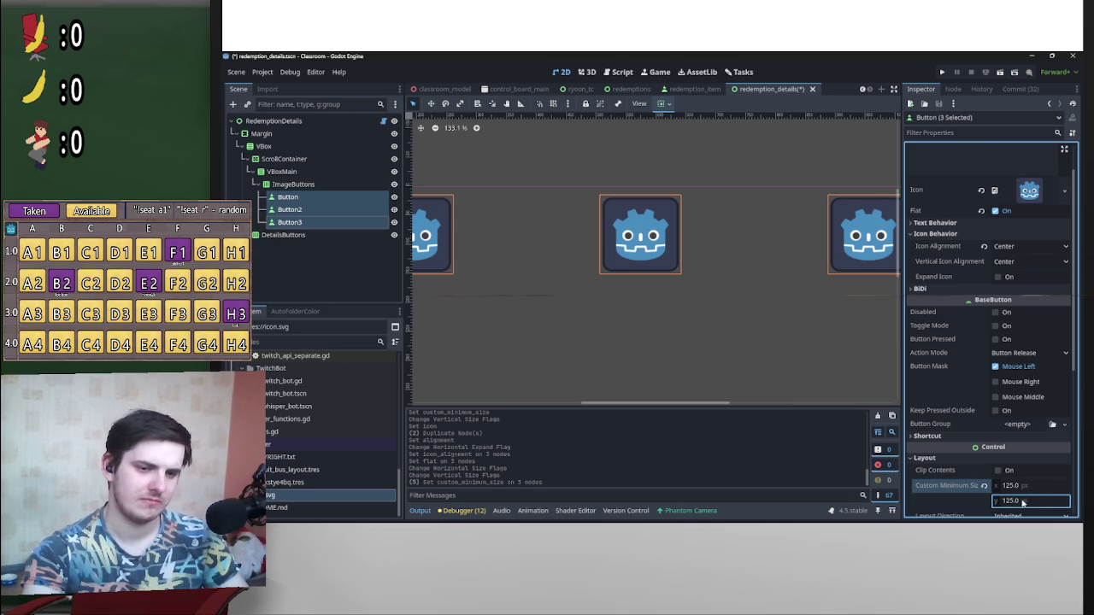
key(Return)
scroll(792, 332, down, 4)
click(1017, 486)
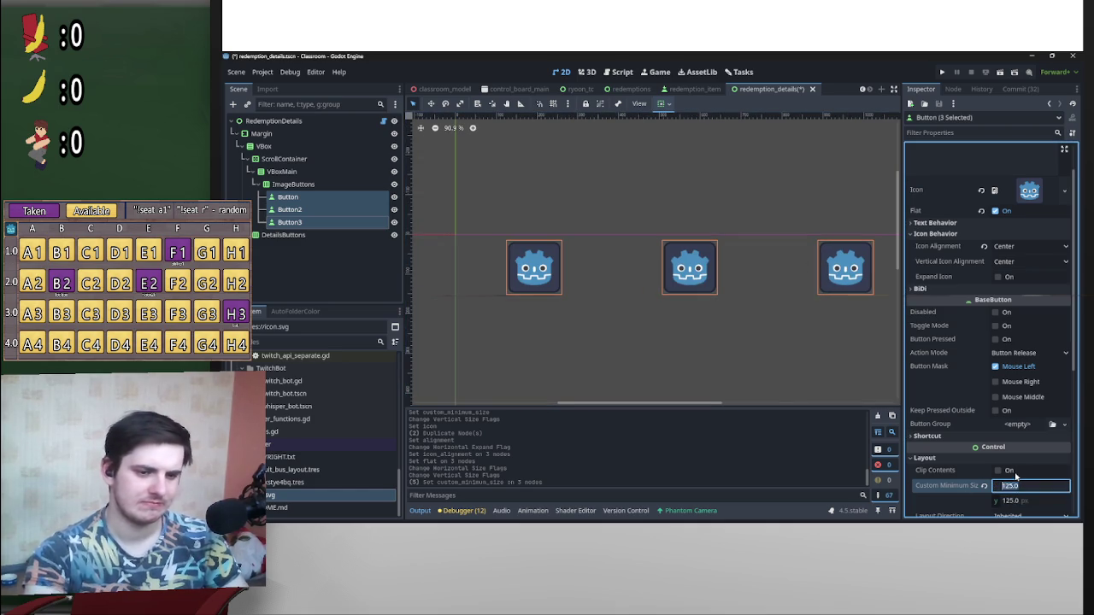
text(200)
key(Return)
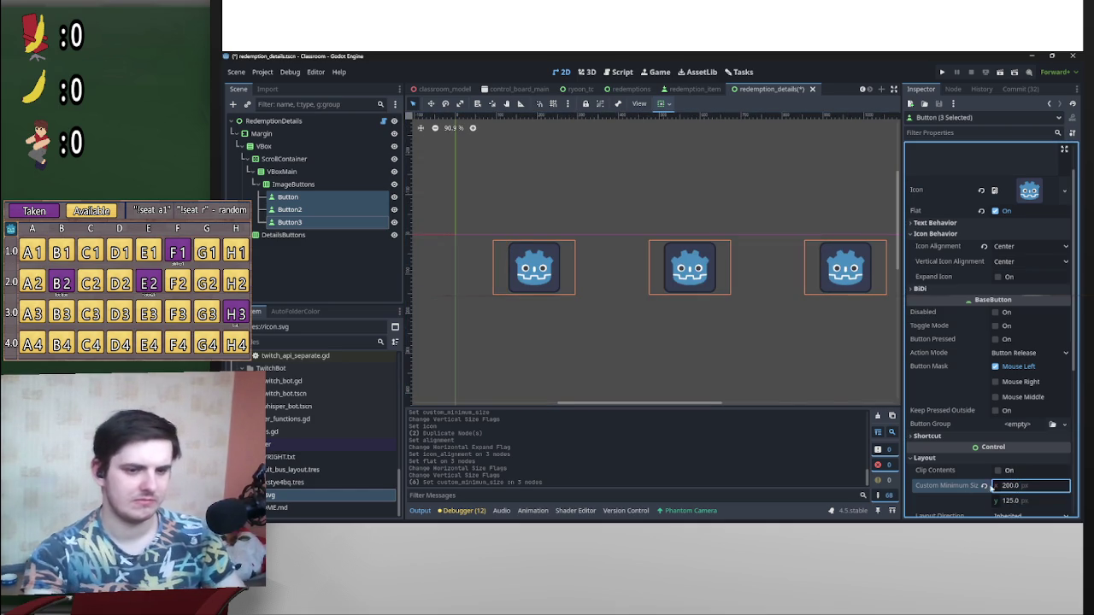
key(ctrl+z)
- Settle the buttons' custom minimum size at 140 by 140 so they are square
click(1017, 502)
click(1019, 502)
key(BackSpace)
key(BackSpace)
text(5)
key(Return)
click(1011, 486)
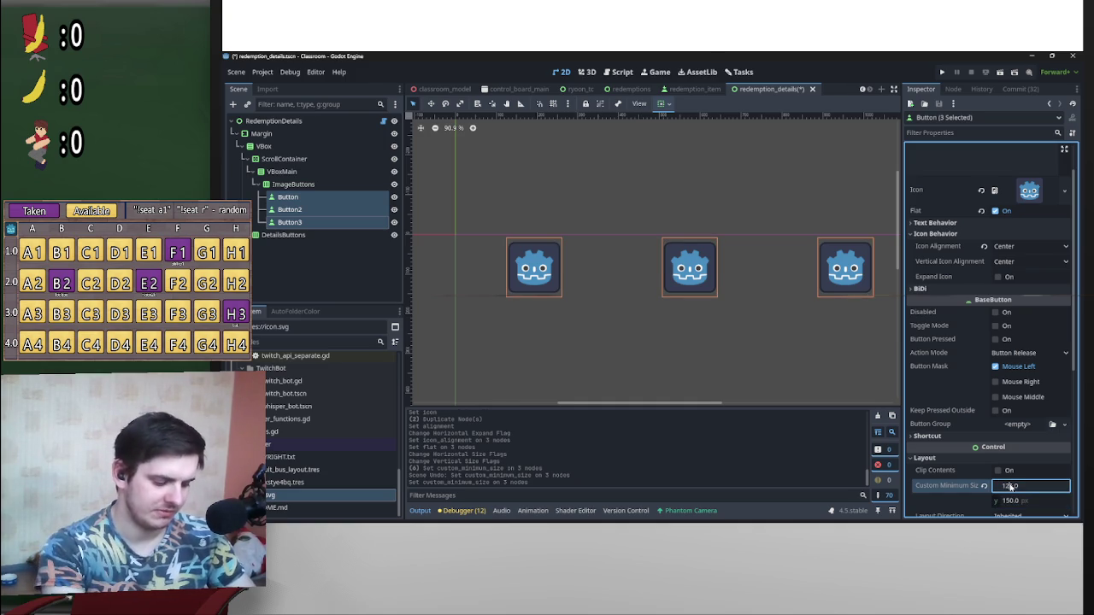
text(150)
key(Return)
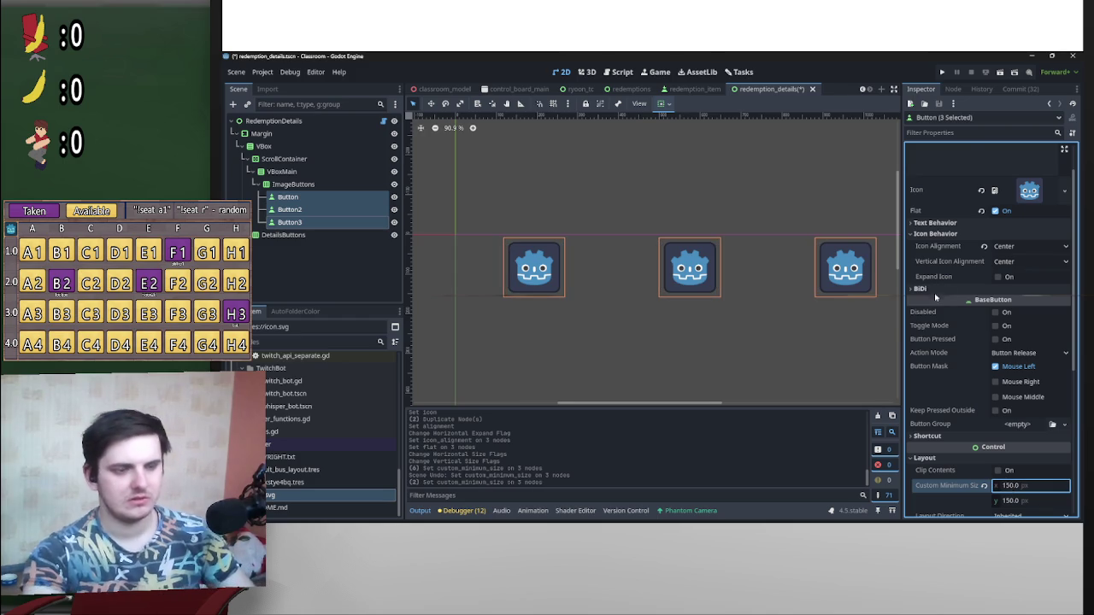
scroll(1007, 359, up, 1)
scroll(1007, 360, down, 6)
scroll(1002, 418, up, 5)
text(140)
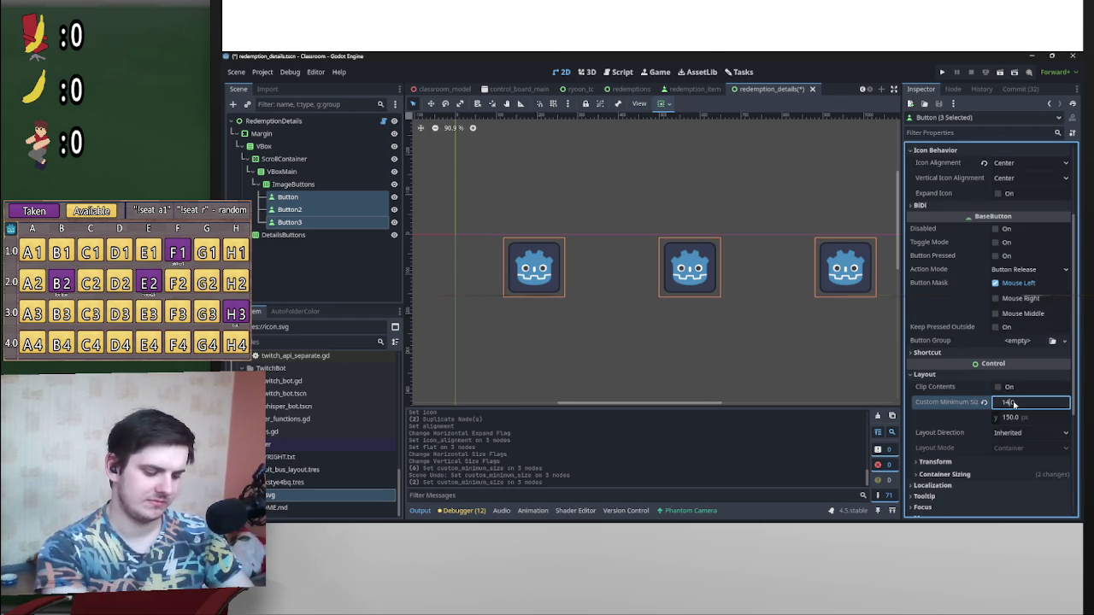
click(1011, 417)
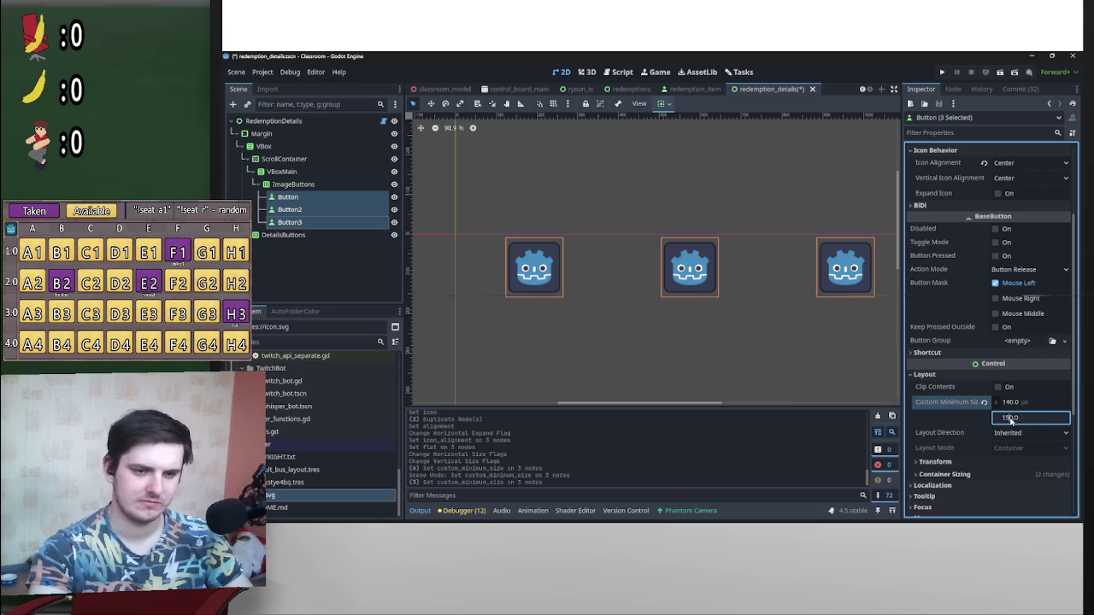
text(140)
key(Return)
- Turn off Flat on all three buttons so their backgrounds show
scroll(747, 324, up, 4)
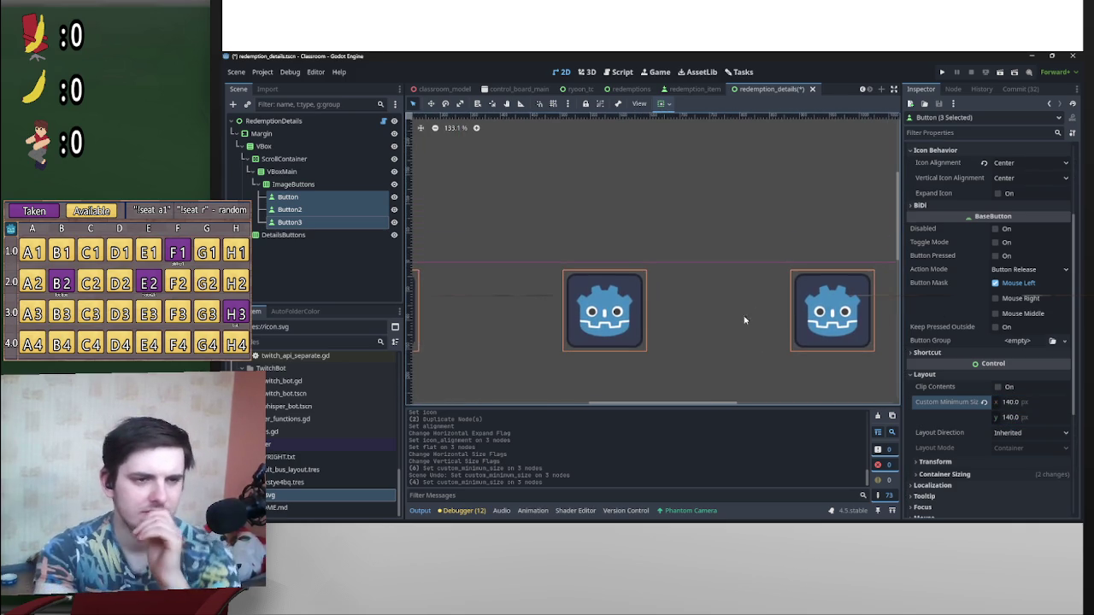
scroll(1050, 360, up, 3)
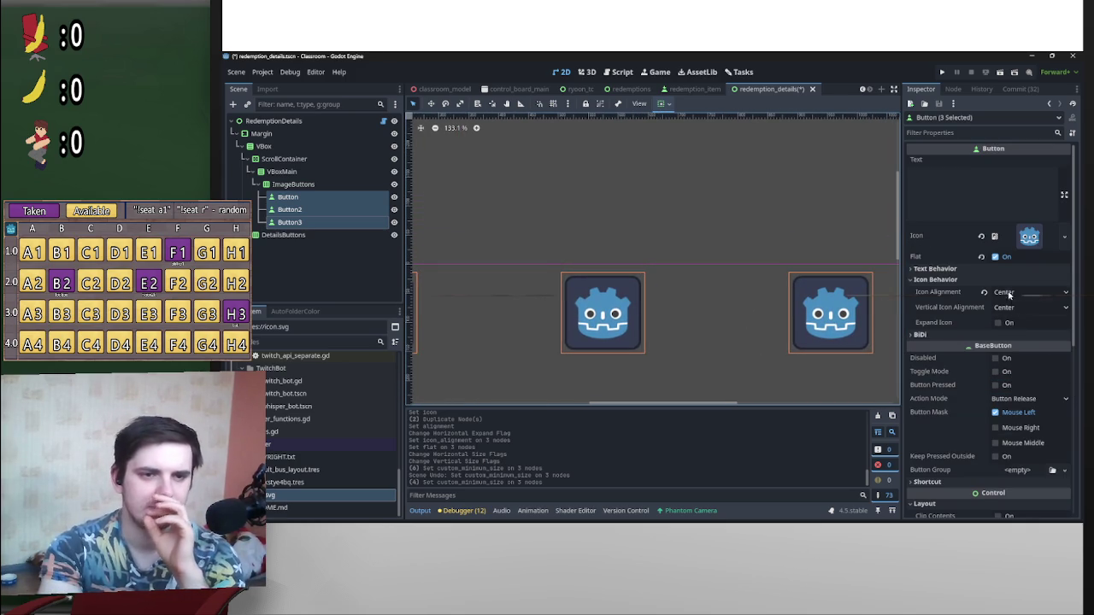
click(996, 256)
scroll(776, 318, down, 4)
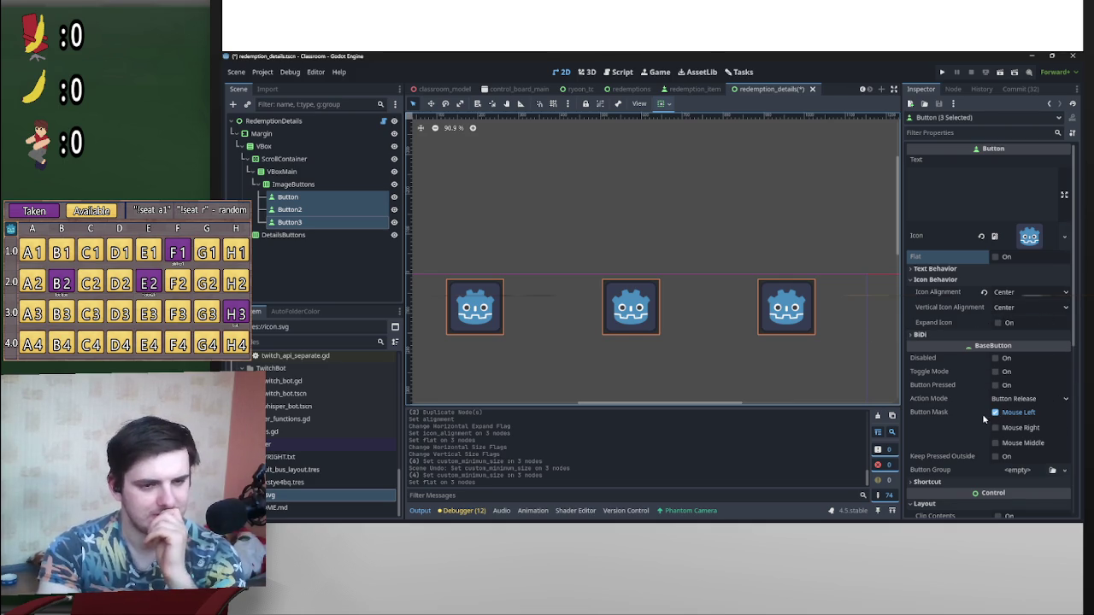
scroll(998, 450, down, 5)
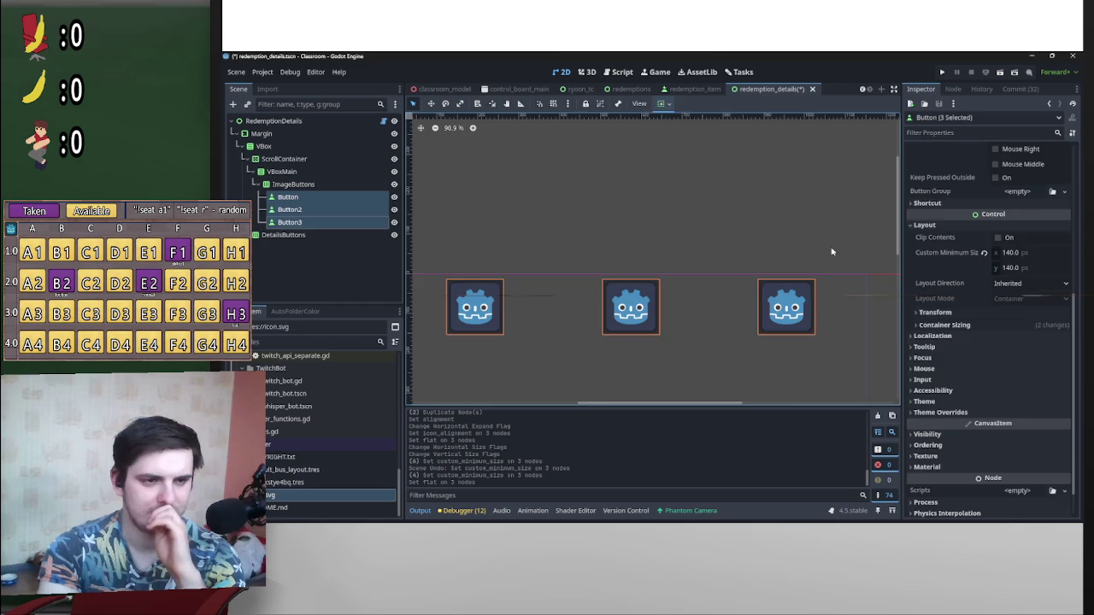
- Select all three buttons and inspect their Theme Overrides styles
click(824, 296)
scroll(824, 295, up, 5)
scroll(824, 296, up, 3)
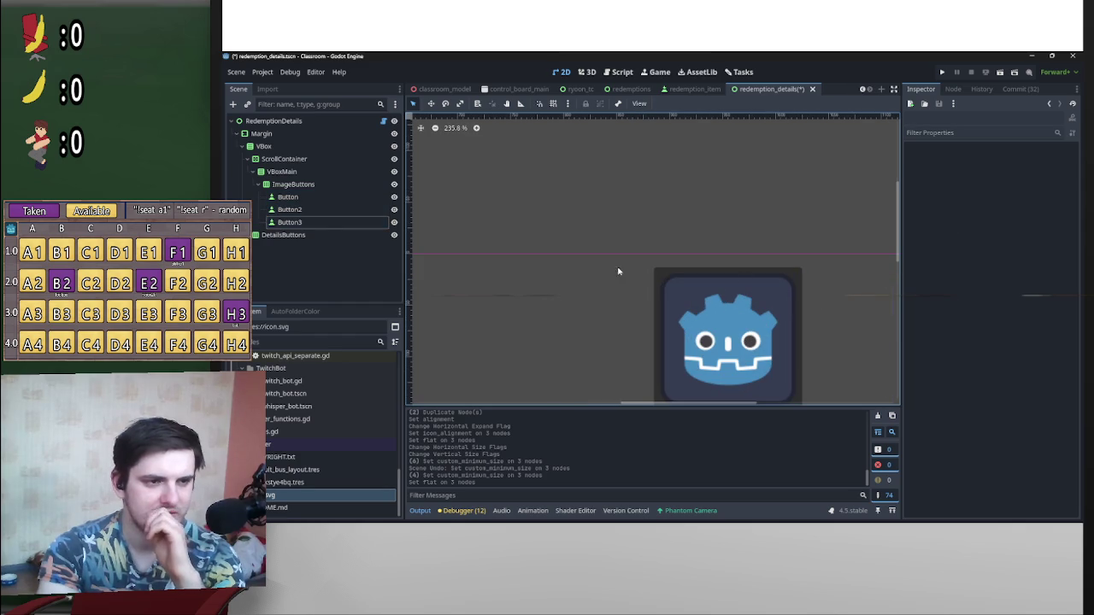
click(331, 195)
shift+click(340, 222)
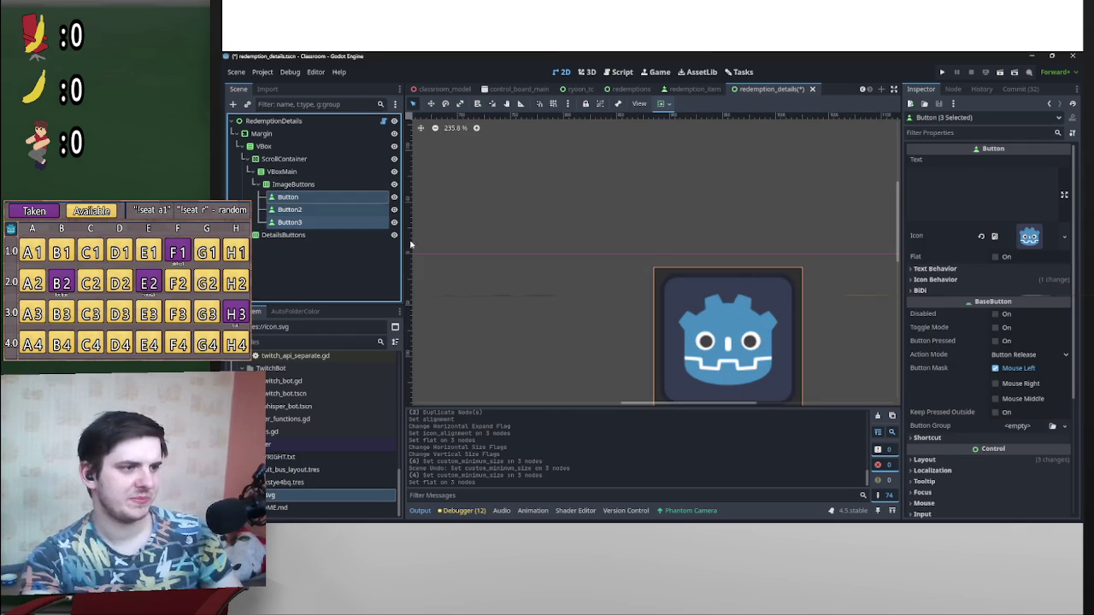
scroll(960, 410, down, 5)
click(964, 381)
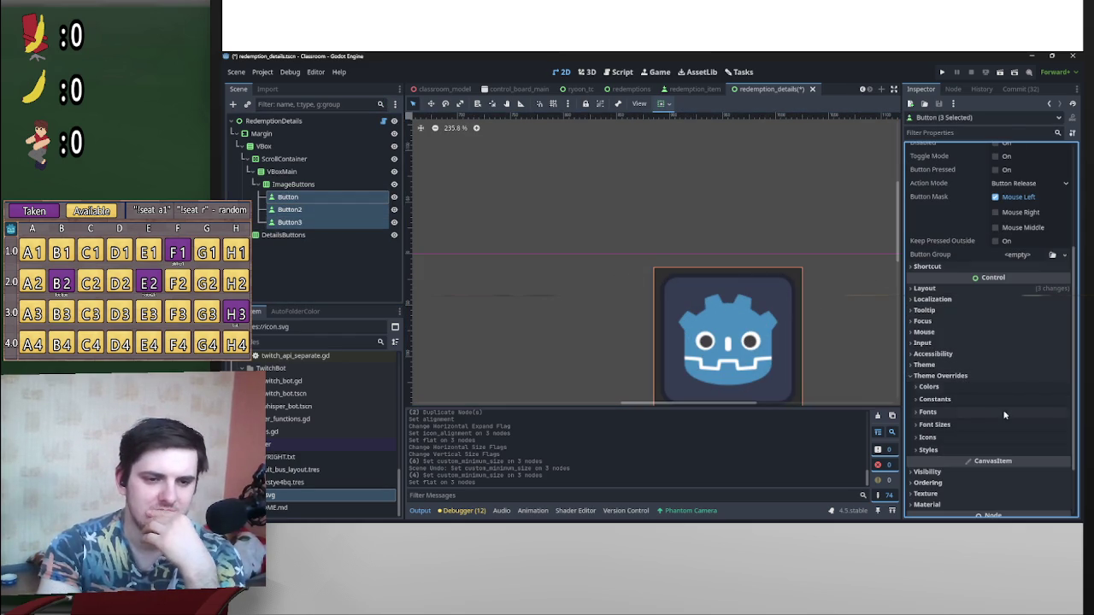
click(939, 448)
scroll(1013, 443, down, 2)
scroll(1016, 441, down, 2)
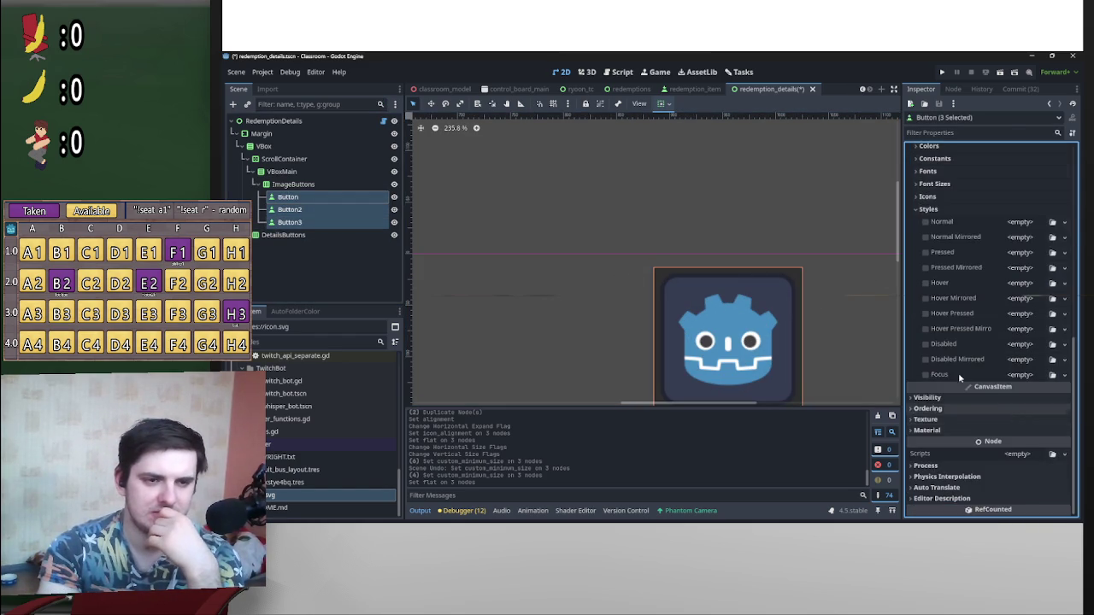
scroll(957, 359, up, 1)
click(928, 277)
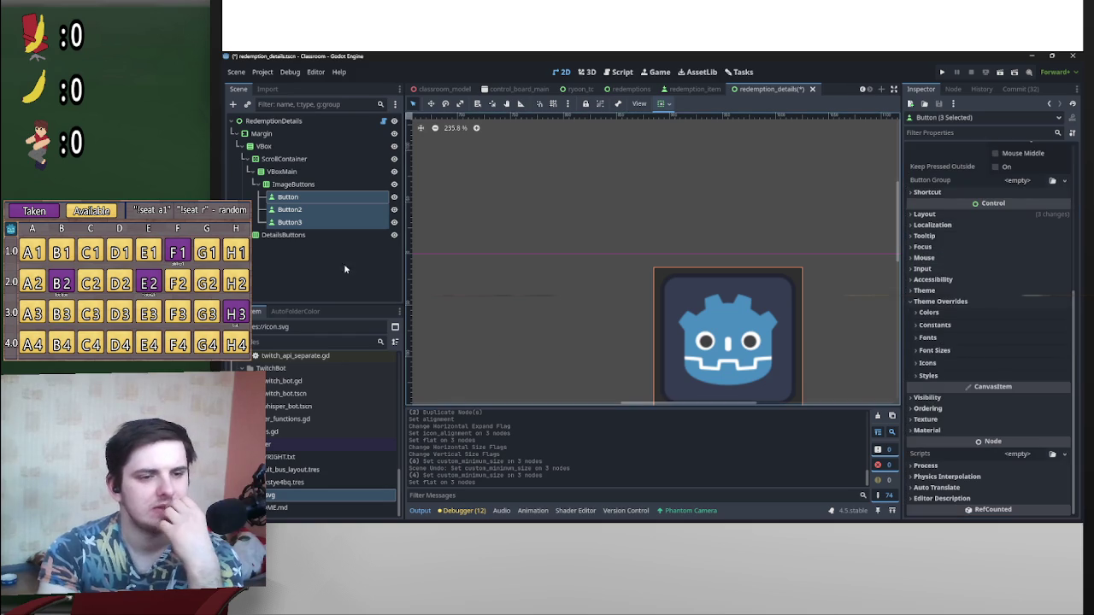
- Select only the first Button and view its style overrides
click(320, 202)
scroll(948, 435, up, 2)
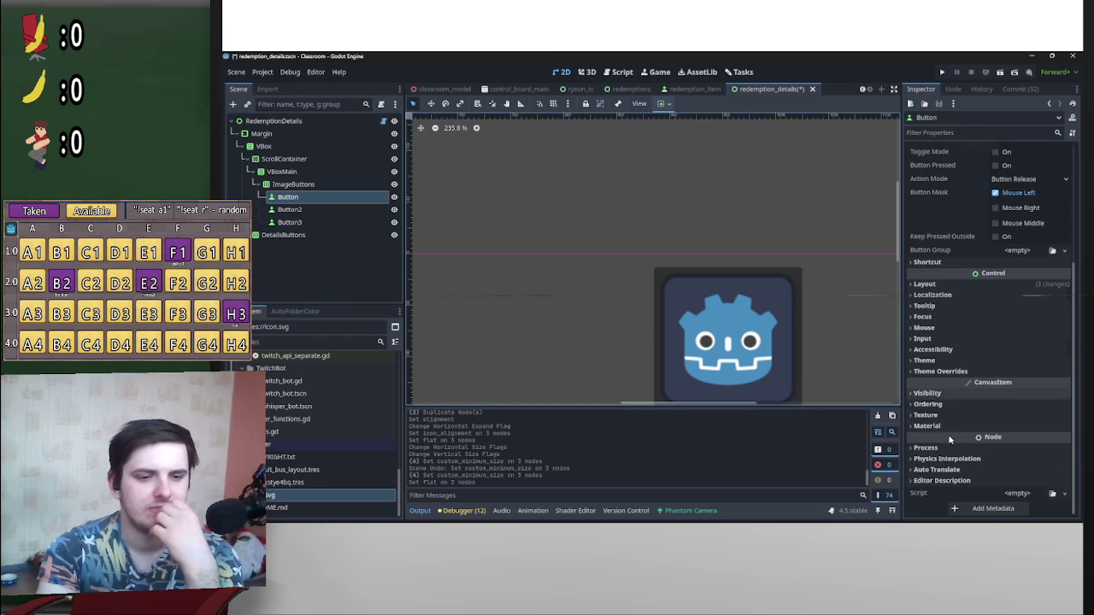
scroll(973, 465, down, 2)
click(944, 374)
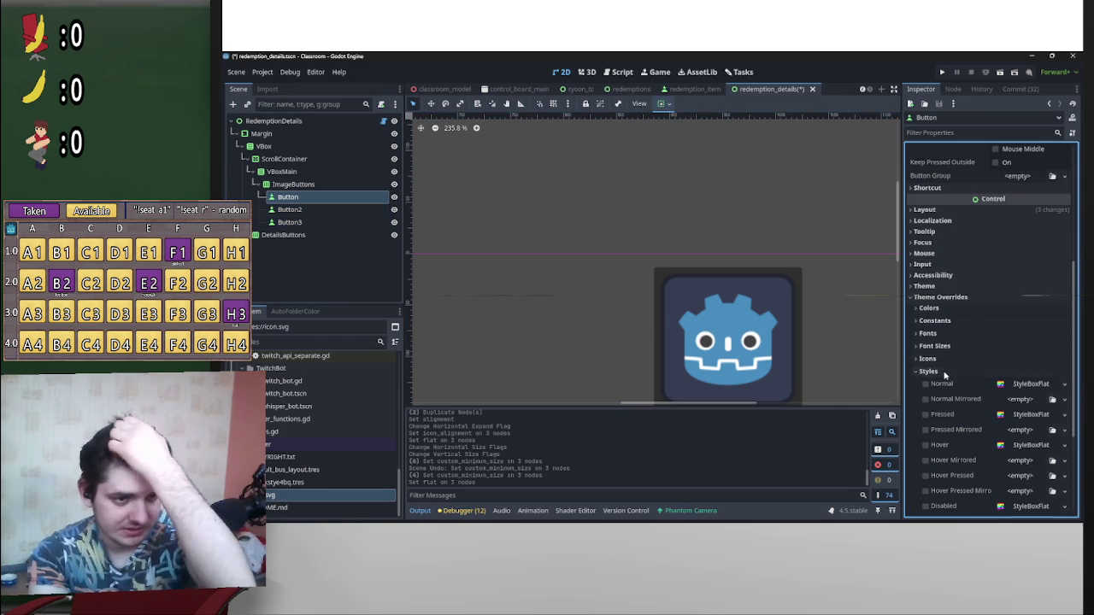
scroll(786, 305, down, 8)
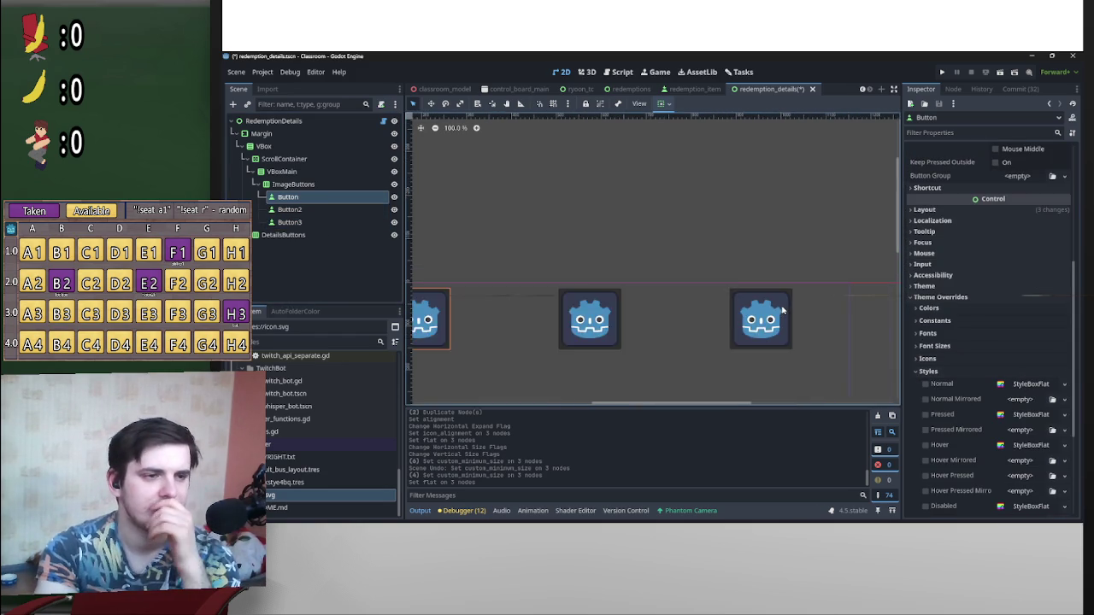
- Delete Button2 and Button3, then select the remaining Button
click(298, 210)
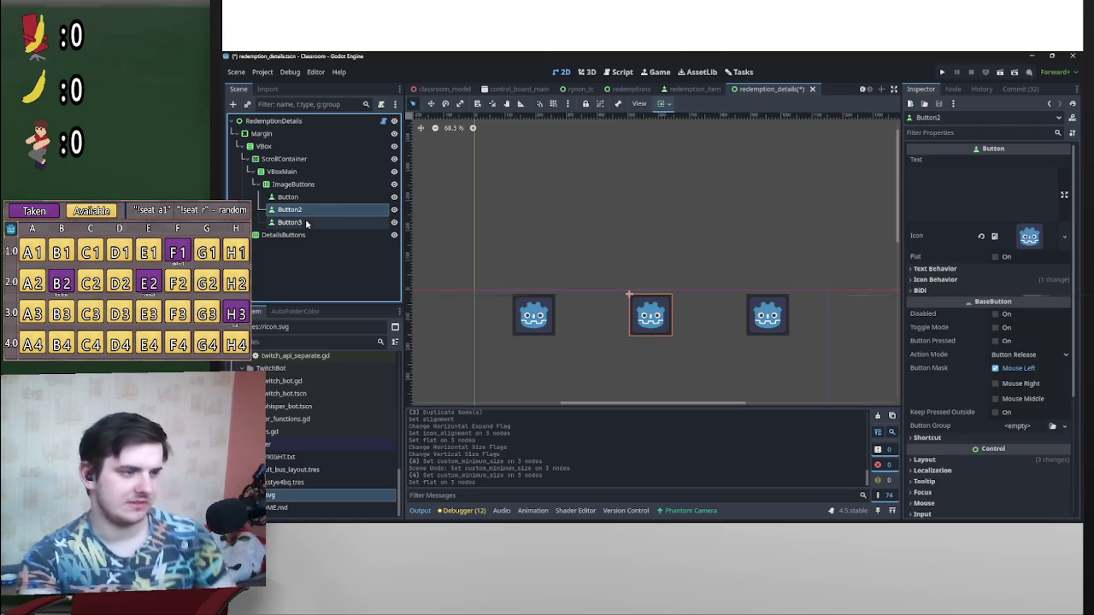
shift+click(307, 222)
key(Delete)
key(Return)
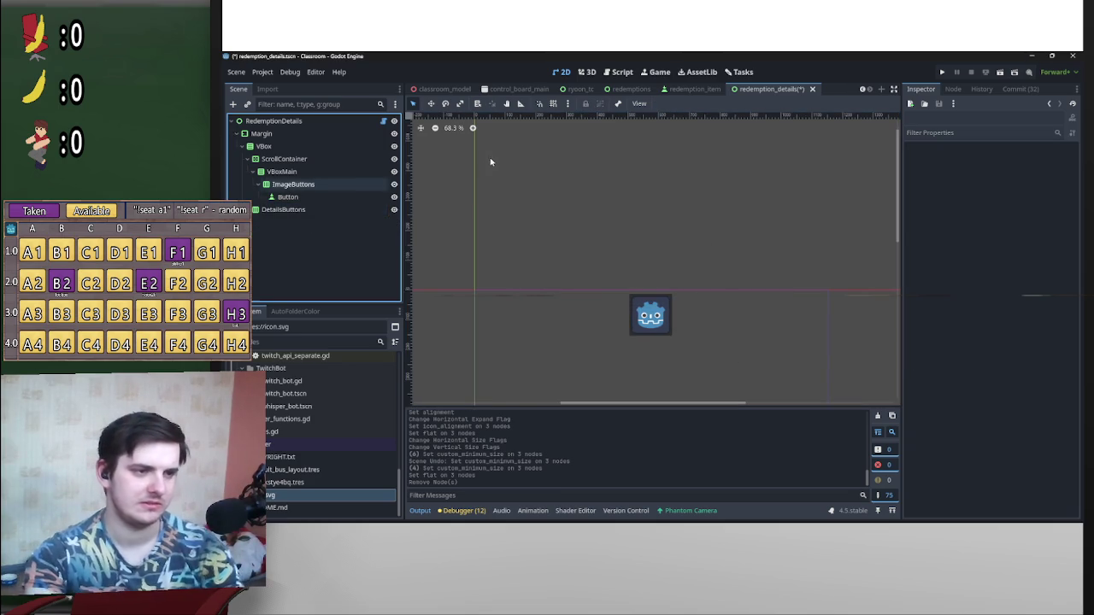
click(339, 198)
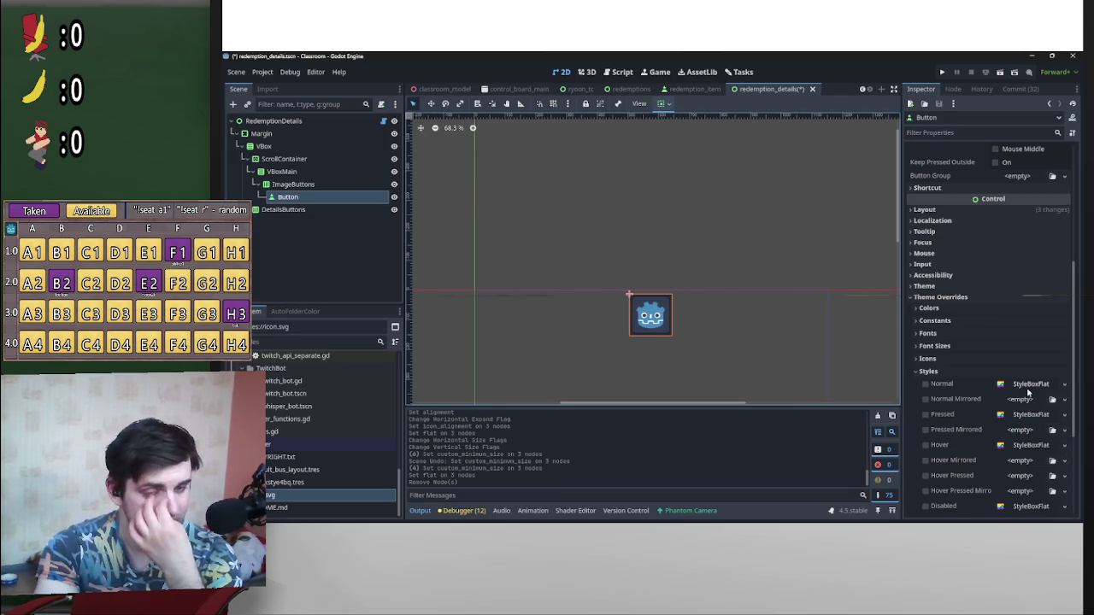
- Inspect the Normal style's corner radius values on the Button
scroll(737, 303, down, 3)
scroll(966, 387, up, 3)
scroll(966, 387, down, 3)
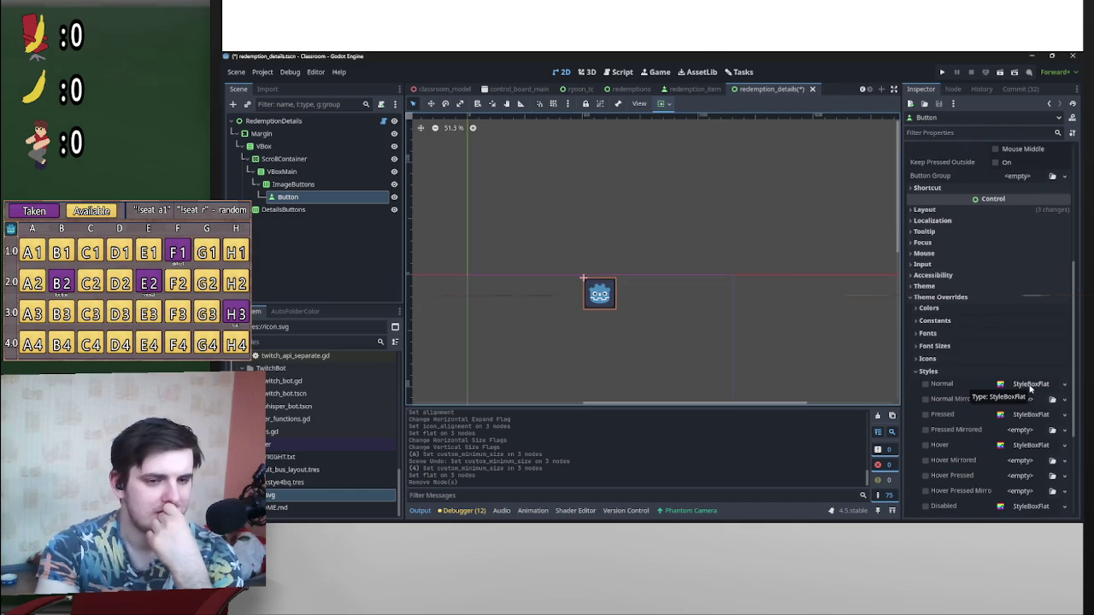
scroll(600, 299, up, 4)
scroll(640, 291, up, 3)
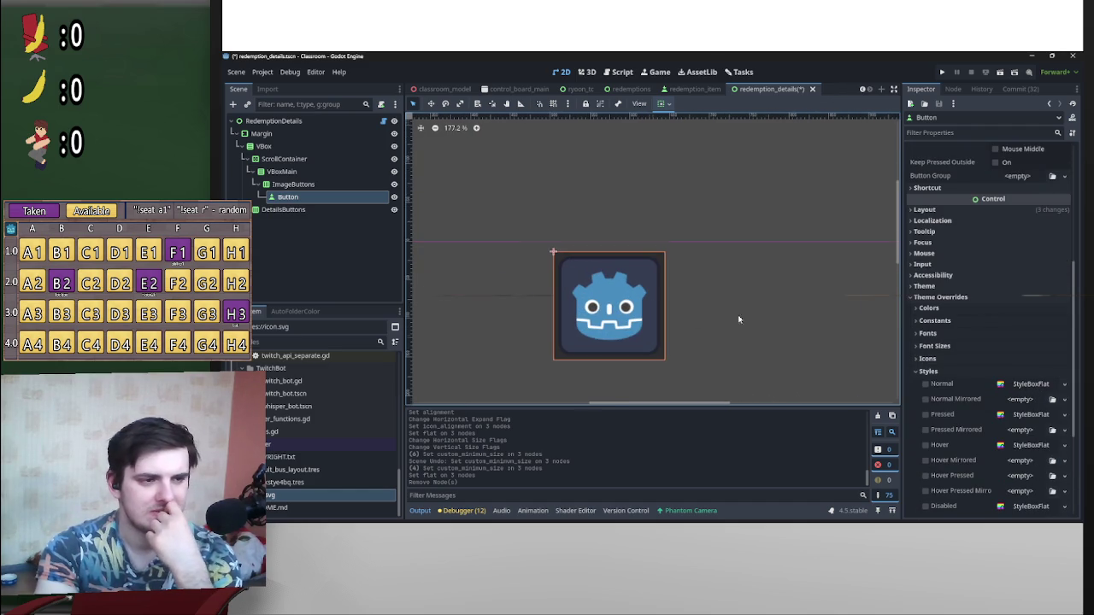
click(1031, 384)
scroll(1019, 430, down, 5)
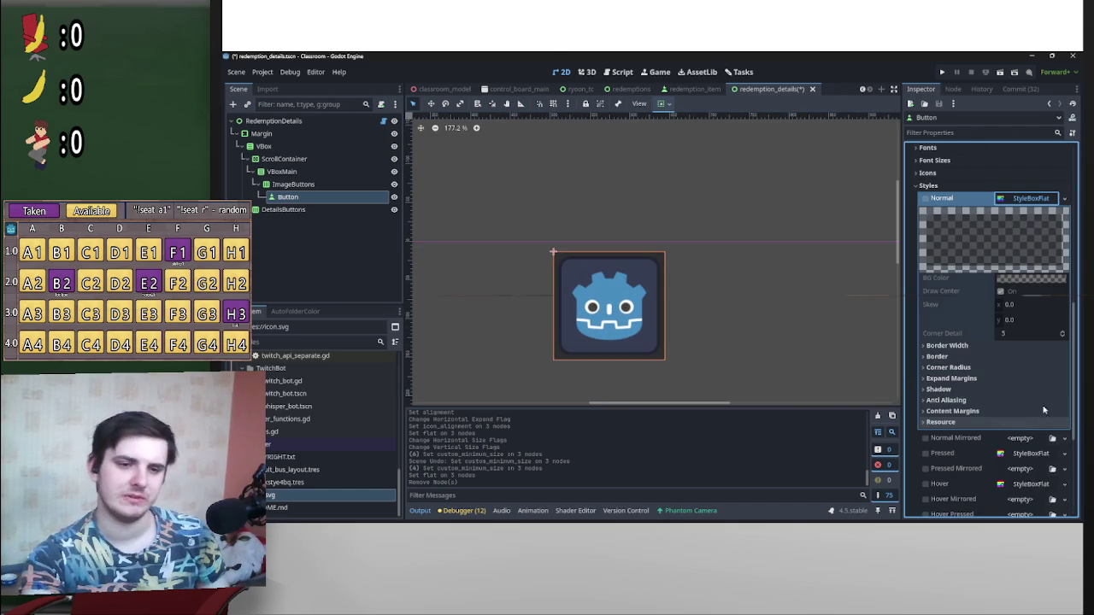
click(954, 367)
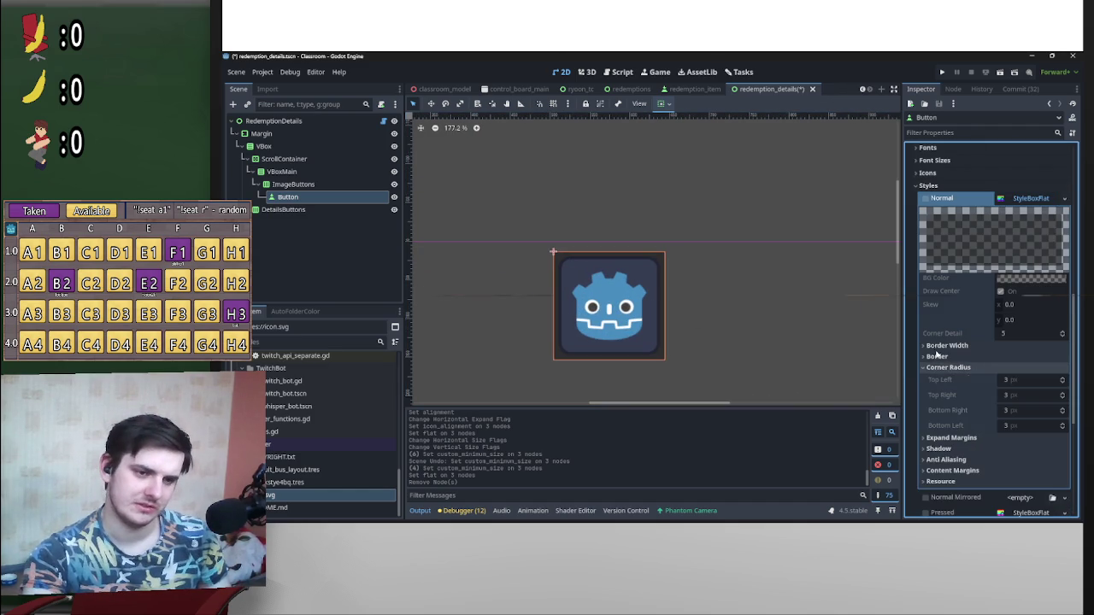
click(1026, 395)
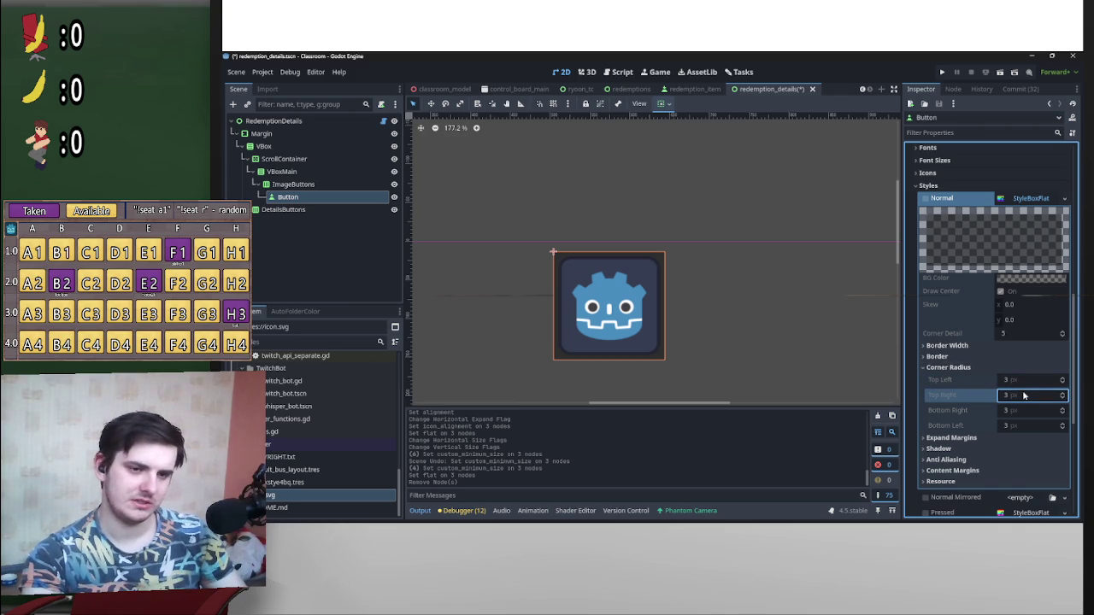
- Make the Normal, Pressed, Hover and Disabled styles unique to the Button
right_click(1025, 206)
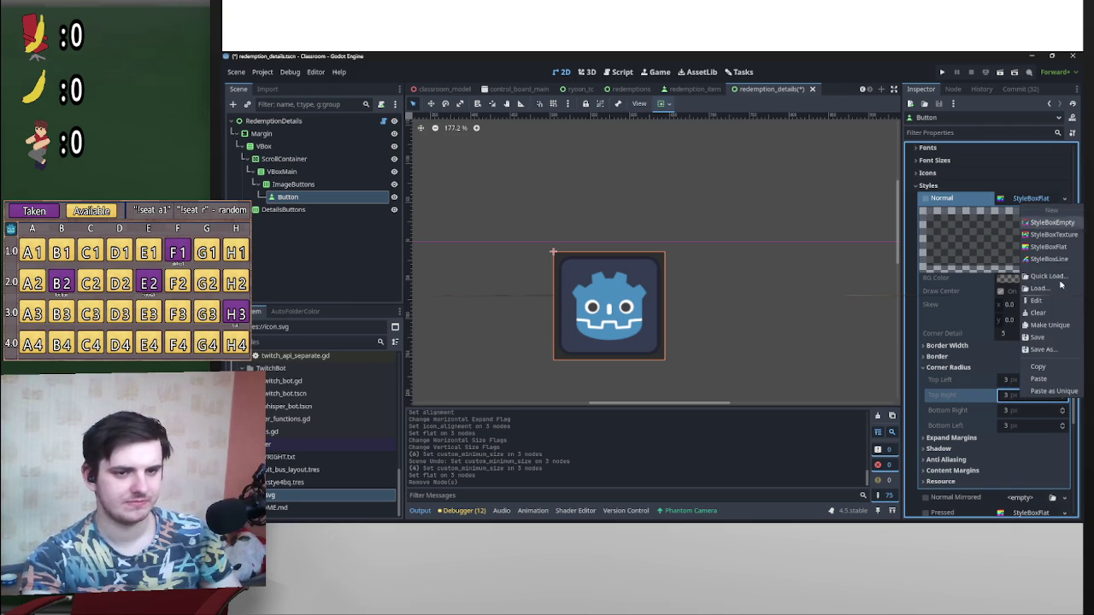
click(1075, 332)
right_click(1021, 455)
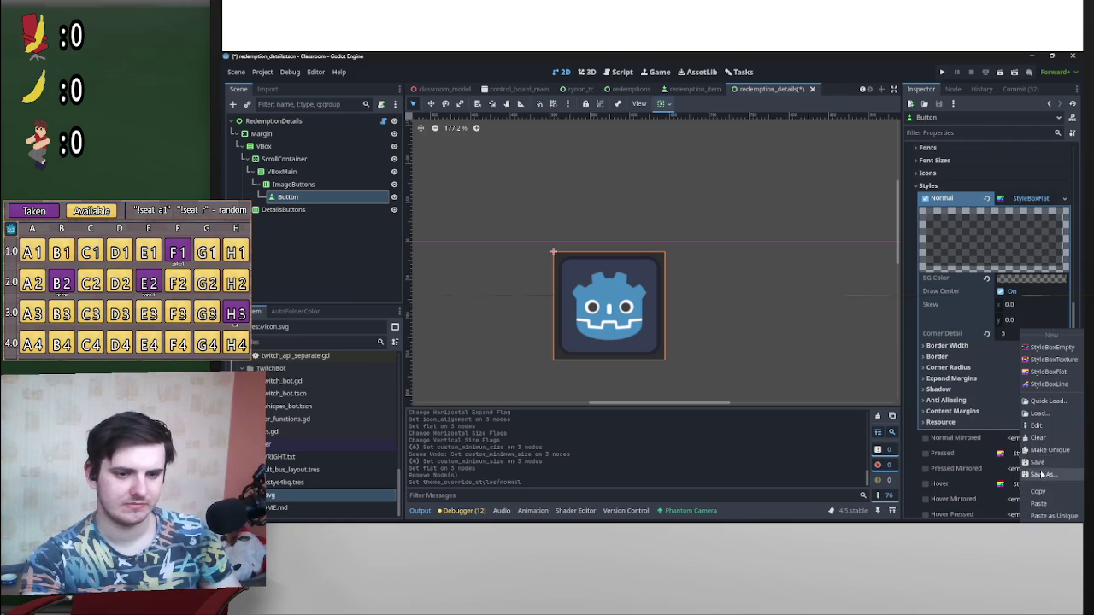
click(1050, 451)
right_click(1024, 487)
click(1038, 503)
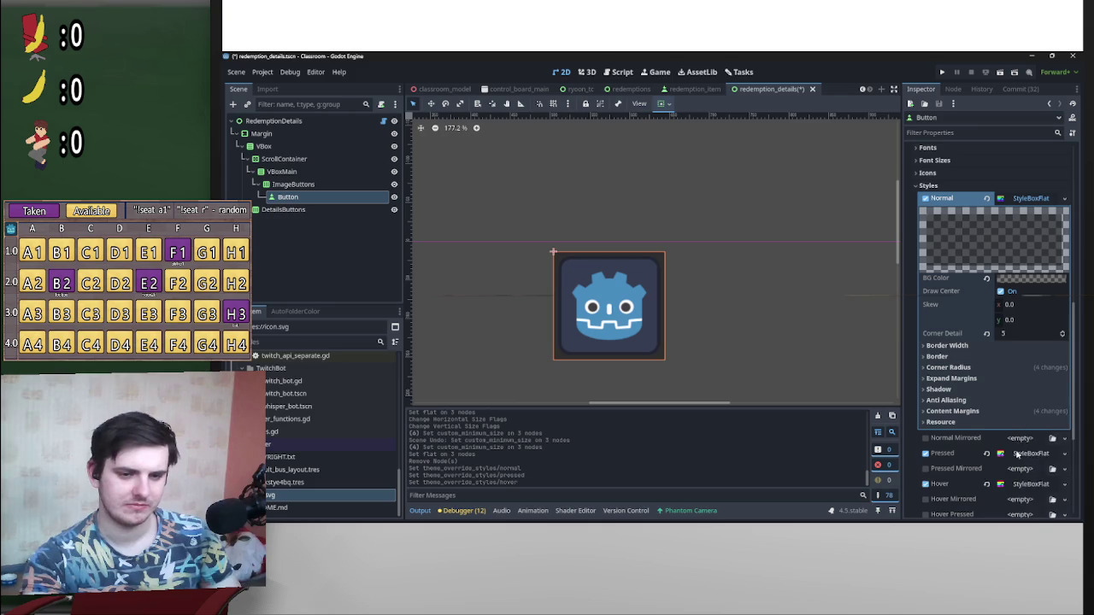
scroll(1026, 377, down, 5)
right_click(1025, 362)
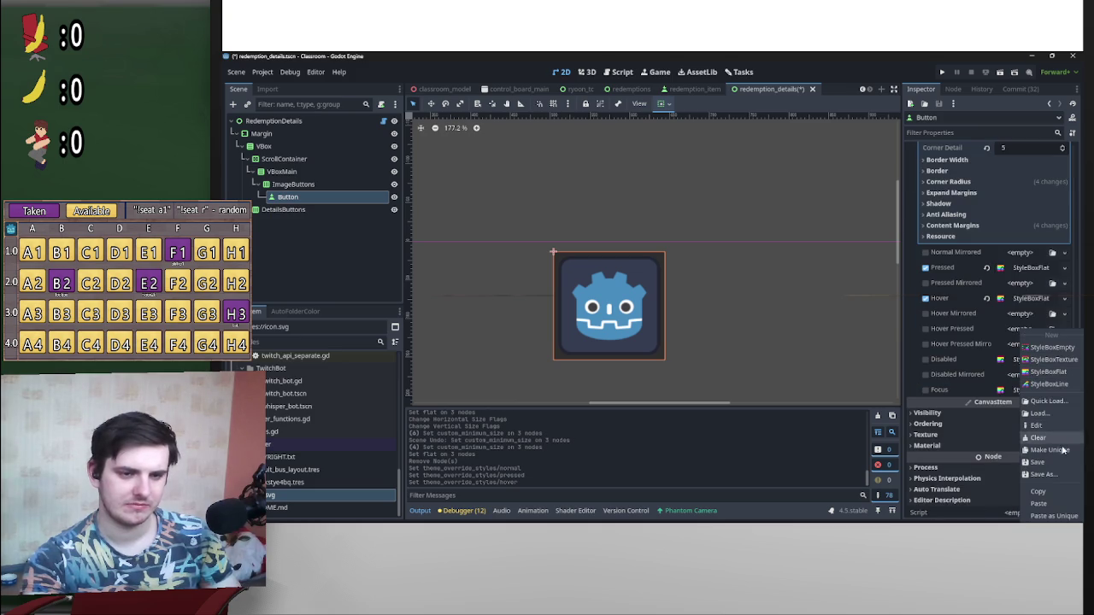
click(1037, 503)
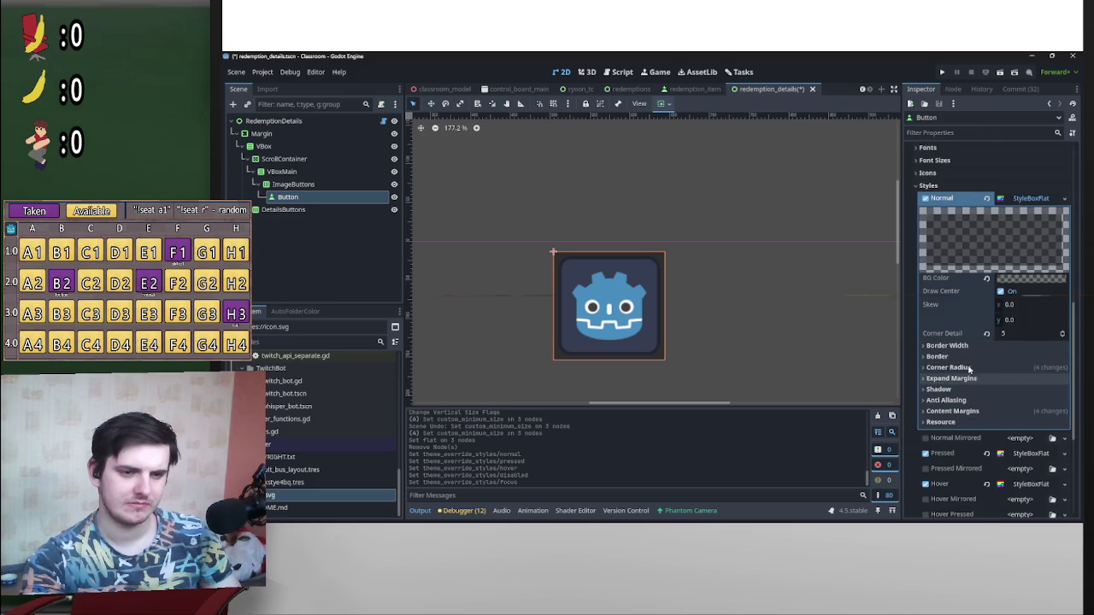
- Give the Normal style a 5 px radius on all four corners and preview the button
click(971, 367)
click(1028, 379)
text(5)
click(1028, 394)
text(5)
click(1027, 410)
text(5)
click(1028, 425)
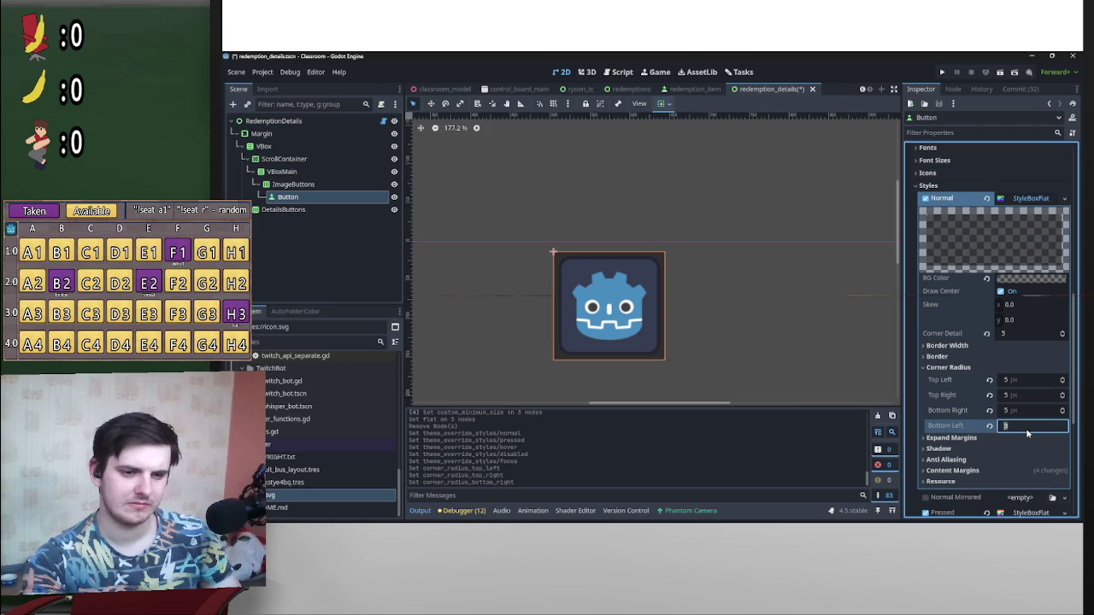
key(Return)
click(659, 188)
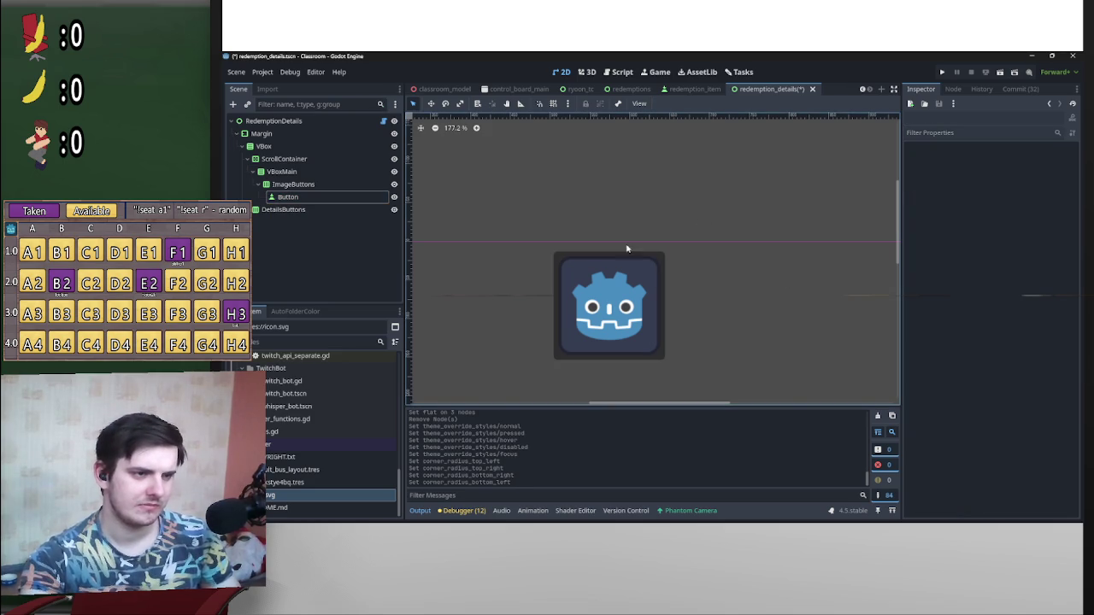
click(316, 196)
- Change the Normal style's four corner radii to 8 px and preview the result
click(1028, 380)
text(8)
key(Tab)
key(Tab)
text(8)
key(Tab)
text(8)
click(1024, 400)
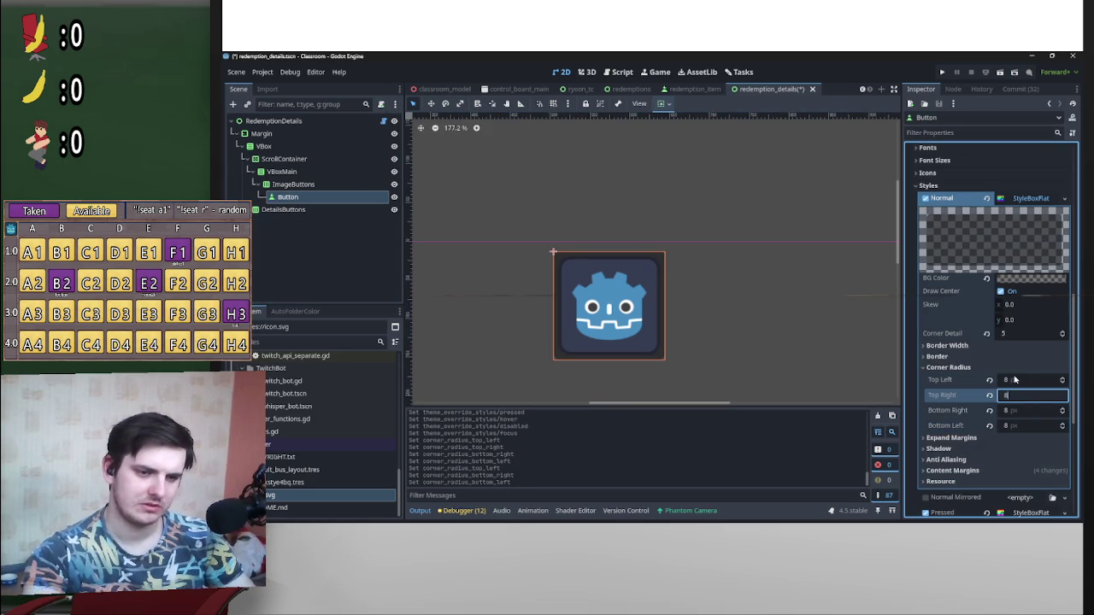
click(709, 191)
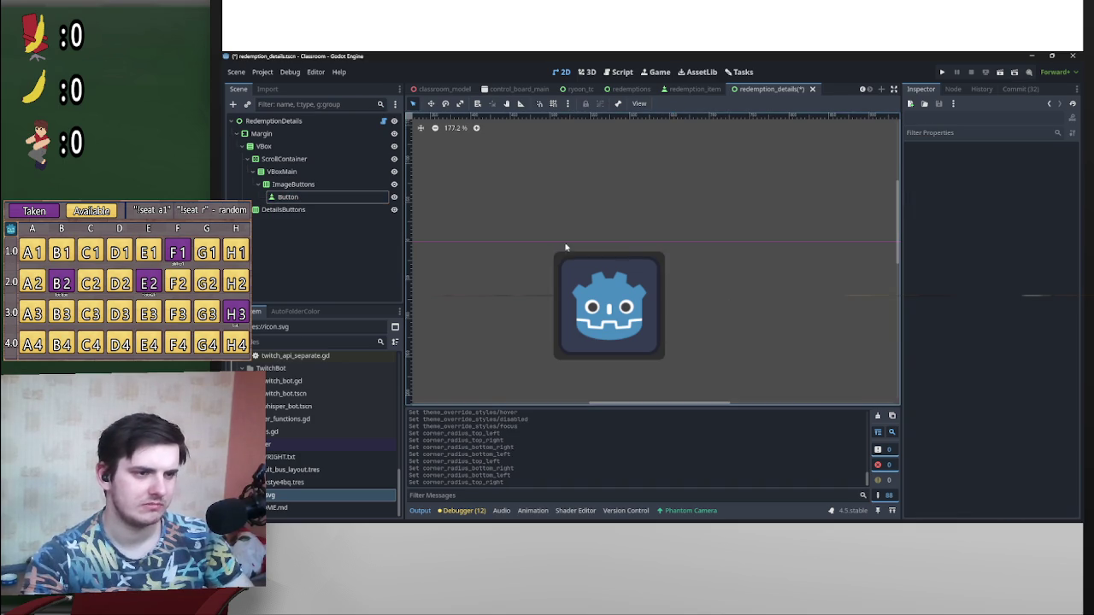
click(342, 198)
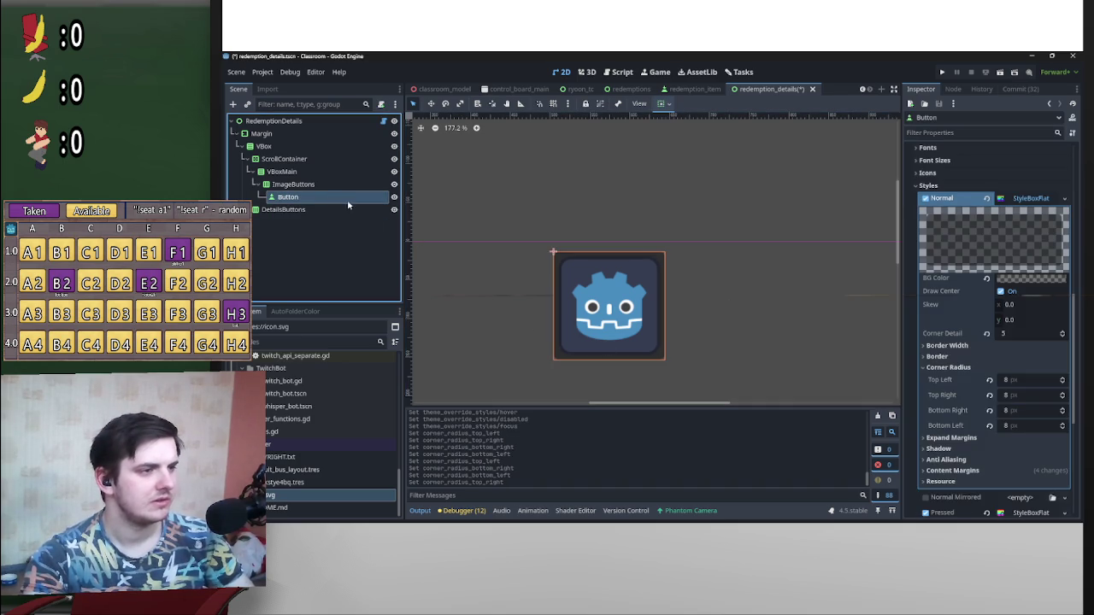
- Set all four Pressed style corner radii to 8 px
scroll(1028, 387, down, 5)
click(1030, 374)
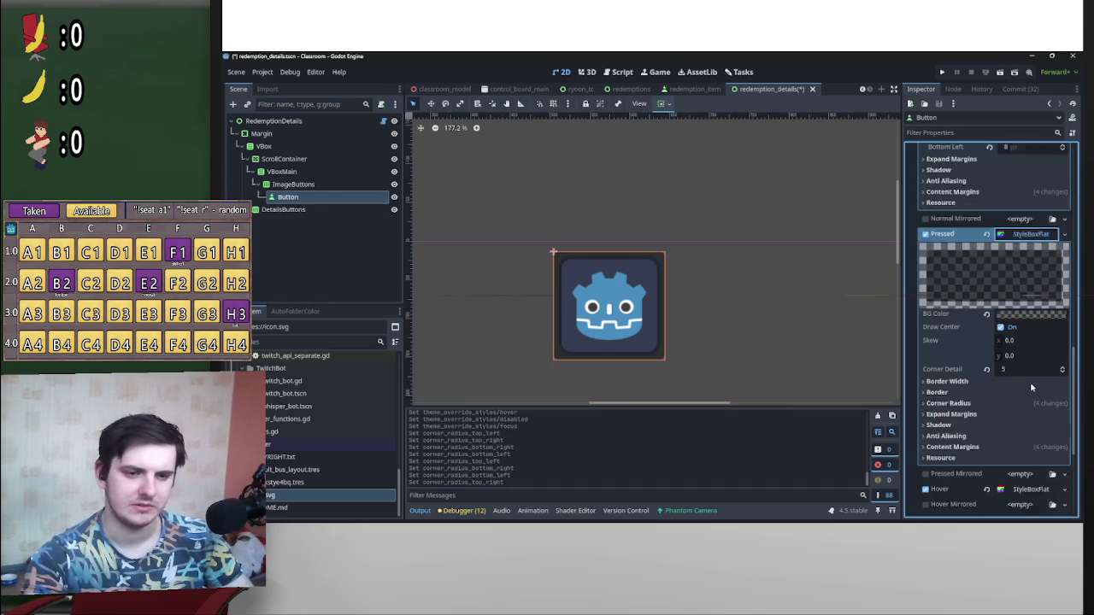
click(988, 311)
click(1017, 323)
text(8)
click(1018, 338)
text(8)
click(1018, 353)
text(8)
click(1019, 369)
text(8)
key(Return)
- Set all four Hover style corner radii to 8 px
scroll(1017, 370, down, 3)
click(1029, 322)
scroll(1019, 350, down, 3)
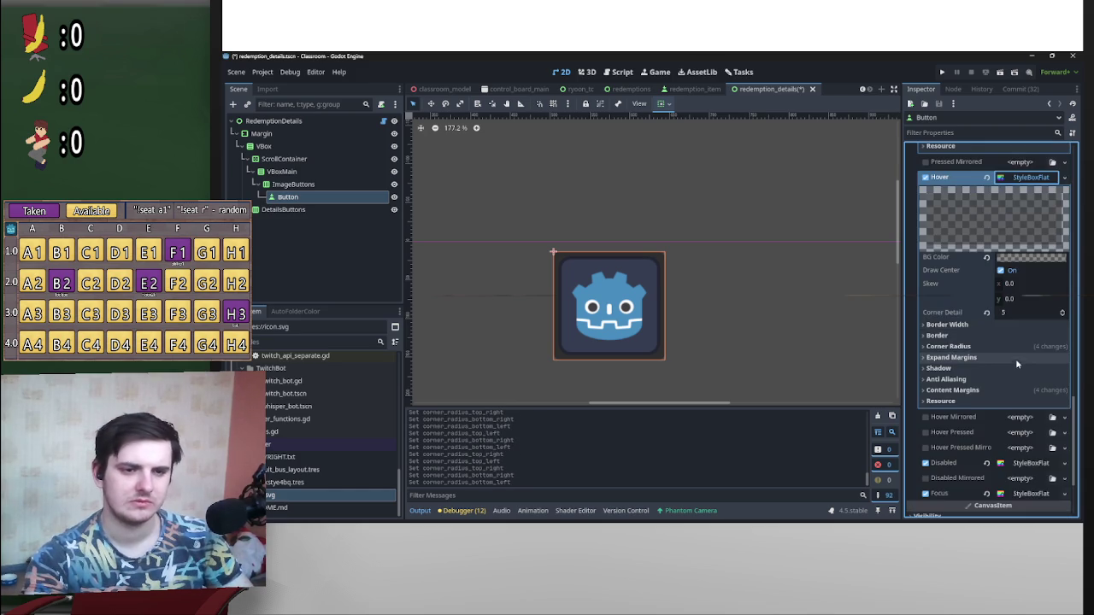
click(1002, 346)
click(1026, 359)
text(8)
click(1026, 373)
text(8)
click(1025, 389)
text(8)
click(1019, 404)
text(8)
key(Return)
- Set all four Disabled style corner radii to 8 px
scroll(1026, 411, down, 3)
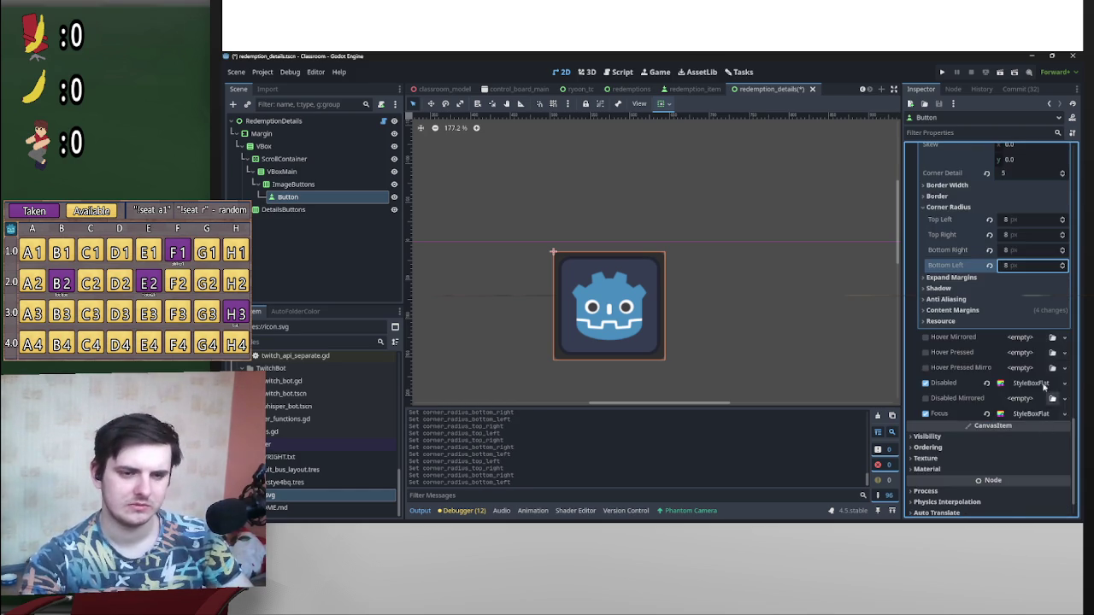
scroll(1035, 401, down, 4)
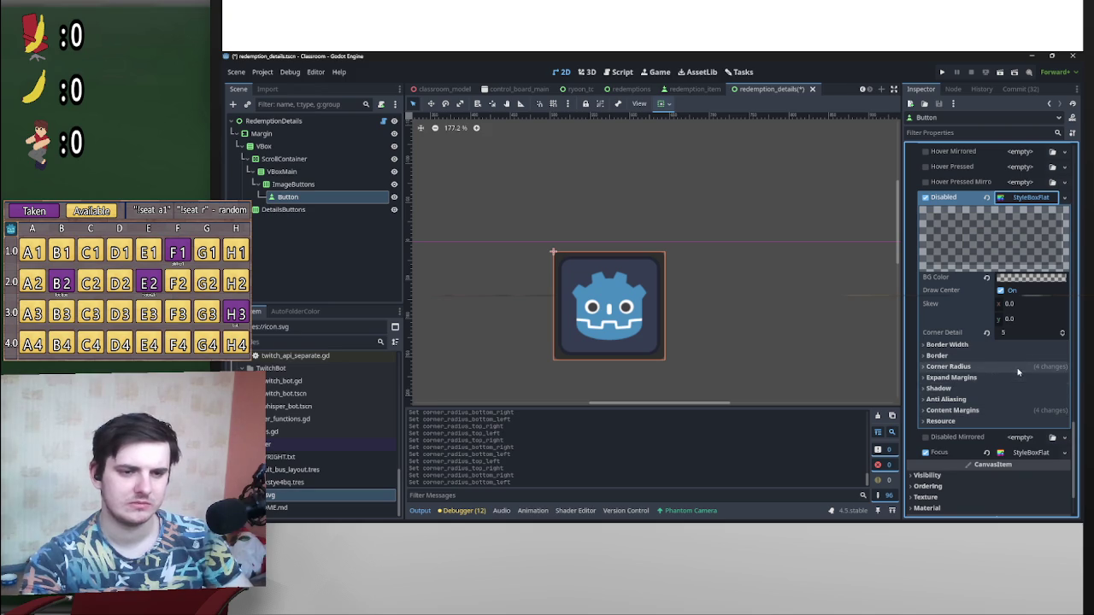
click(1021, 367)
click(1026, 378)
text(8)
click(1026, 394)
text(8)
click(1026, 425)
text(8)
click(1026, 411)
text(8)
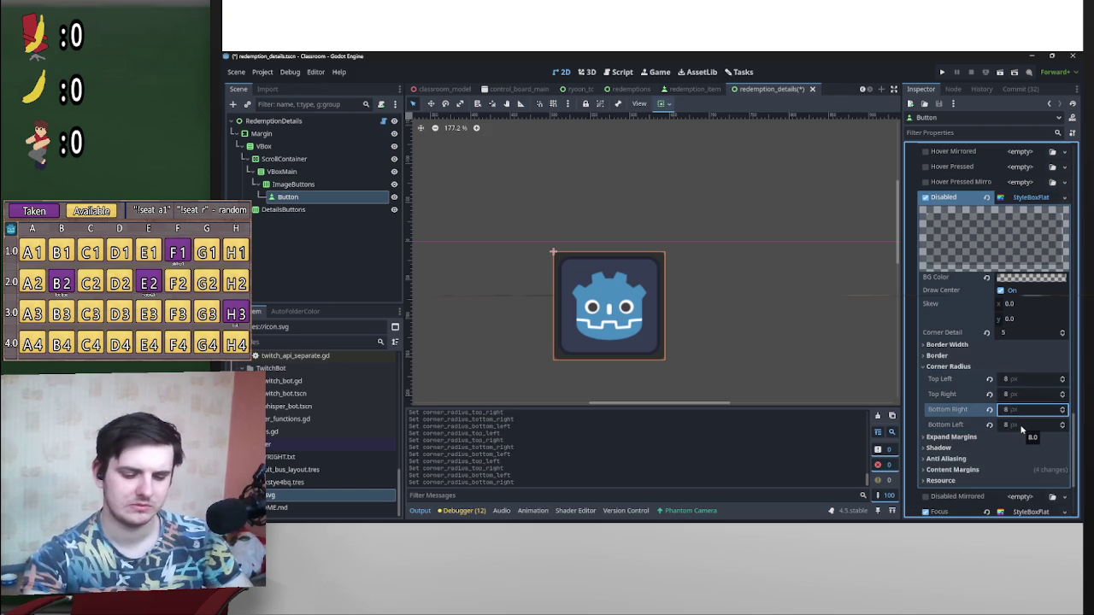
- Set the Focus style's corner radii to 8 px and save the scene
scroll(1023, 427, down, 8)
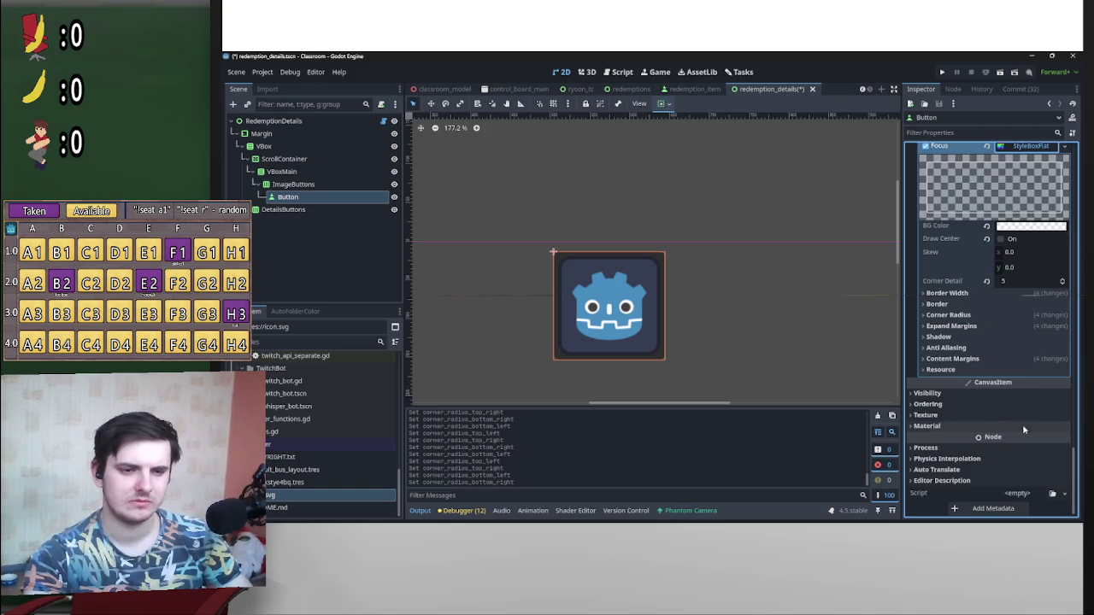
click(992, 315)
click(1026, 327)
text(8)
click(1025, 342)
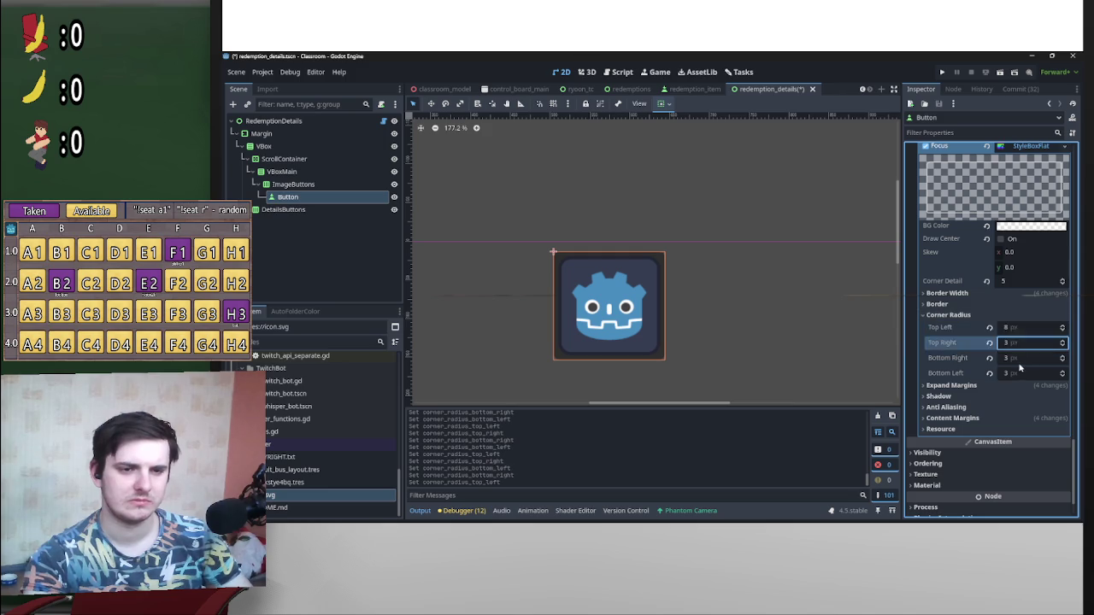
click(1022, 358)
text(8)
click(1027, 343)
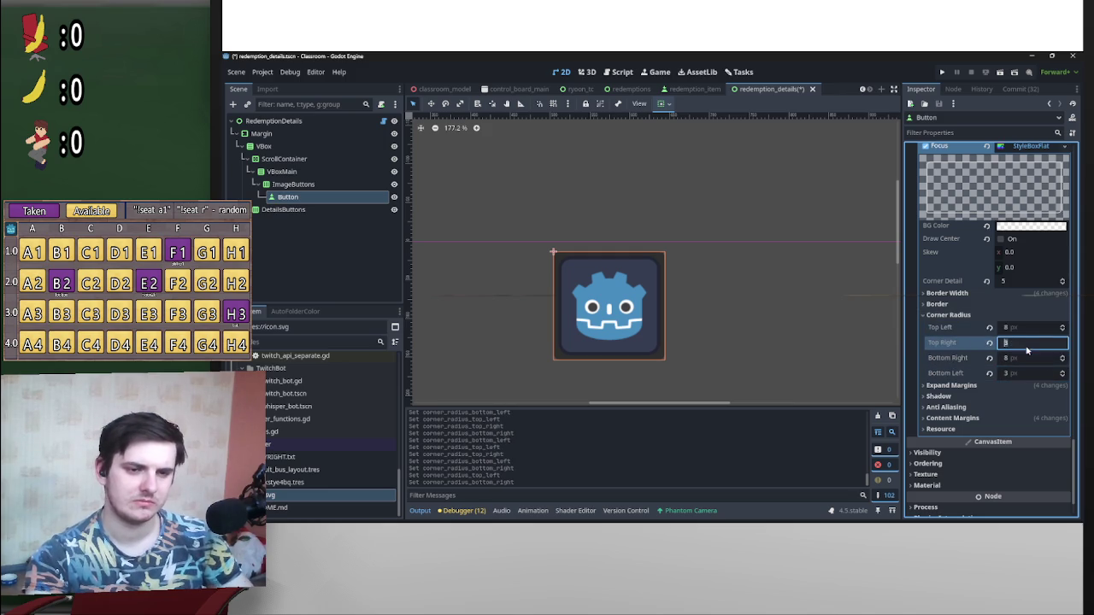
scroll(1026, 342, up, 5)
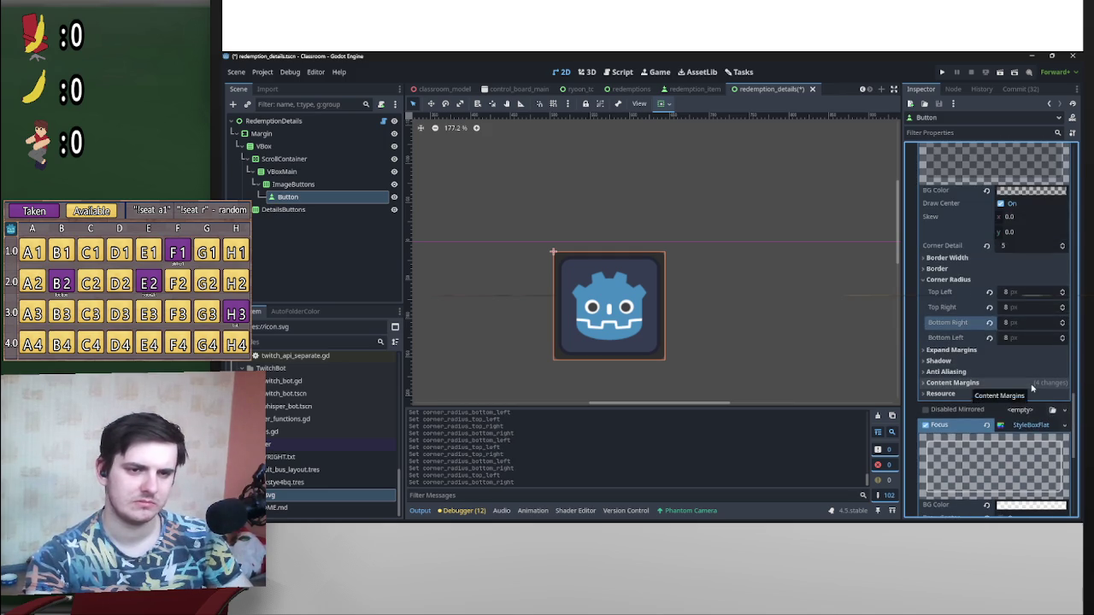
scroll(1030, 383, up, 10)
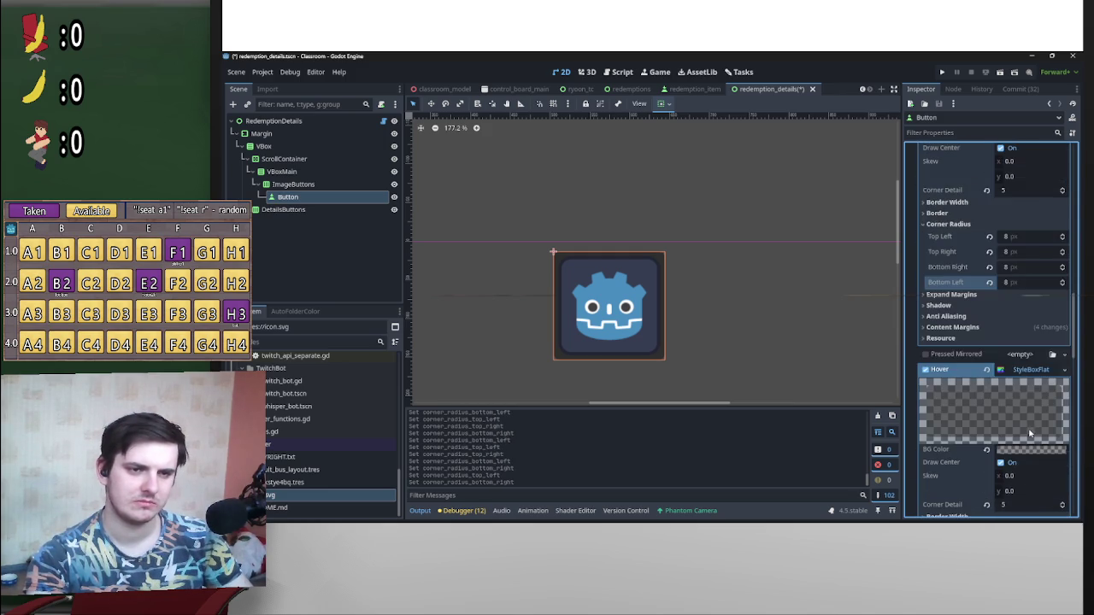
scroll(1011, 432, up, 5)
click(760, 466)
key(ctrl+s)
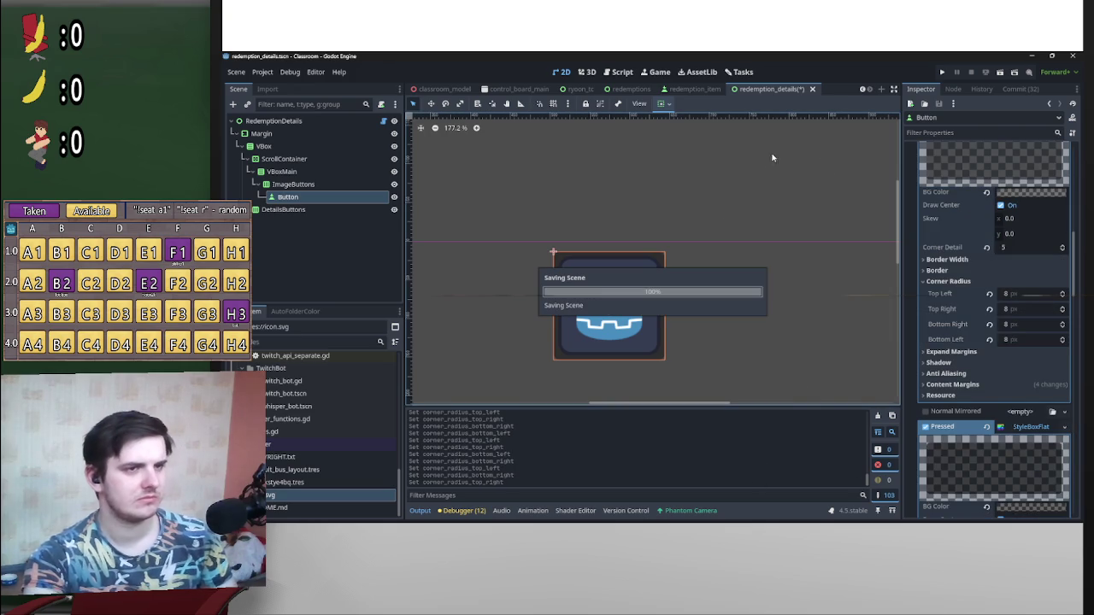
- Reselect the Button and collapse its Disabled style settings
click(721, 264)
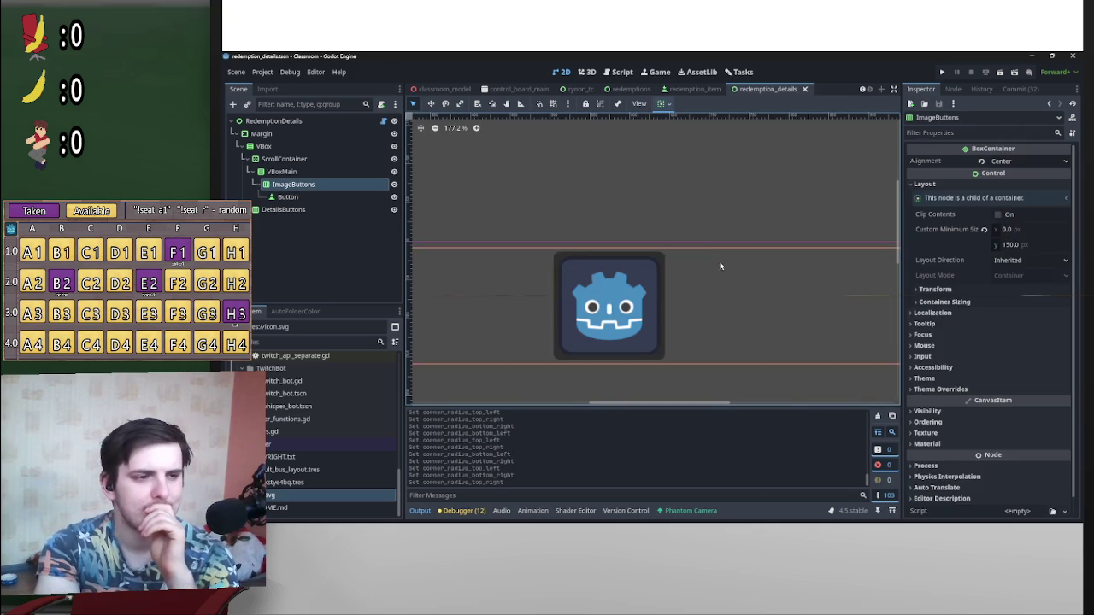
scroll(720, 264, down, 7)
scroll(671, 286, up, 3)
click(671, 287)
scroll(1039, 450, up, 10)
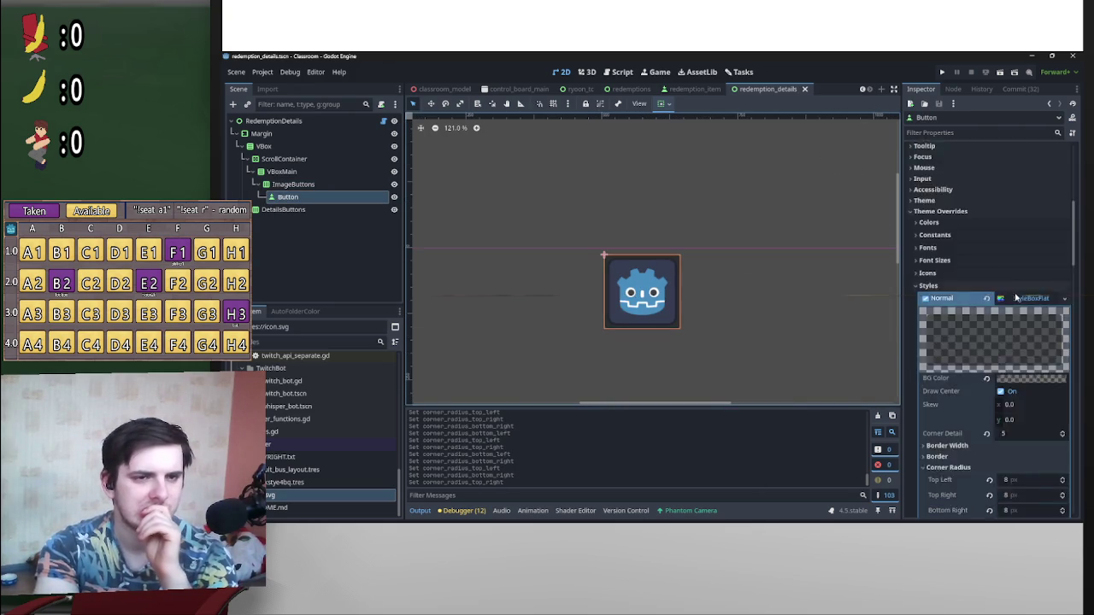
scroll(1034, 479, down, 5)
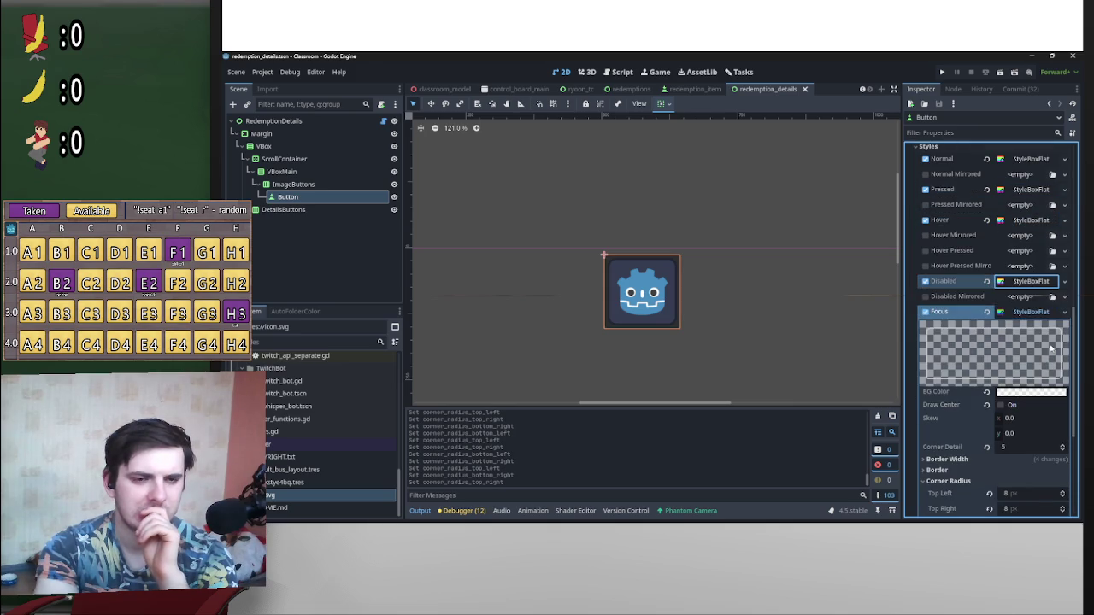
click(1032, 280)
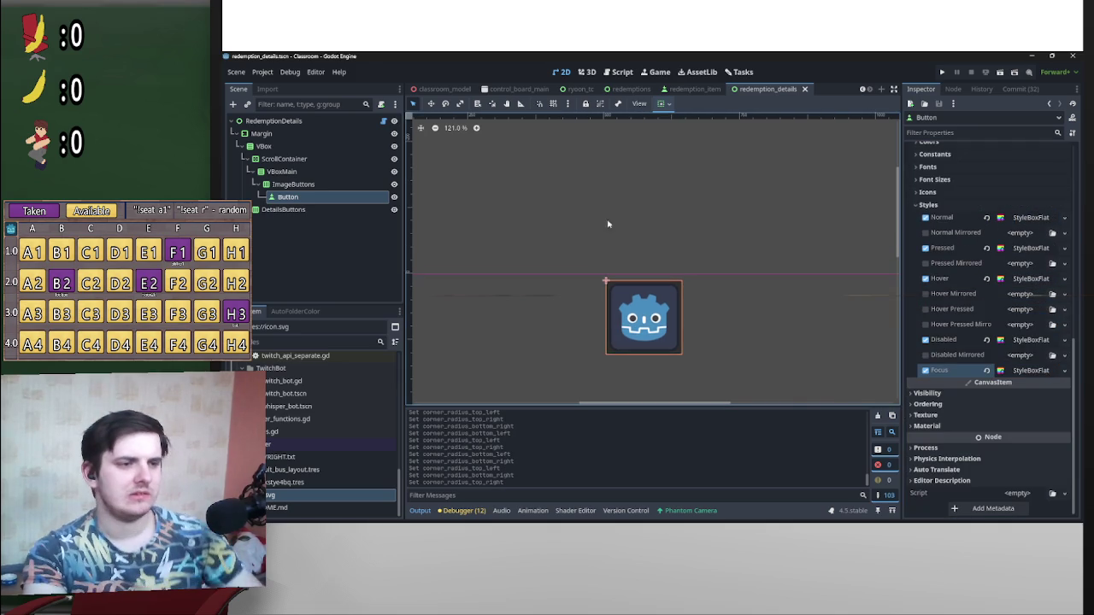
scroll(658, 298, up, 3)
click(723, 260)
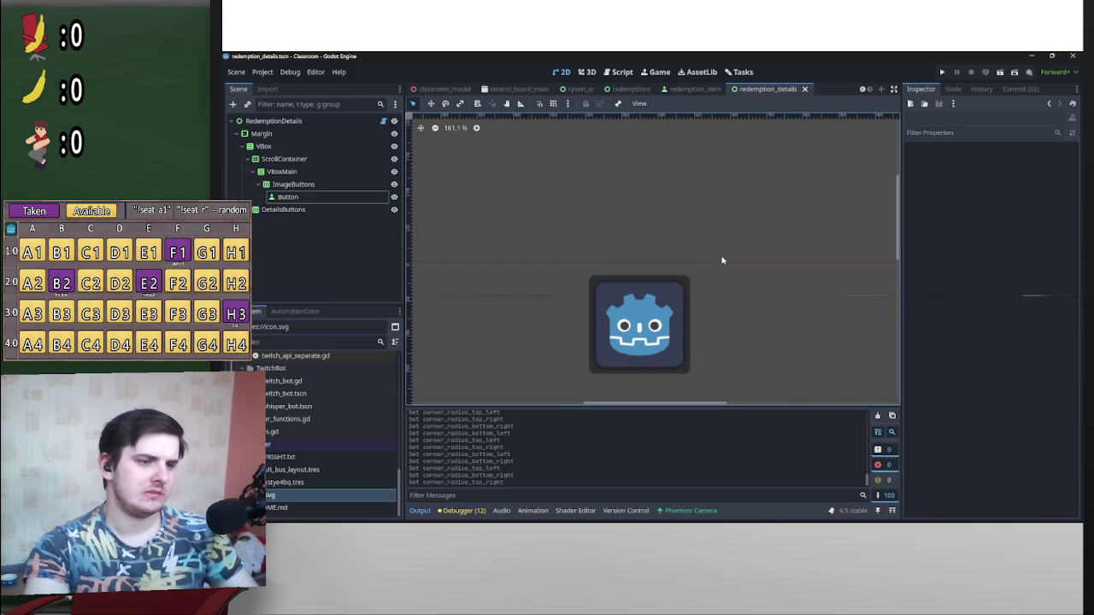
- Duplicate Button into Button2 and Button3, centre the three icons in view, and save
click(335, 197)
key(ctrl+d)
key(ctrl+d)
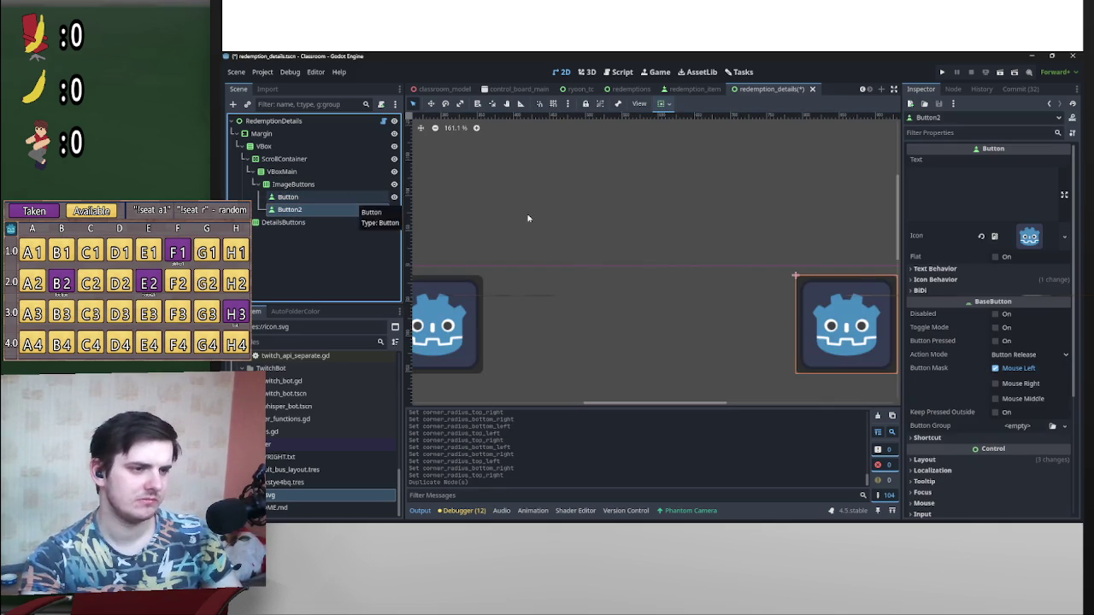
scroll(633, 229, down, 4)
click(809, 211)
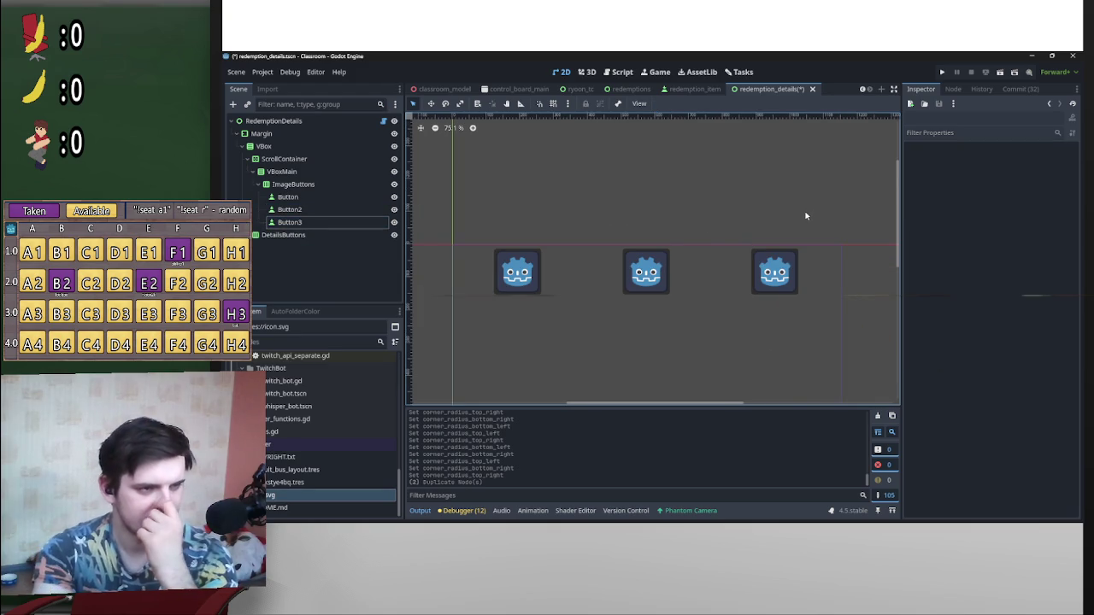
scroll(800, 215, down, 2)
mouse_move(792, 234)
mouse_down()
mouse_move(798, 261)
mouse_move(744, 178)
mouse_up()
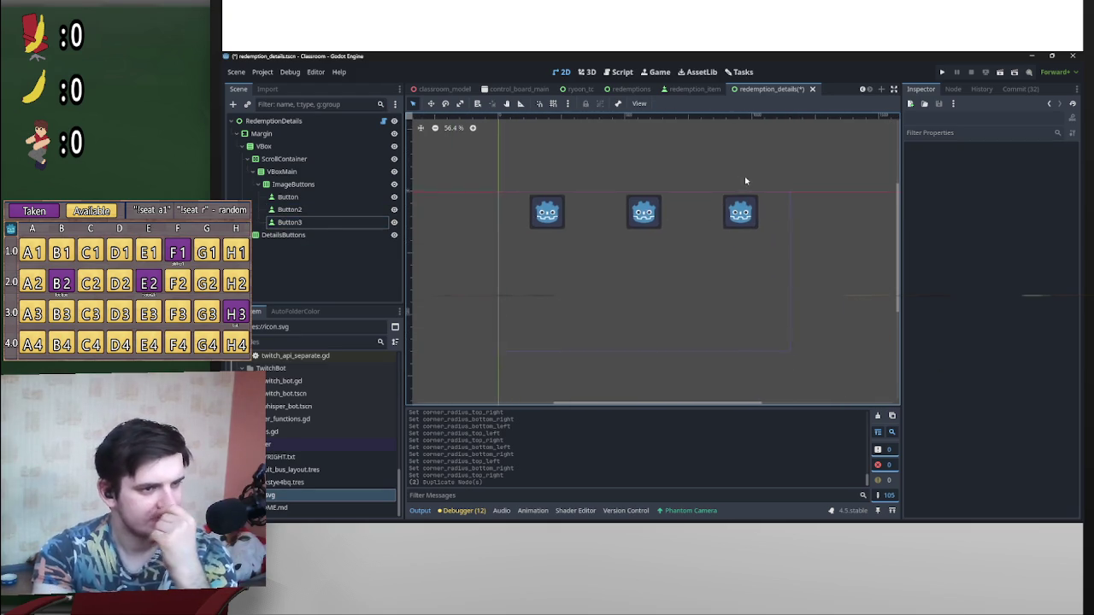
click(637, 221)
scroll(857, 265, up, 2)
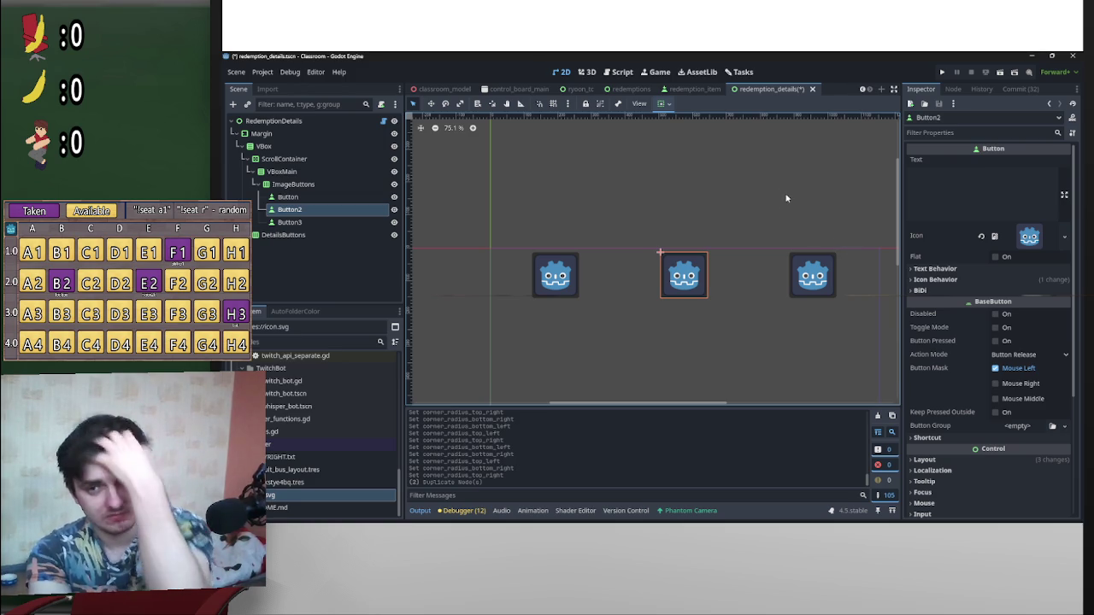
key(ctrl+s)
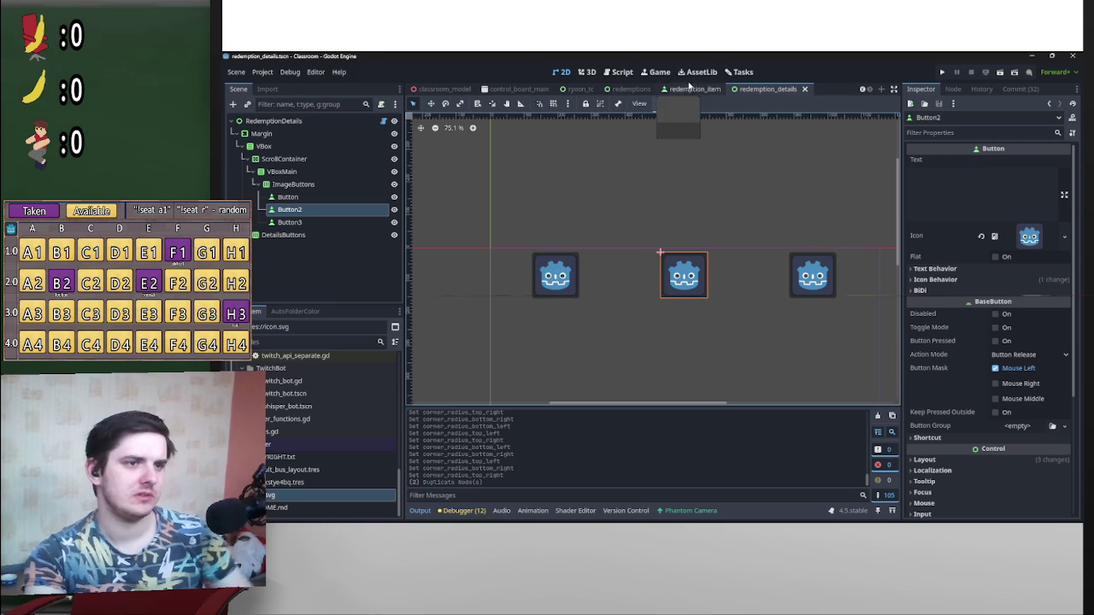
- Check the redemptions scene, return to redemption_details, and bring up VBoxMain's context menu
click(631, 89)
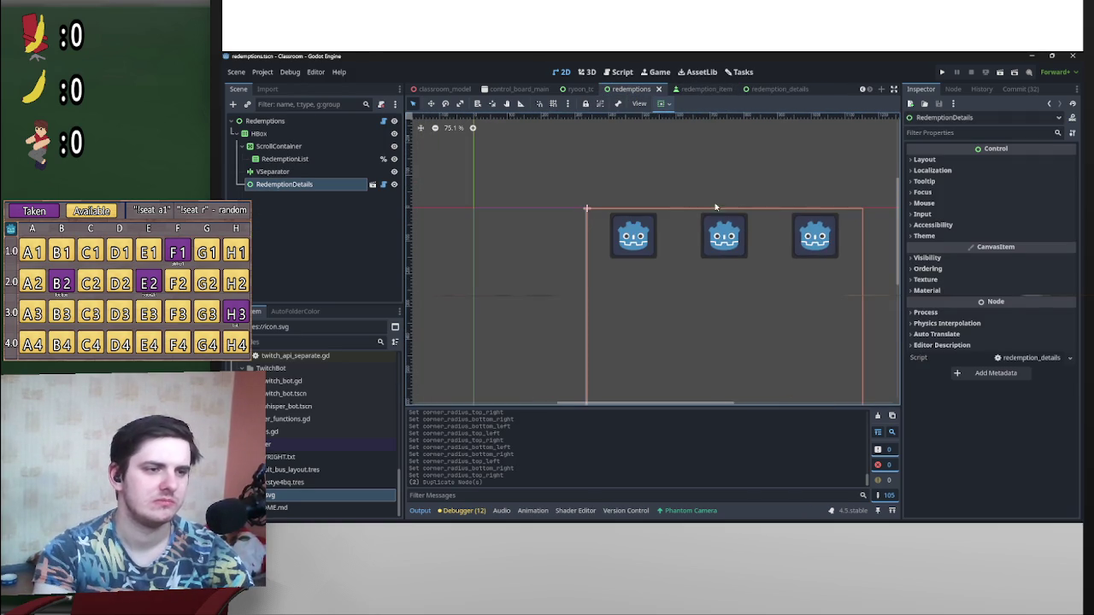
click(768, 91)
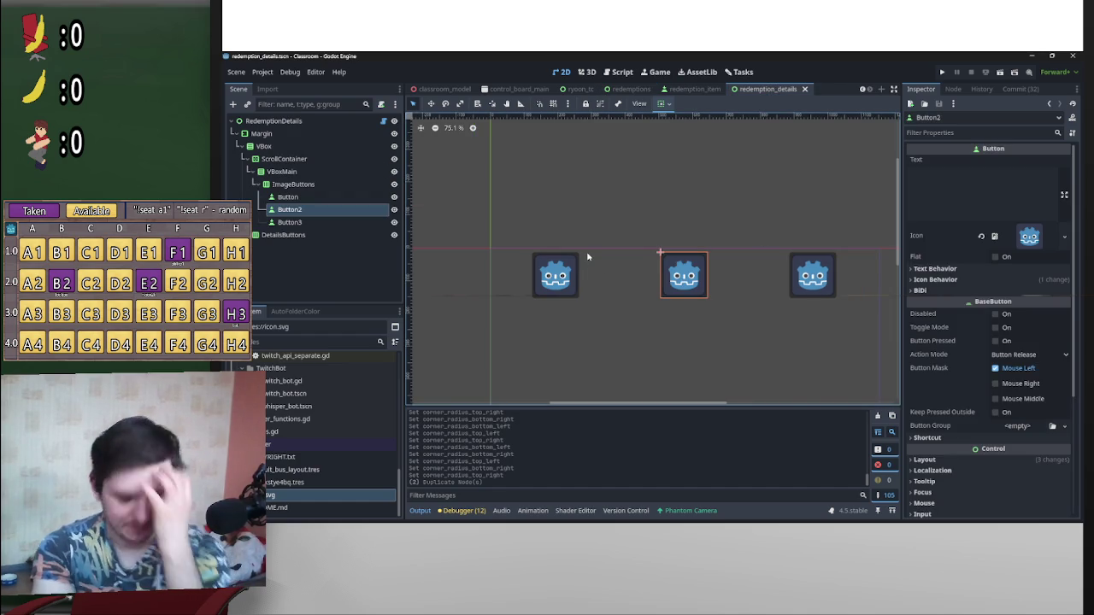
right_click(291, 173)
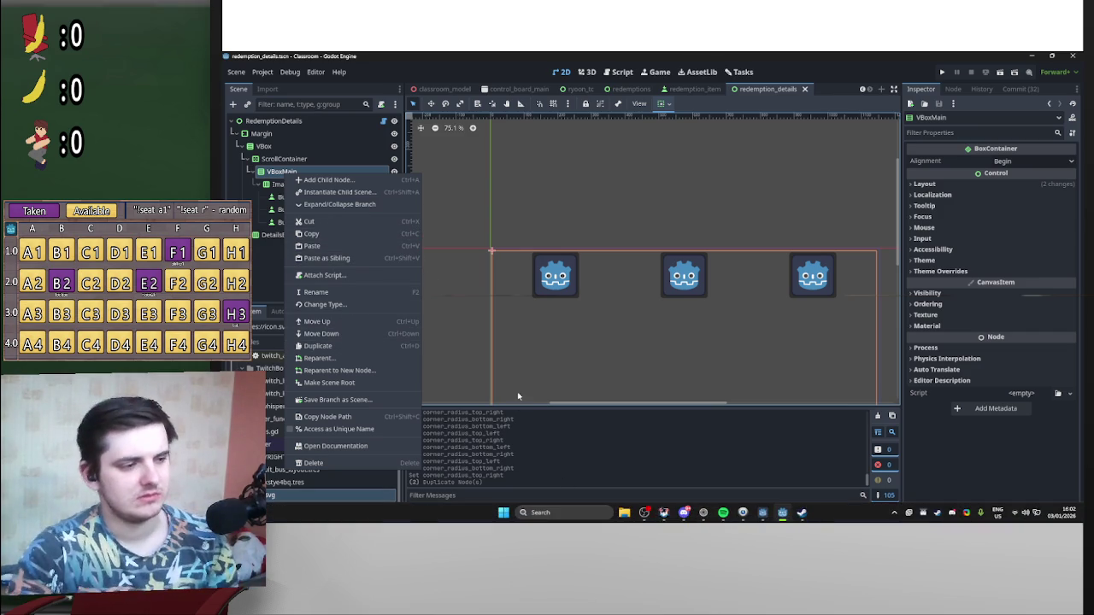
click(334, 181)
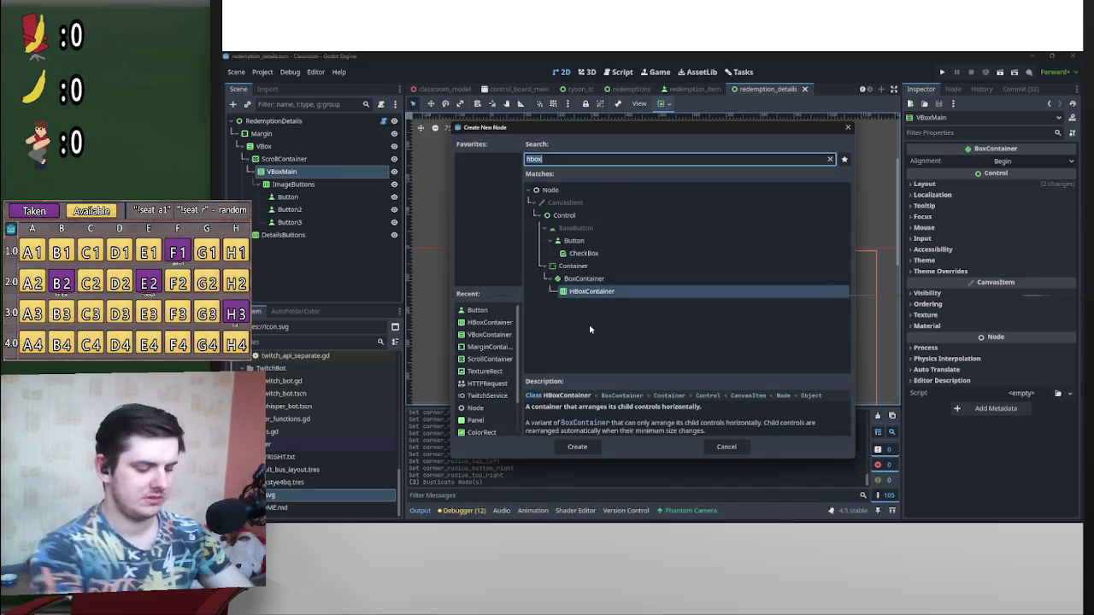
text(ti)
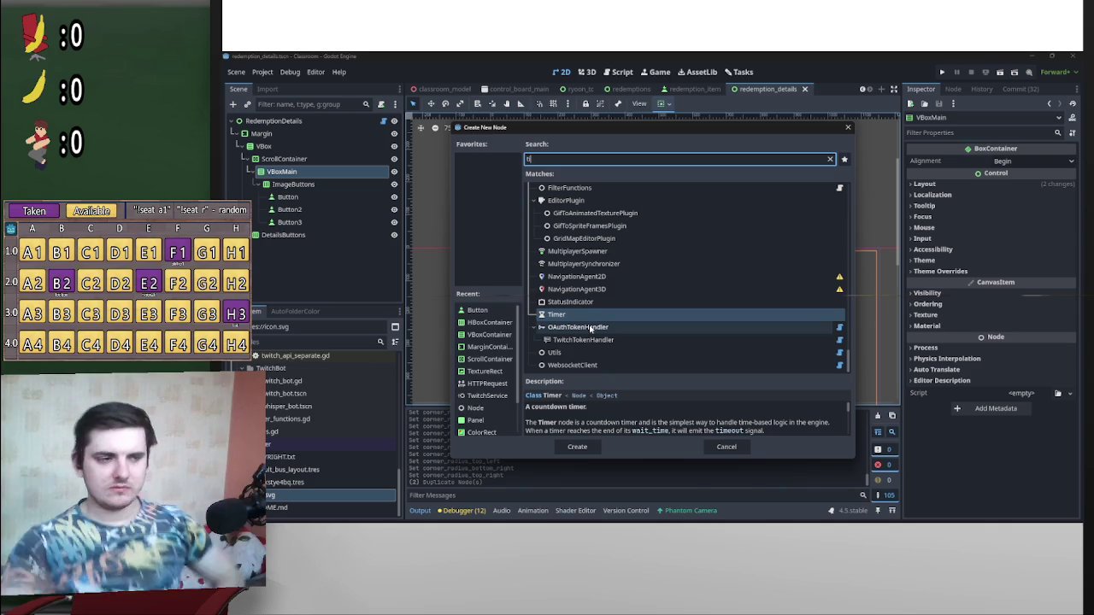
click(729, 447)
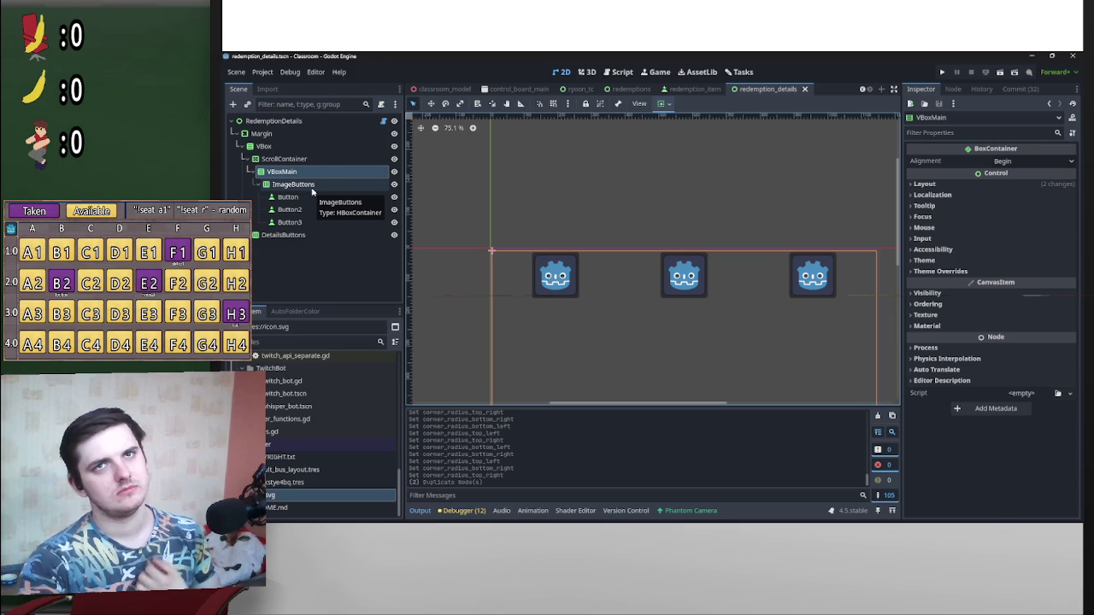
right_click(312, 189)
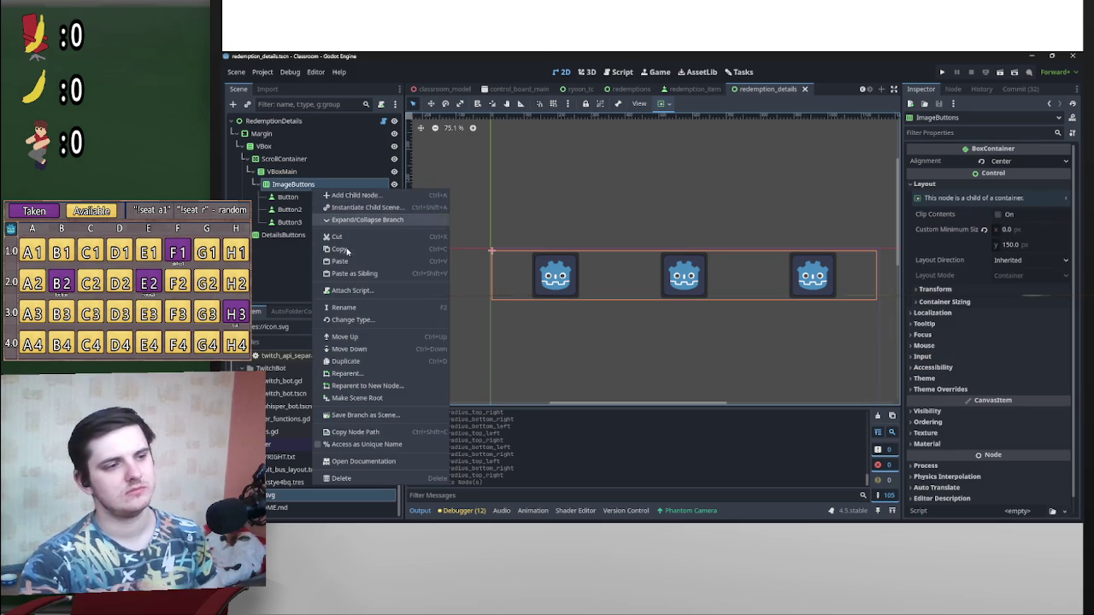
- Add a VBoxContainer as a child of ImageButtons
click(345, 200)
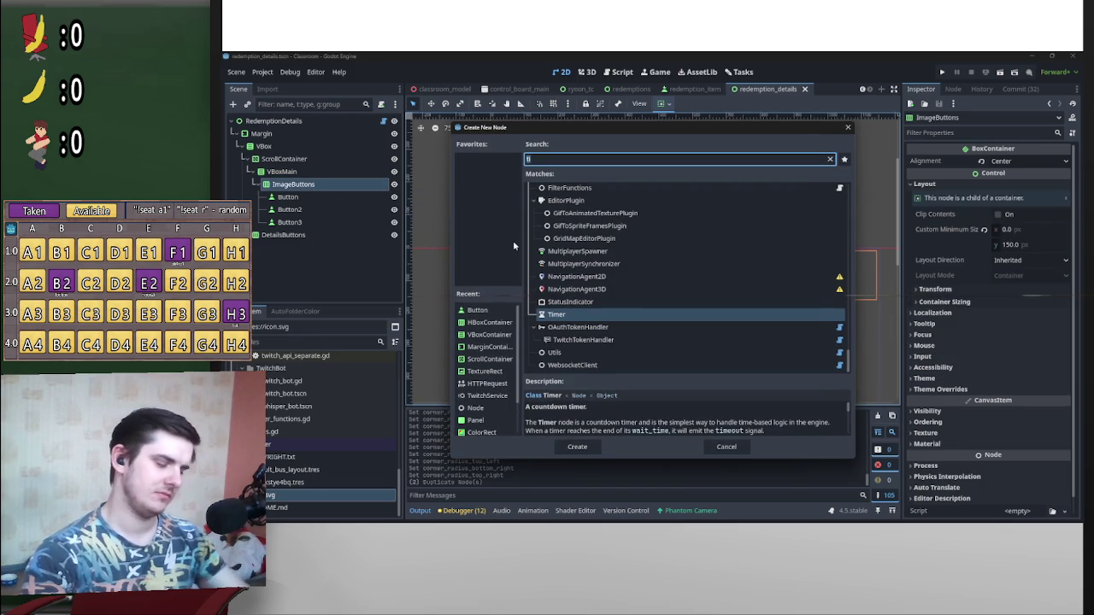
text(vbo)
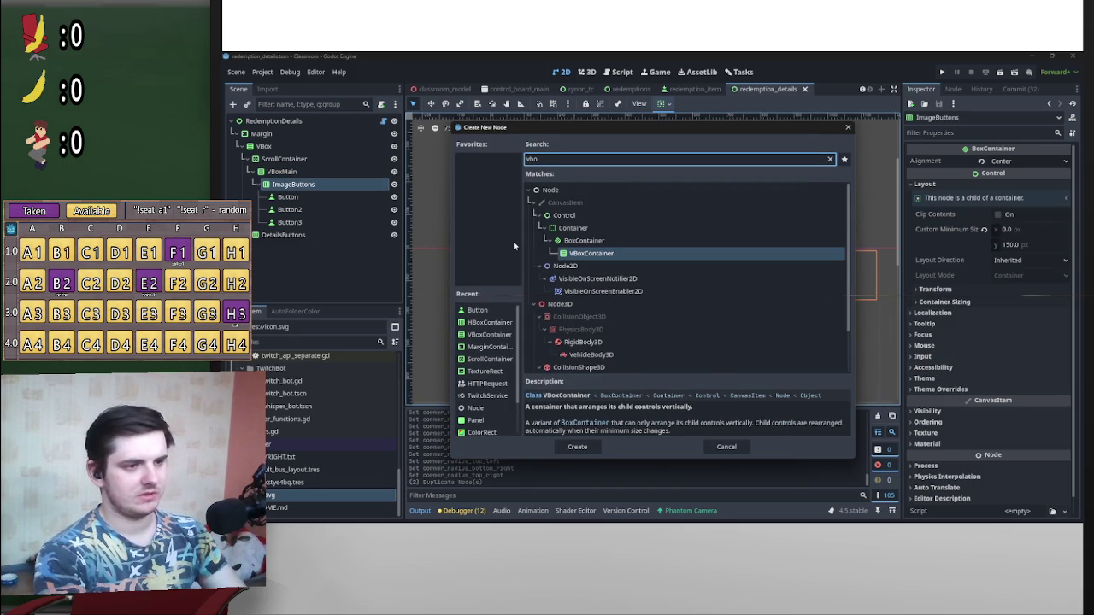
key(Return)
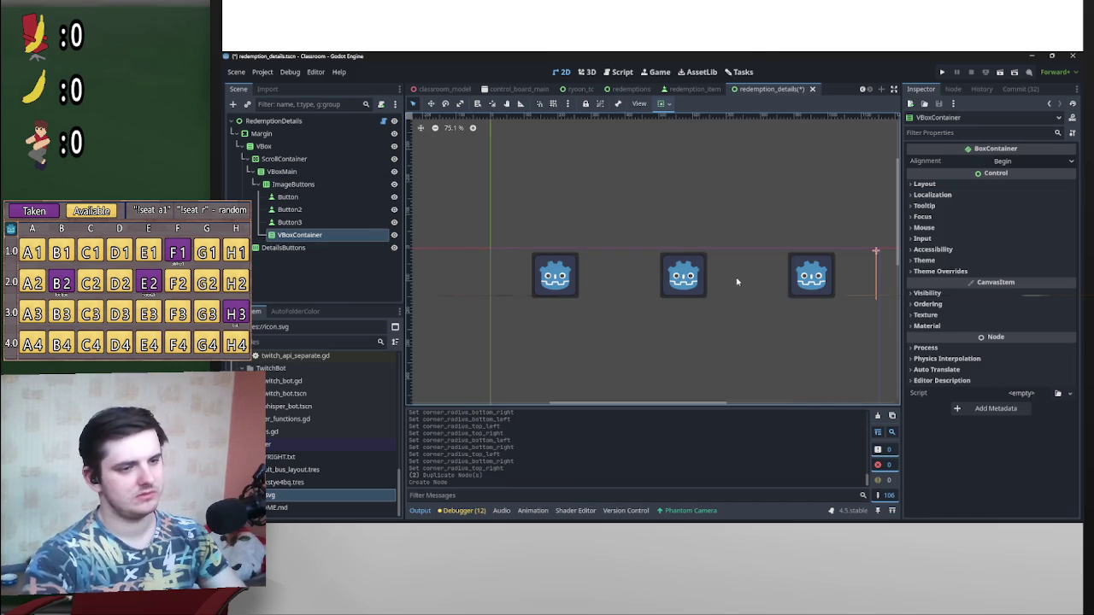
scroll(706, 278, down, 2)
scroll(716, 306, up, 4)
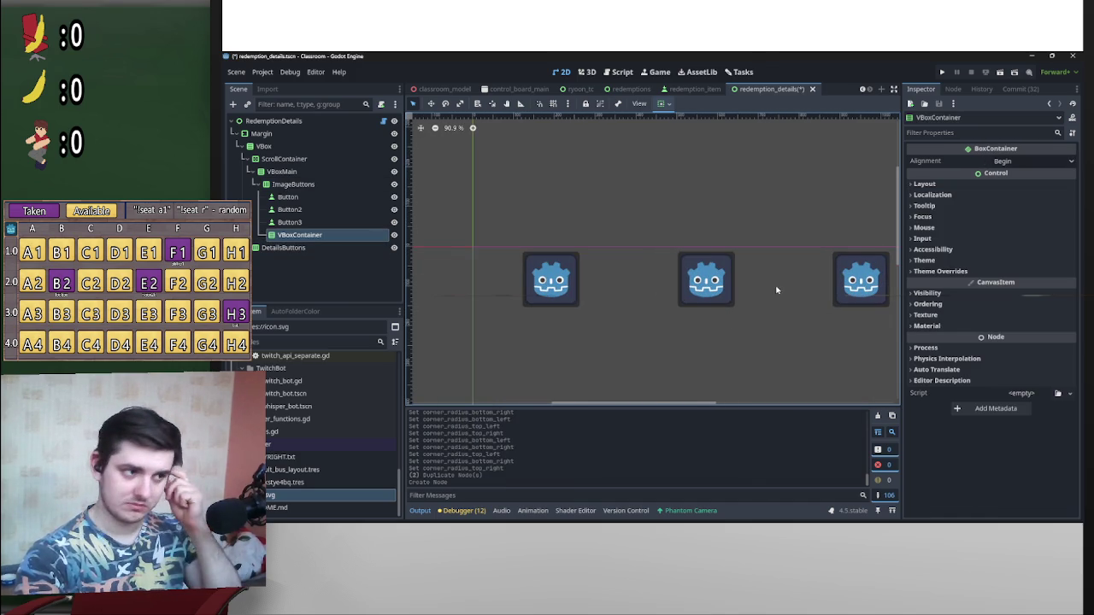
scroll(760, 295, down, 1)
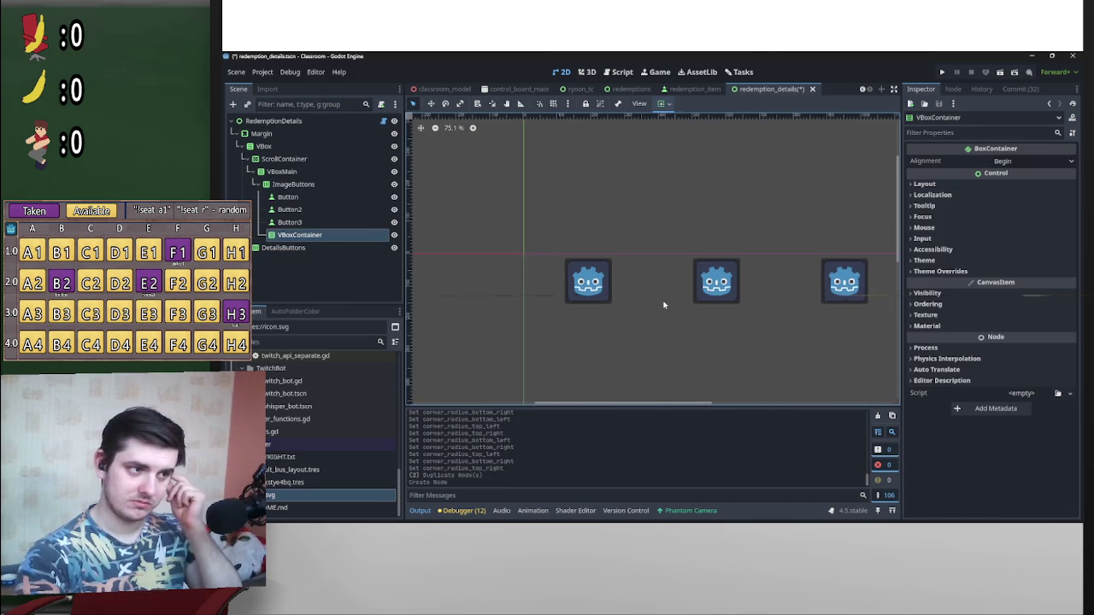
- Rename the new container to ImageButton and move it above Button
click(320, 240)
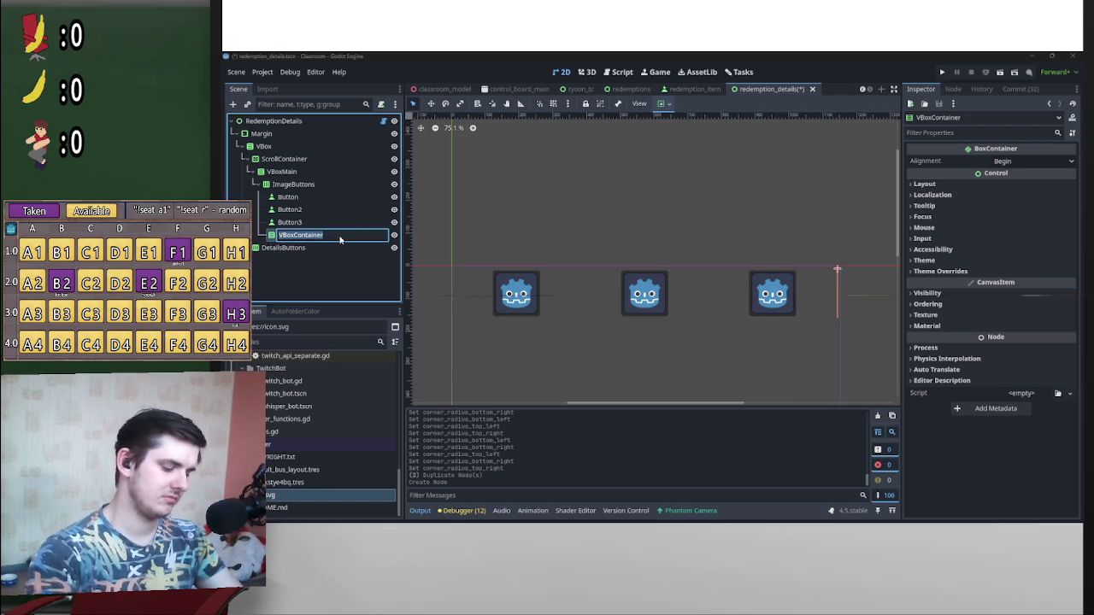
text(Button)
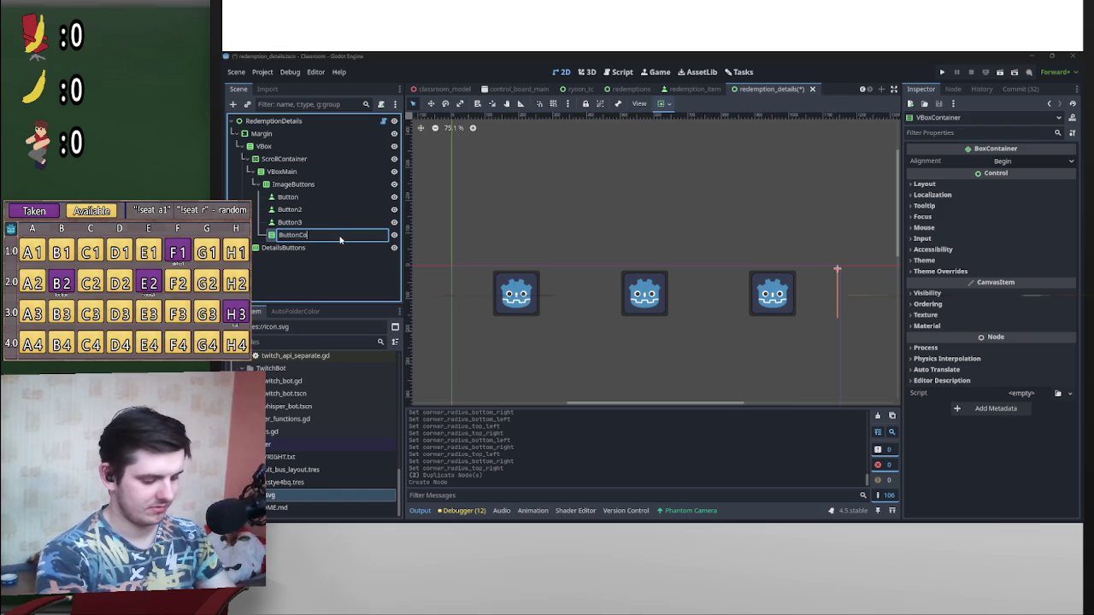
double_click(339, 239)
text(ImageBu)
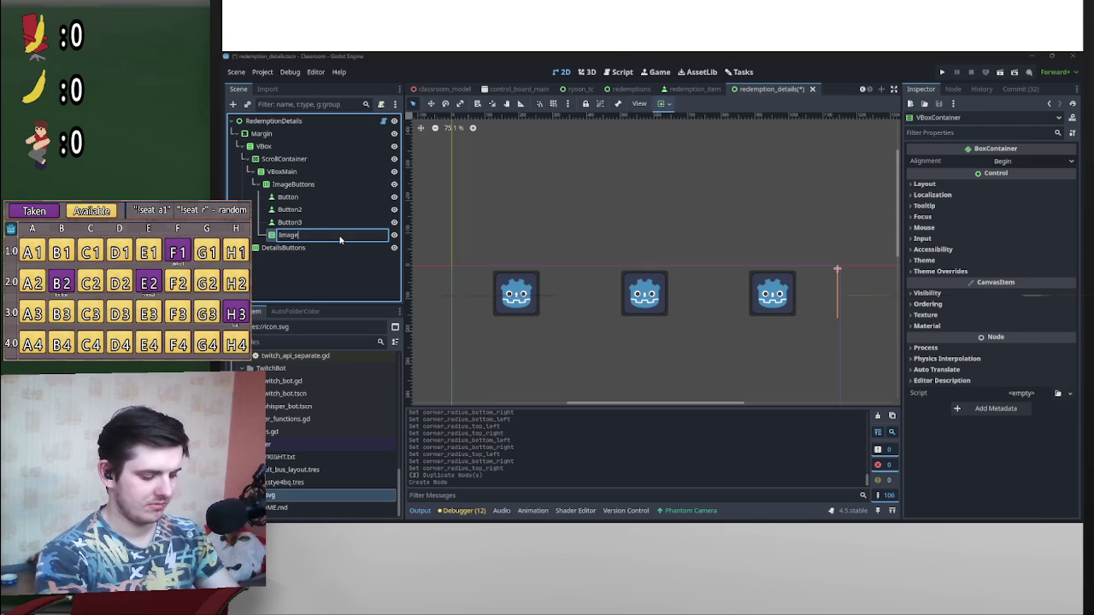
text(tton)
key(Return)
drag(340, 239, 315, 194)
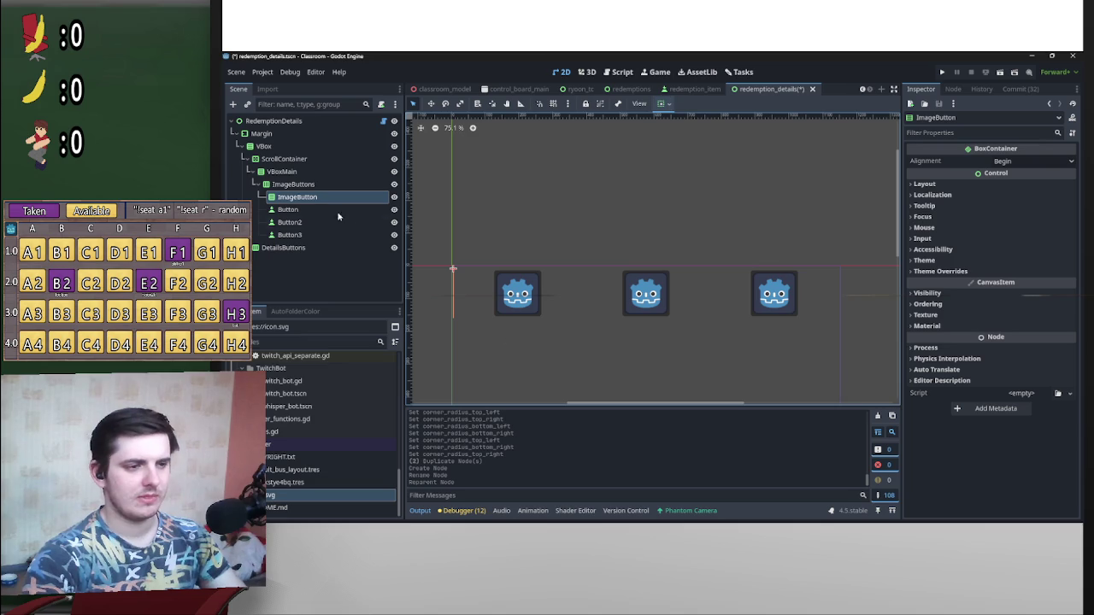
- Turn off horizontal expand on the selected icon buttons
click(312, 209)
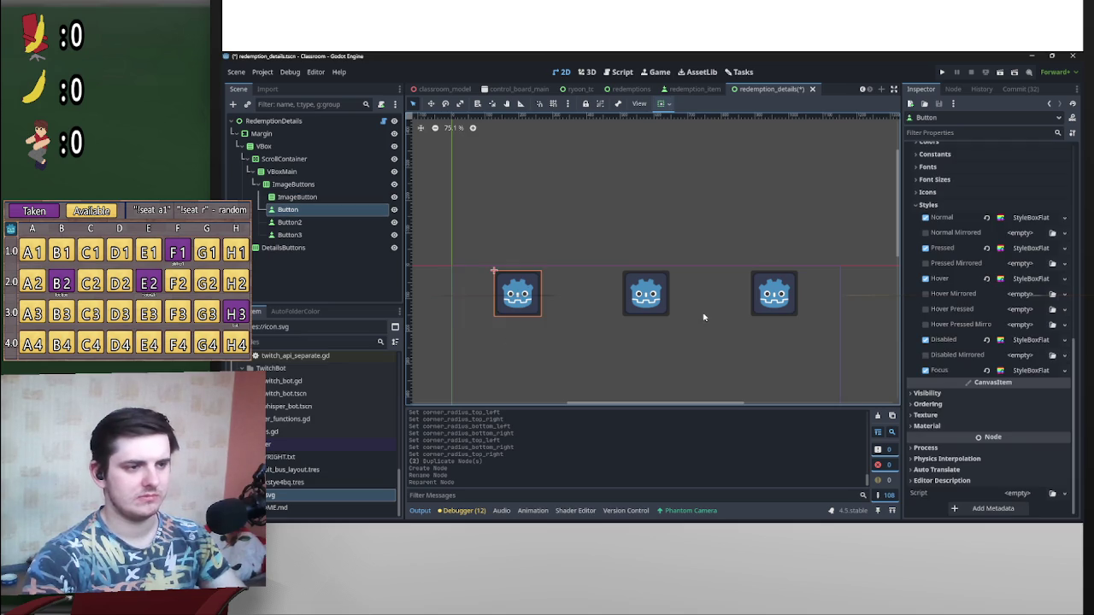
click(649, 301)
click(752, 304)
shift+click(511, 301)
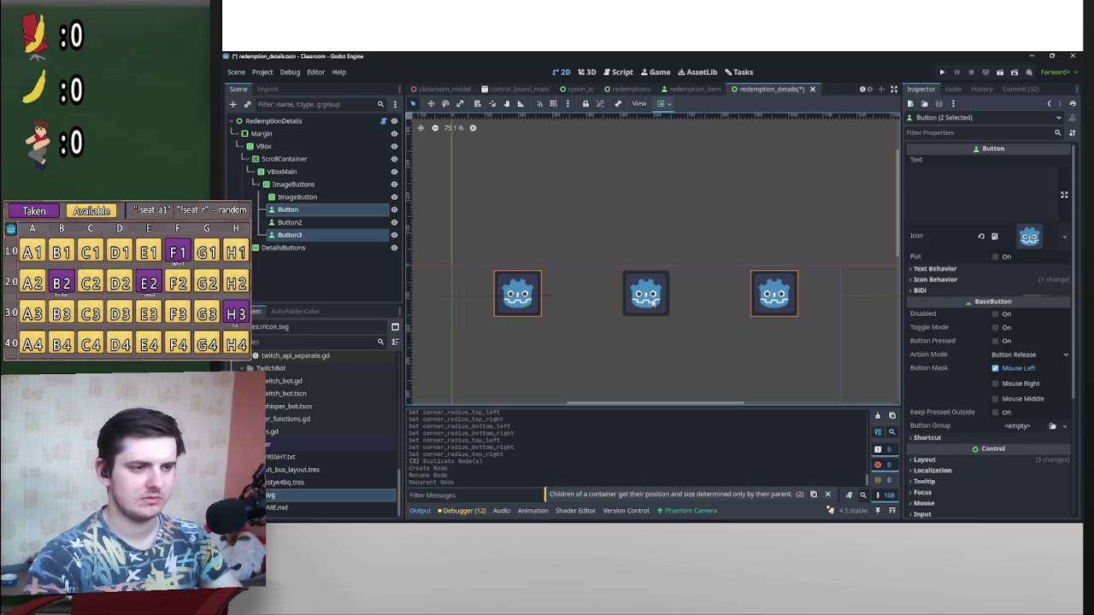
shift+click(651, 301)
click(663, 103)
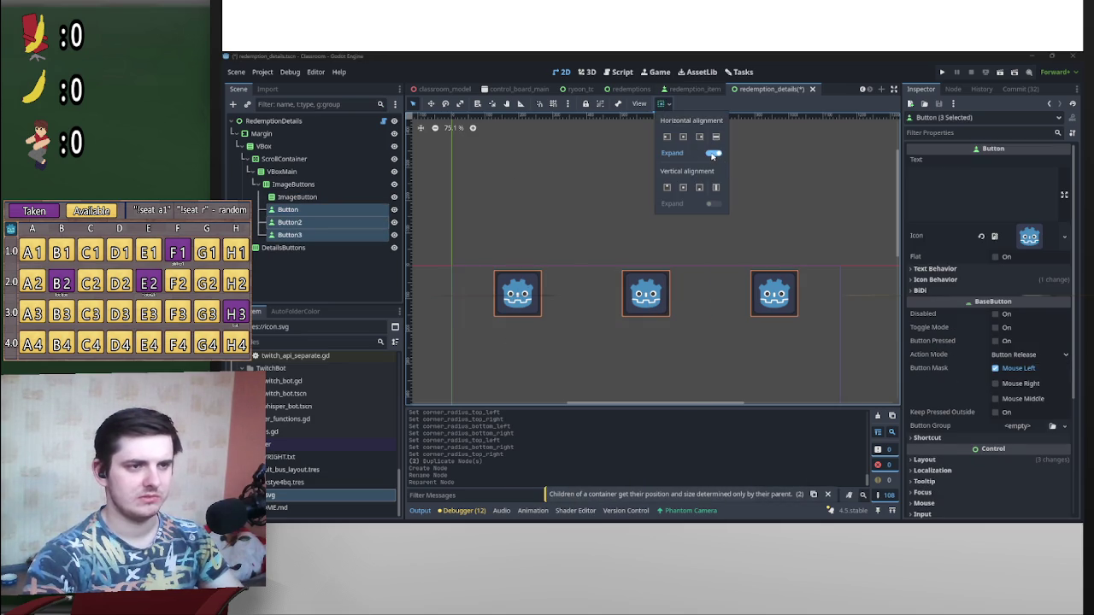
click(712, 154)
click(328, 248)
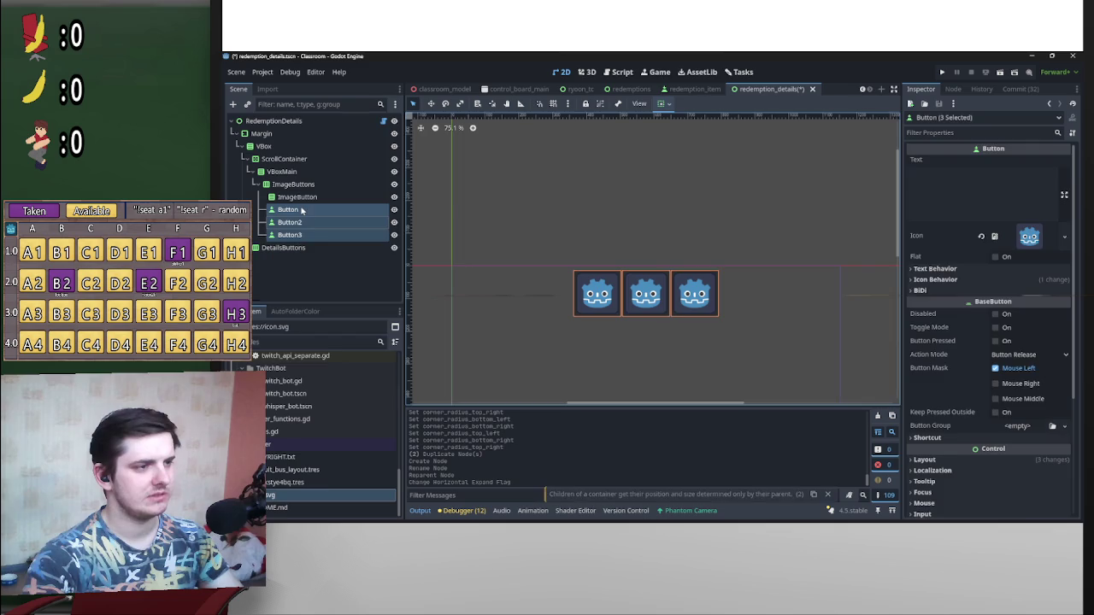
- Delete the duplicate buttons Button2 and Button3
click(303, 223)
shift+click(314, 235)
key(Delete)
key(Return)
- Set Button's container sizing to centre horizontally and vertically, without vertical expand
click(299, 209)
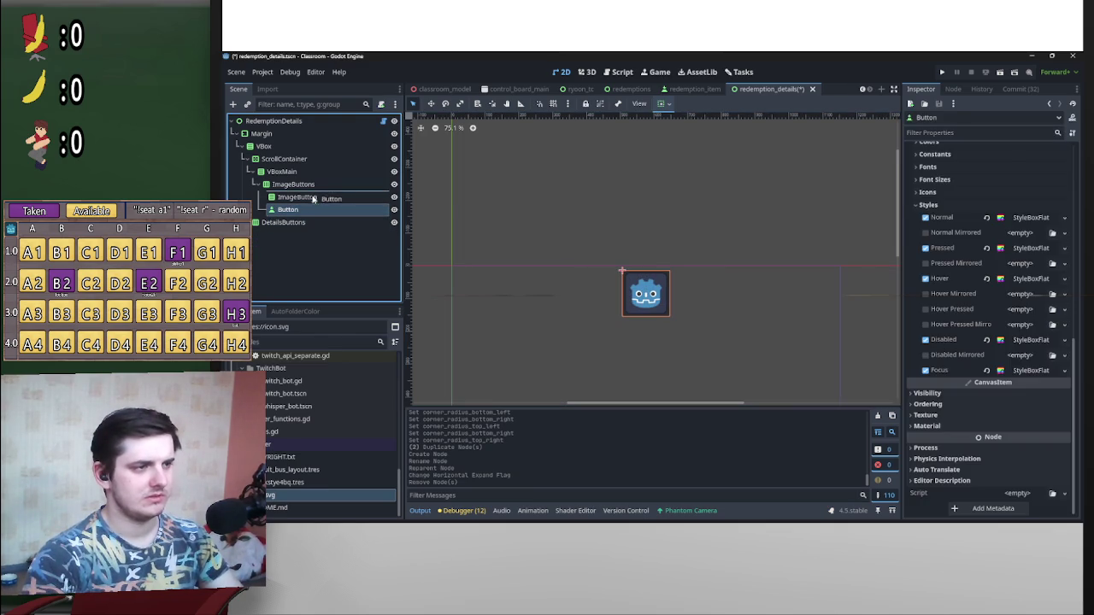
click(667, 103)
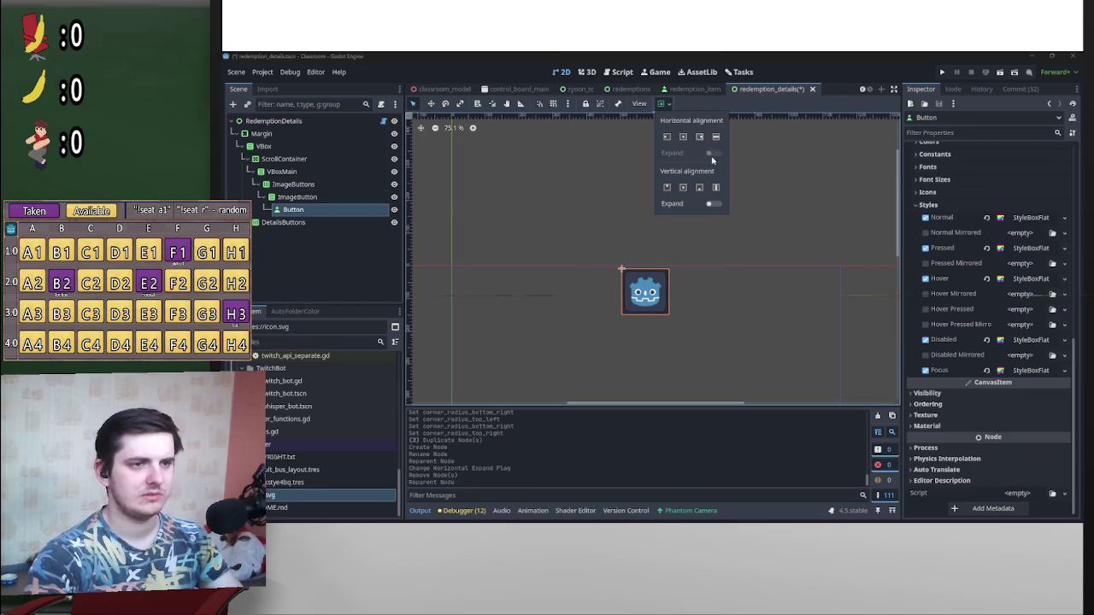
click(715, 137)
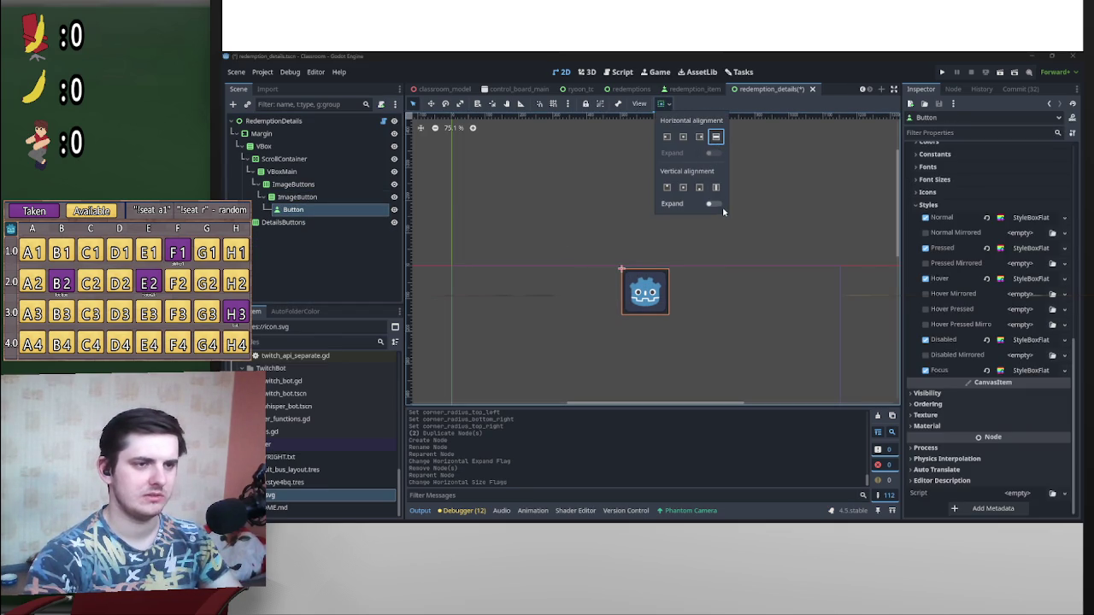
click(718, 210)
click(683, 187)
click(683, 137)
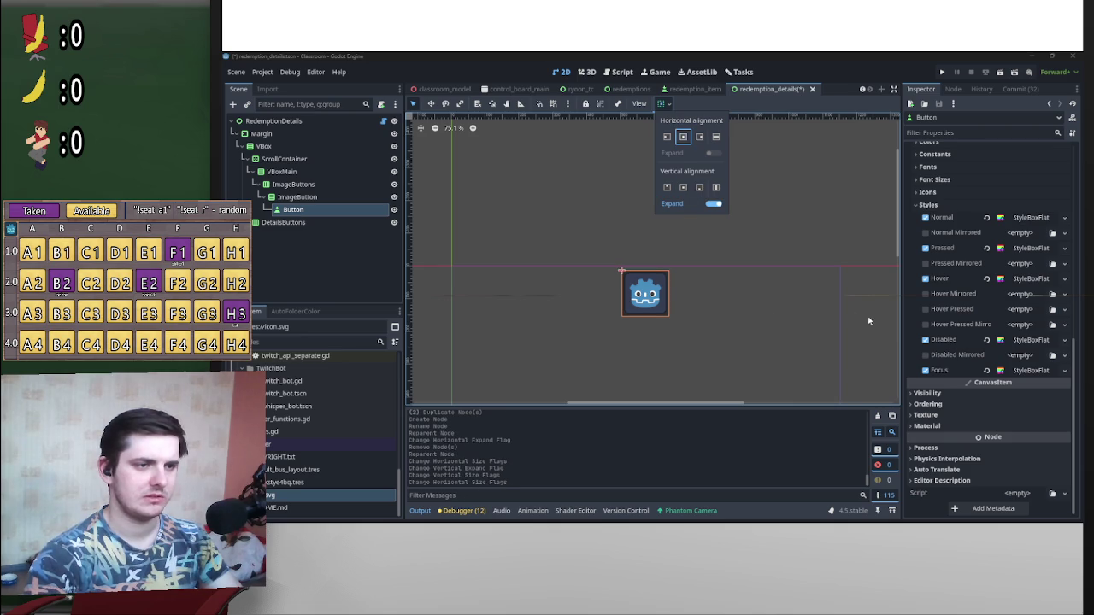
click(317, 210)
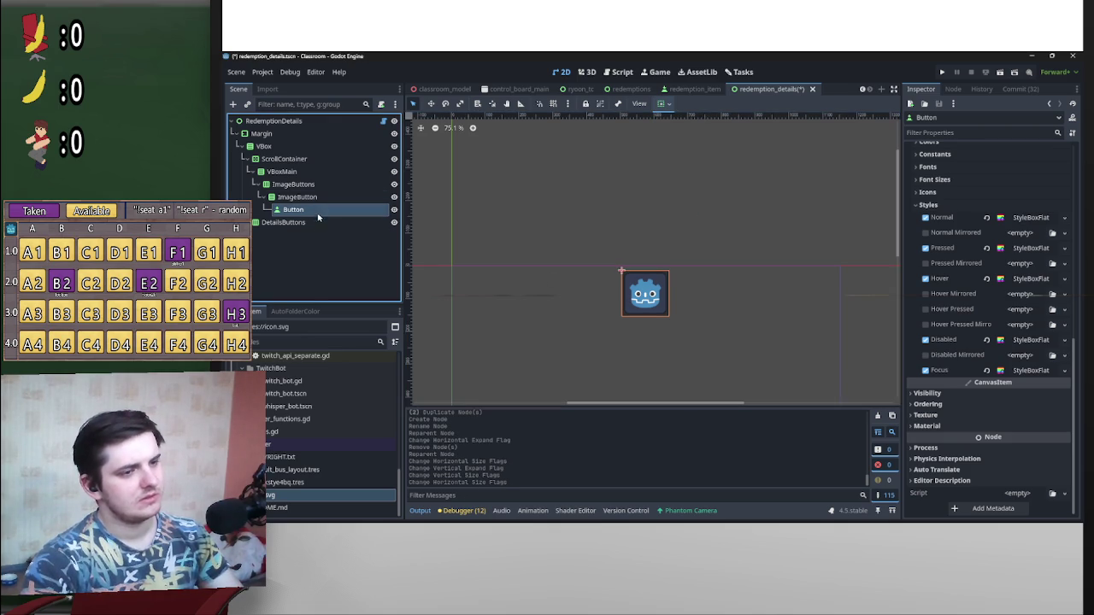
click(320, 263)
click(319, 197)
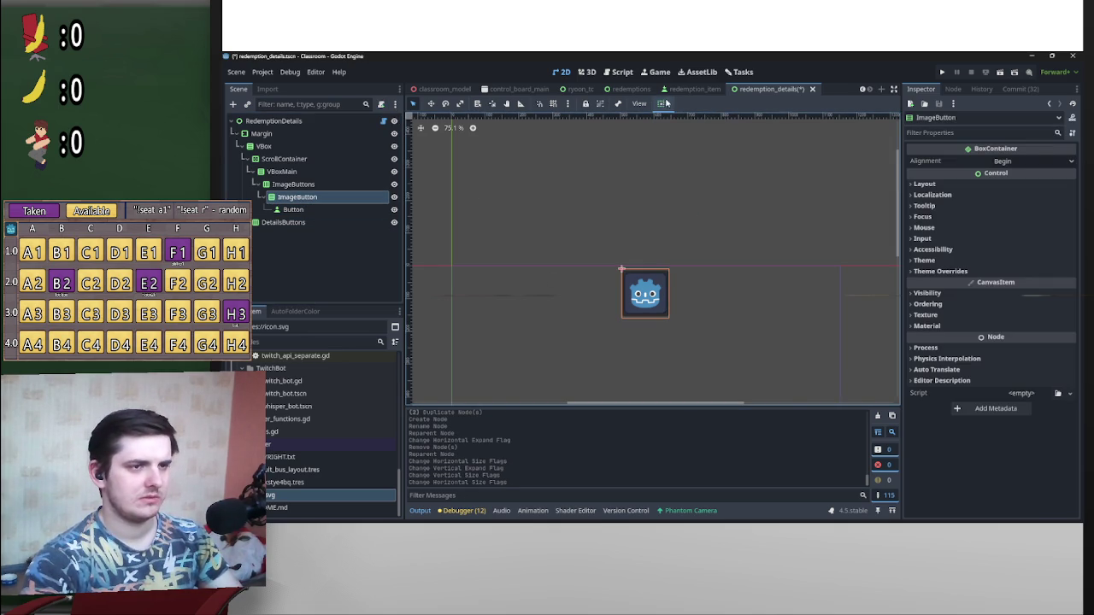
click(293, 210)
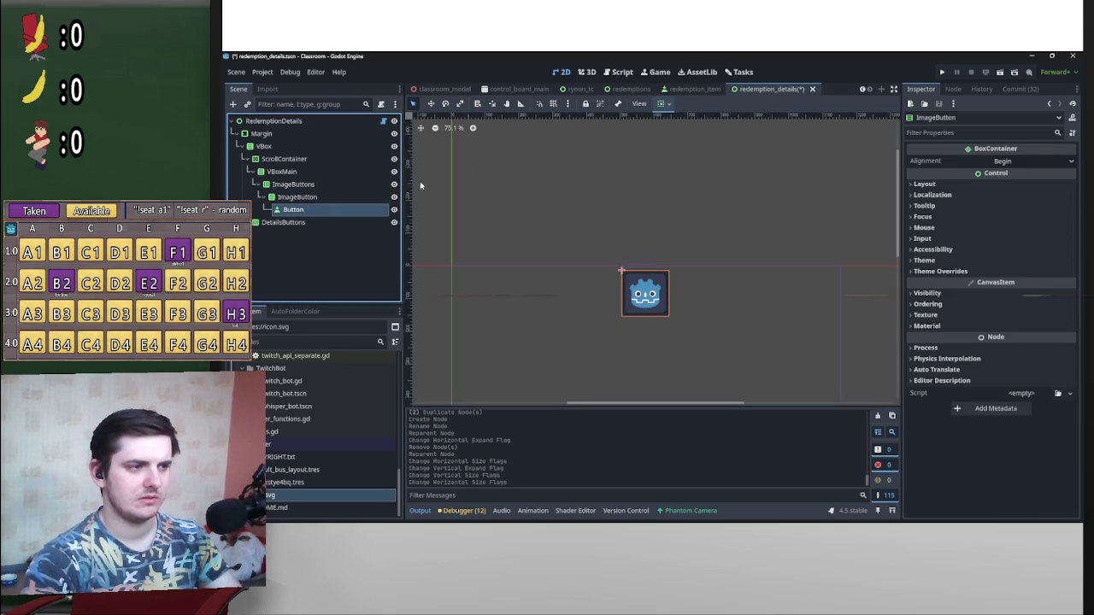
click(664, 103)
click(714, 204)
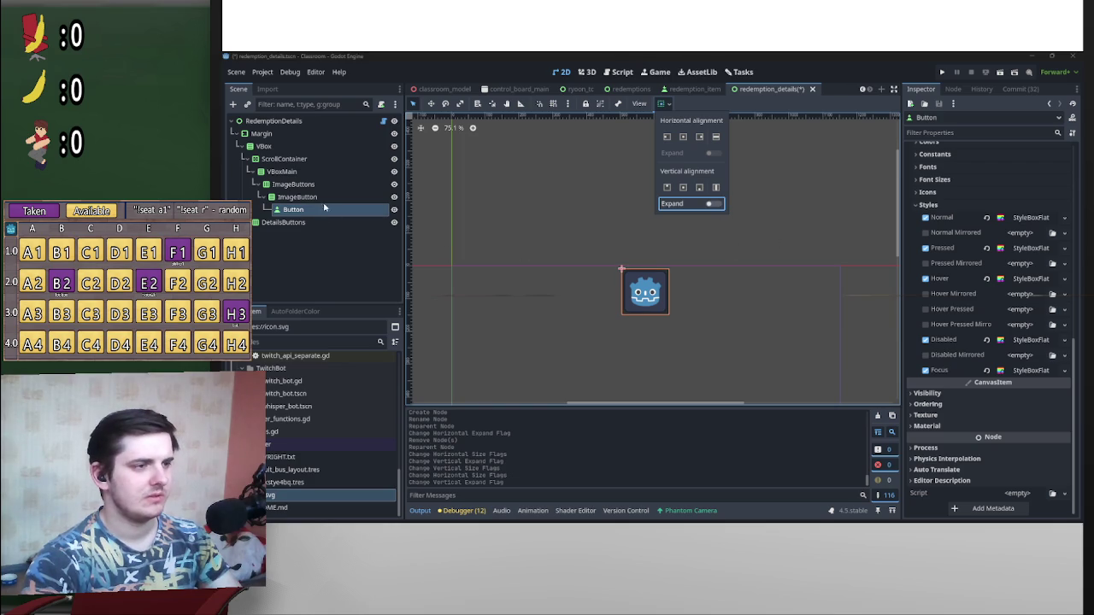
click(317, 198)
- Make ImageButton expand horizontally and centre on both axes, then save
click(319, 198)
click(664, 103)
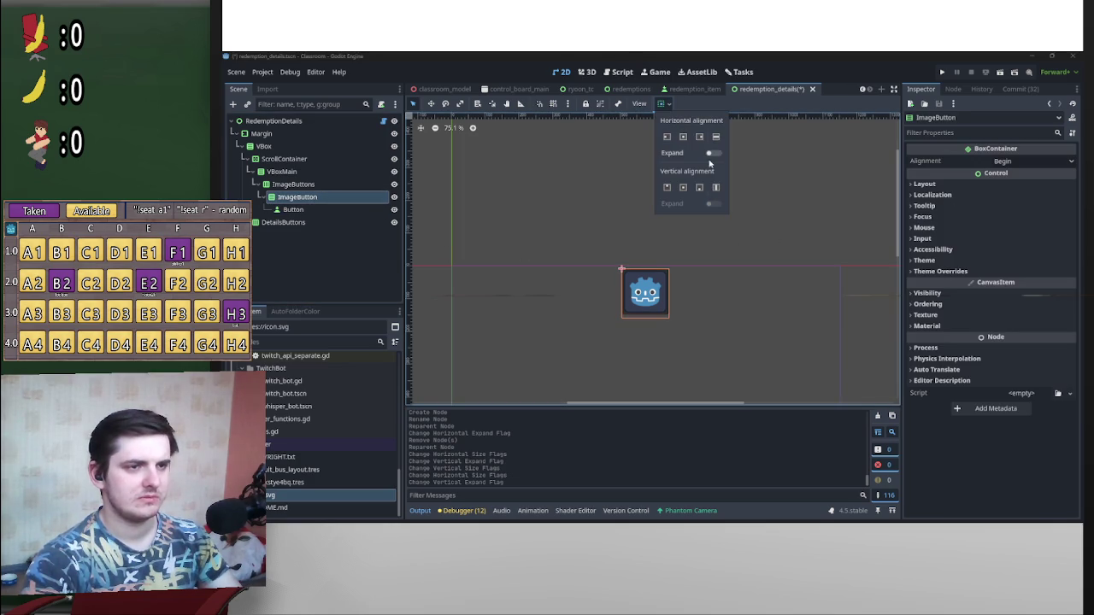
click(715, 153)
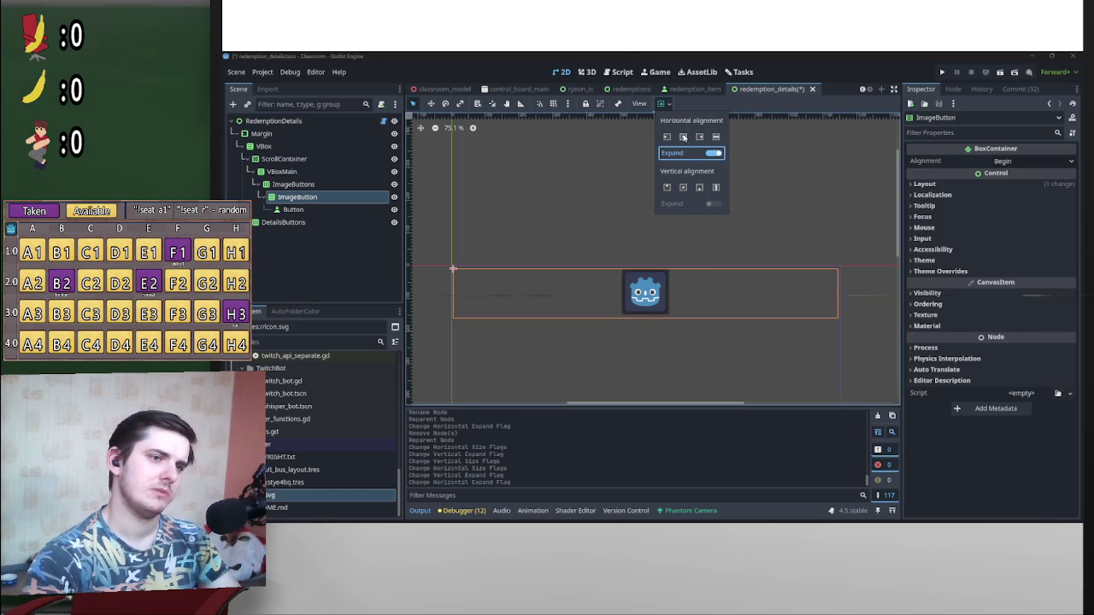
click(683, 136)
click(683, 188)
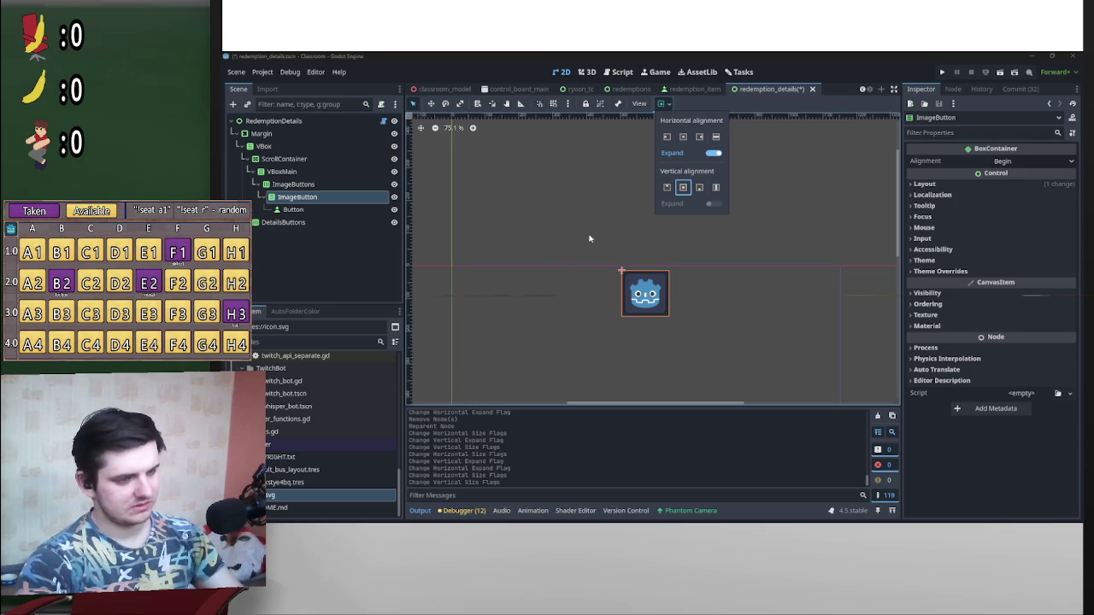
click(377, 256)
key(ctrl+s)
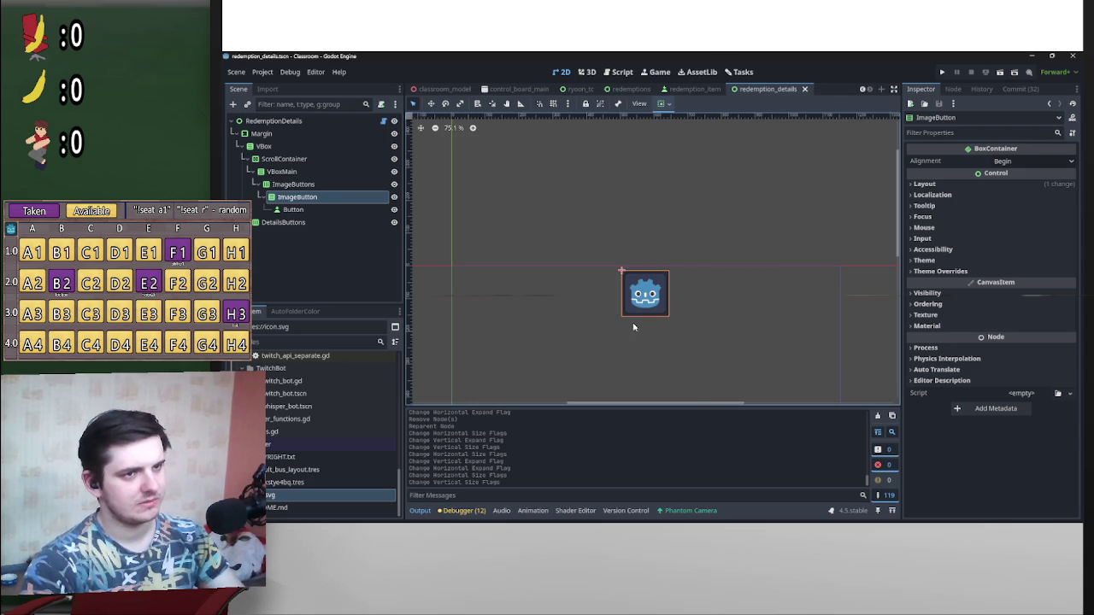
- Move Button inside ImageButton, then duplicate the container and undo it
drag(300, 205, 301, 199)
click(332, 202)
key(ctrl+d)
key(ctrl+d)
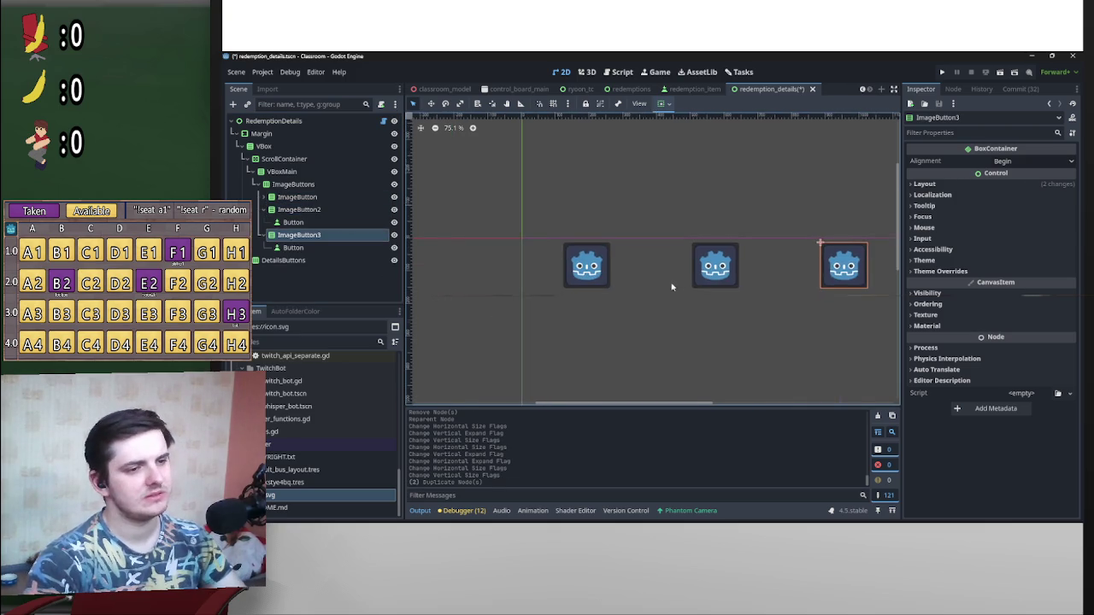
scroll(625, 289, up, 3)
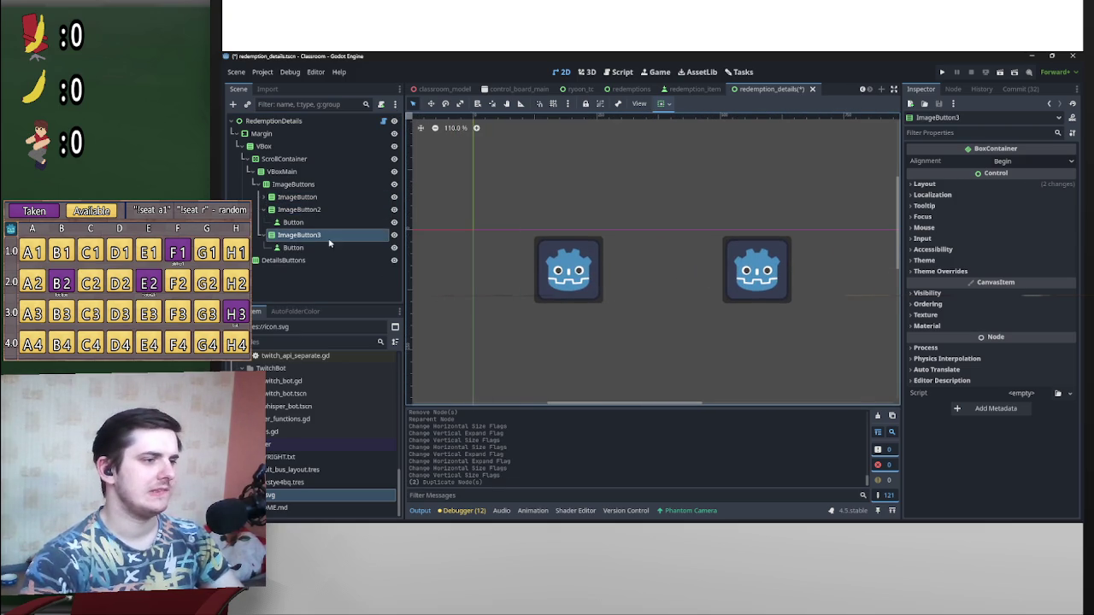
key(ctrl+z)
key(ctrl+z)
click(303, 197)
right_click(325, 199)
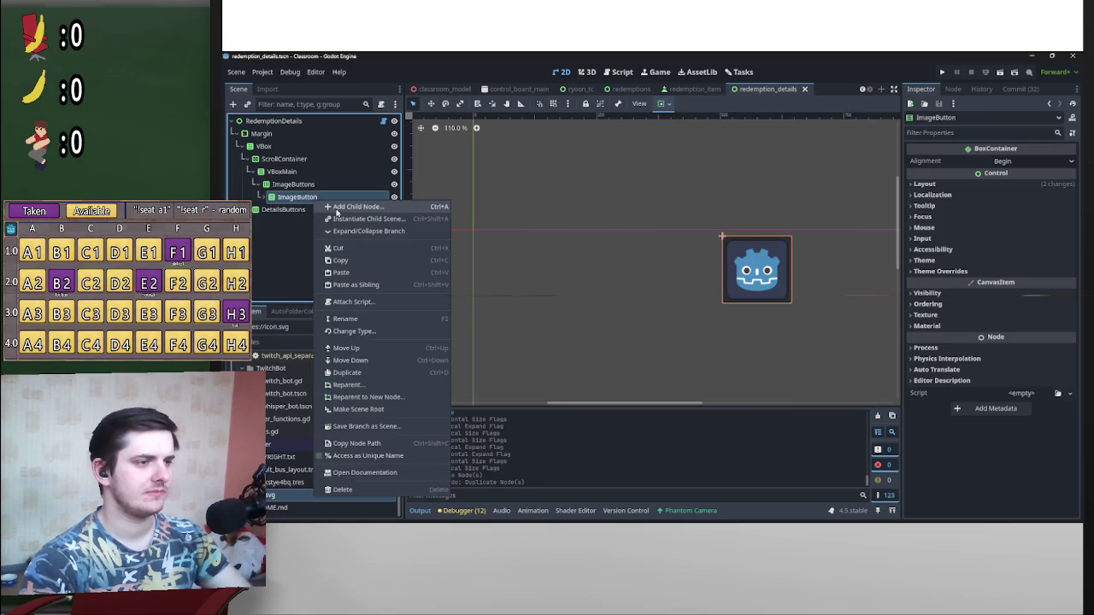
- Add a Label child node under the ImageButton container
click(337, 210)
text(vbo)
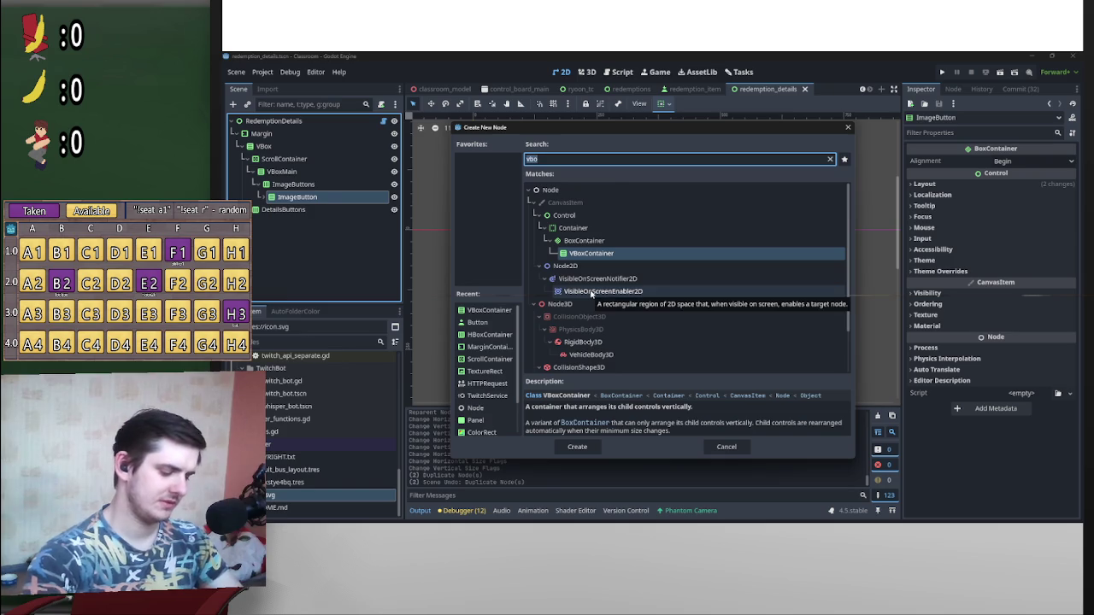
text(label)
click(609, 228)
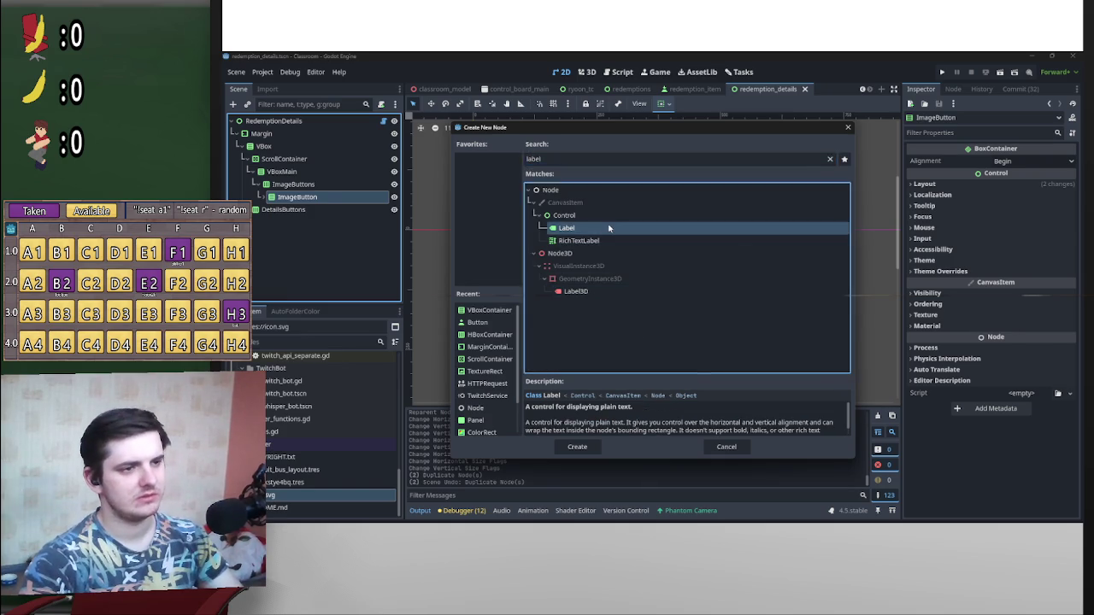
double_click(609, 228)
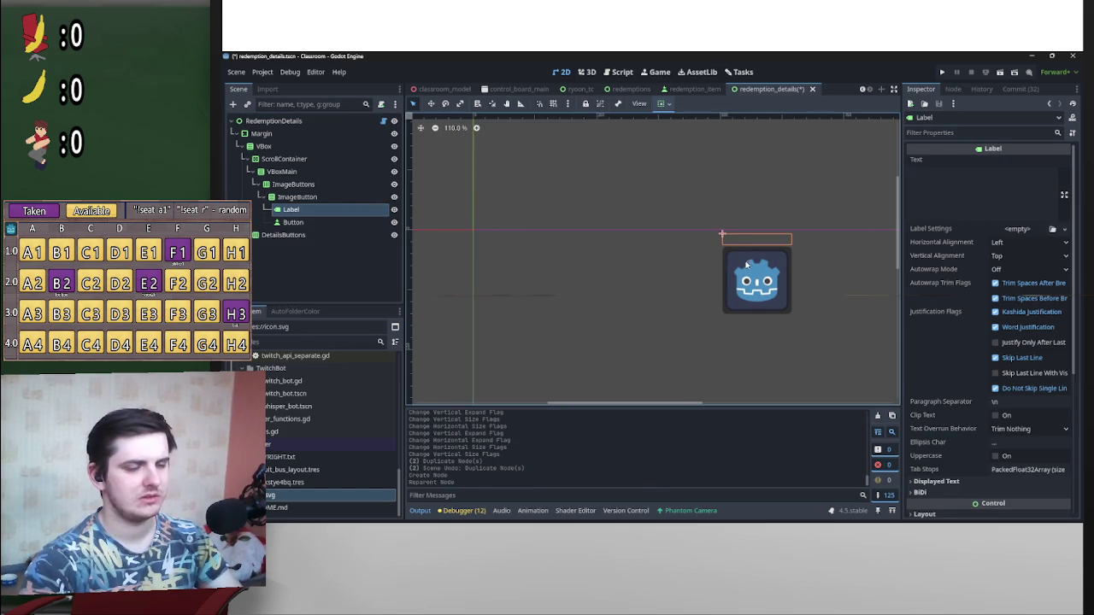
- Center the label horizontally and set its text to 'Small'
click(977, 196)
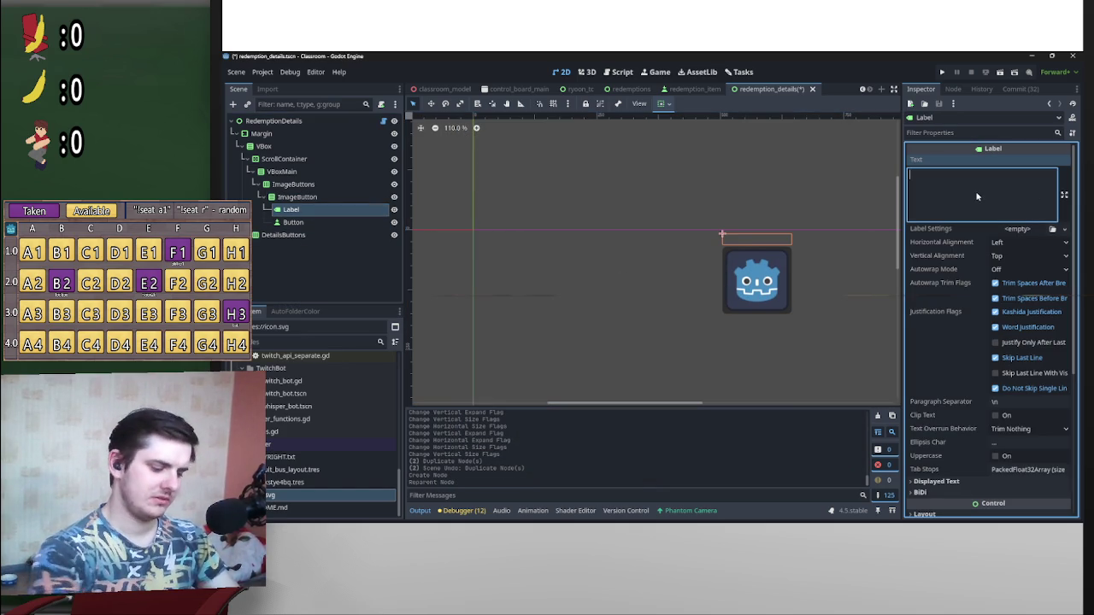
click(1010, 242)
click(1013, 267)
click(1002, 185)
text(Small)
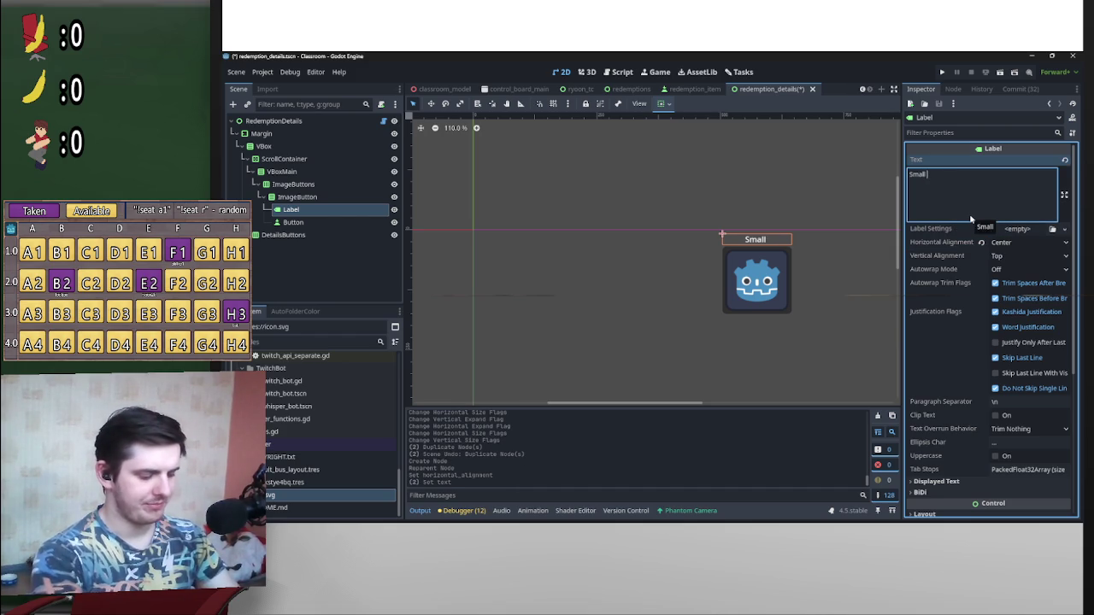
key(alt+Tab)
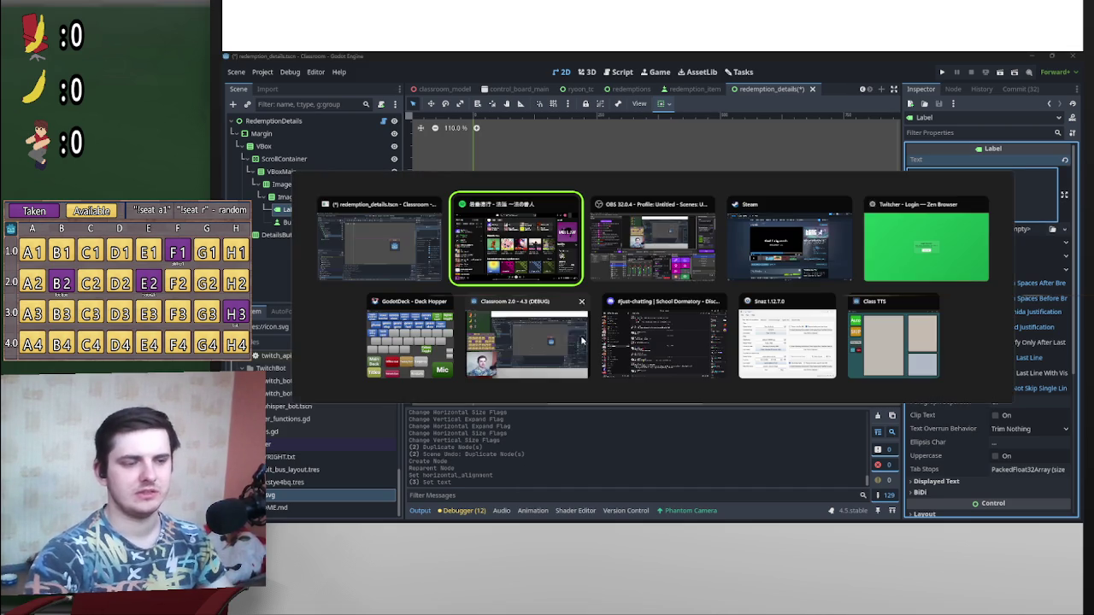
click(655, 247)
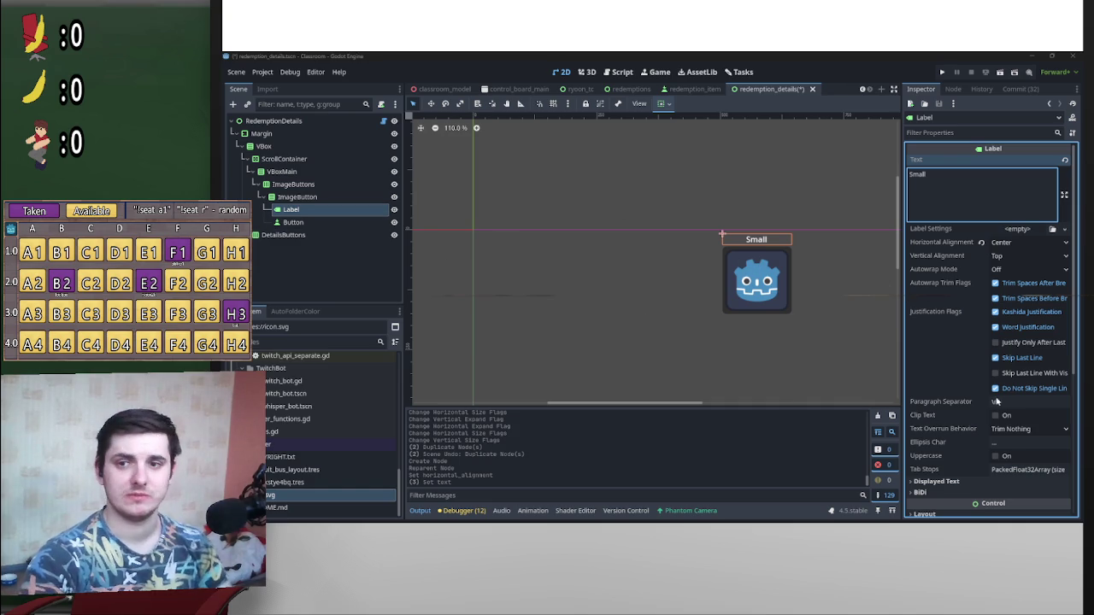
mouse_move(869, 512)
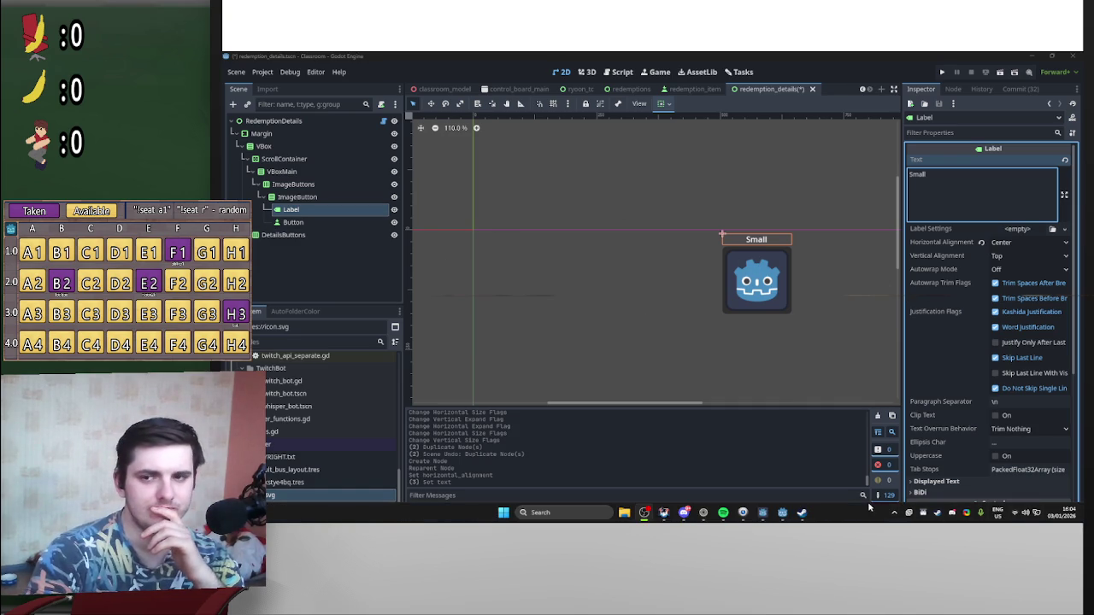
mouse_move(801, 515)
mouse_move(711, 518)
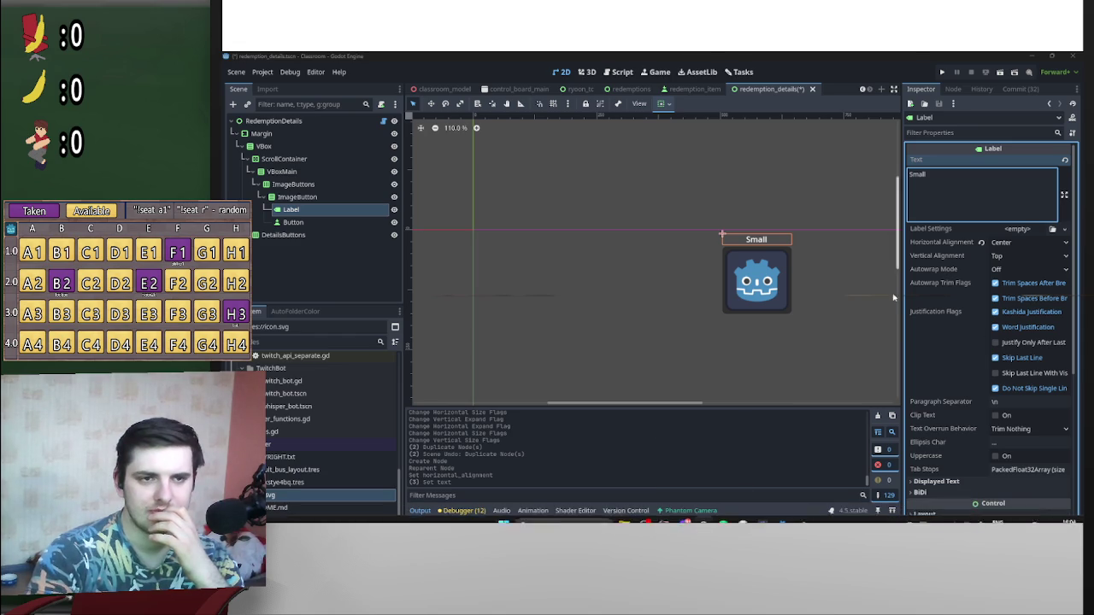
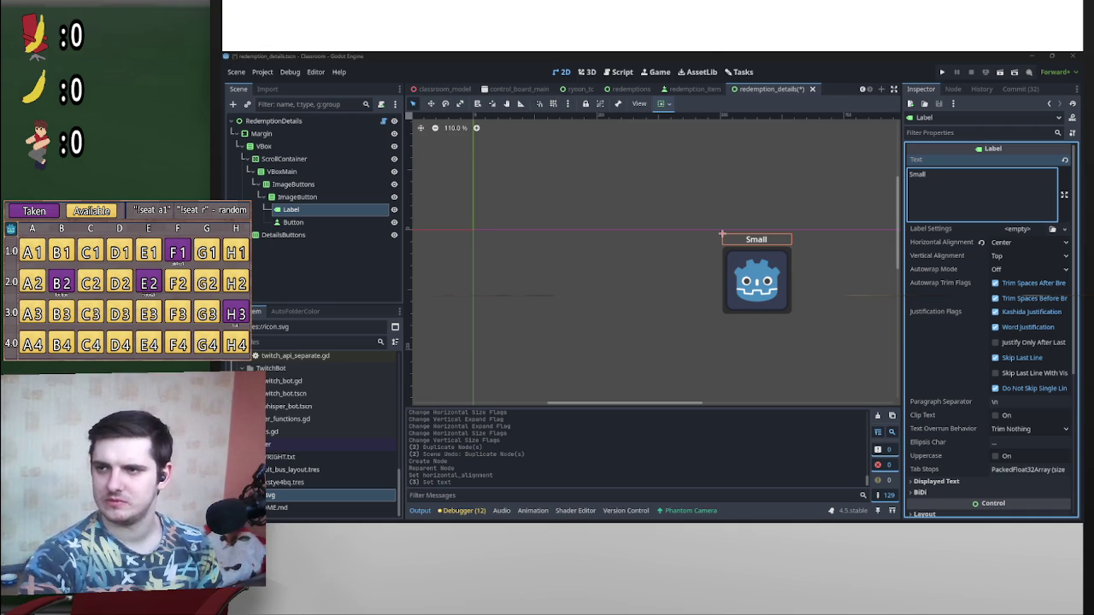
- In the browser, change the image address number to load custom-1.png
key(alt+Tab)
mouse_move(1039, 212)
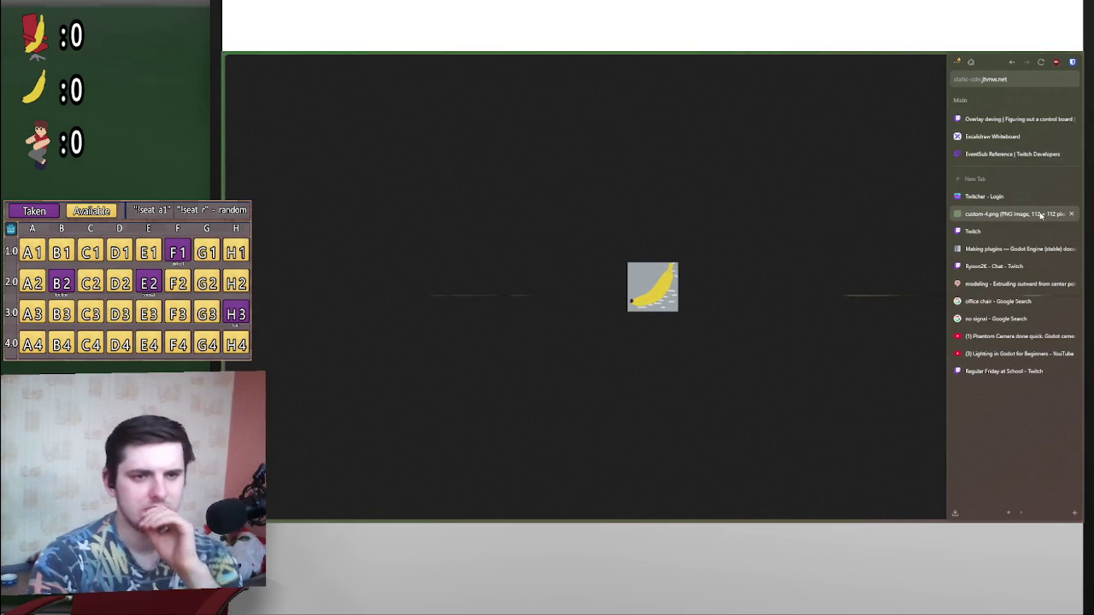
click(1042, 83)
click(1041, 79)
key(Delete)
text(1)
key(Return)
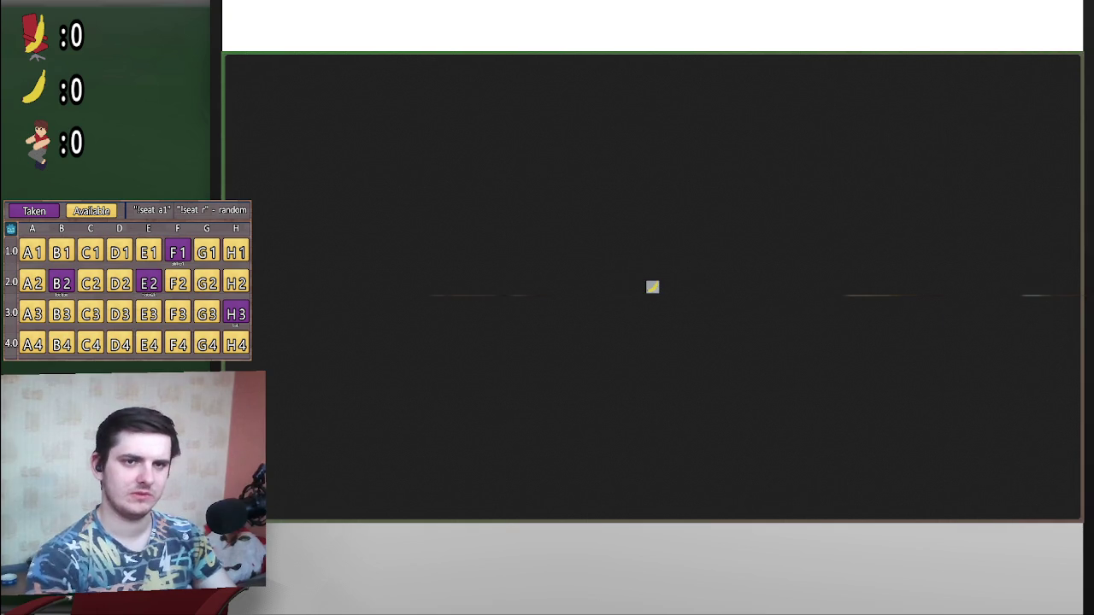
- Load custom-2.png in the browser, then return to Godot
mouse_move(1080, 248)
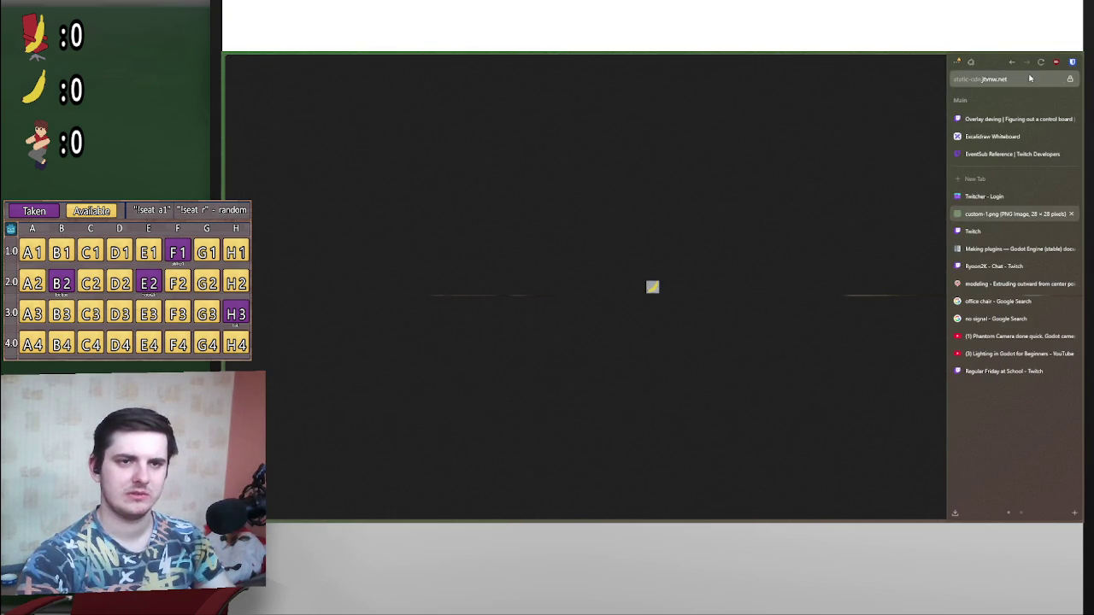
click(1036, 80)
click(1055, 80)
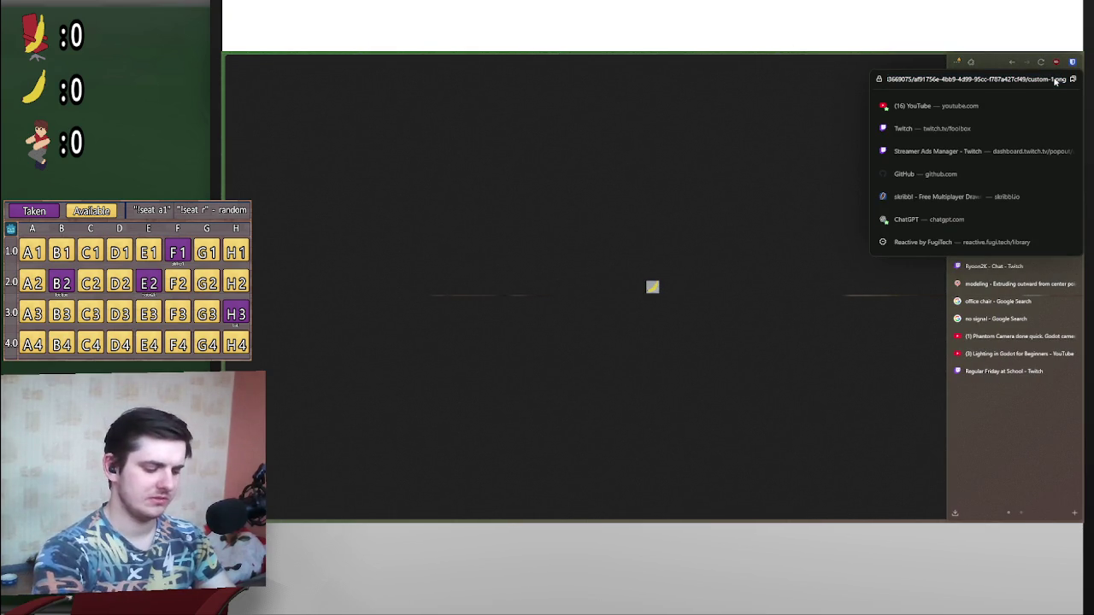
key(BackSpace)
text(2)
key(Return)
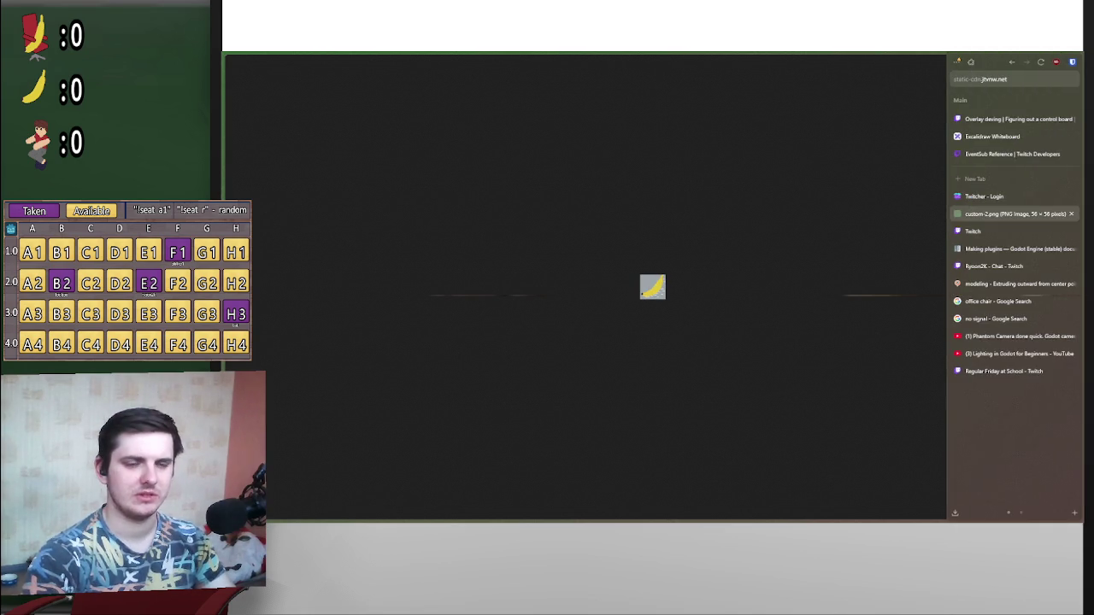
click(1035, 58)
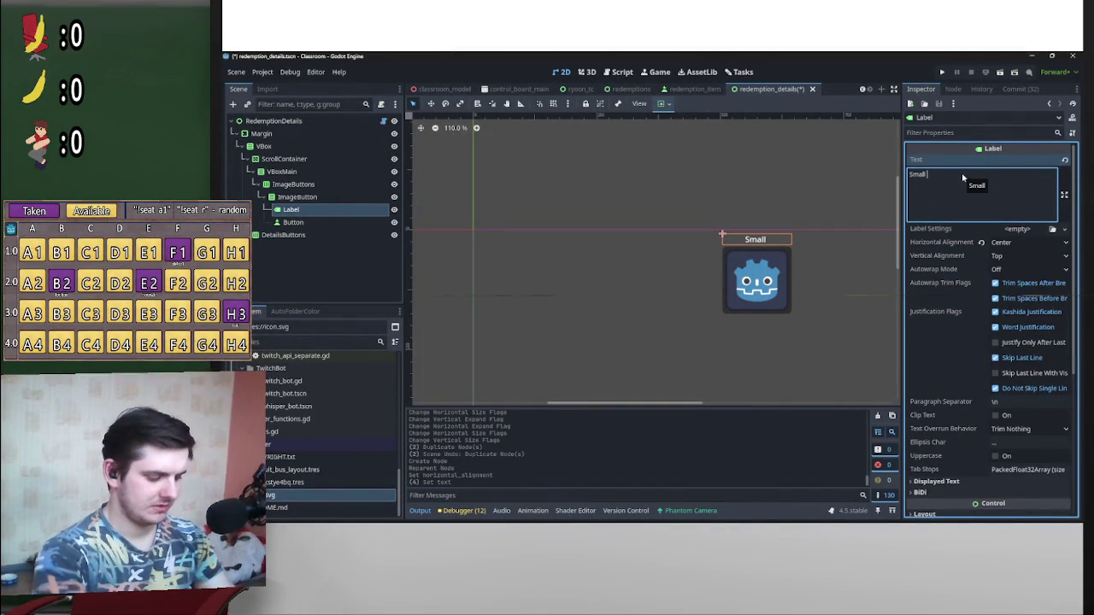
- Finish the first label as 'Small (28x28)' and duplicate the ImageButton preview
text(28x2)
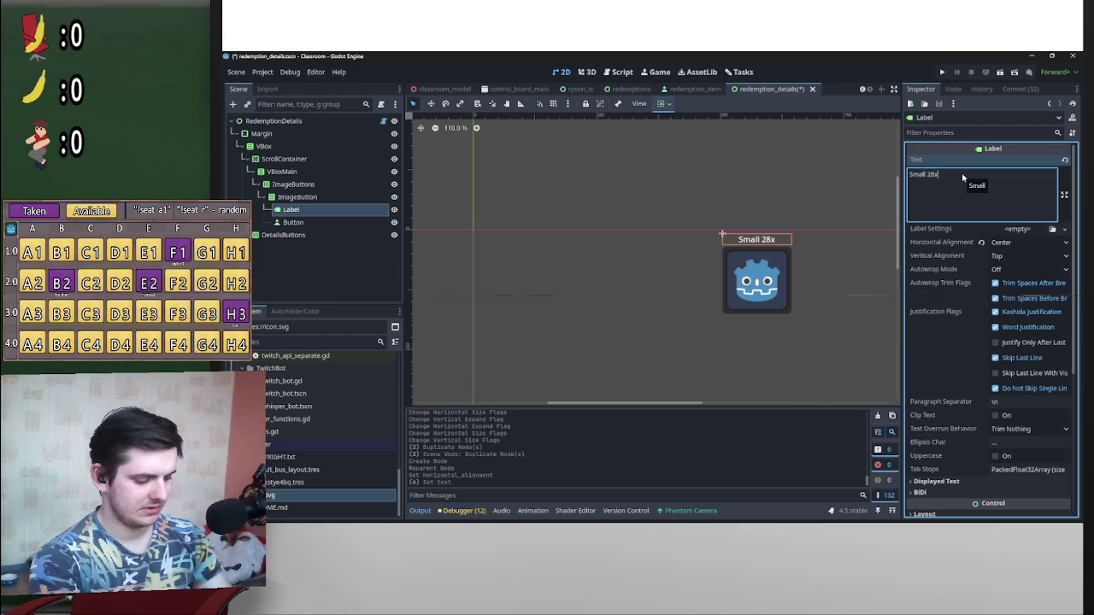
text(8)
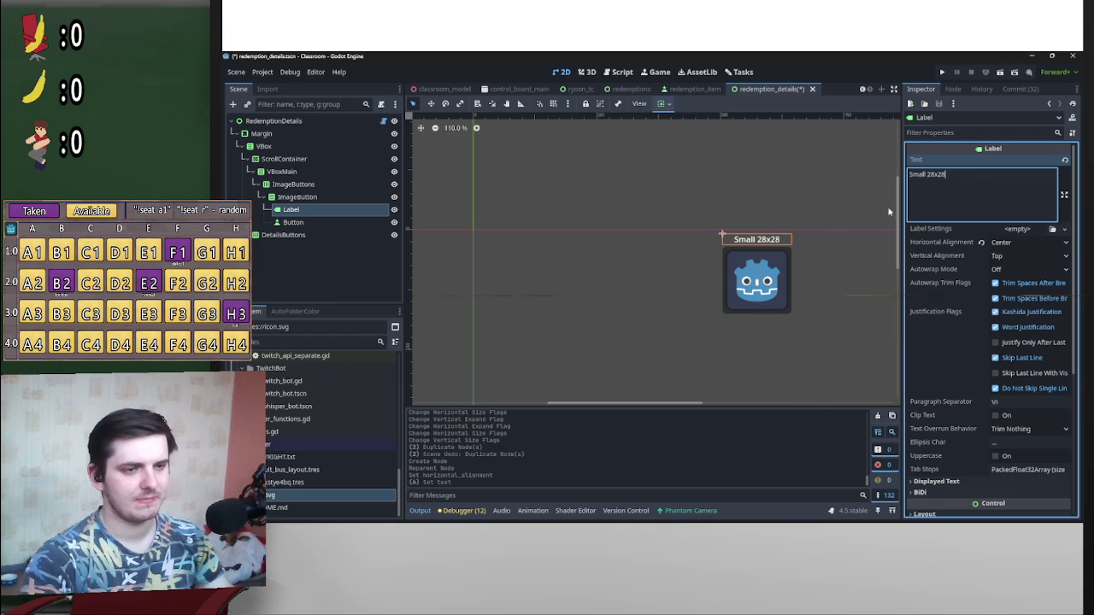
text(()
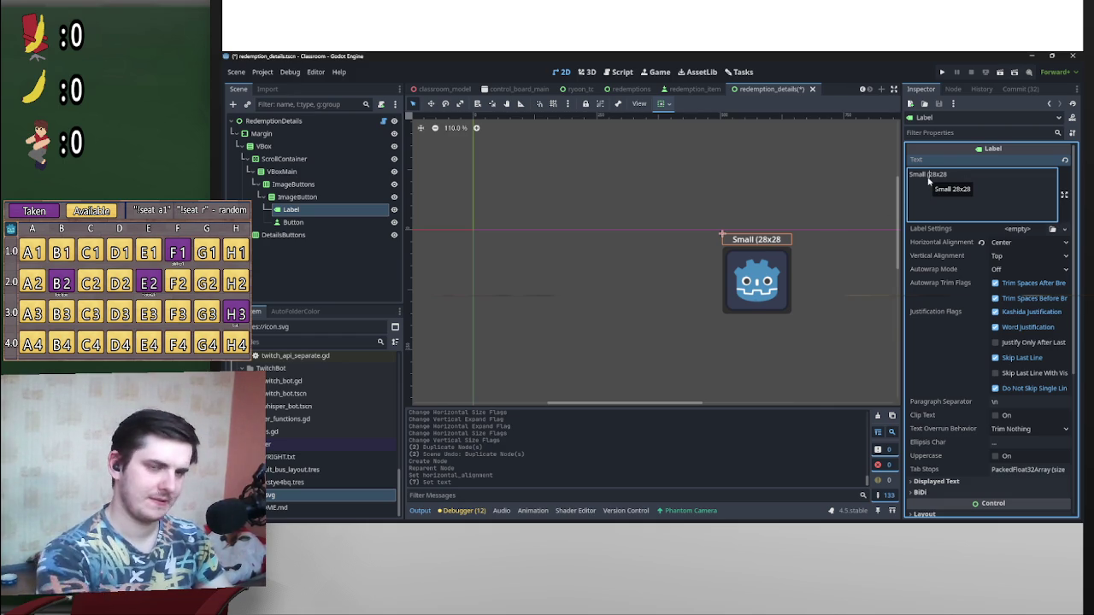
text())
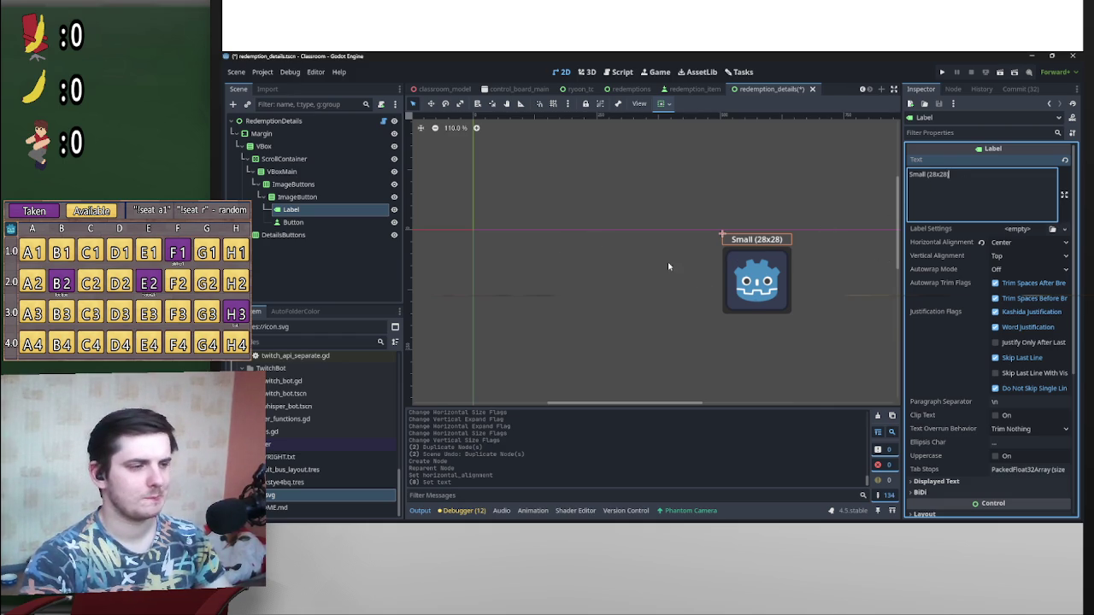
click(325, 198)
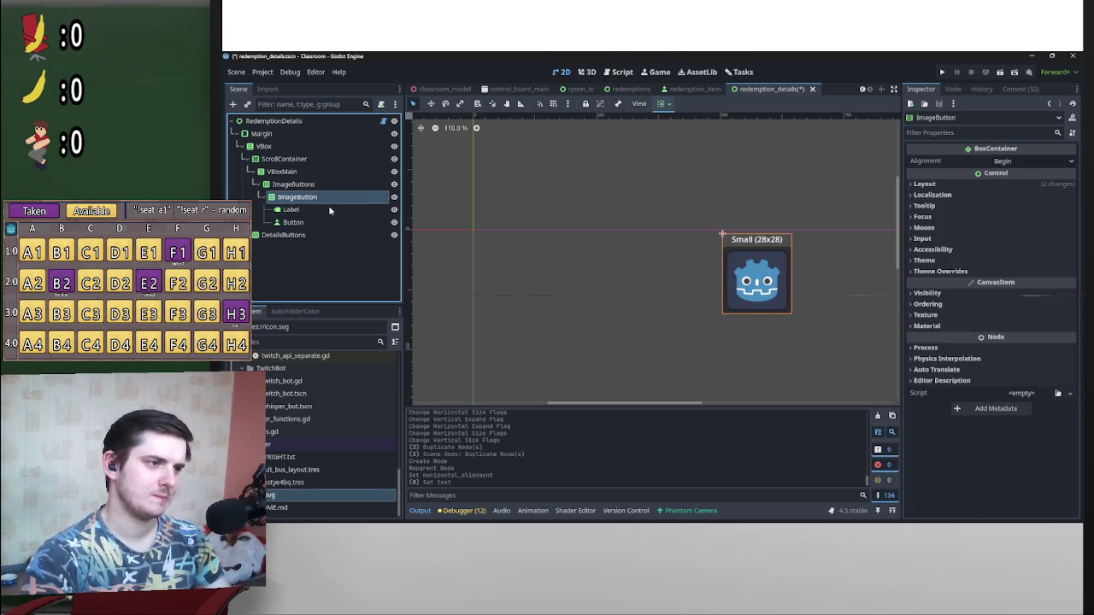
click(261, 197)
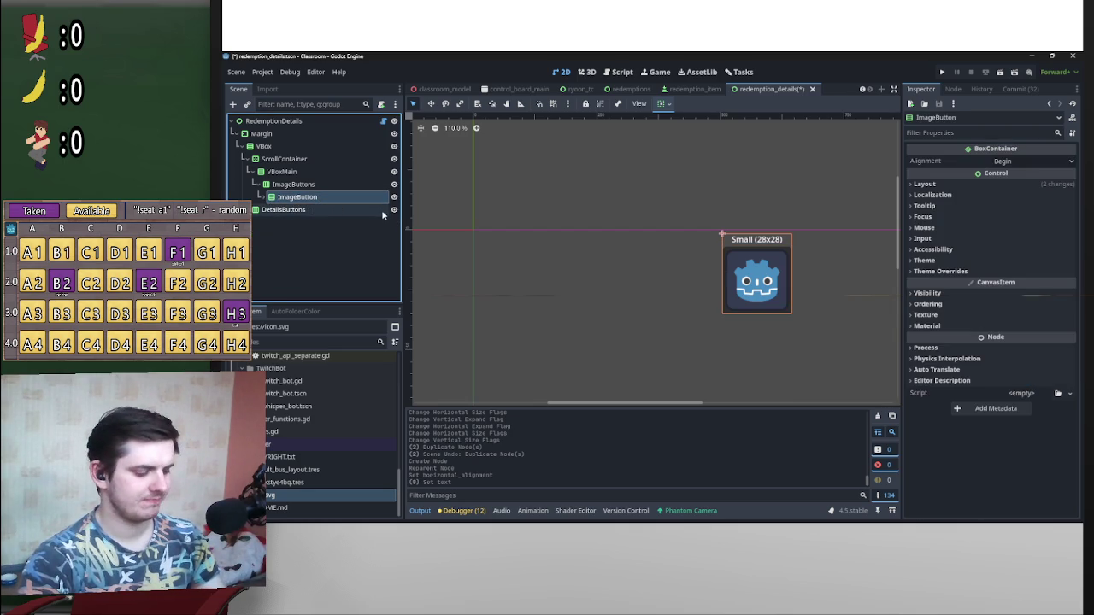
key(ctrl+d)
key(ctrl+d)
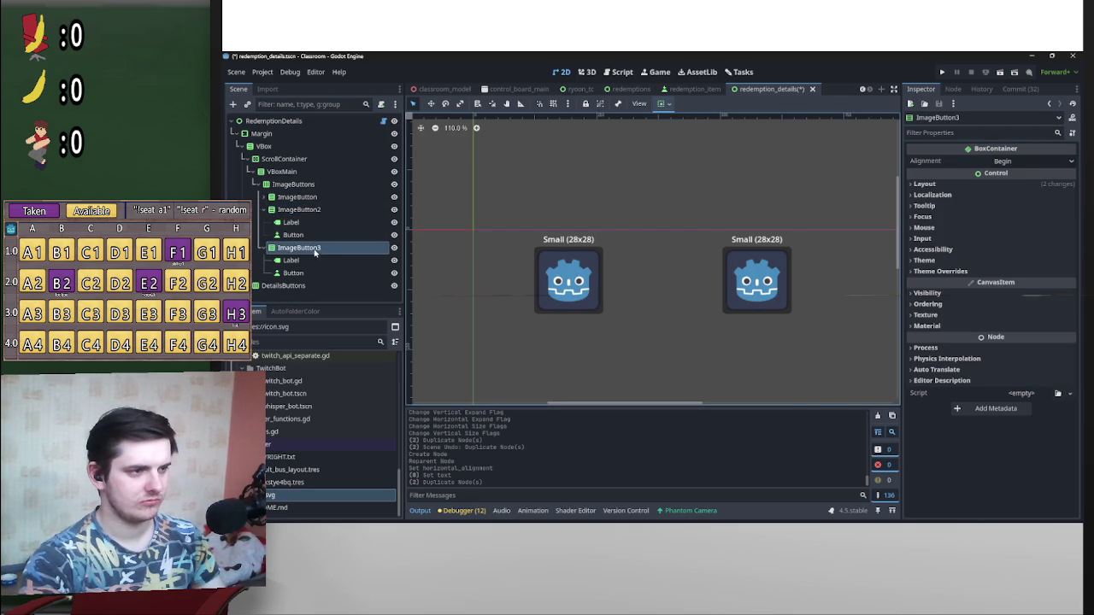
- Rename the second preview's label to 'Medium (56x56)'
click(292, 222)
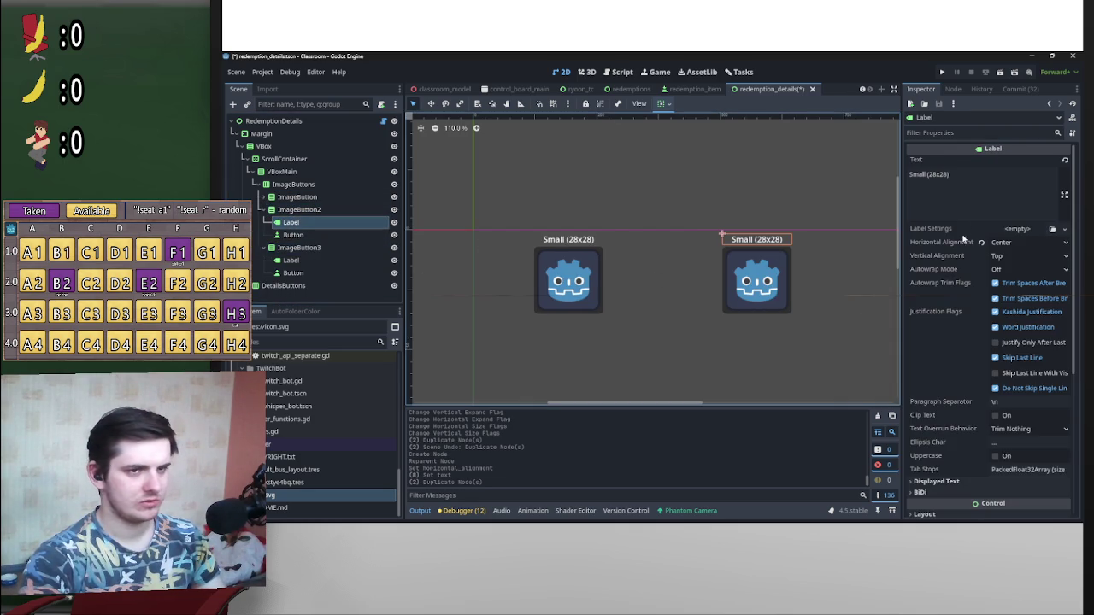
double_click(927, 178)
text(Medium)
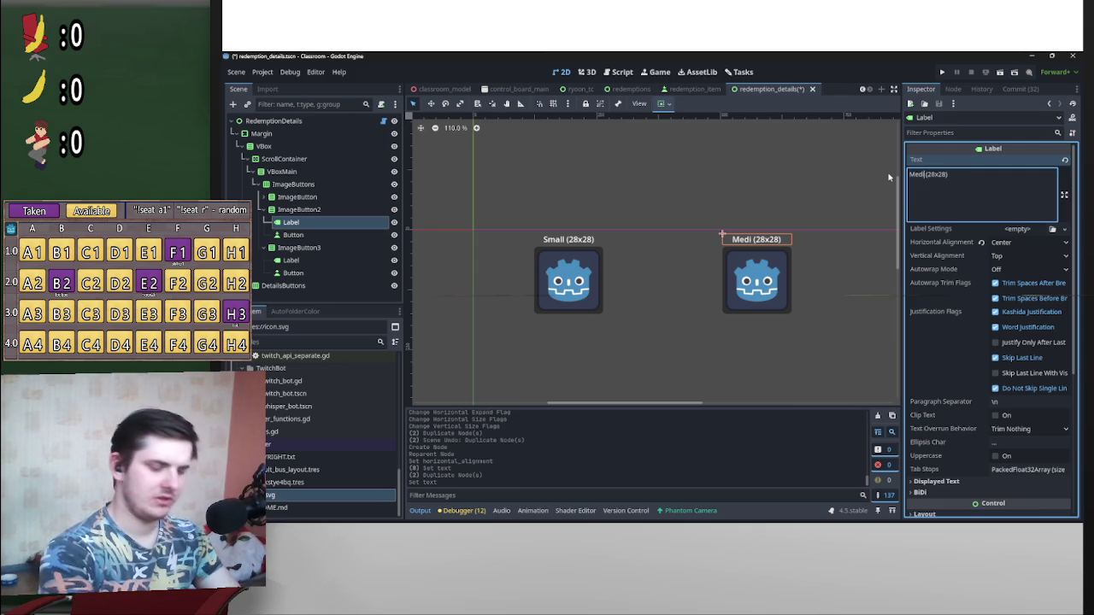
drag(938, 175, 945, 175)
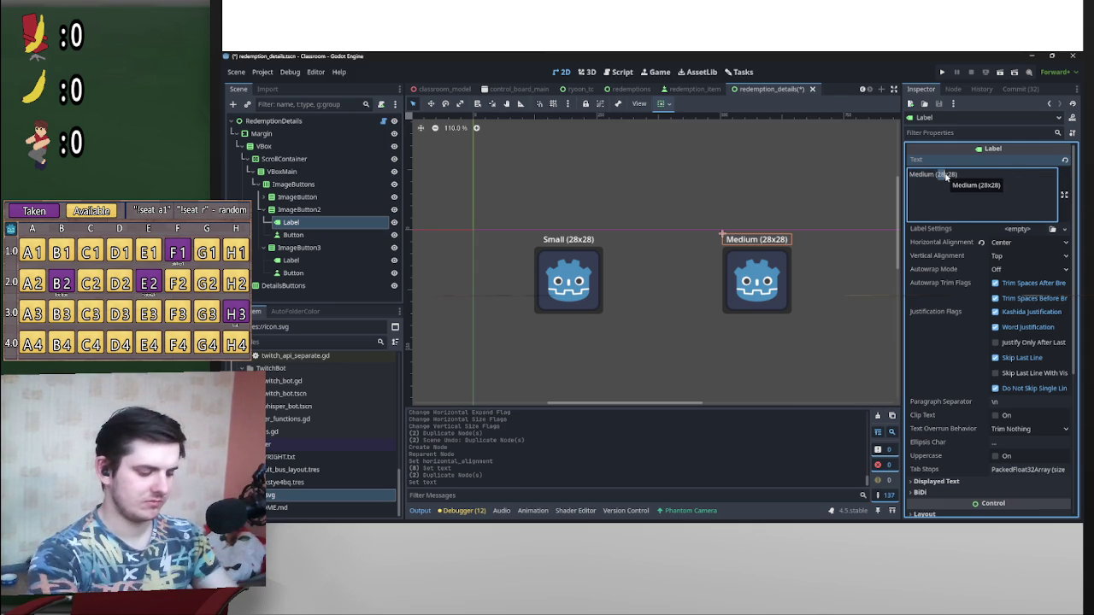
text(56)
drag(949, 174, 957, 174)
text(56)
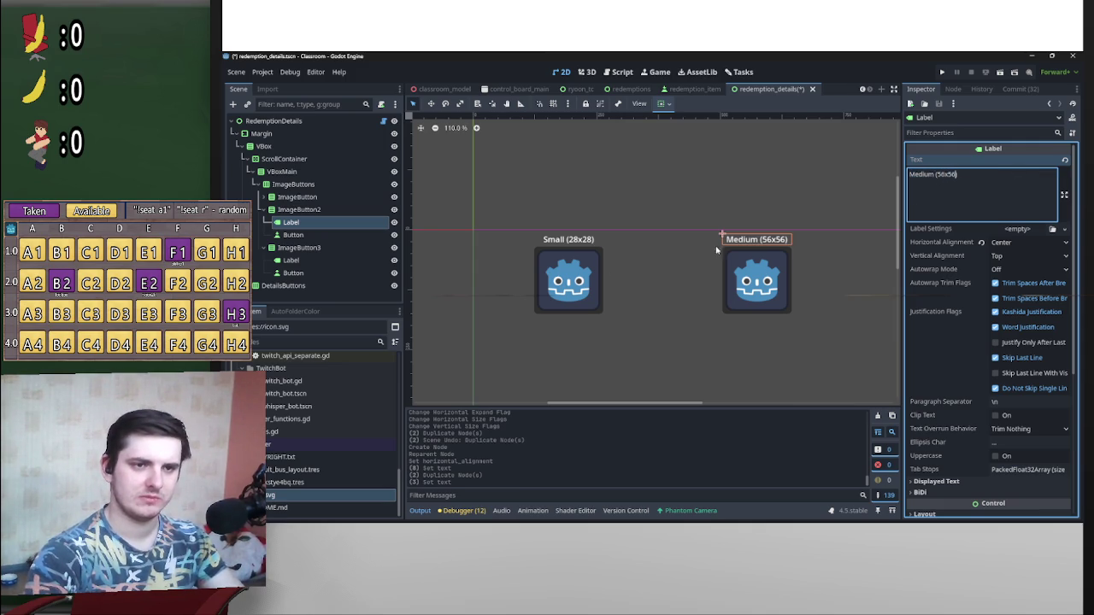
- Rename the third preview's label to 'Large (112x112)' and save the scene
click(290, 260)
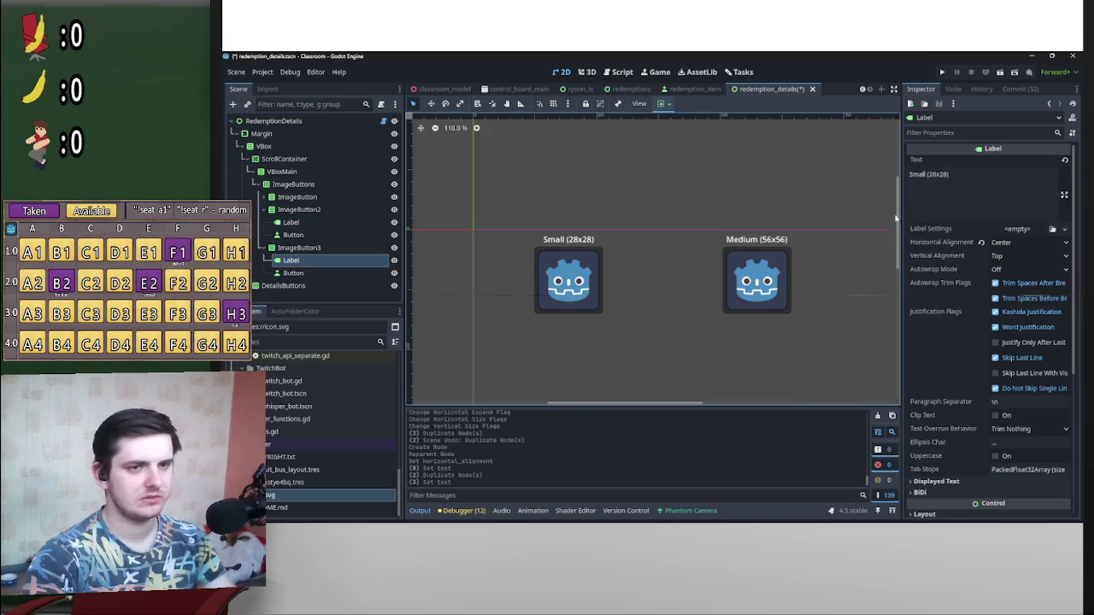
double_click(932, 173)
text(112)
drag(944, 175, 909, 177)
text(Large)
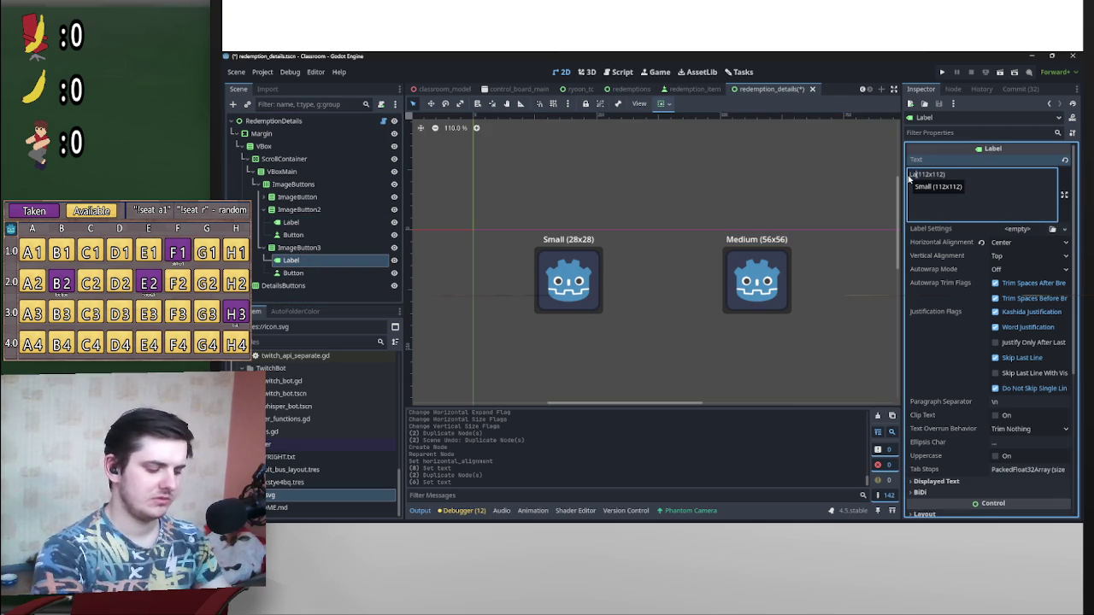
key(ctrl+s)
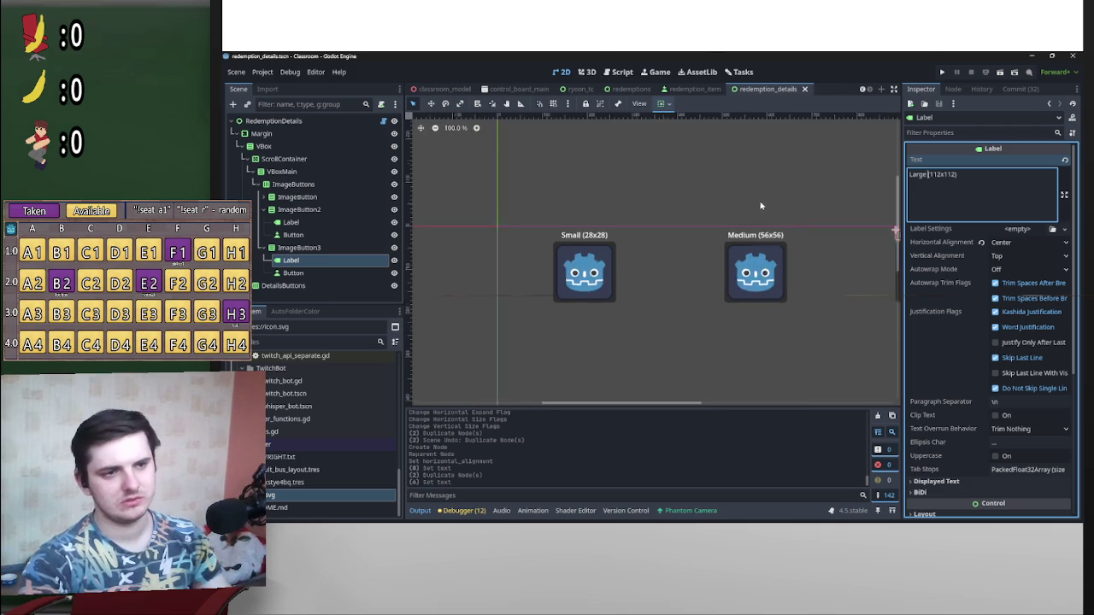
scroll(730, 218, down, 2)
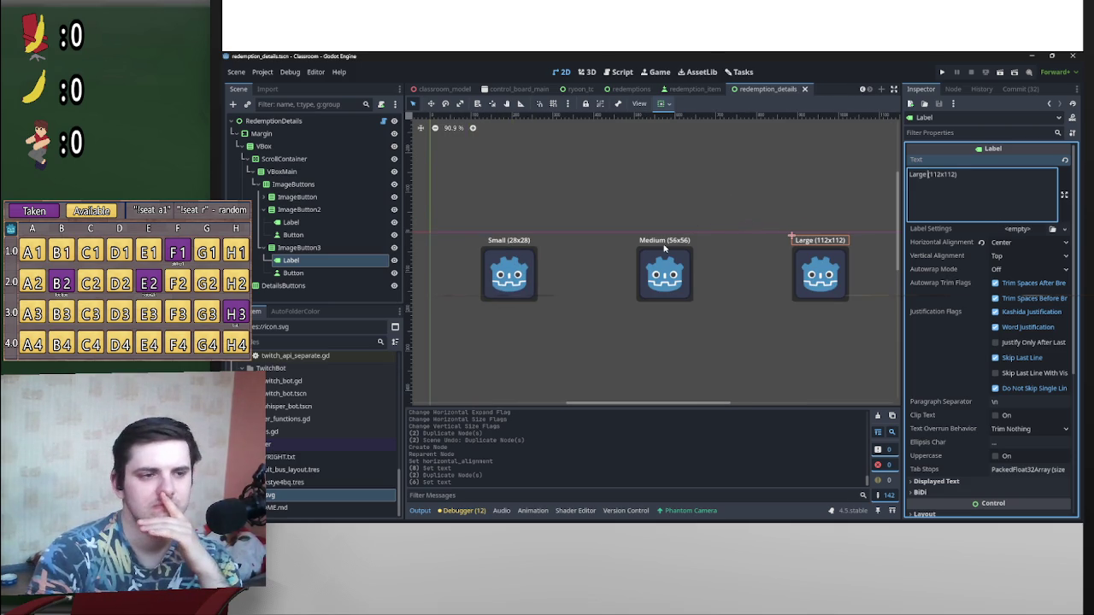
scroll(676, 290, up, 1)
click(687, 282)
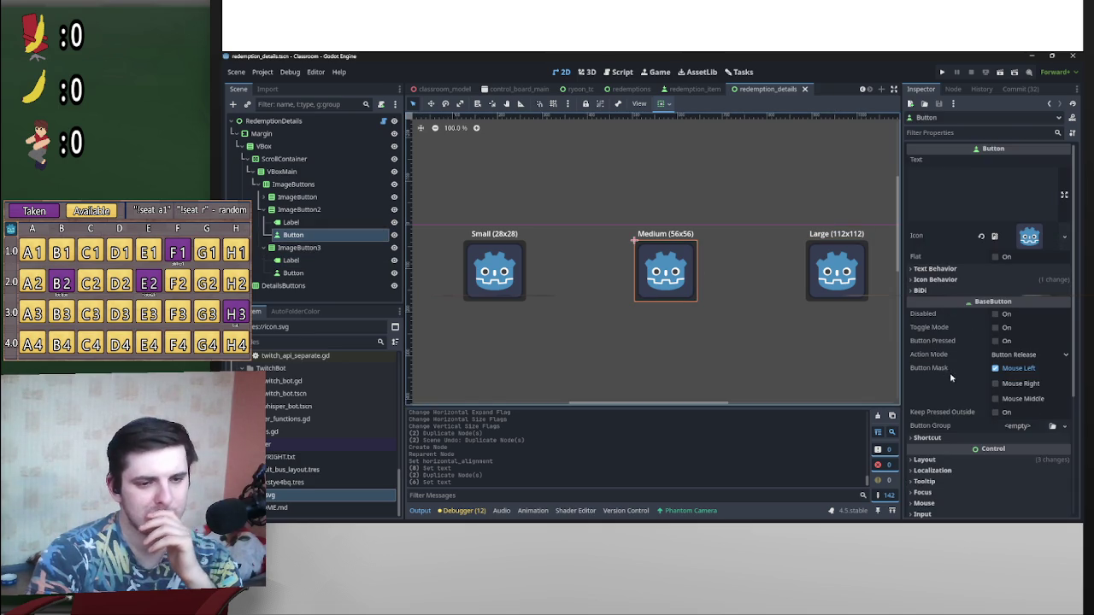
scroll(958, 377, down, 3)
click(963, 409)
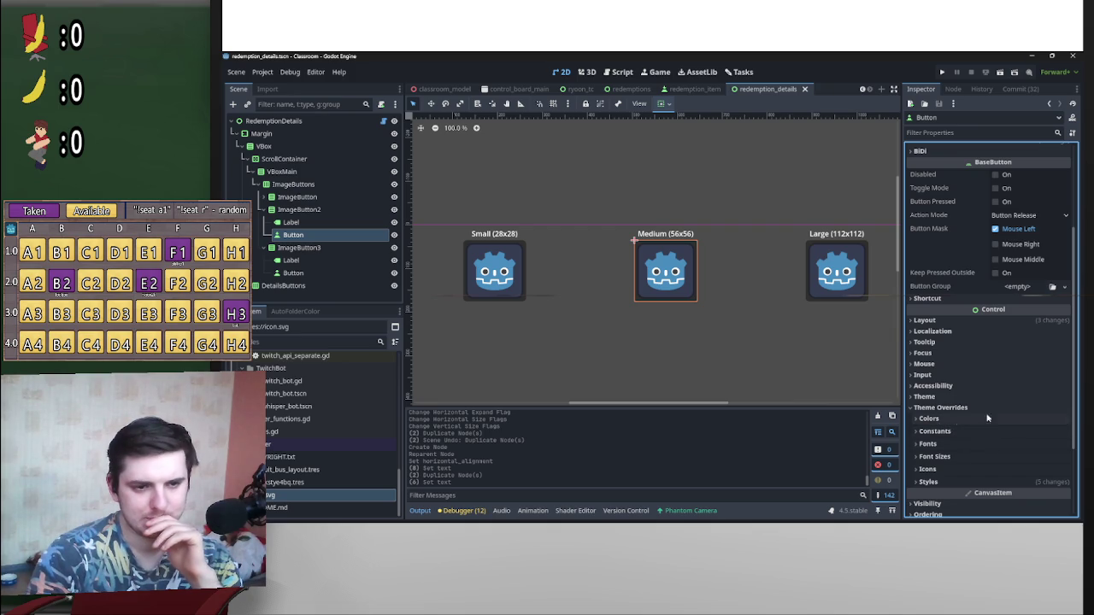
scroll(960, 407, up, 3)
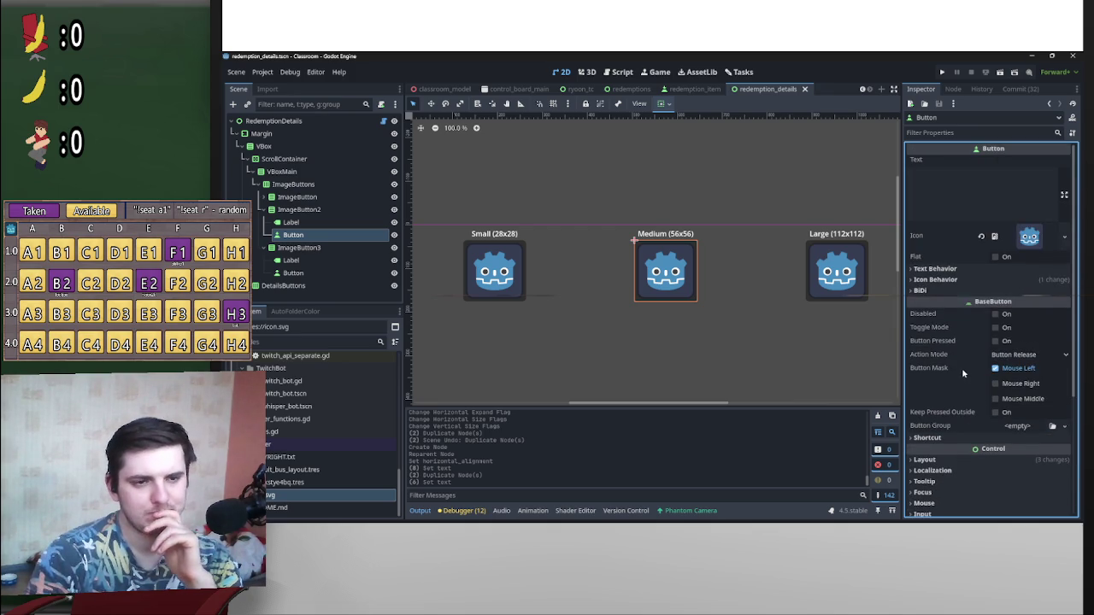
scroll(961, 369, down, 2)
click(946, 366)
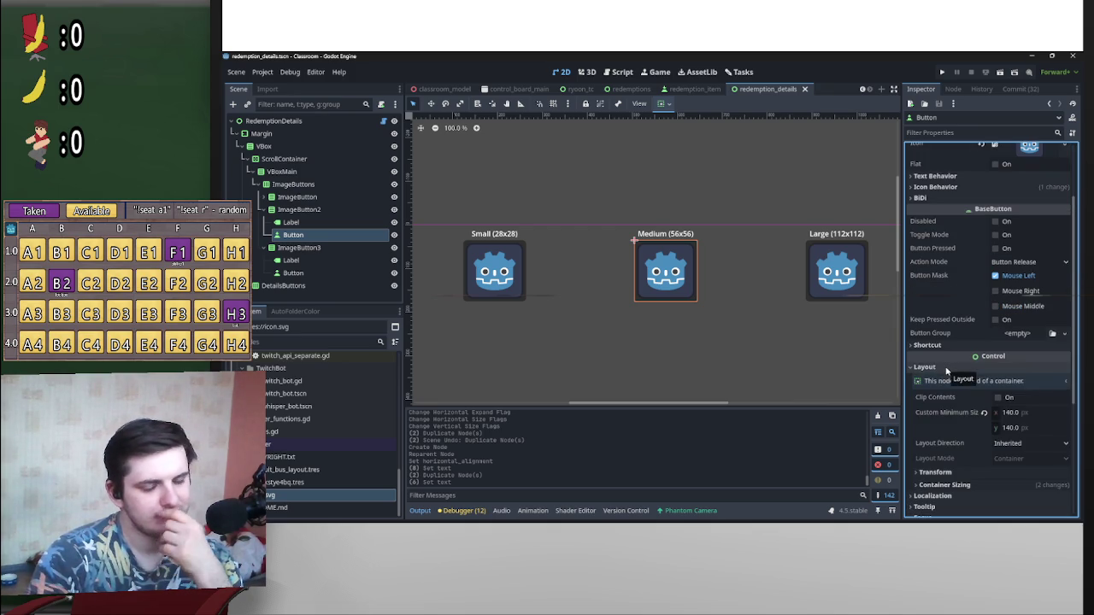
click(945, 367)
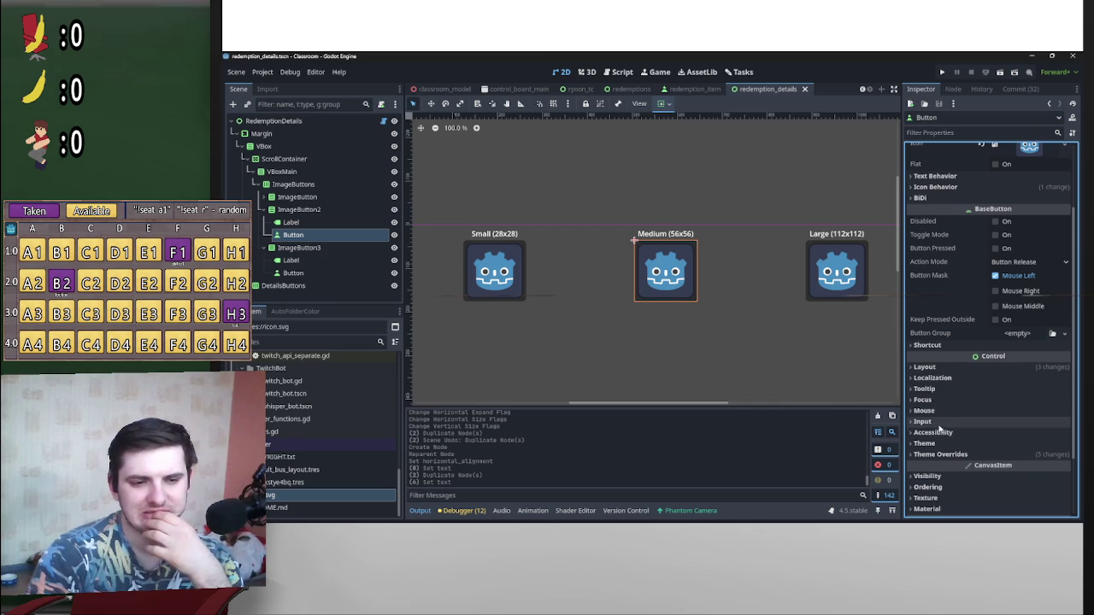
scroll(948, 444, down, 2)
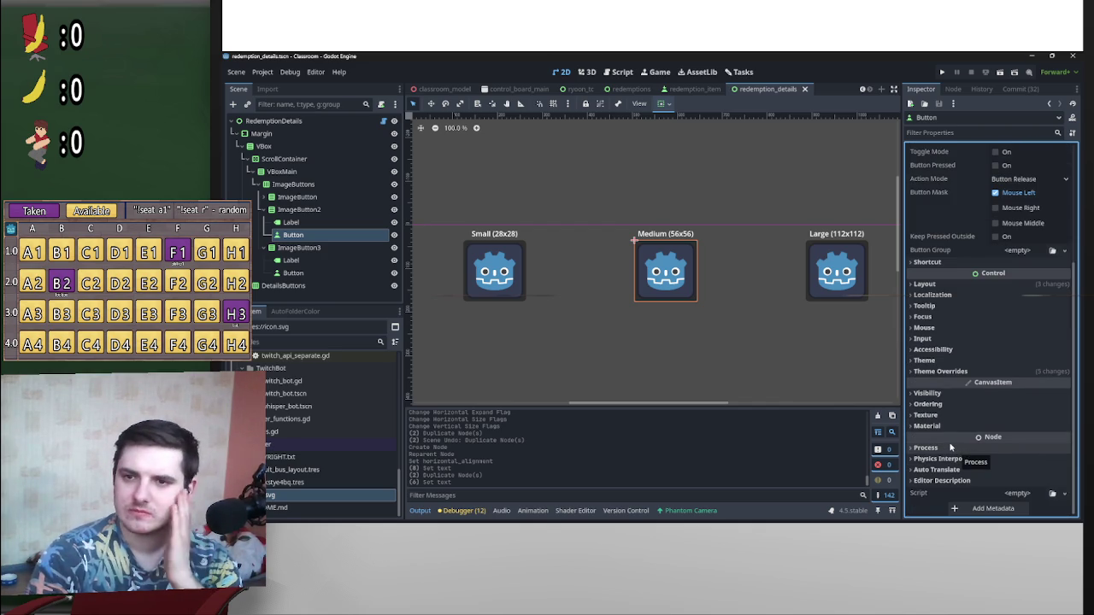
scroll(989, 435, up, 3)
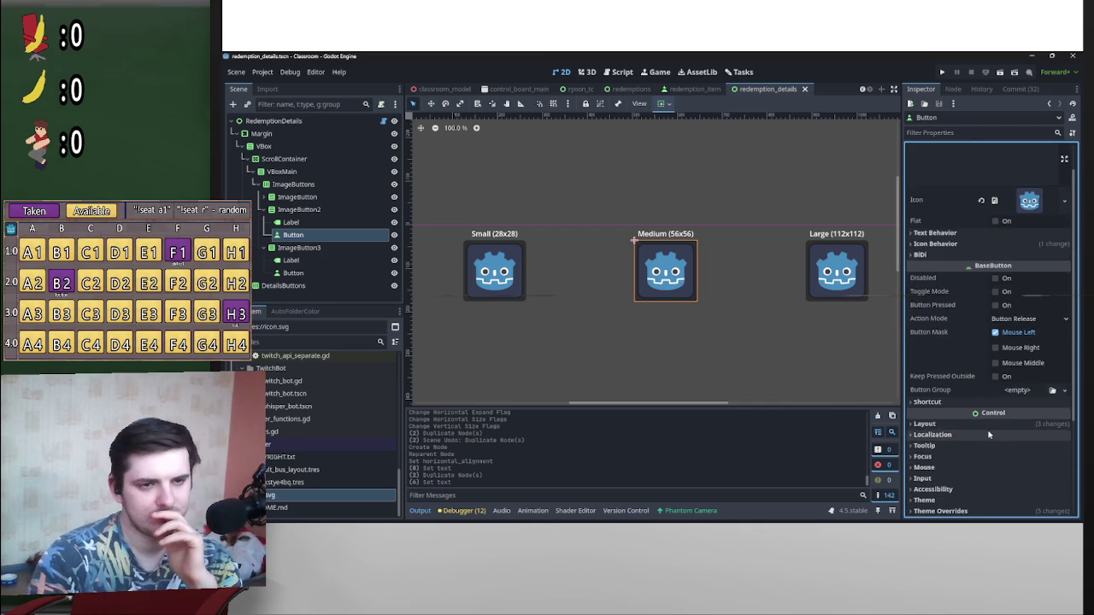
scroll(989, 435, up, 1)
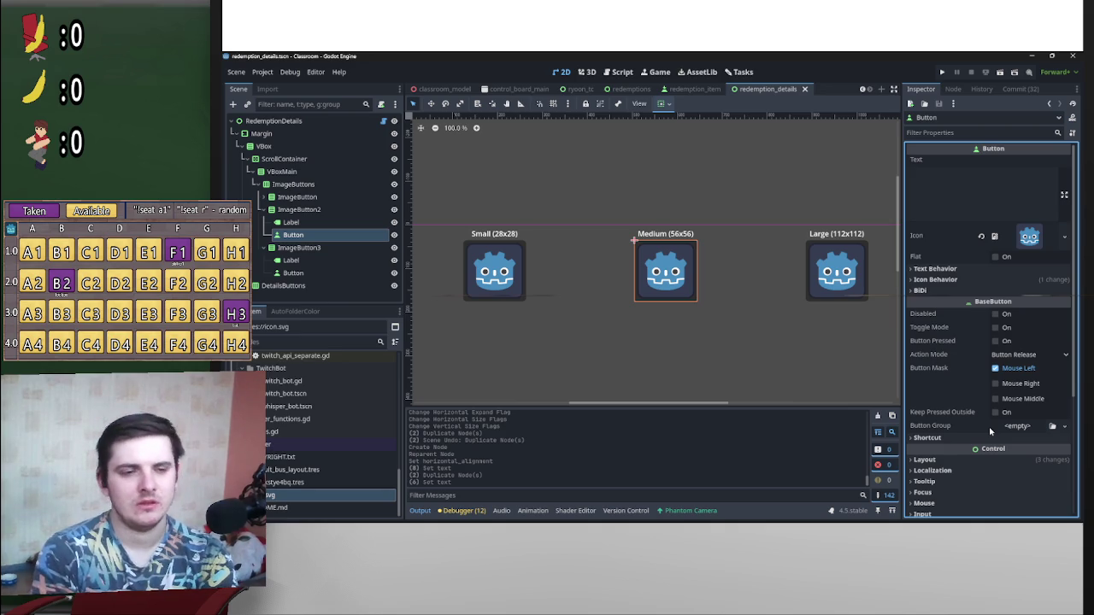
click(979, 269)
click(979, 270)
click(980, 280)
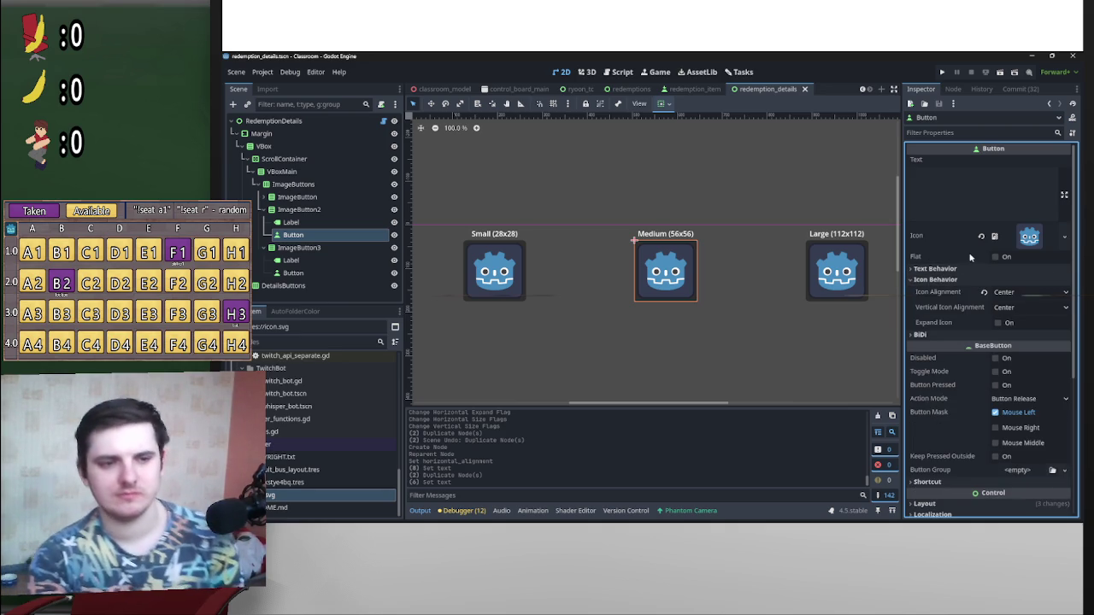
scroll(981, 400, down, 5)
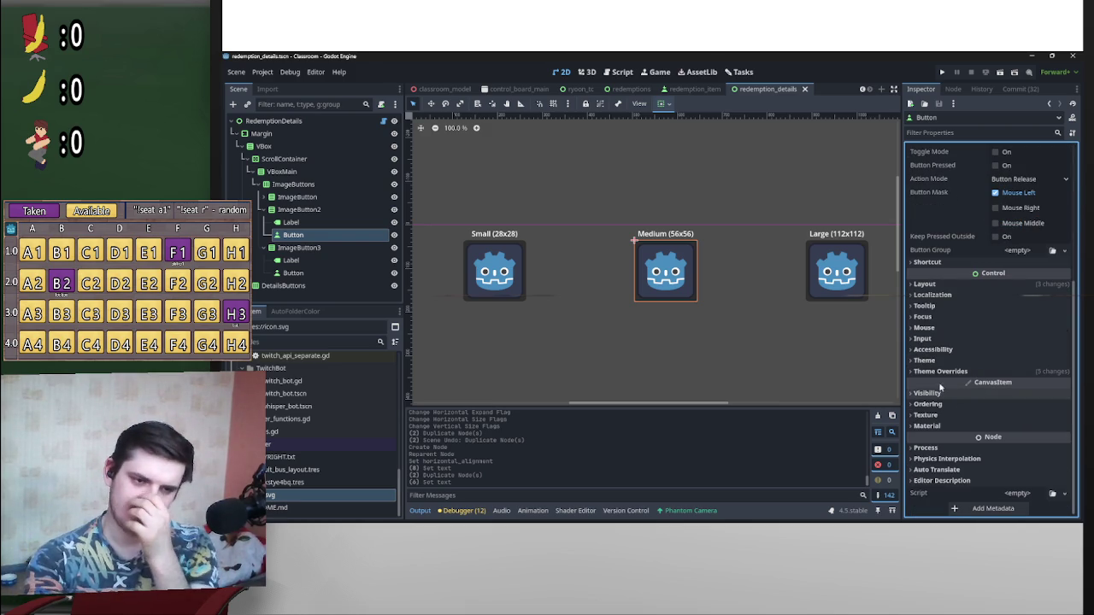
click(943, 283)
click(1015, 330)
double_click(1014, 330)
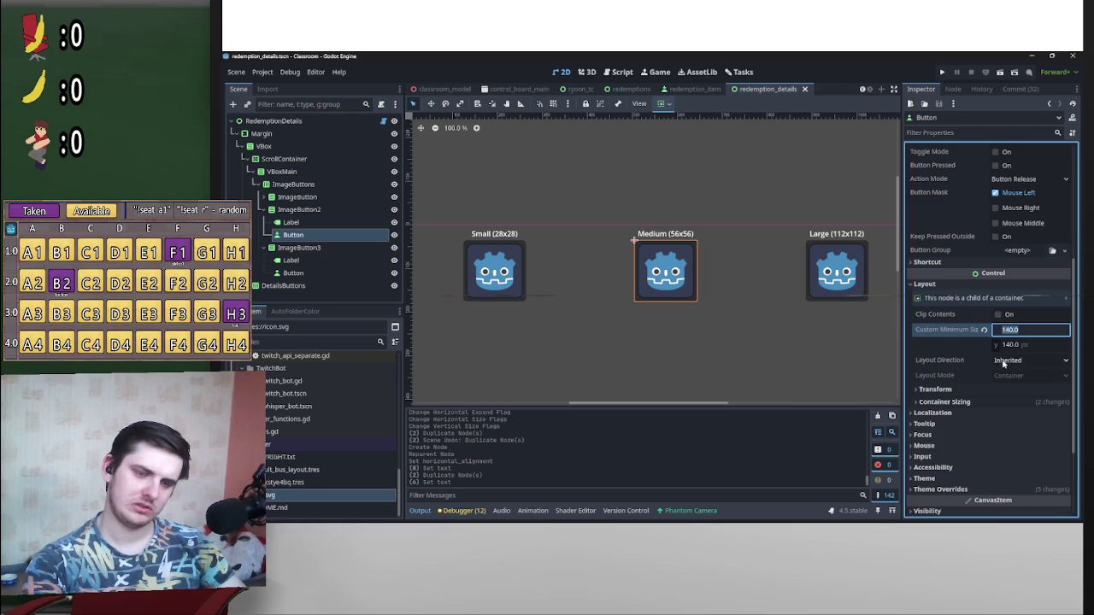
text(56)
key(Return)
key(ctrl+z)
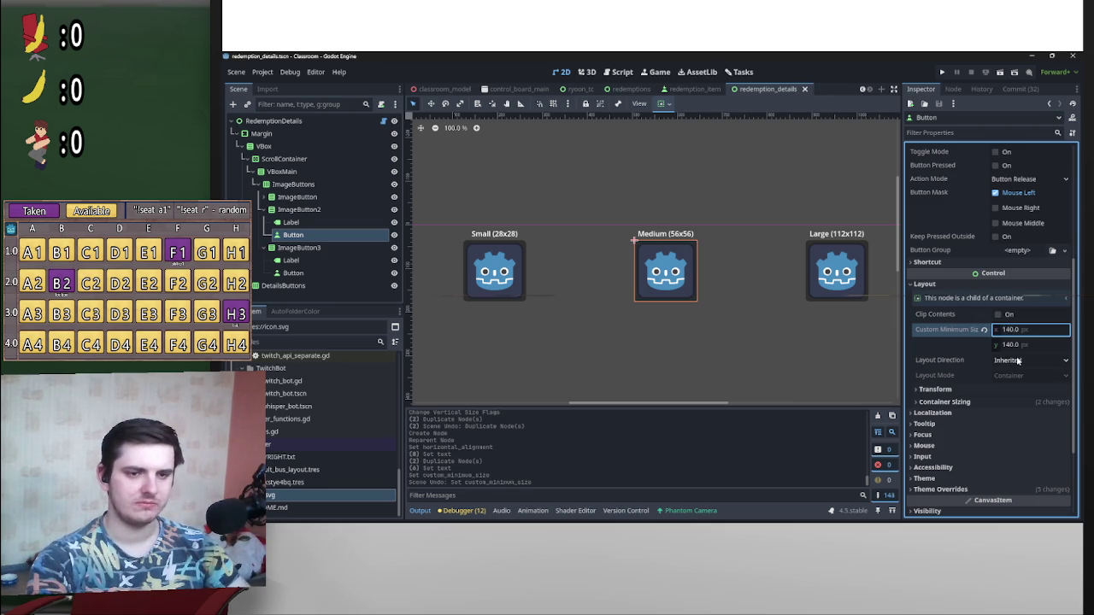
scroll(988, 283, up, 5)
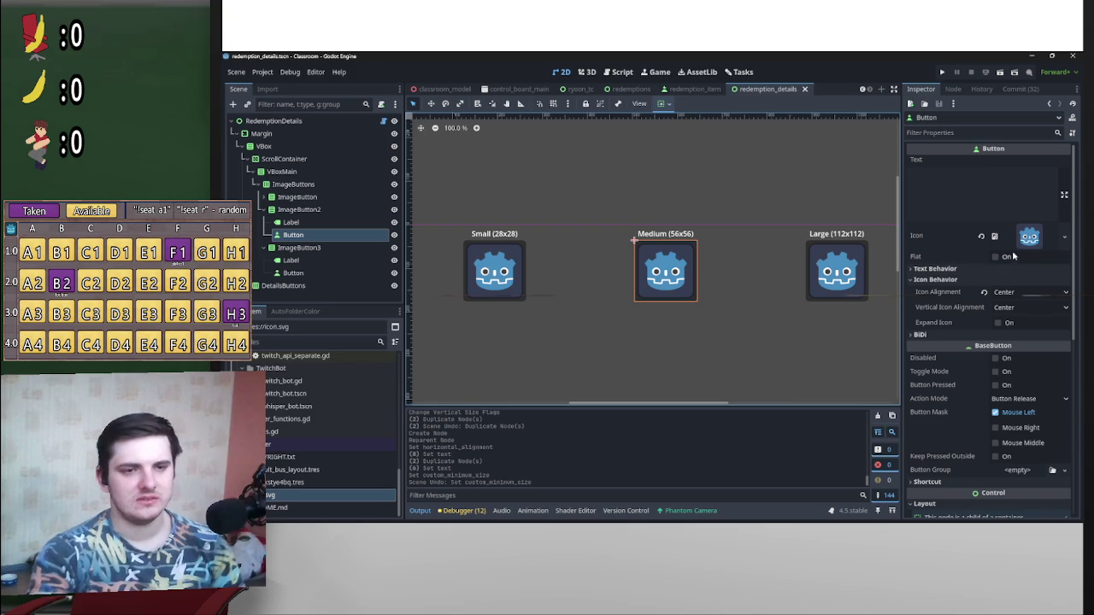
click(1023, 241)
click(1026, 238)
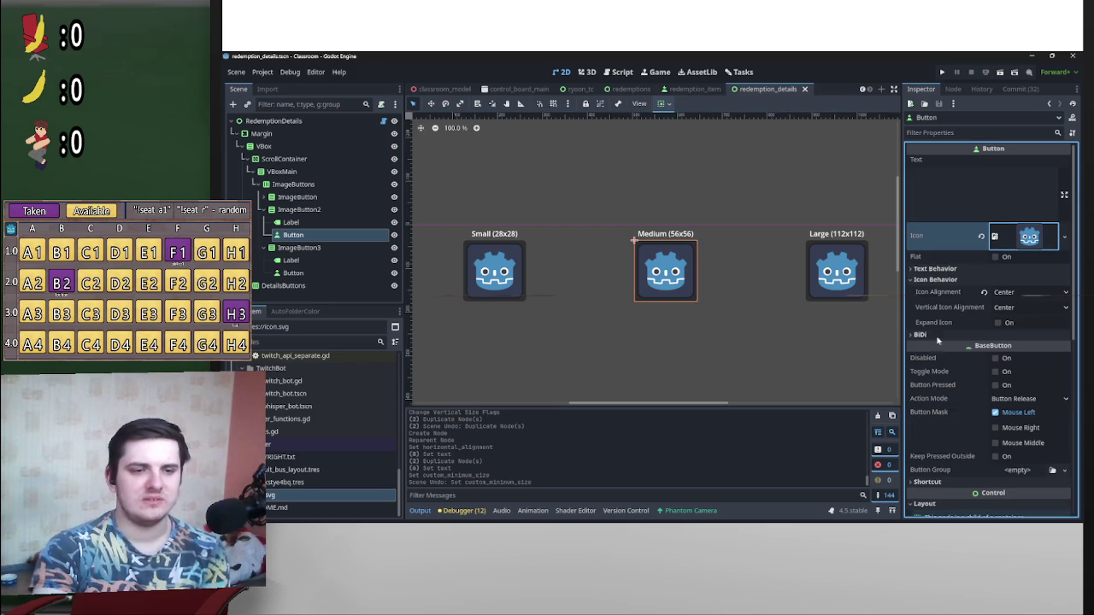
click(1024, 325)
- Enable Expand Icon on the Medium button and set its custom minimum size to 56×56
click(1025, 326)
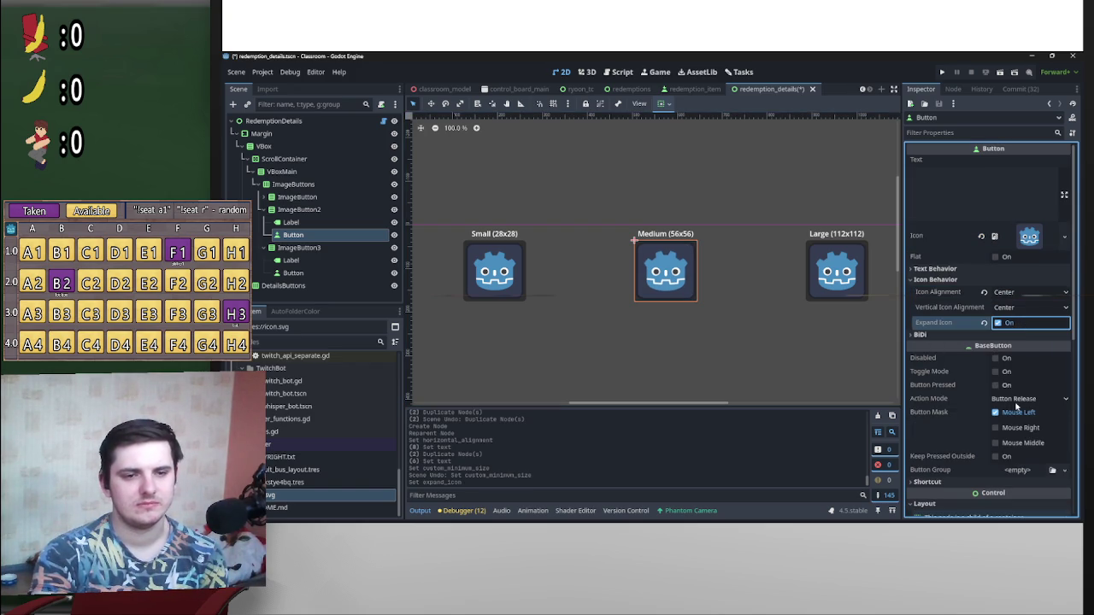
scroll(1017, 407, down, 5)
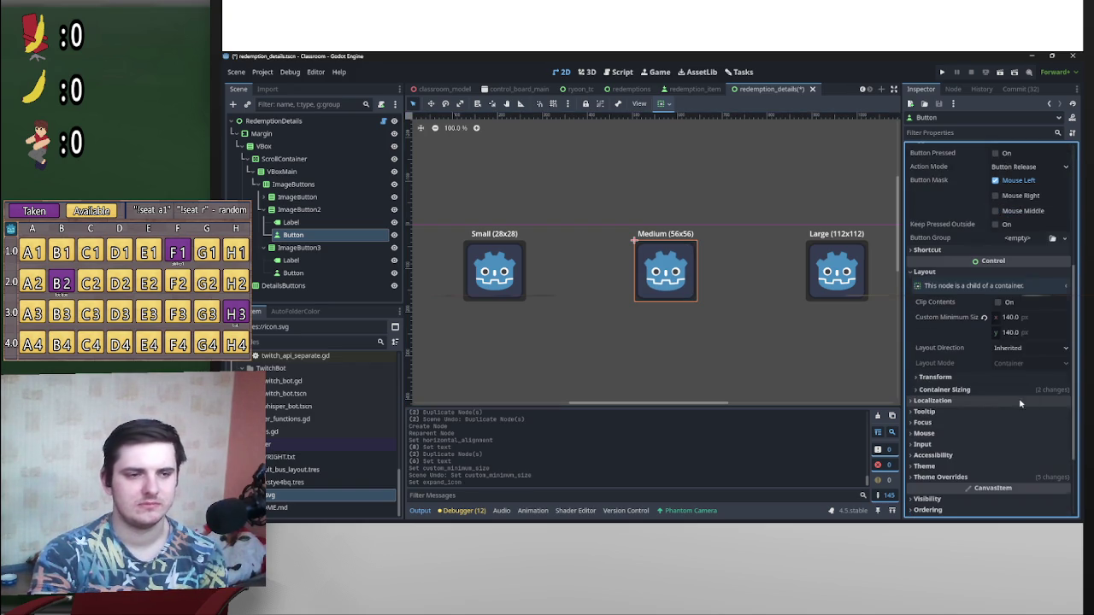
click(1019, 320)
text(56)
key(Return)
click(1018, 332)
text(56)
key(Return)
scroll(864, 291, up, 1)
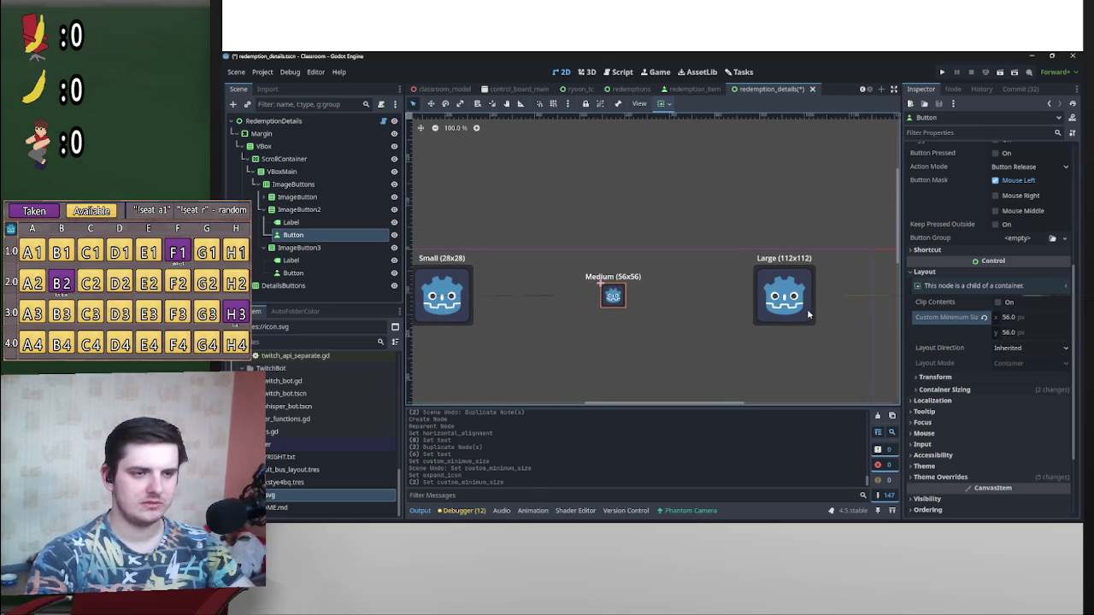
- Step through the Small, Medium and Large preview buttons and inspect the Large button's theme overrides
click(563, 308)
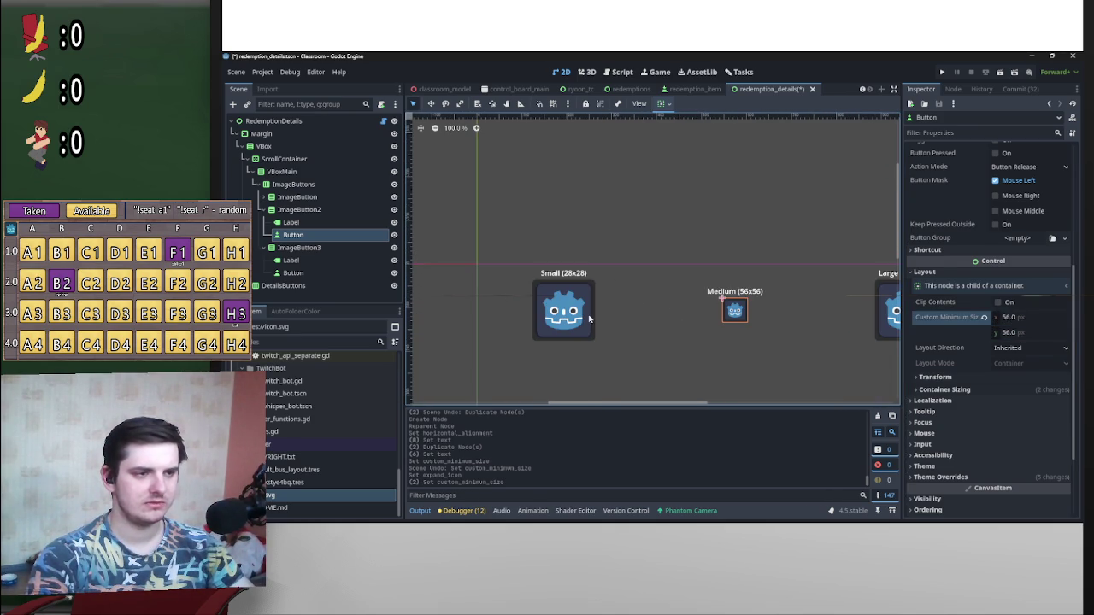
scroll(990, 333, down, 3)
scroll(589, 302, down, 3)
scroll(616, 306, right, 2)
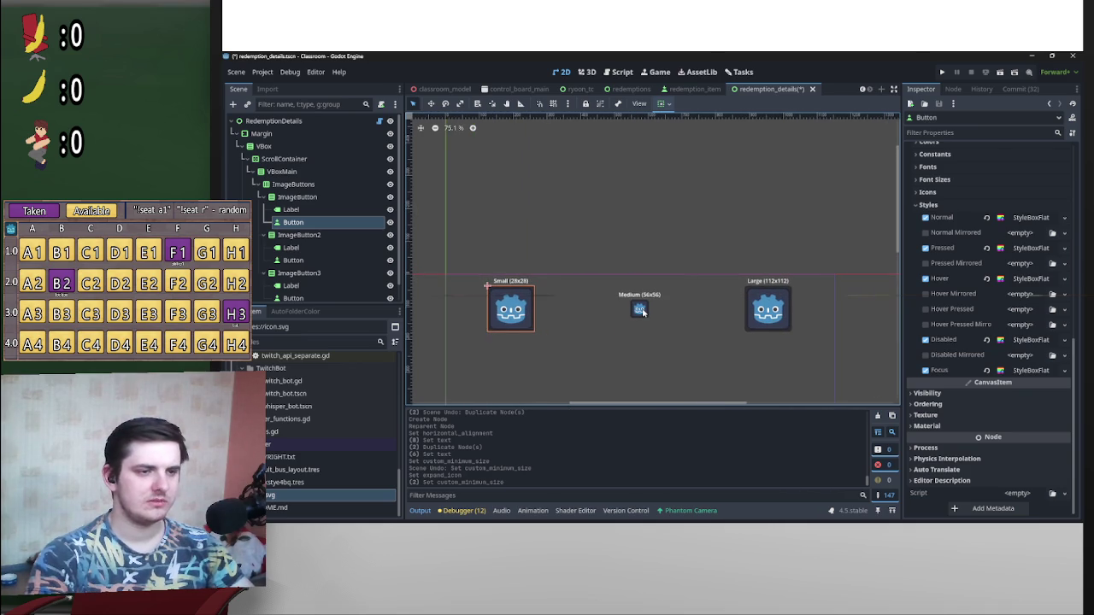
click(641, 311)
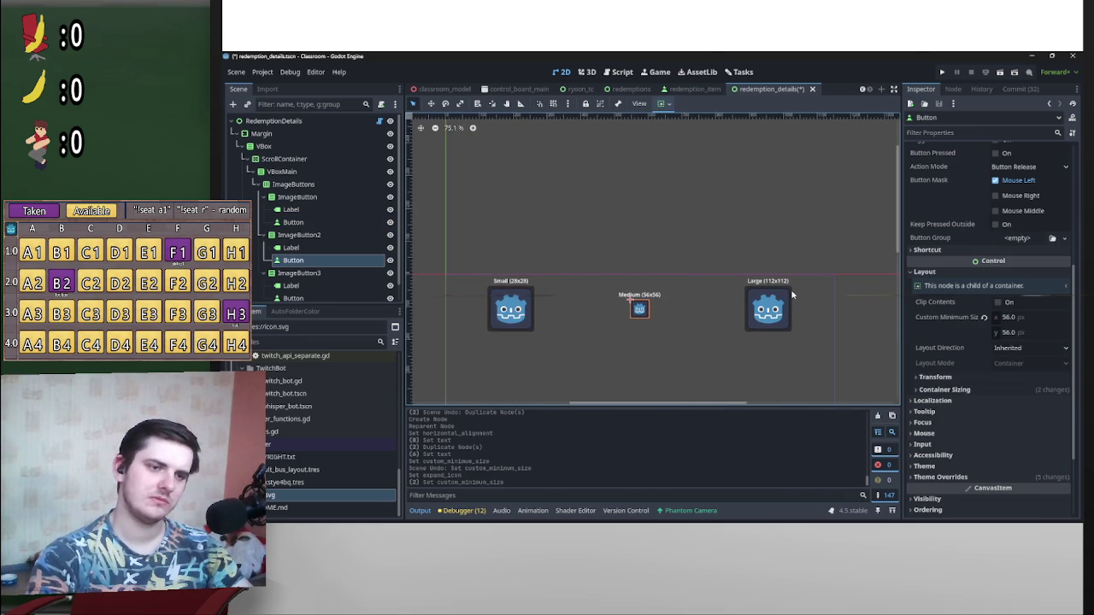
click(788, 317)
scroll(987, 365, down, 3)
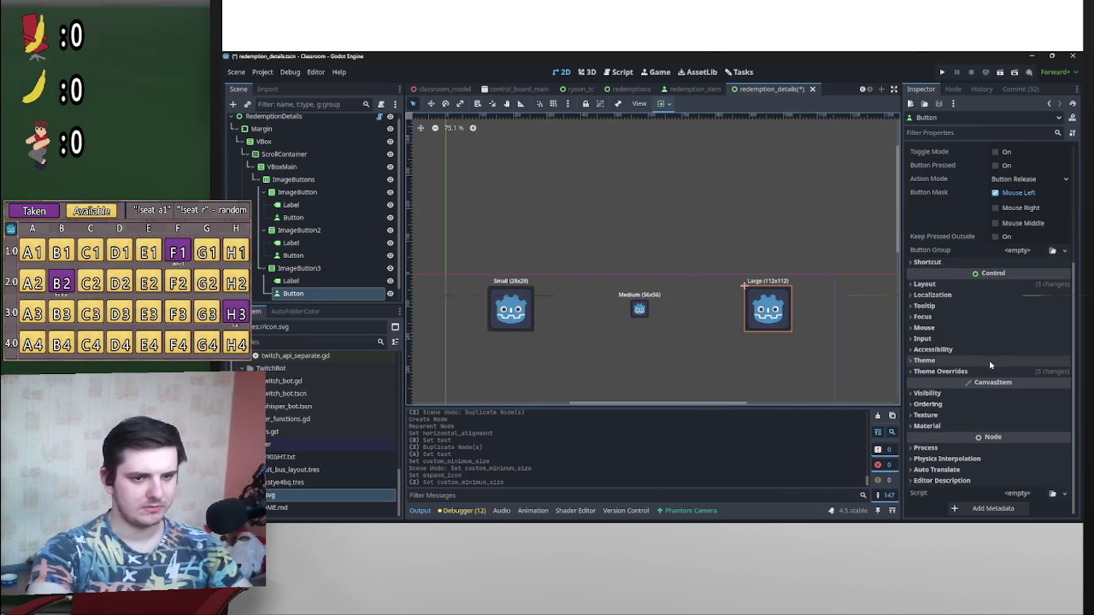
click(986, 373)
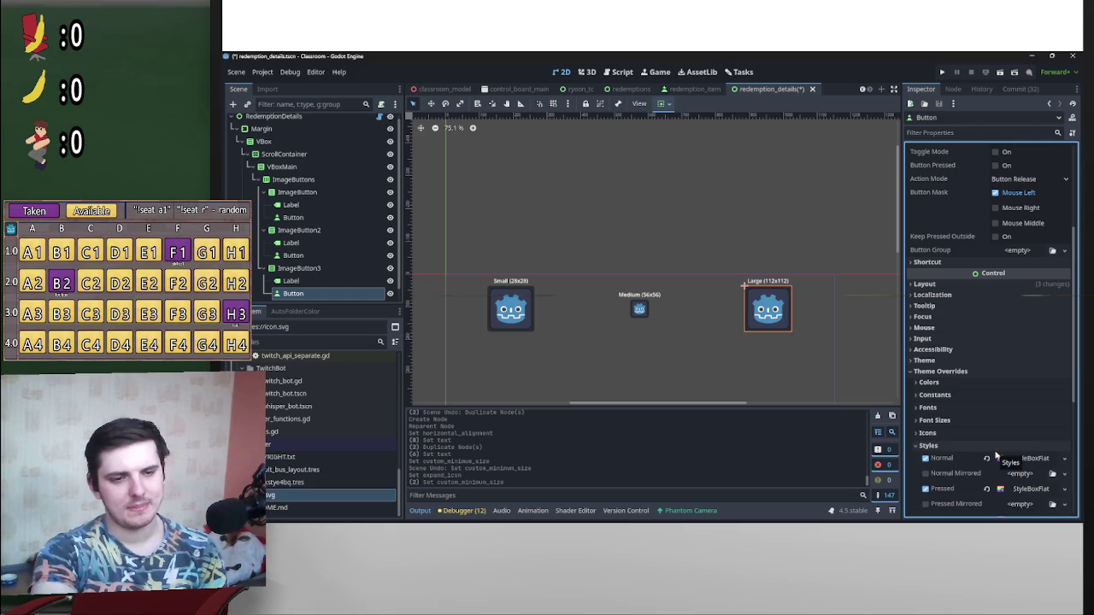
click(783, 322)
scroll(991, 327, up, 3)
scroll(1017, 333, down, 2)
scroll(1004, 337, up, 2)
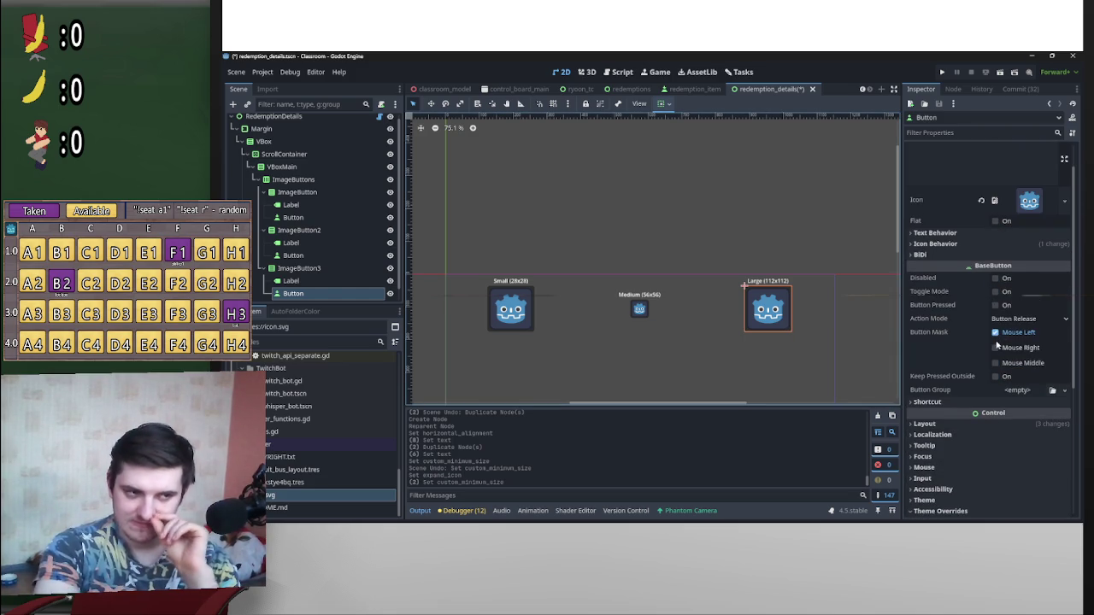
scroll(996, 389, down, 3)
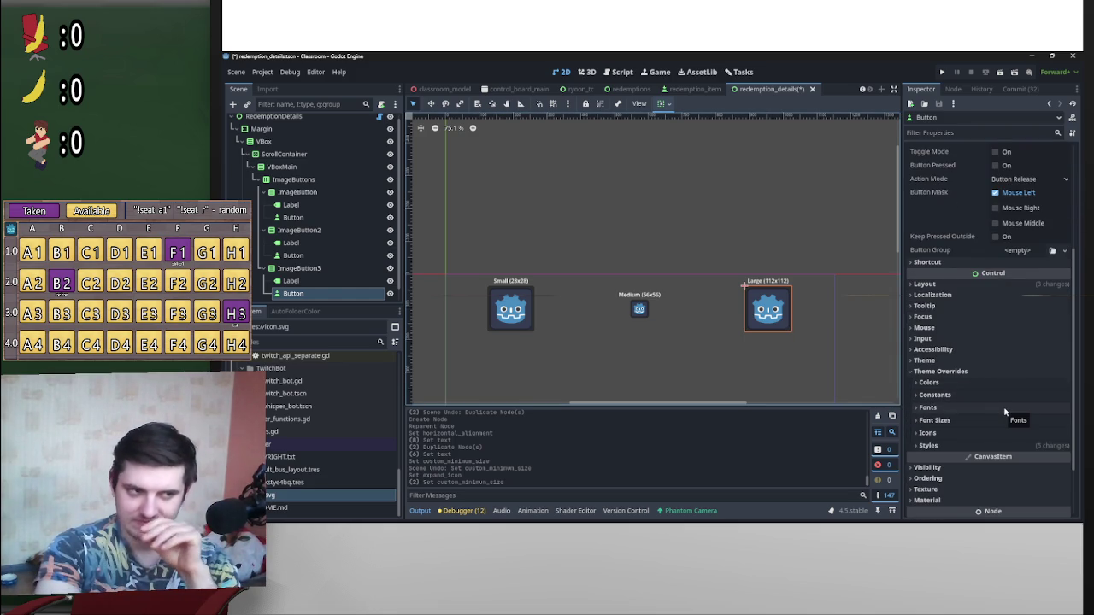
scroll(1003, 406, down, 2)
scroll(991, 419, up, 5)
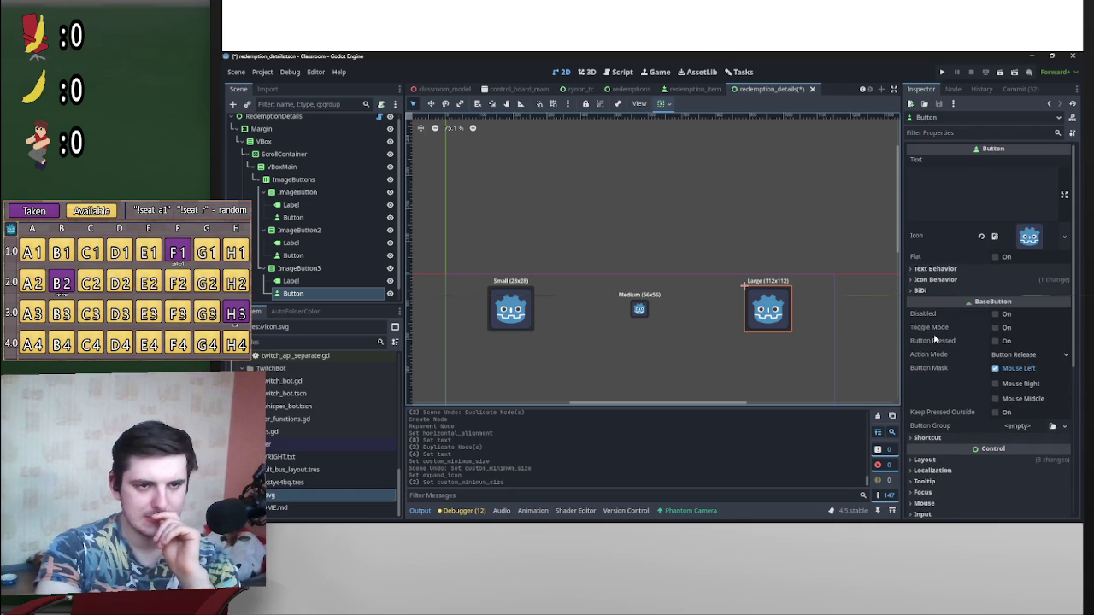
scroll(942, 301, down, 5)
scroll(966, 239, up, 4)
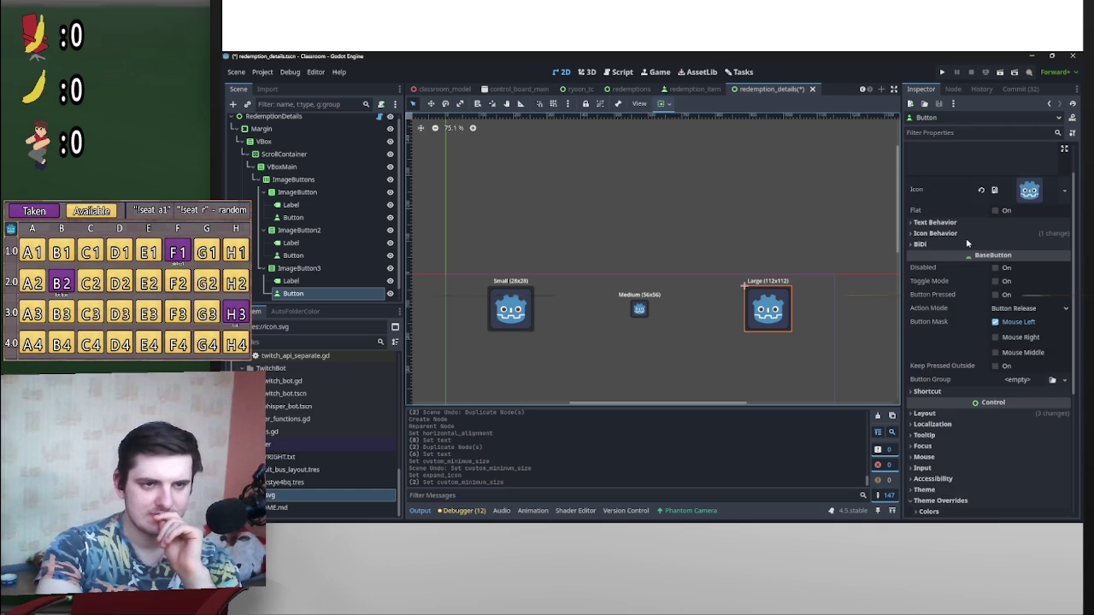
scroll(966, 299, down, 4)
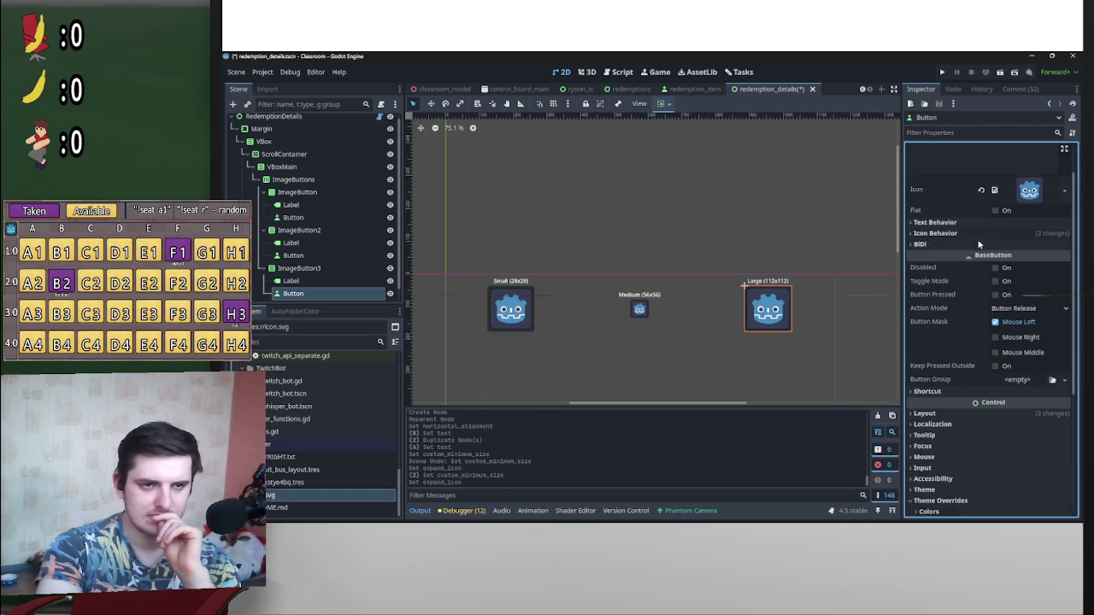
- Reselect the Large preview button and review its Icon Behavior and Layout settings
click(325, 230)
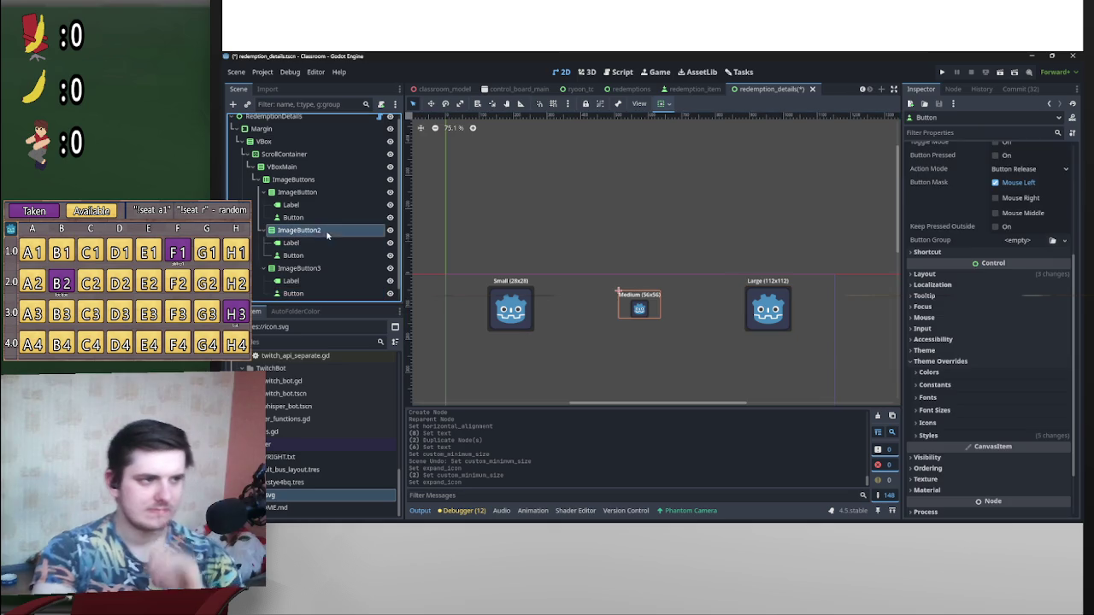
click(315, 293)
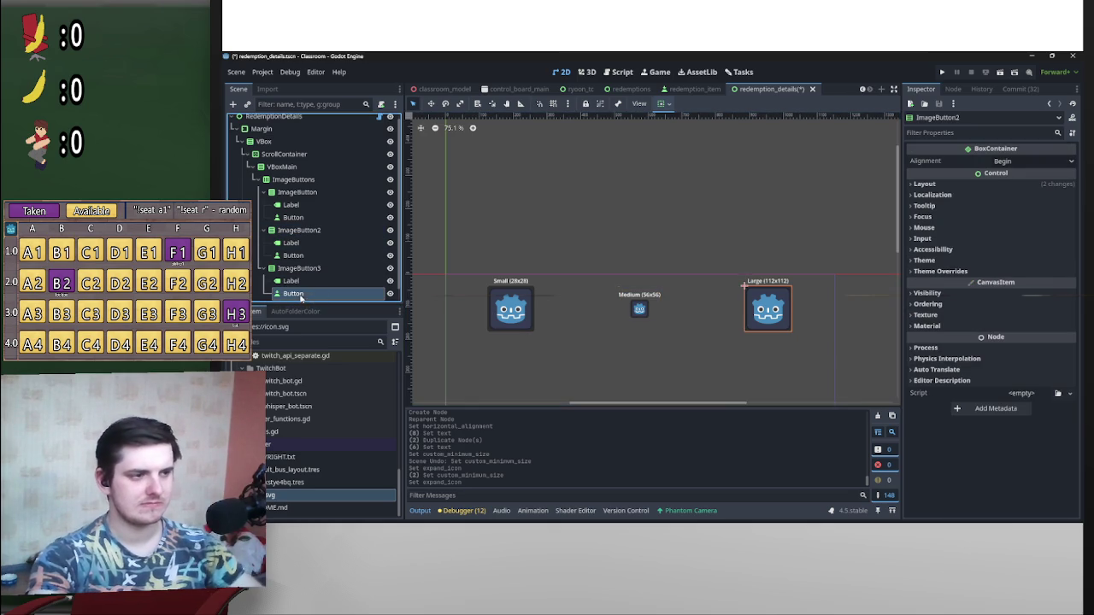
scroll(961, 287, up, 5)
click(962, 282)
click(962, 282)
click(963, 282)
click(963, 282)
scroll(970, 410, down, 3)
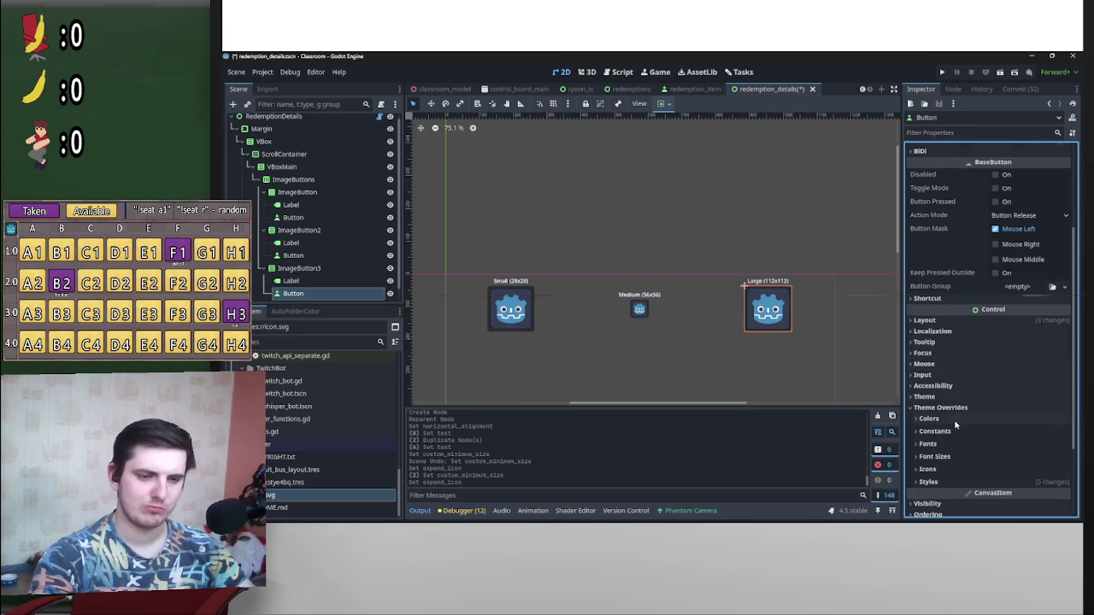
scroll(975, 492, down, 2)
scroll(981, 462, up, 4)
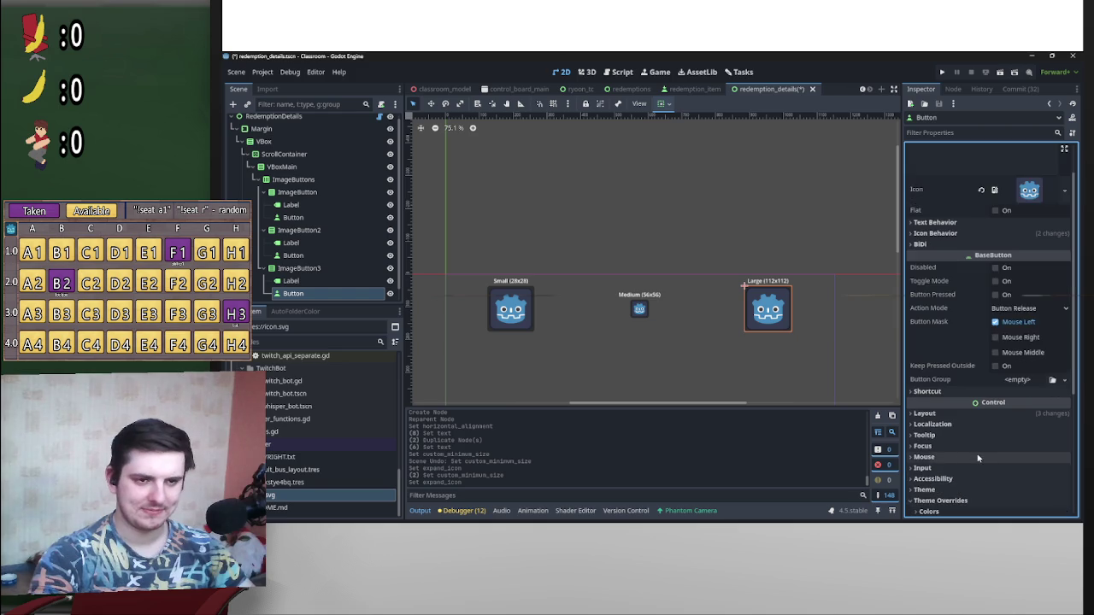
scroll(980, 458, down, 5)
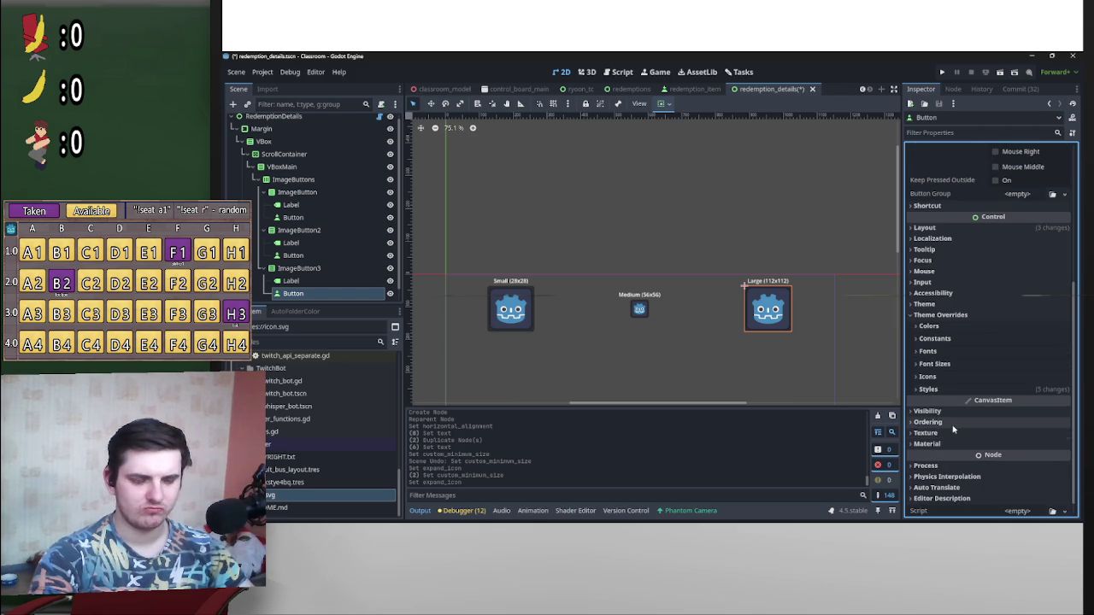
scroll(938, 376, up, 4)
click(937, 368)
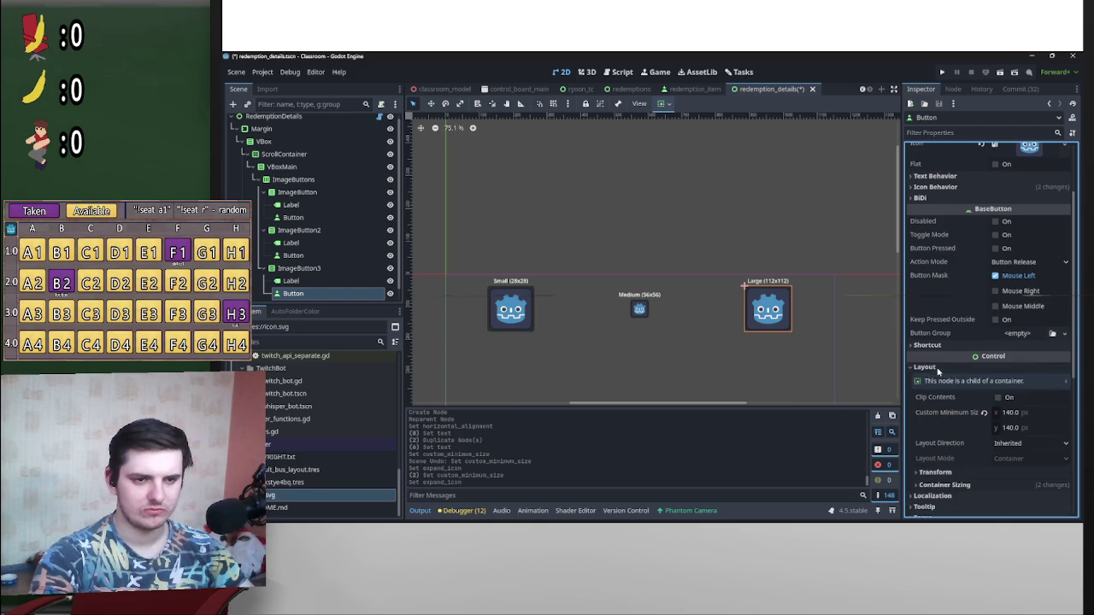
- Set the Large button's custom minimum size to 112×112
click(1012, 413)
text(112)
click(1015, 430)
text(11)
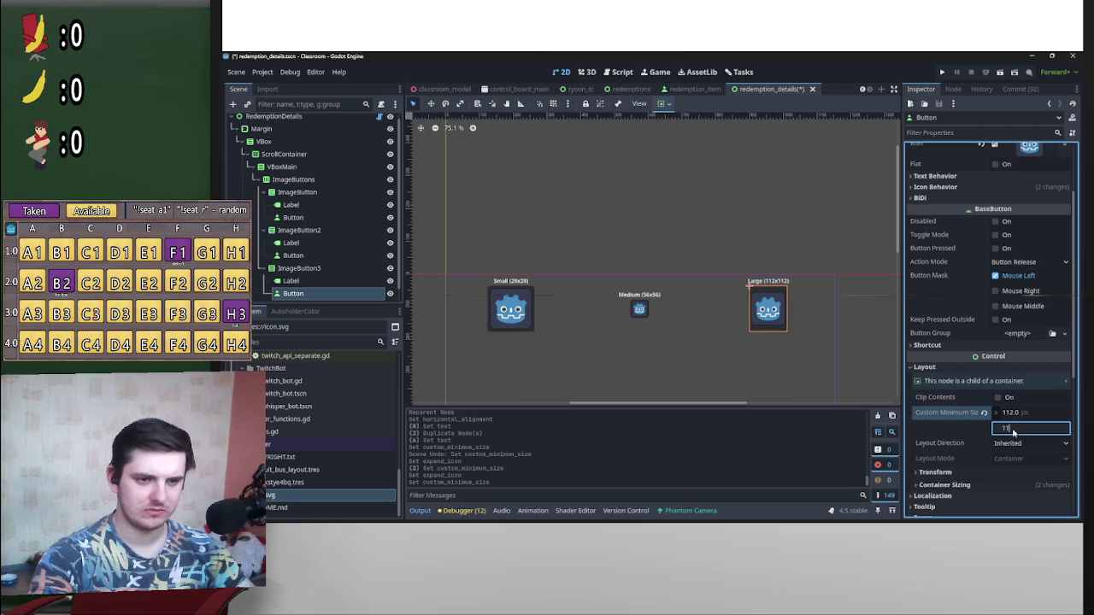
key(Return)
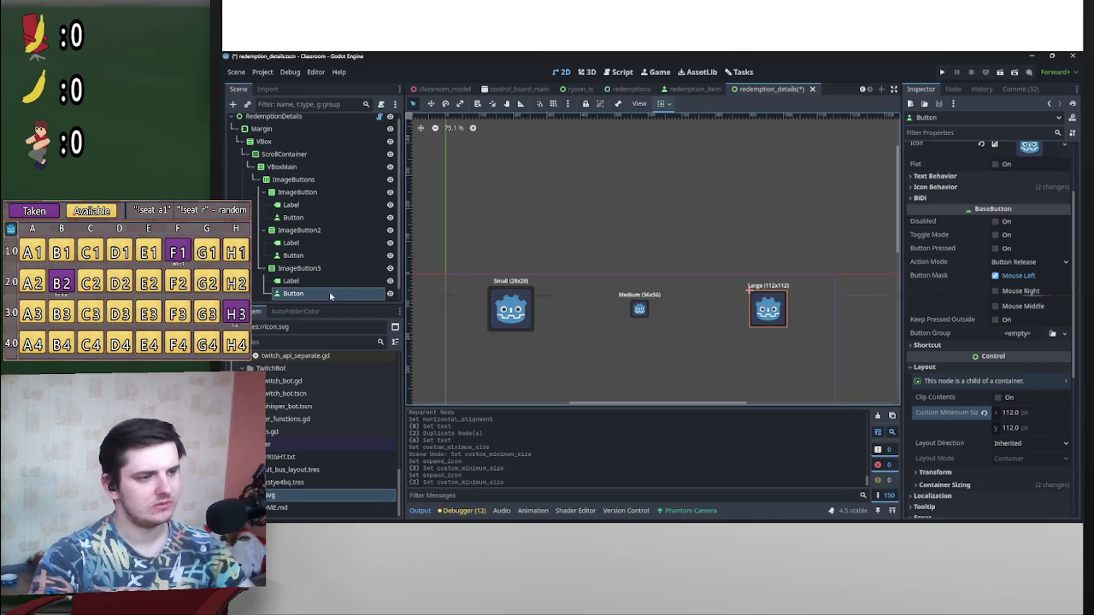
- Give the Small preview button a 28×28 custom minimum size under Layout
click(293, 217)
scroll(887, 224, up, 1)
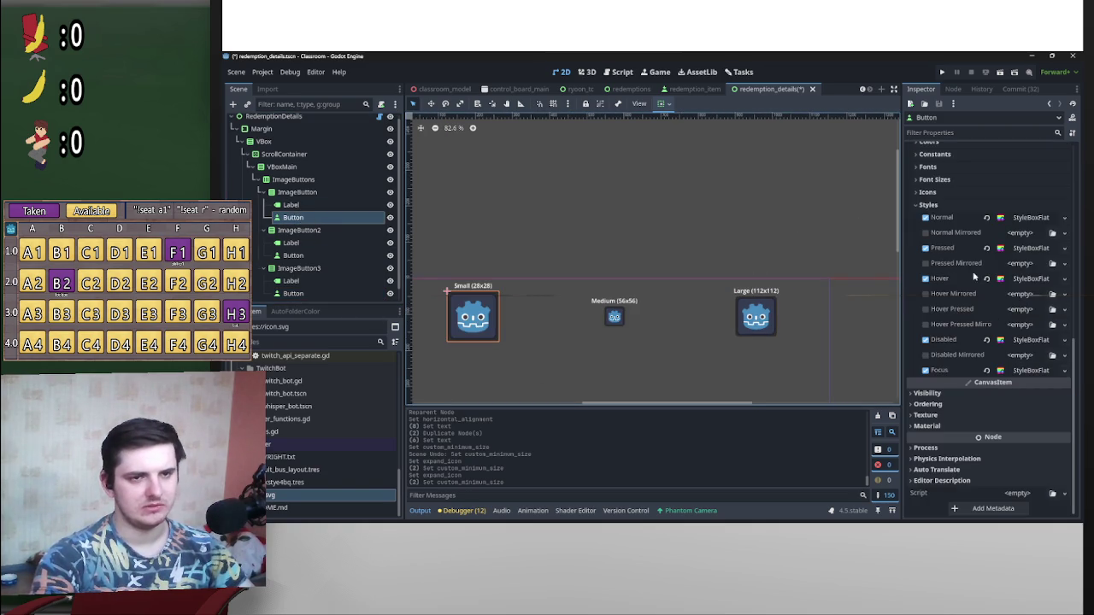
scroll(979, 286, up, 5)
scroll(991, 291, up, 5)
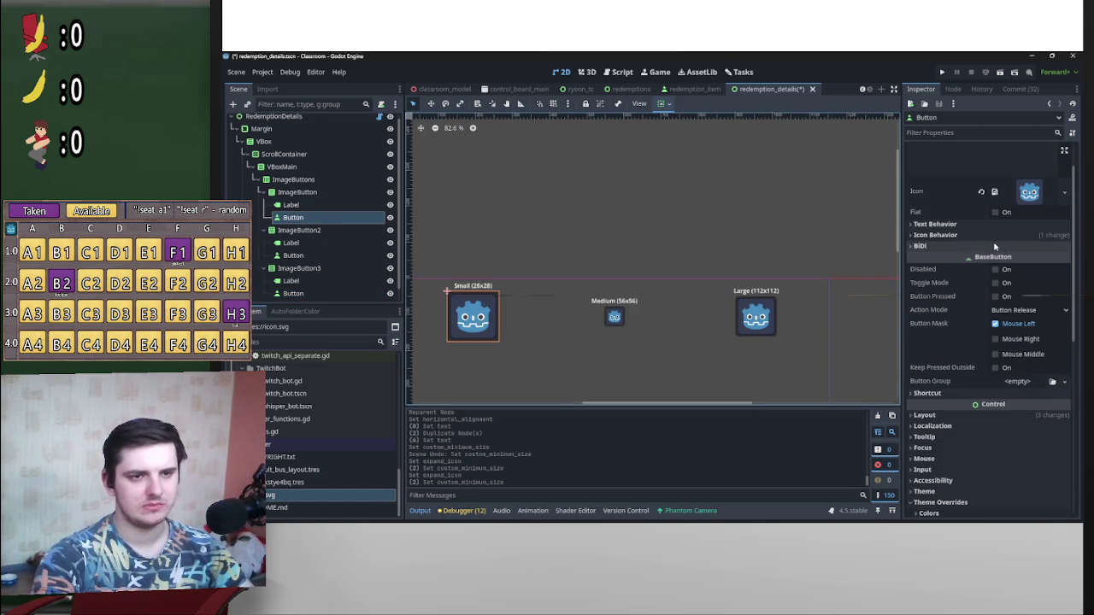
scroll(964, 347, down, 15)
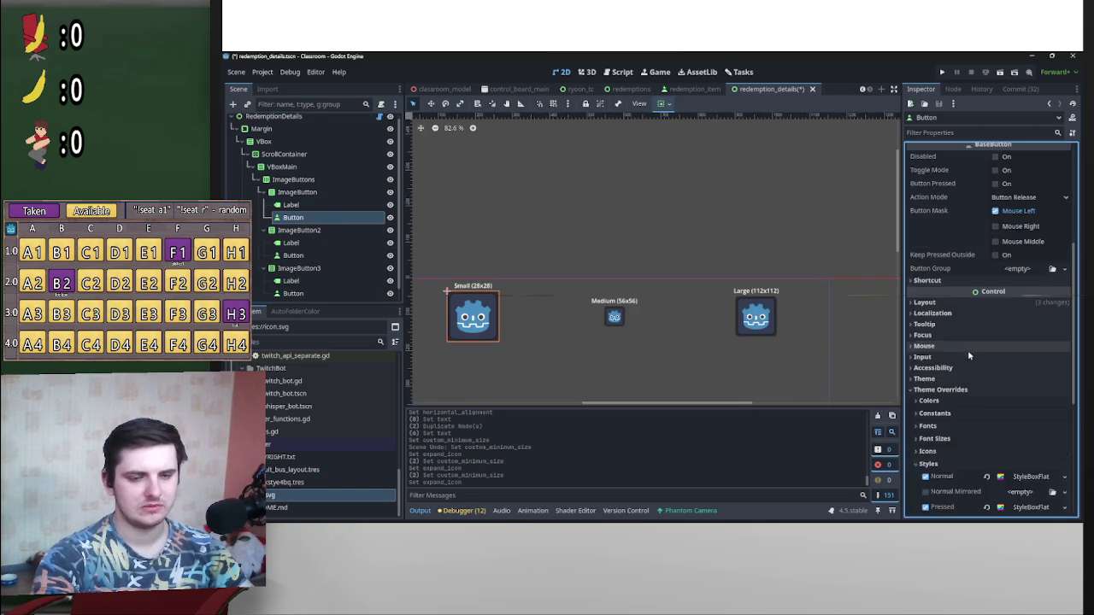
scroll(966, 342, up, 4)
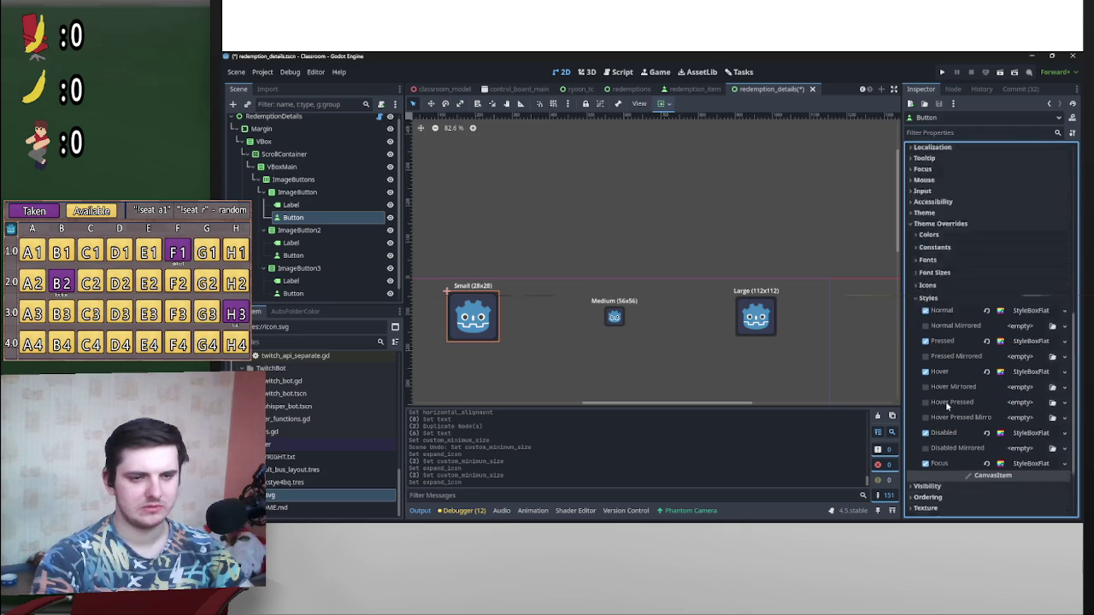
click(955, 183)
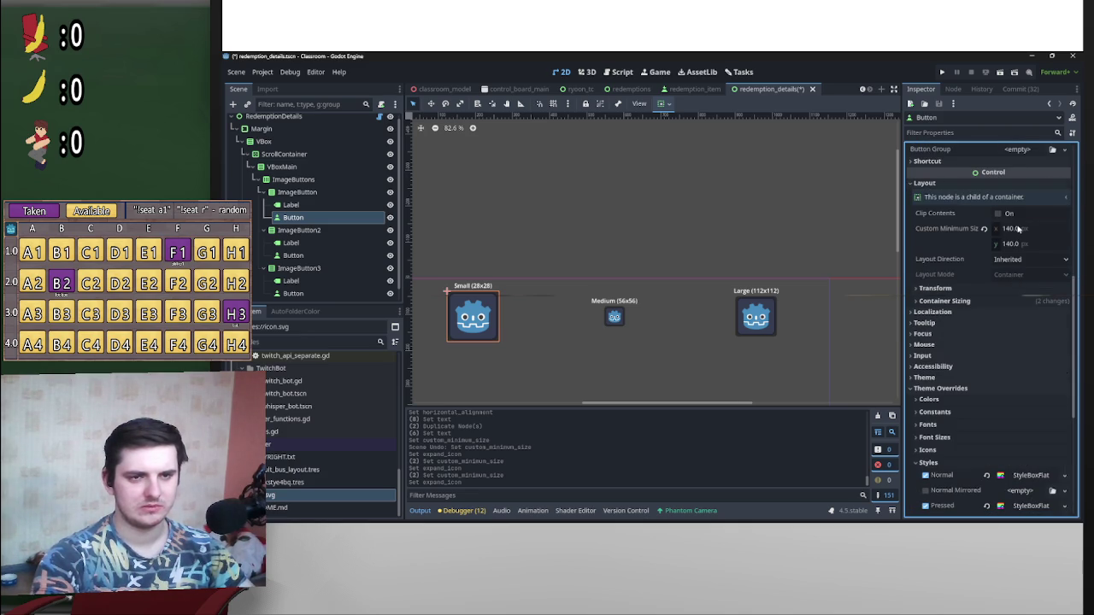
click(1018, 228)
text(28)
click(1023, 247)
text(2)
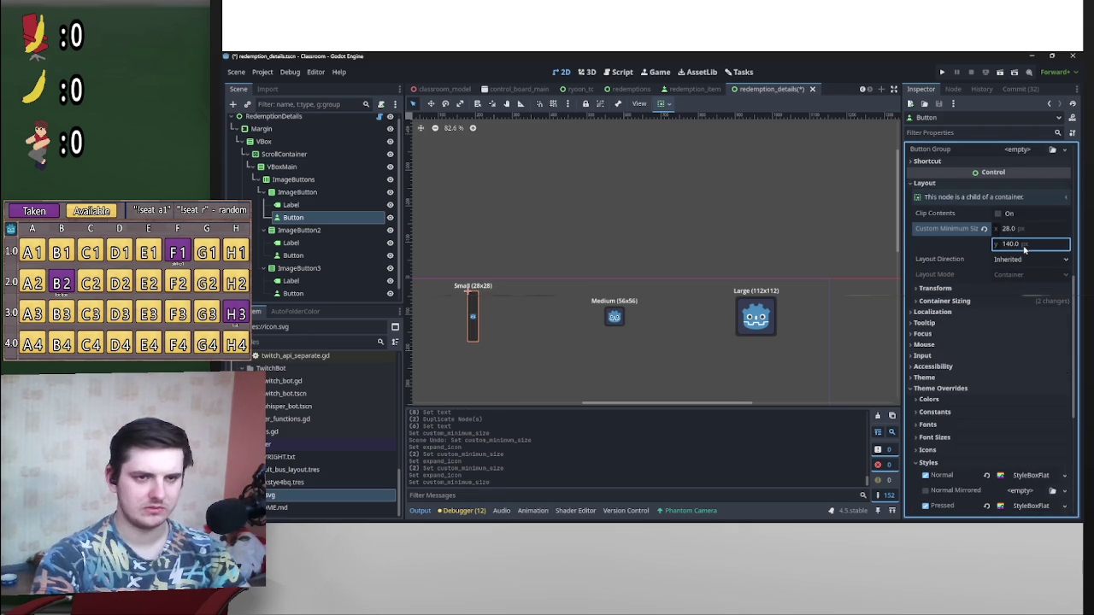
key(Return)
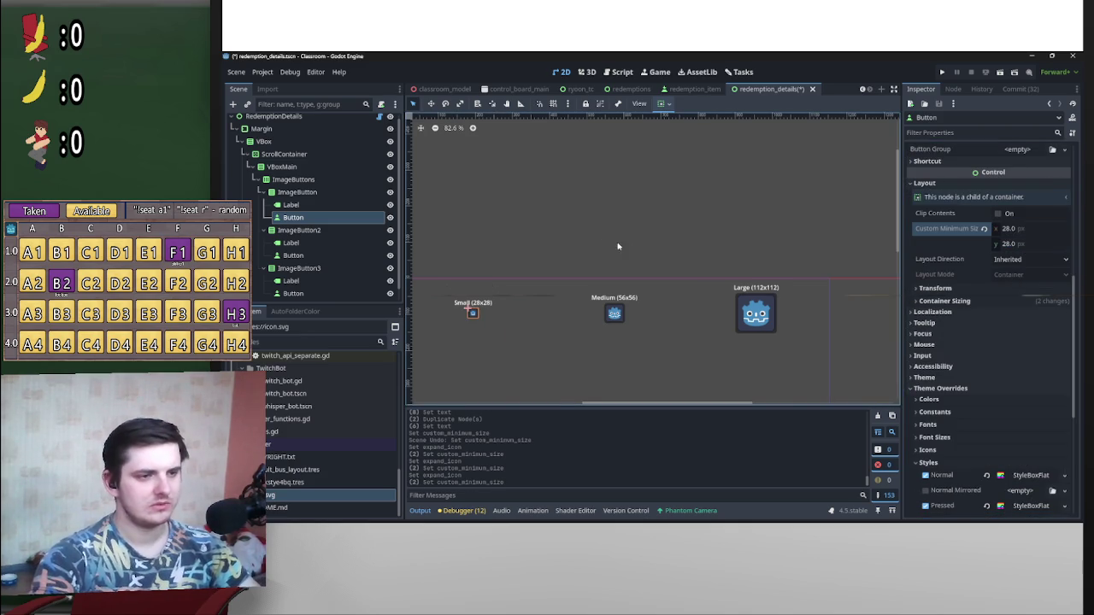
scroll(714, 277, down, 2)
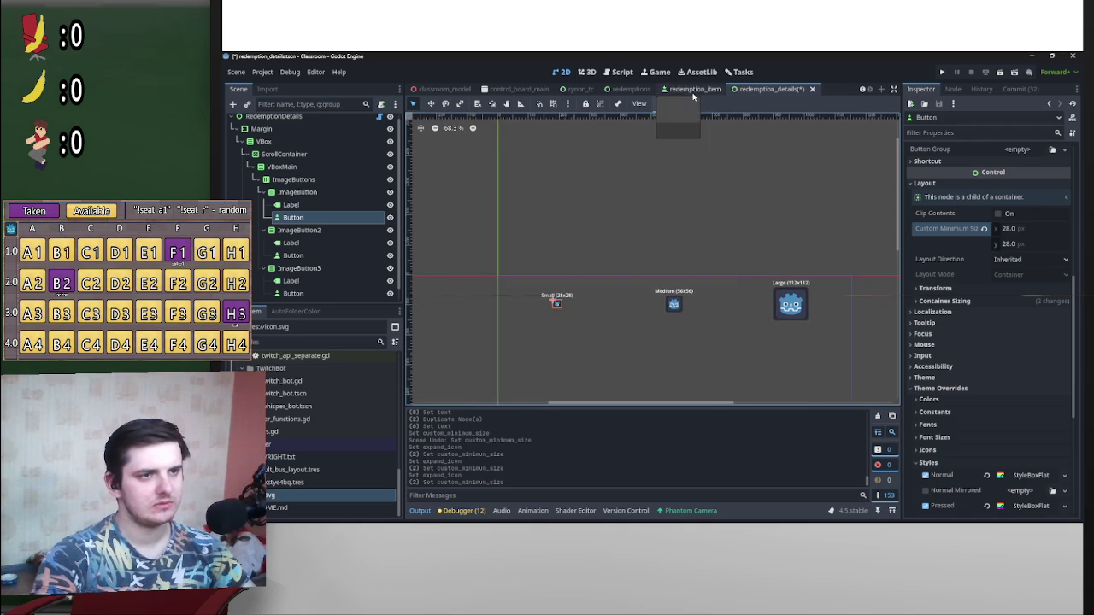
- Save the scene and check the redemptions and redemption_item scenes before returning
key(ctrl+s)
click(629, 89)
scroll(769, 290, up, 5)
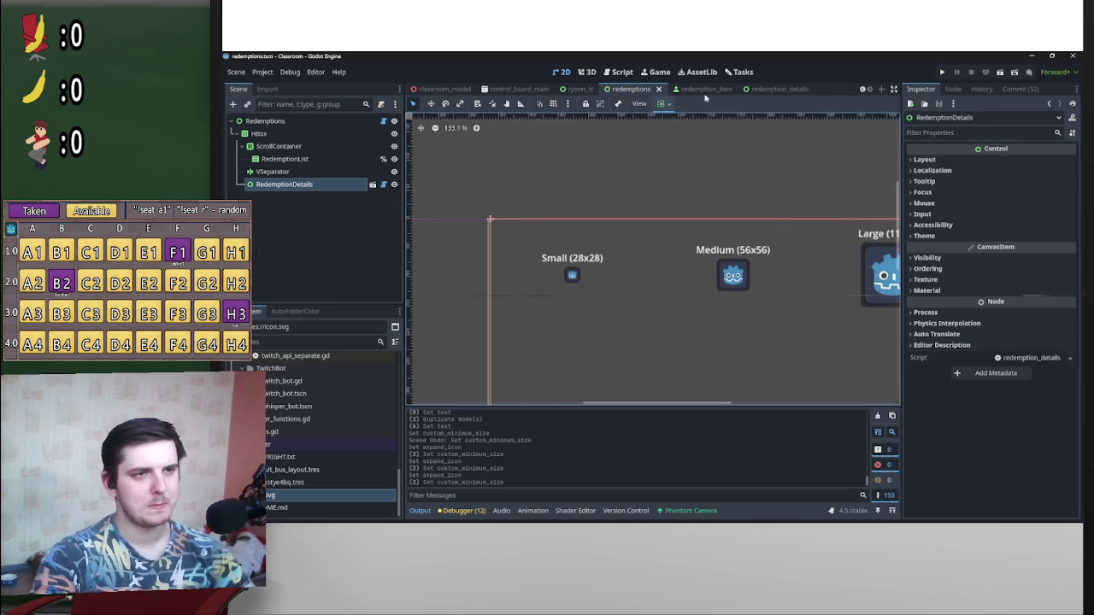
click(702, 89)
click(773, 88)
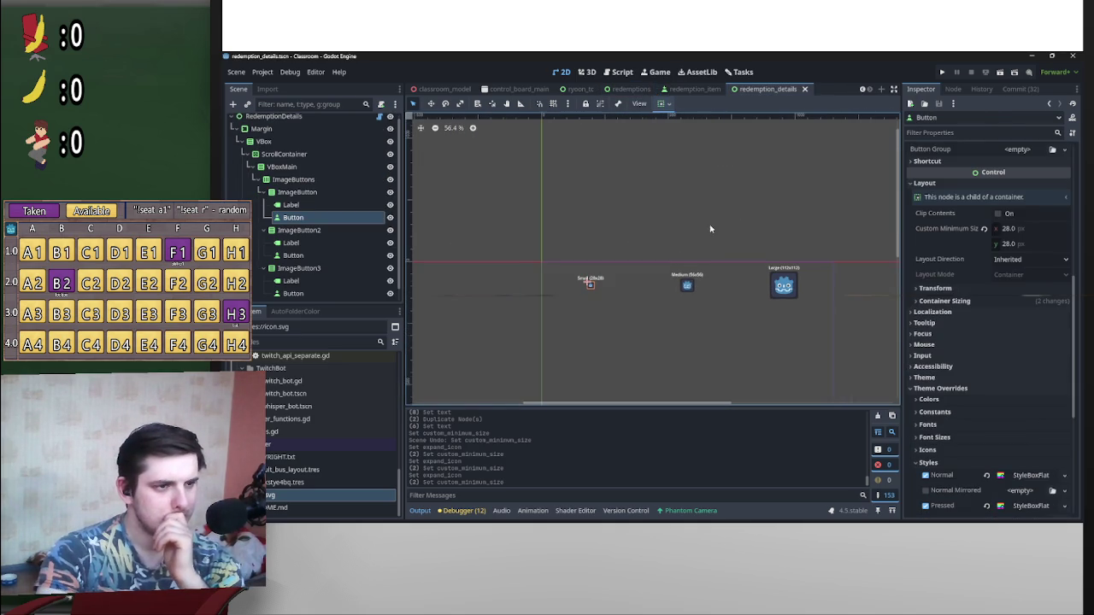
- Recentre the canvas on the previews and select the Large preview's button
drag(625, 275, 661, 279)
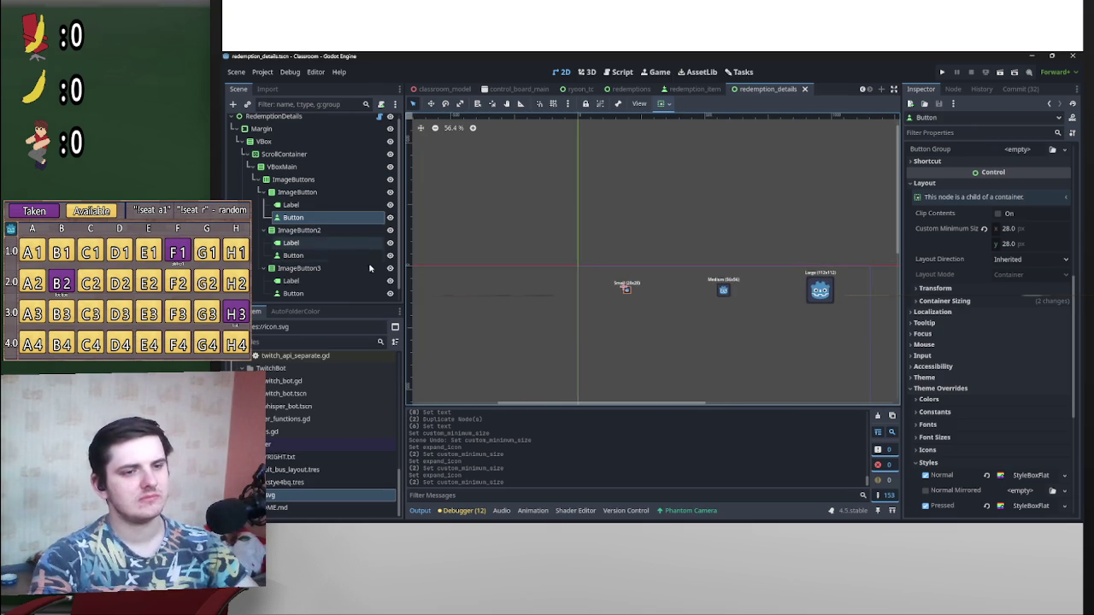
scroll(318, 270, down, 1)
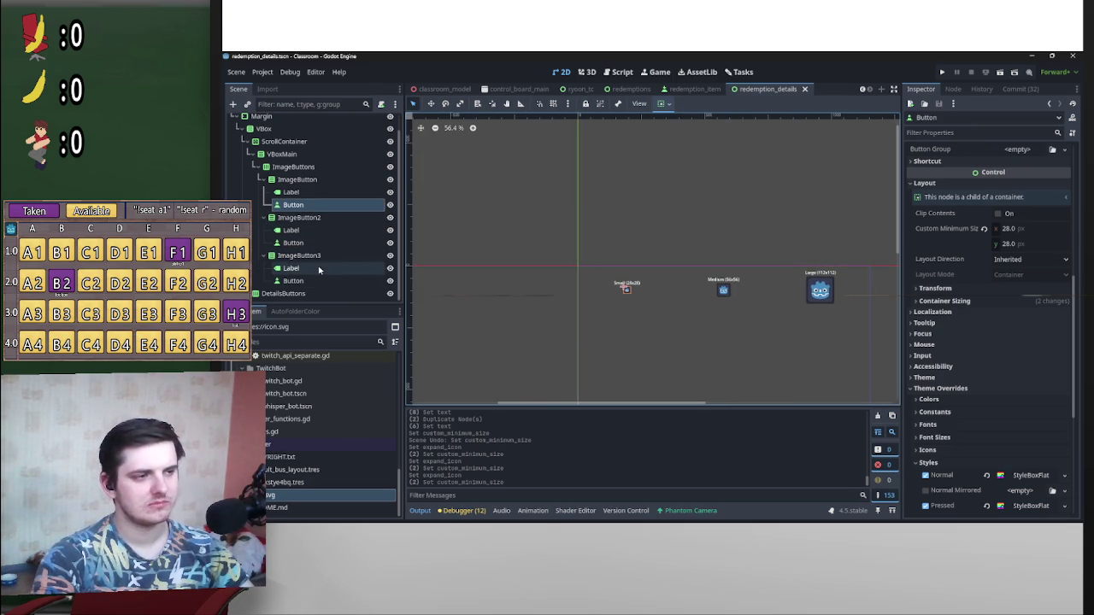
click(321, 283)
scroll(802, 286, up, 3)
scroll(802, 287, down, 3)
- Turn on vertical Expand for the Large, Small and Medium preview buttons
click(663, 104)
click(710, 204)
click(710, 204)
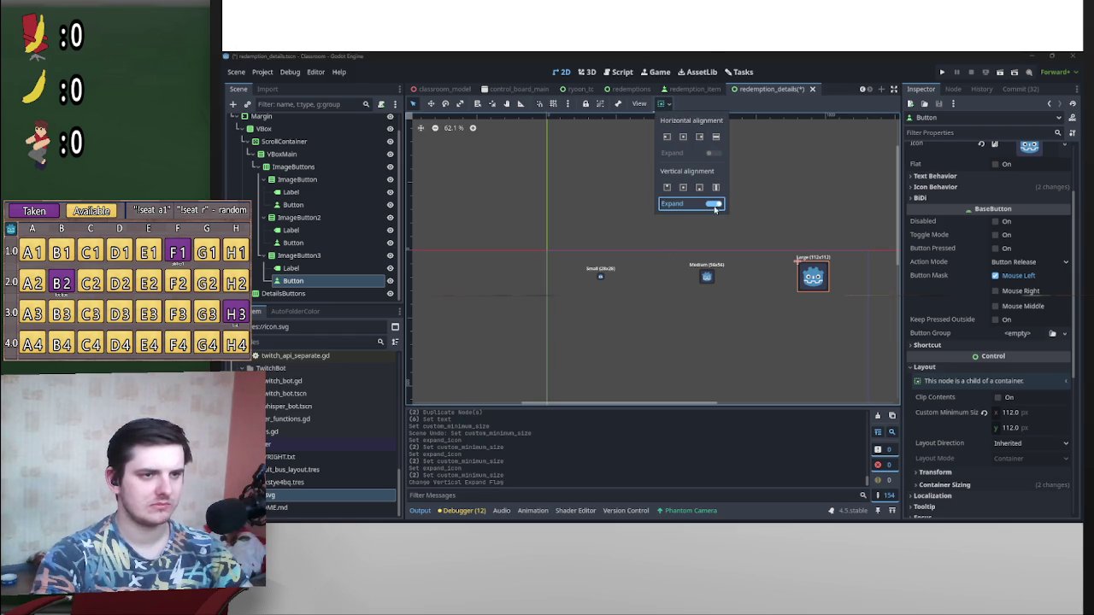
click(320, 242)
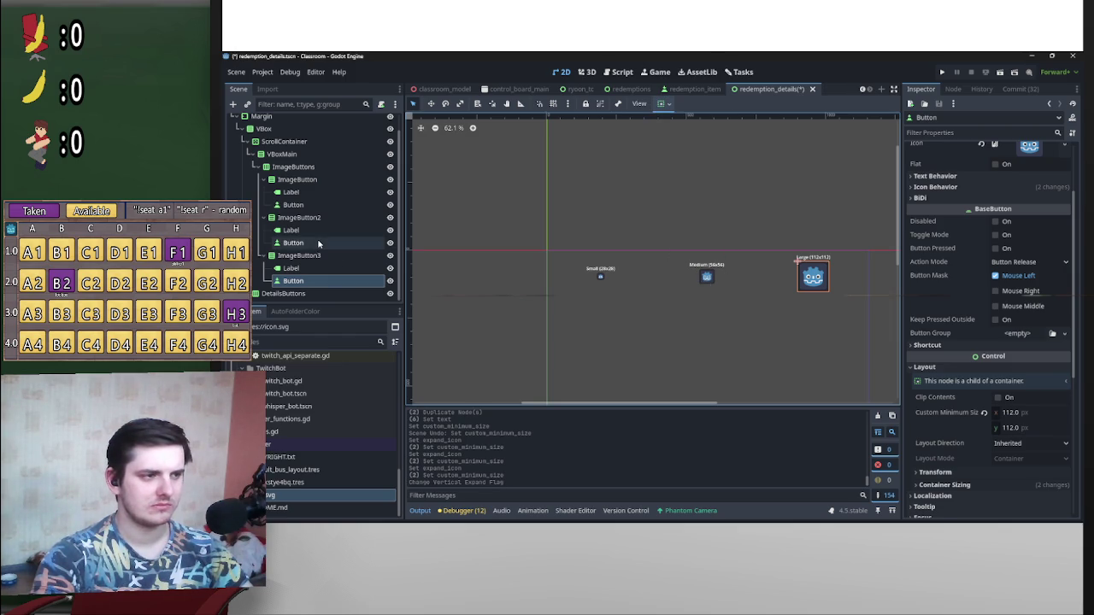
ctrl+click(293, 205)
click(663, 103)
click(713, 204)
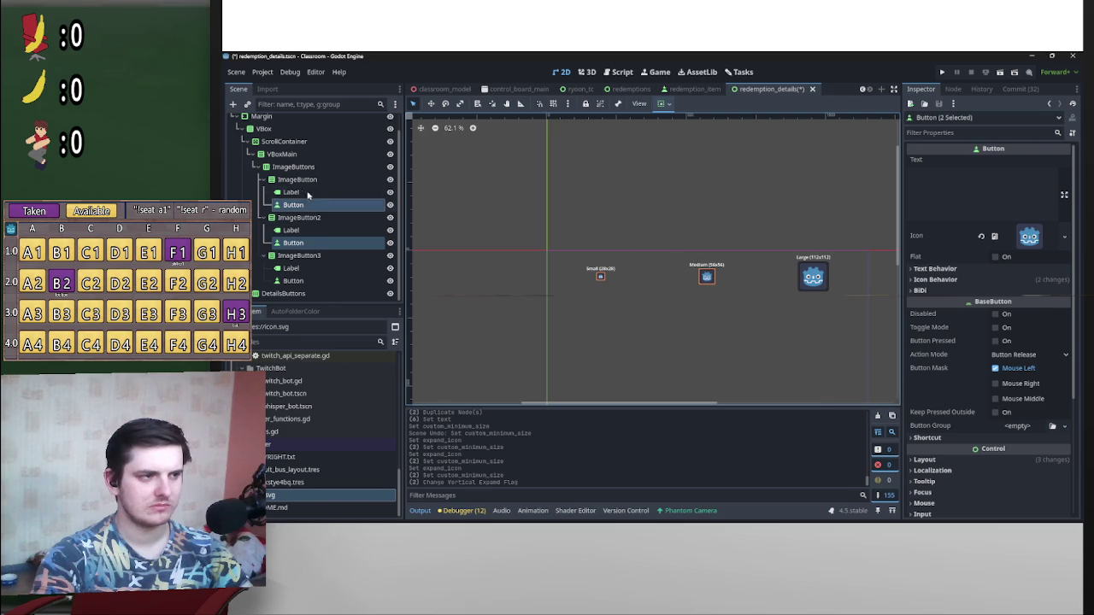
- After trying top and centre alignment, set the Small label to fill and expand vertically
click(291, 191)
scroll(605, 265, up, 1)
click(663, 104)
click(663, 103)
click(663, 103)
click(667, 188)
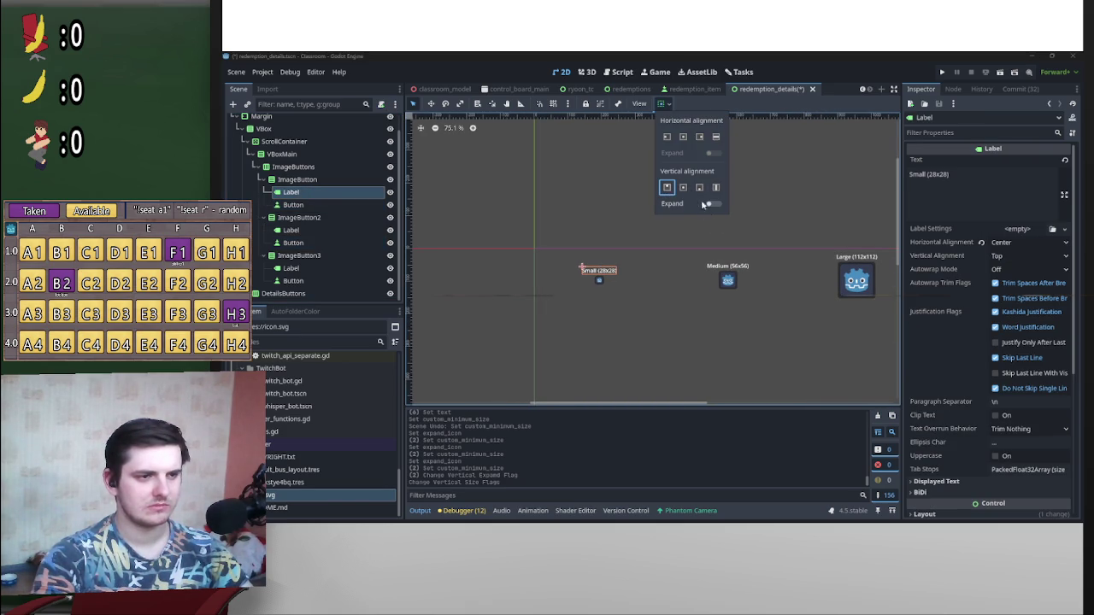
click(317, 209)
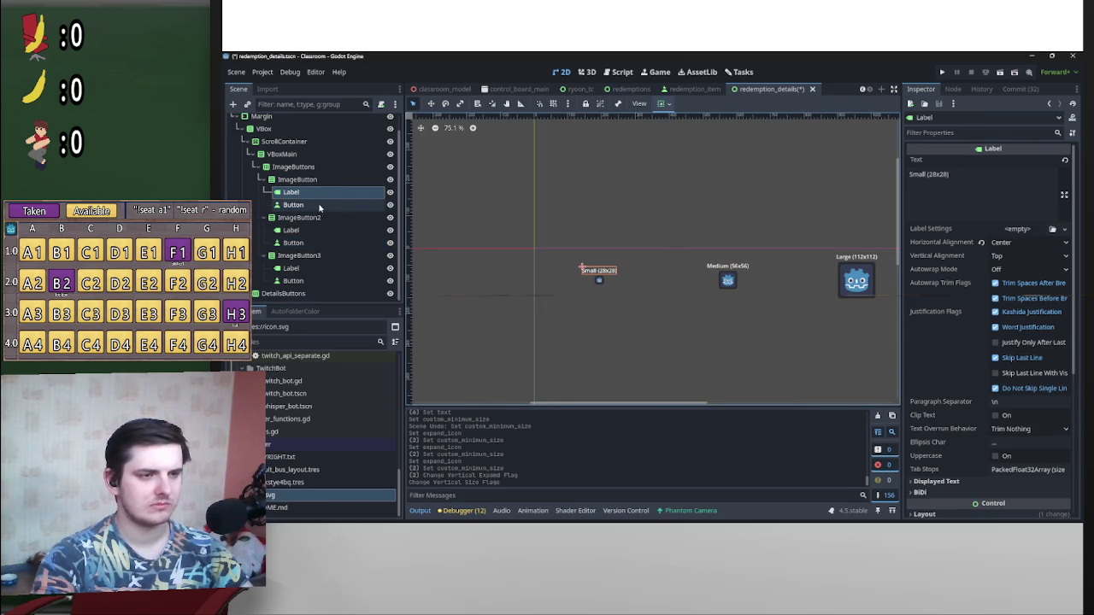
click(666, 105)
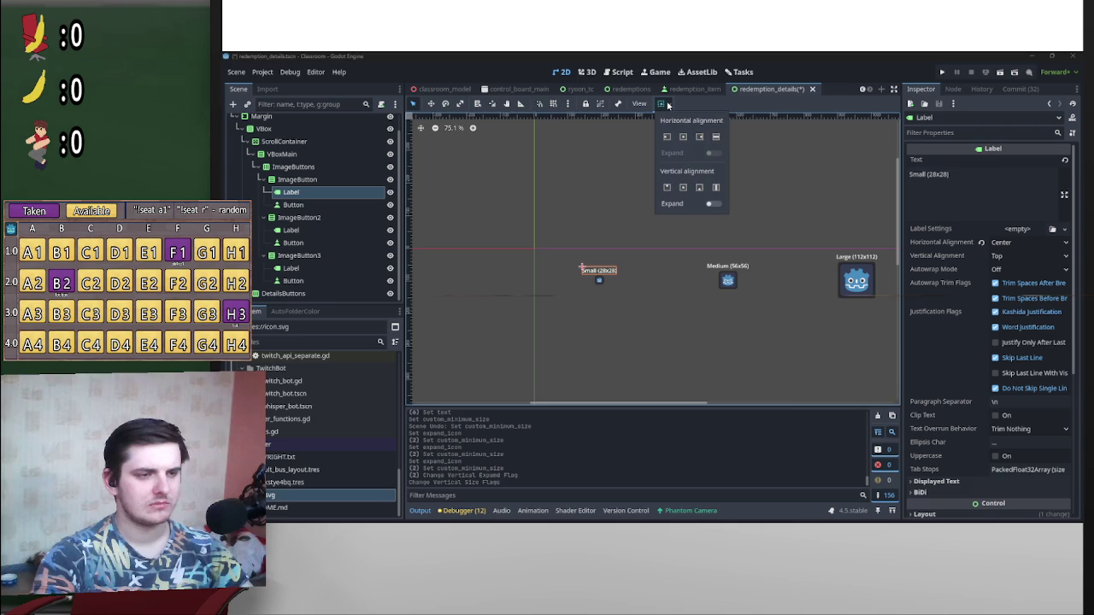
click(684, 188)
click(716, 188)
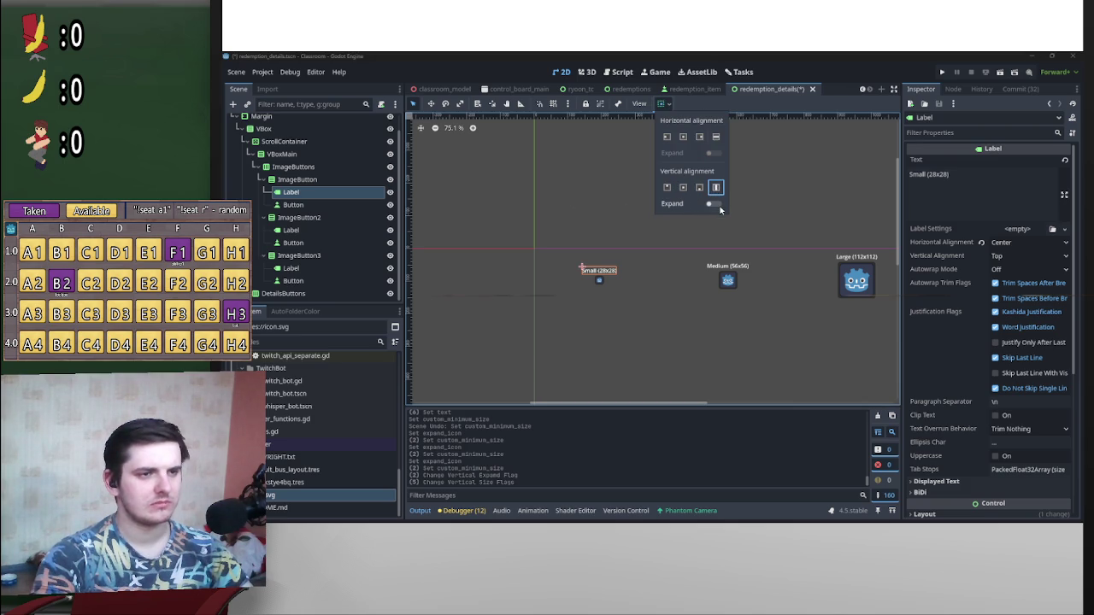
click(713, 203)
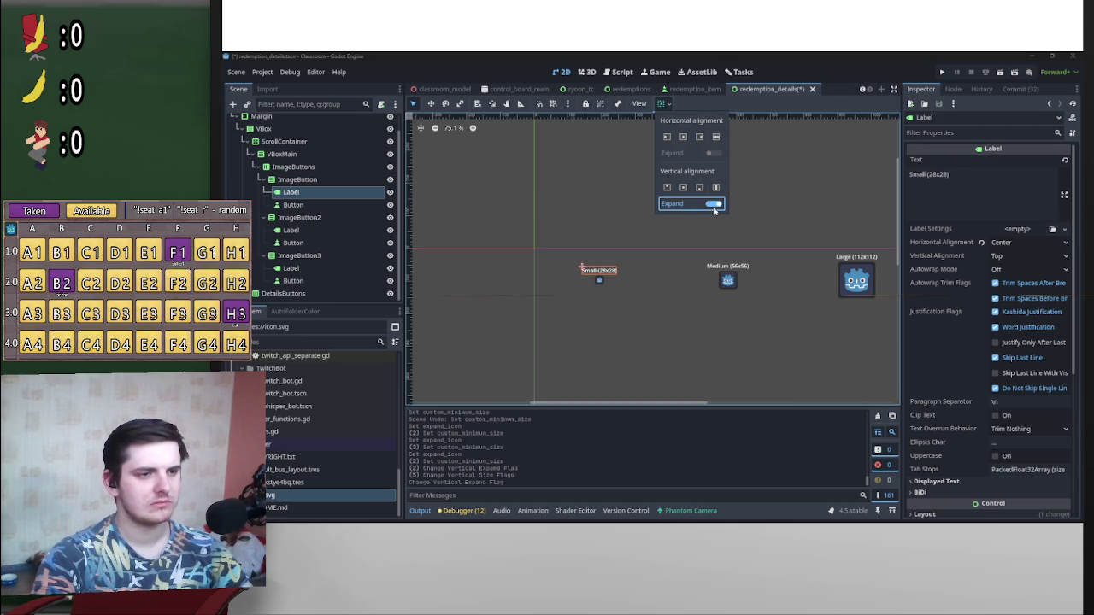
click(334, 212)
click(310, 179)
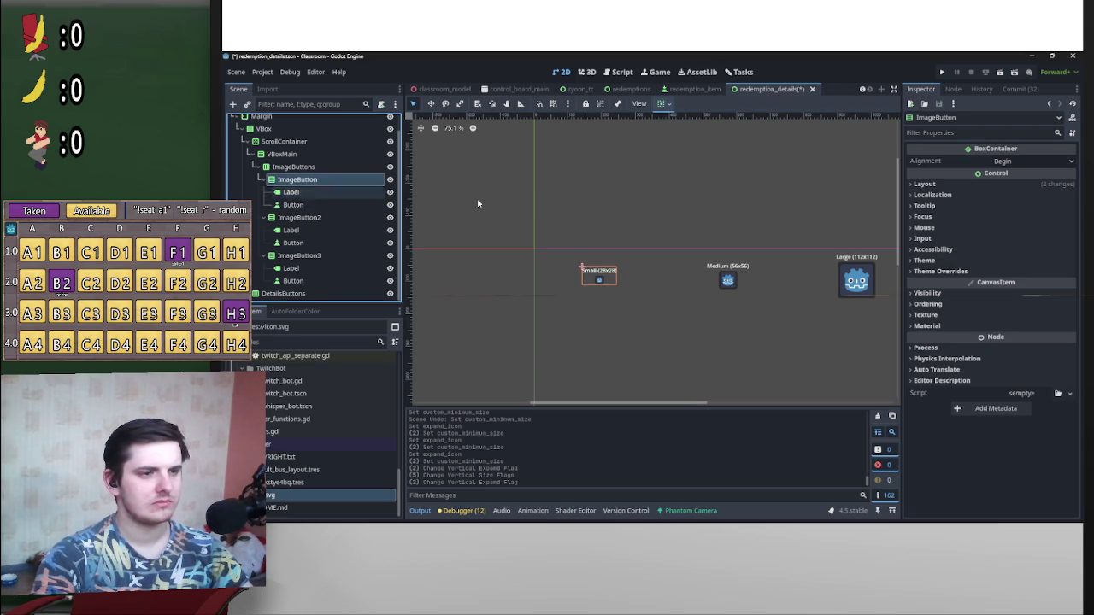
- Make the Small image container fill vertically
click(671, 106)
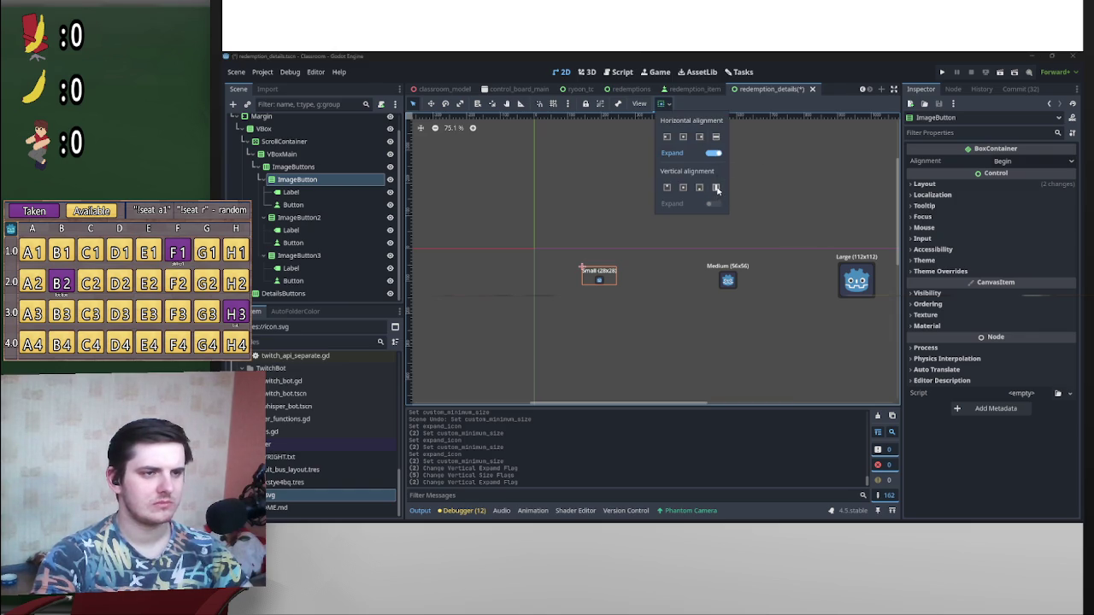
click(718, 189)
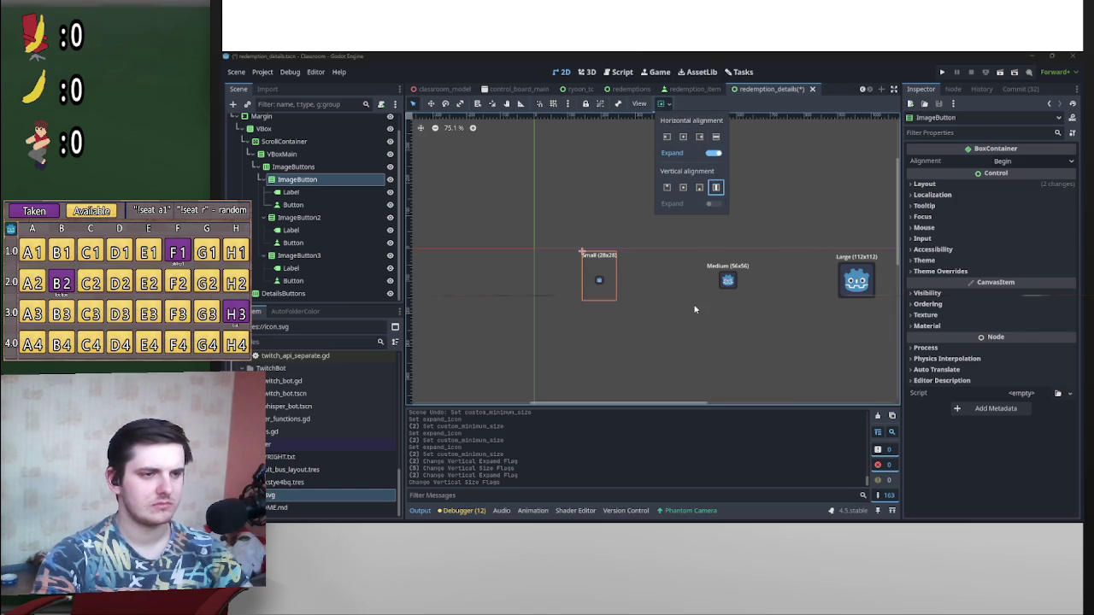
click(299, 217)
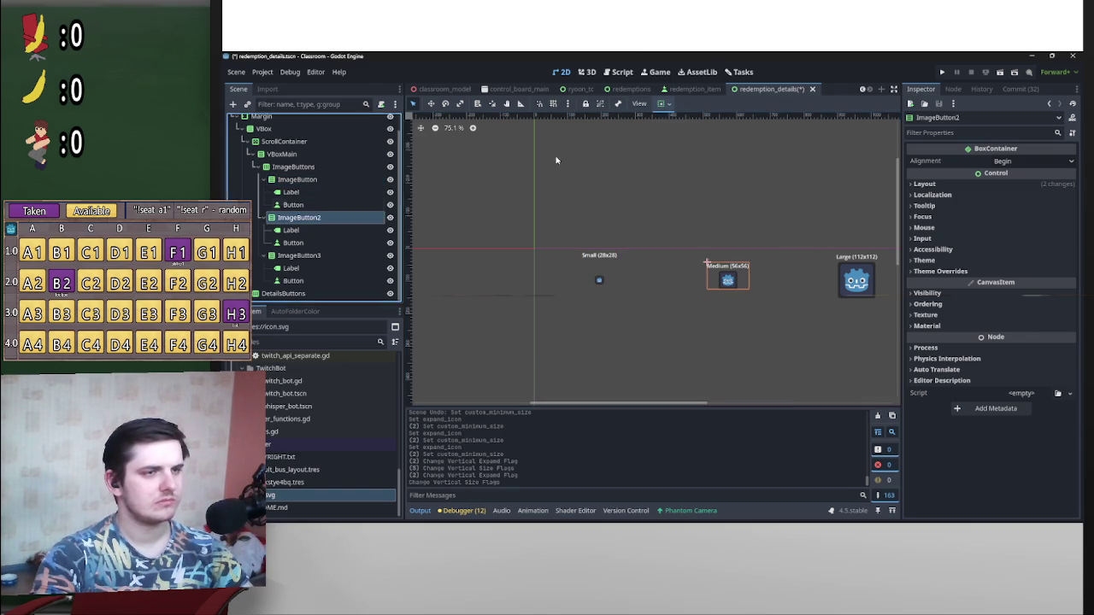
- Close the redemption_item scene and make the Medium image container fill vertically
click(670, 91)
click(750, 90)
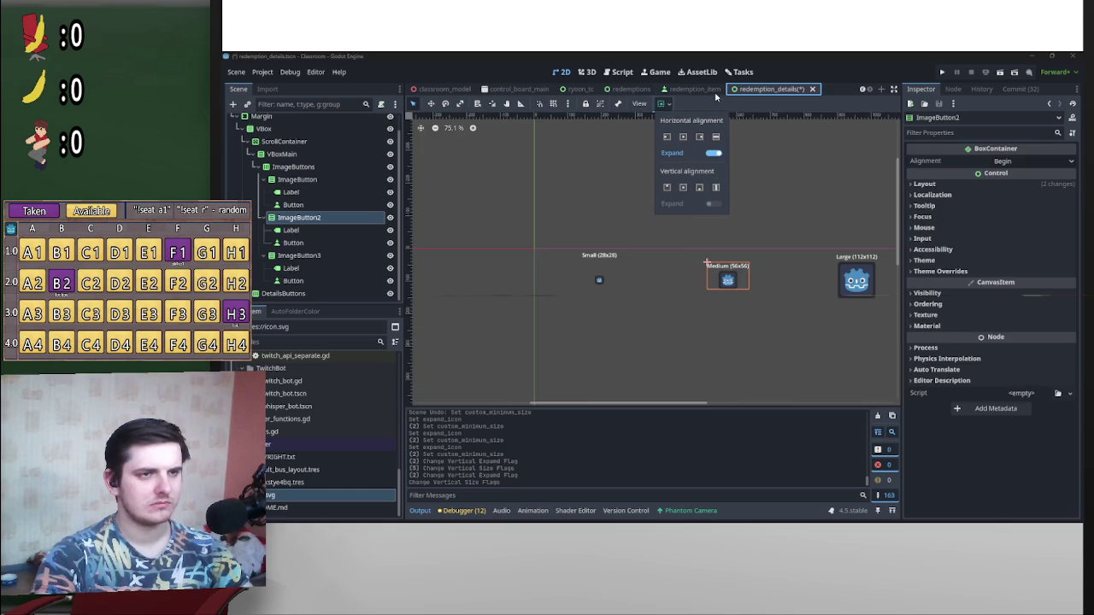
click(670, 91)
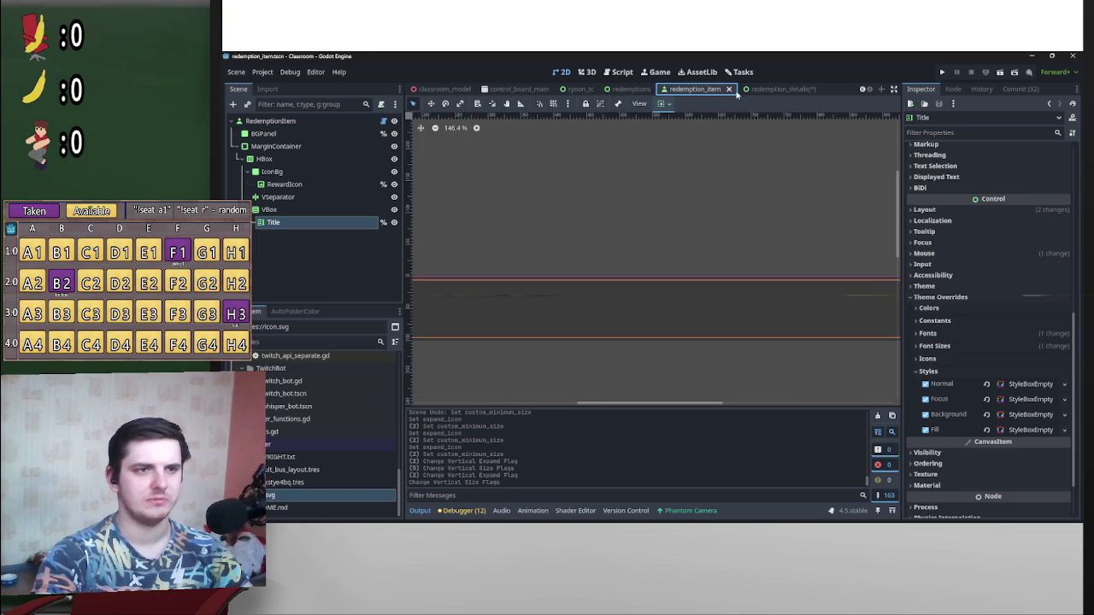
click(729, 90)
click(664, 103)
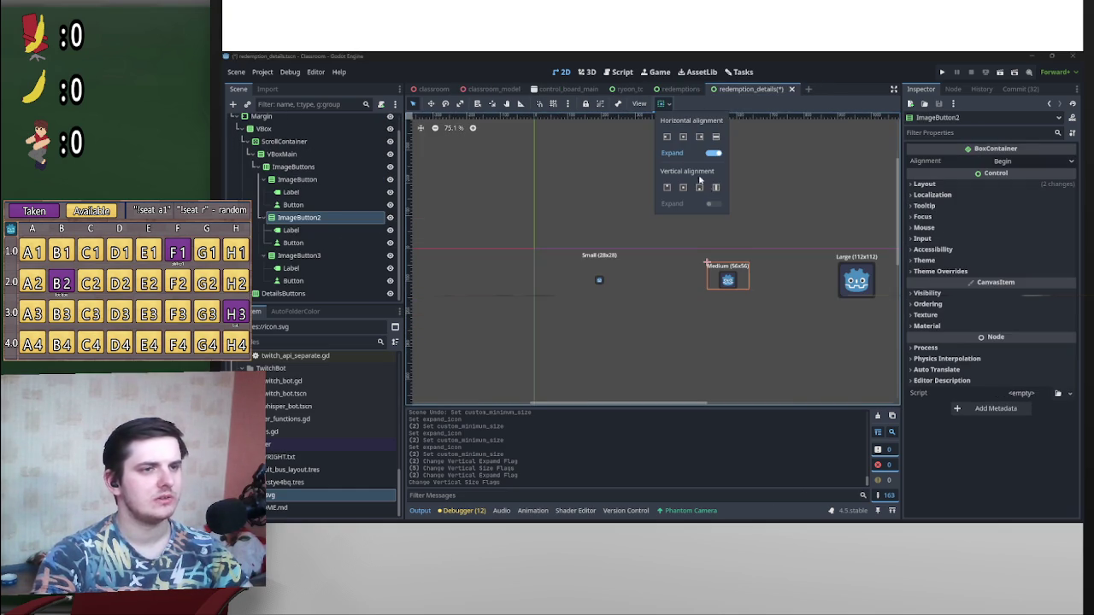
click(718, 189)
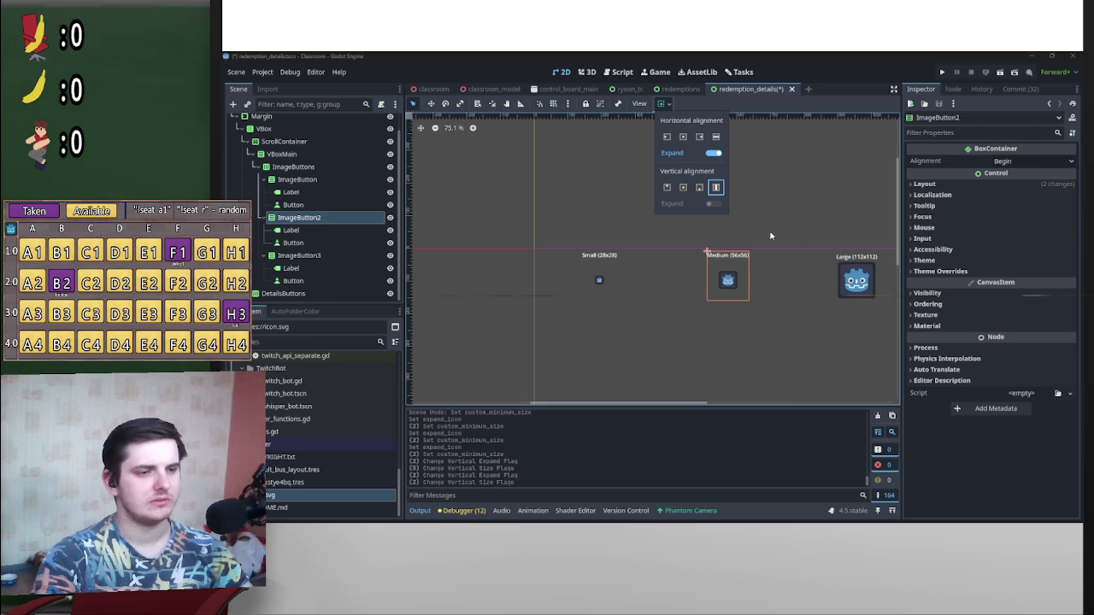
- Make the Large image container fill vertically and save the scene
scroll(799, 224, down, 3)
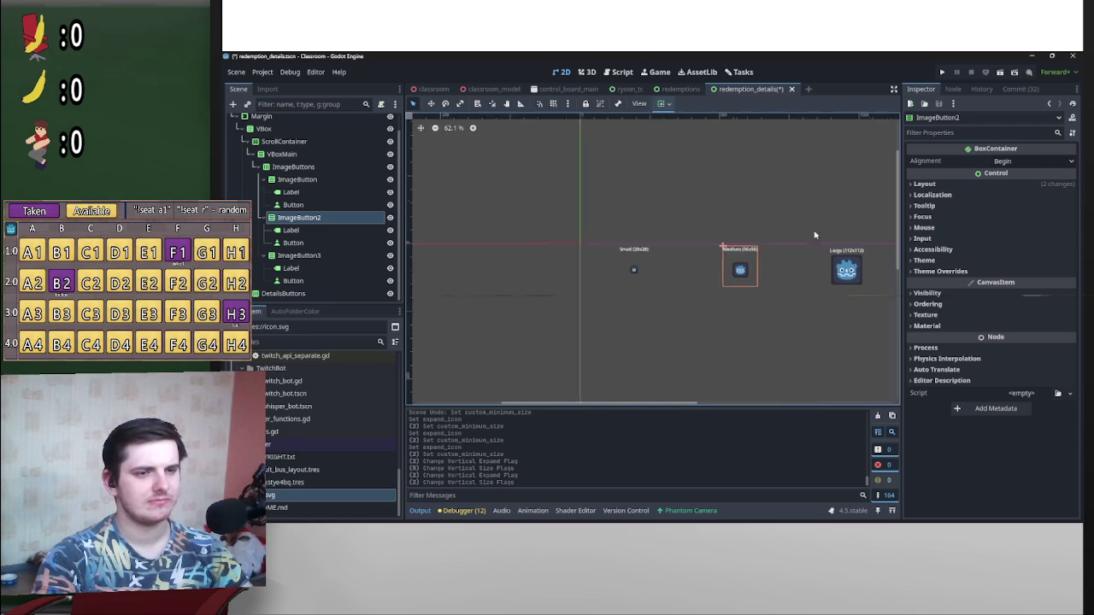
click(842, 265)
click(323, 257)
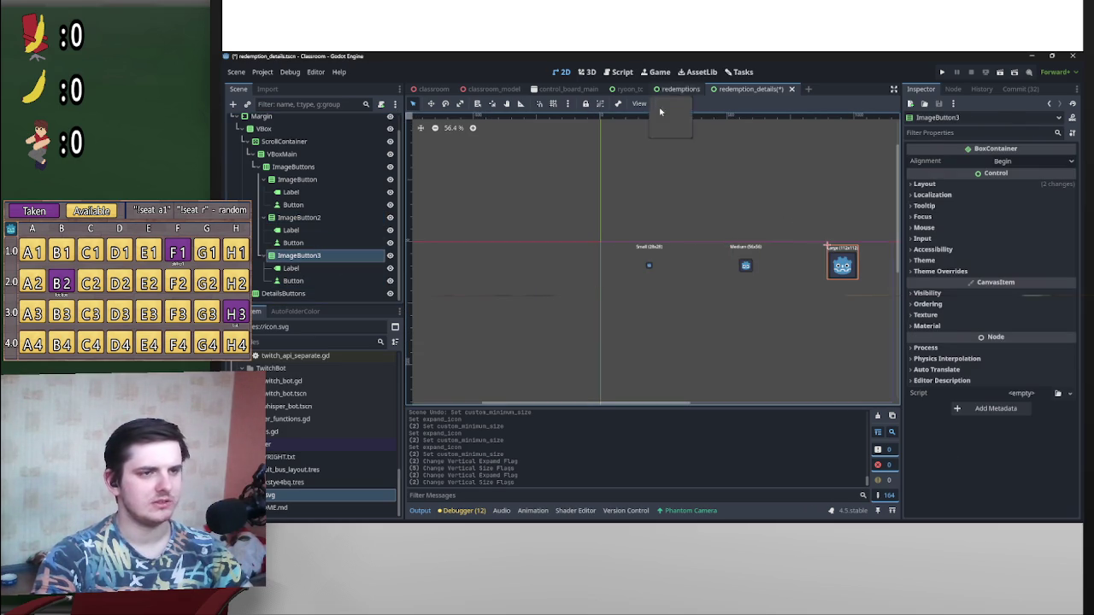
click(664, 103)
click(716, 192)
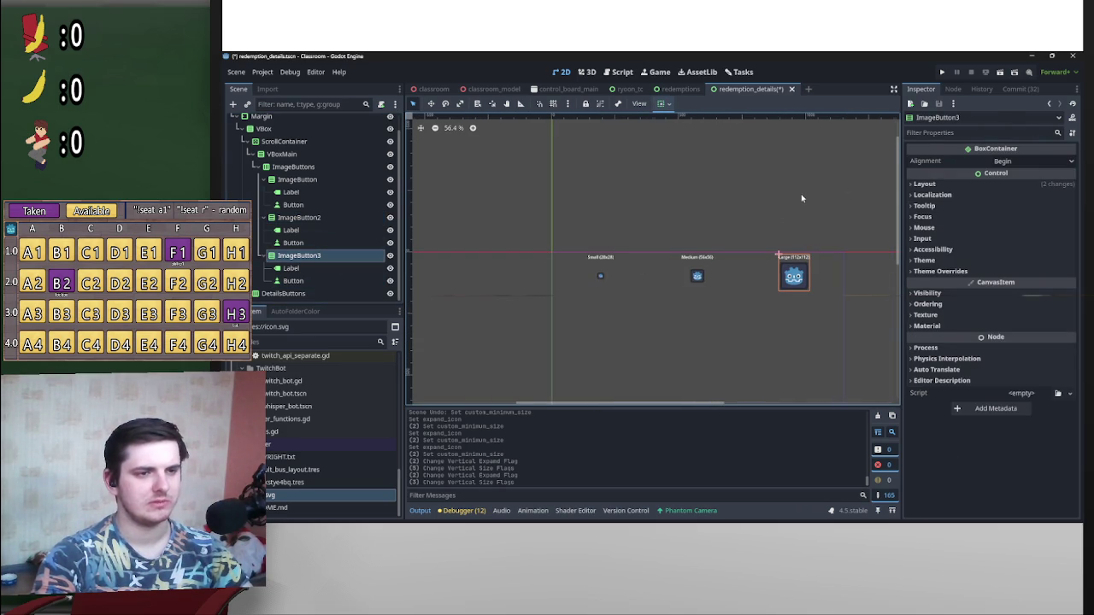
key(ctrl+s)
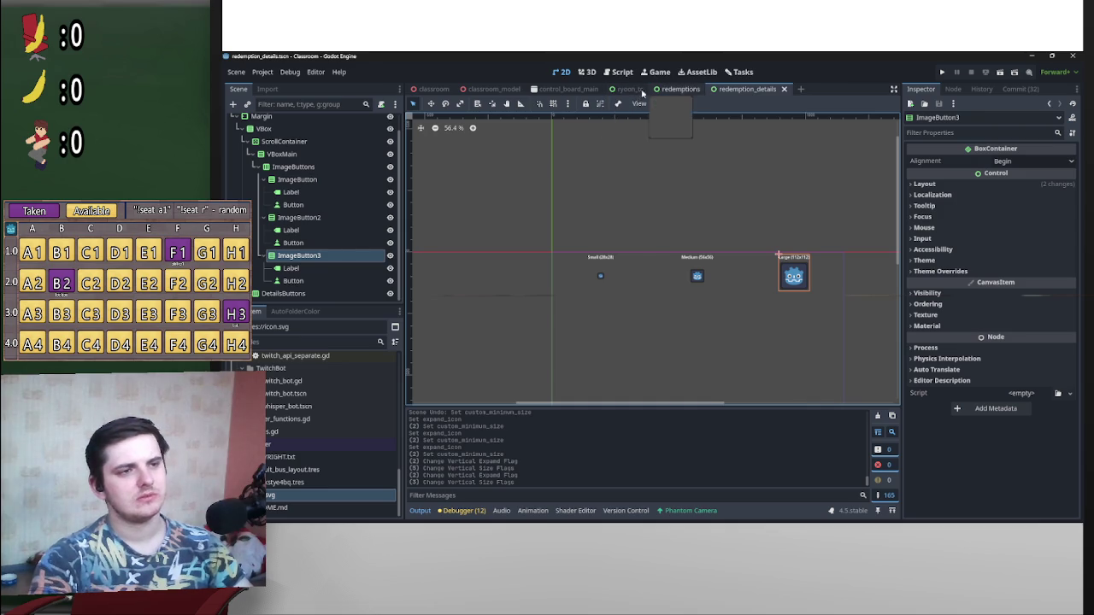
- Check the preview layout in the redemptions scene, then switch to the redemption_details scene
click(626, 90)
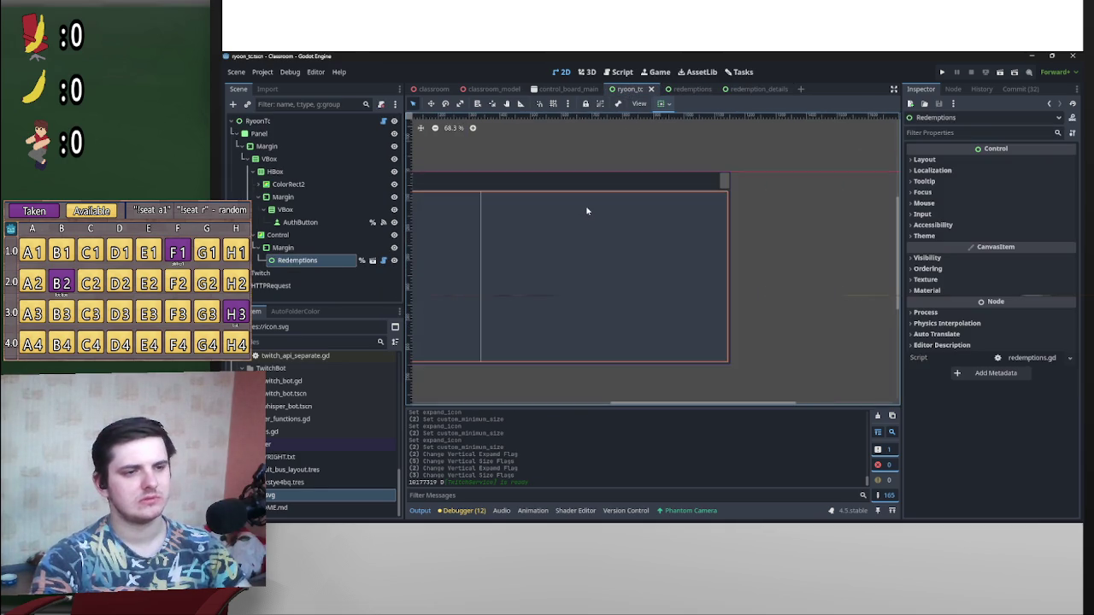
click(681, 91)
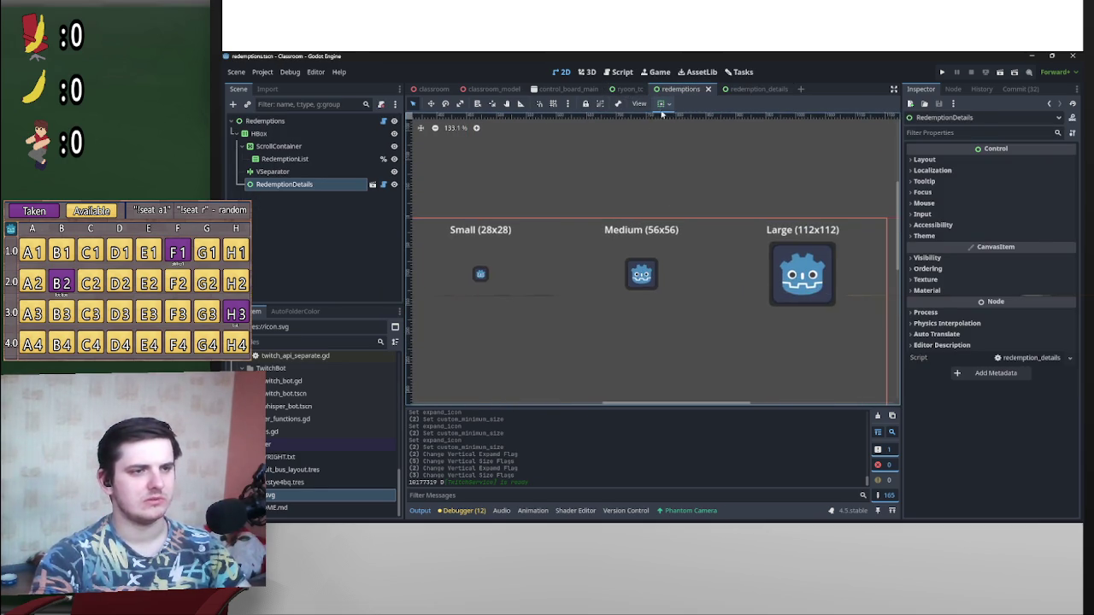
mouse_move(671, 199)
mouse_down()
mouse_move(689, 203)
mouse_move(757, 171)
mouse_move(844, 167)
mouse_move(749, 132)
mouse_move(592, 174)
mouse_up()
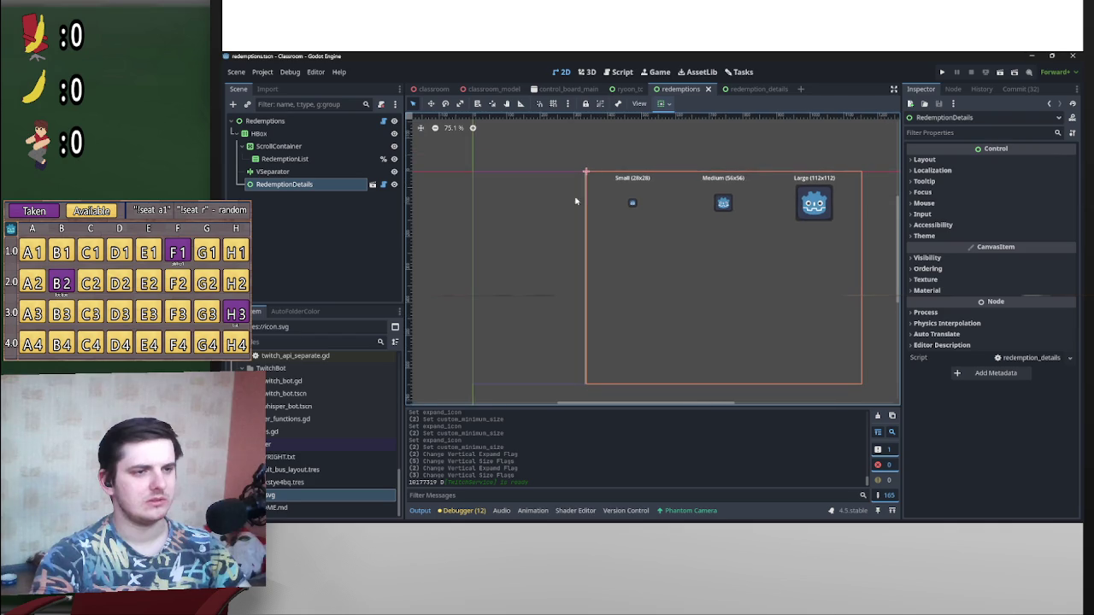
drag(820, 202, 786, 231)
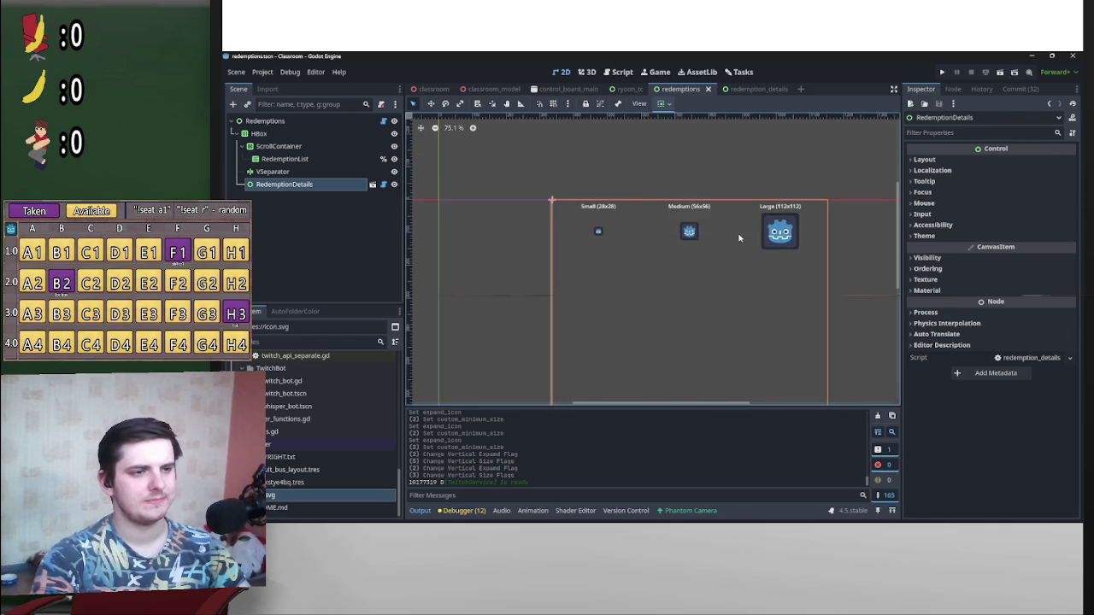
scroll(749, 224, up, 5)
scroll(625, 200, down, 2)
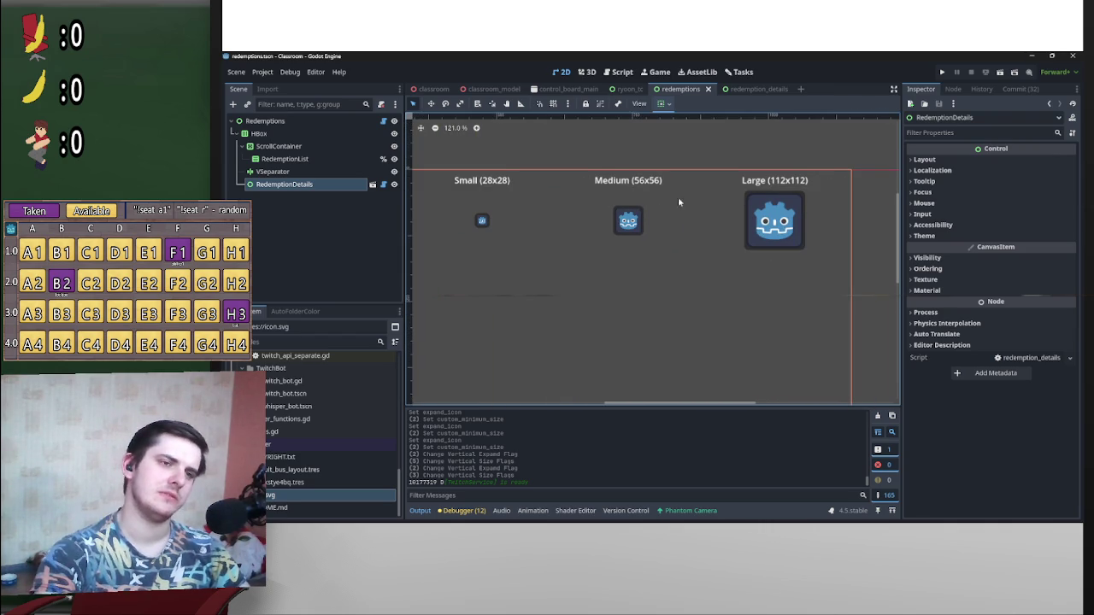
click(752, 89)
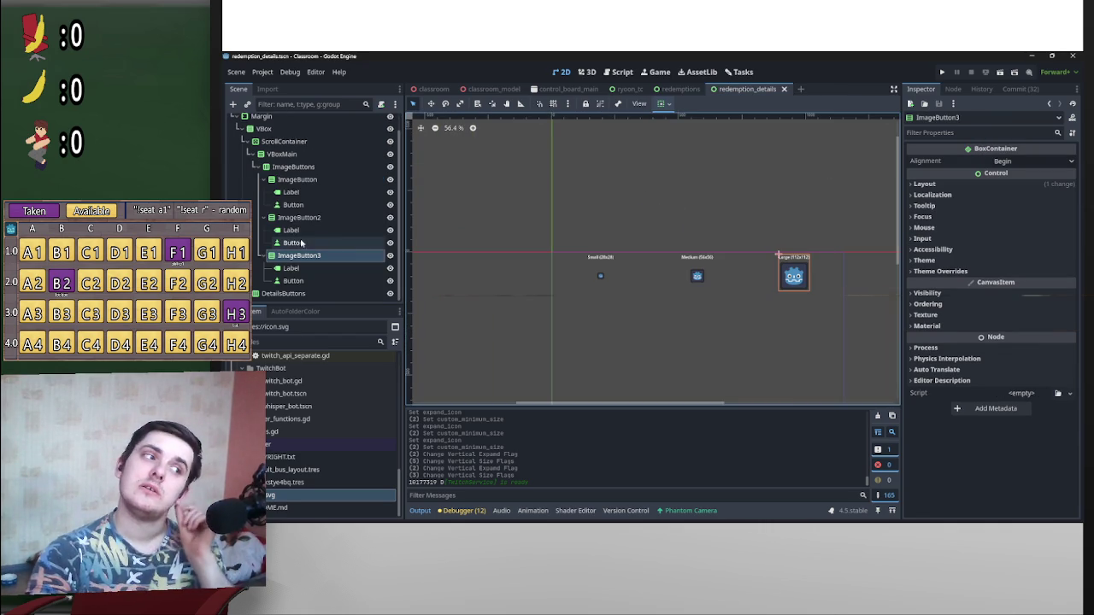
- Select the ImageButtons container in the redemption_details scene
scroll(323, 158, up, 1)
click(305, 122)
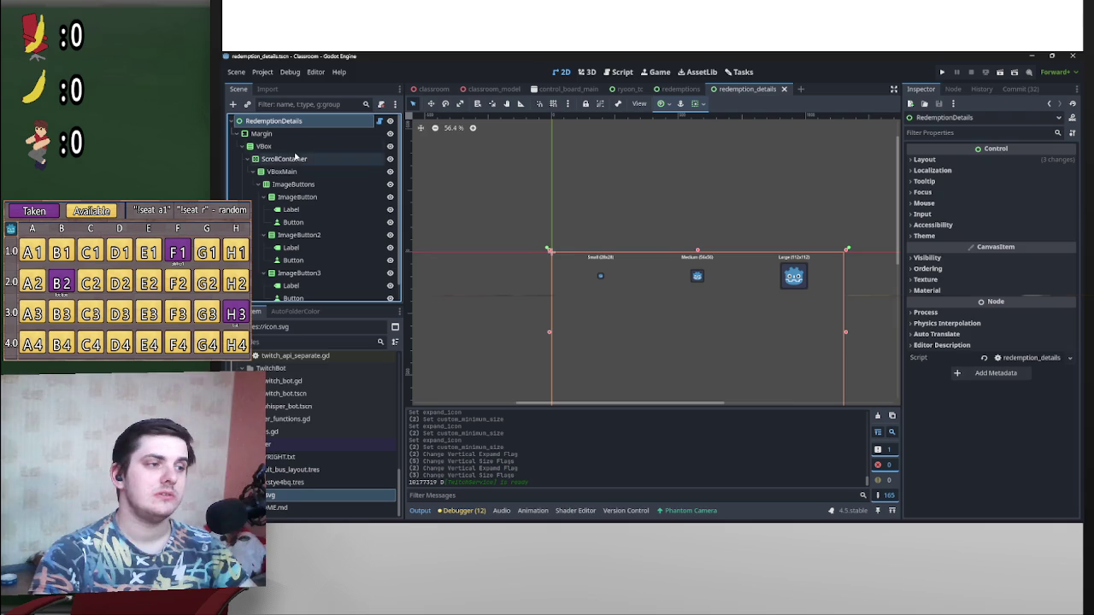
scroll(313, 256, down, 1)
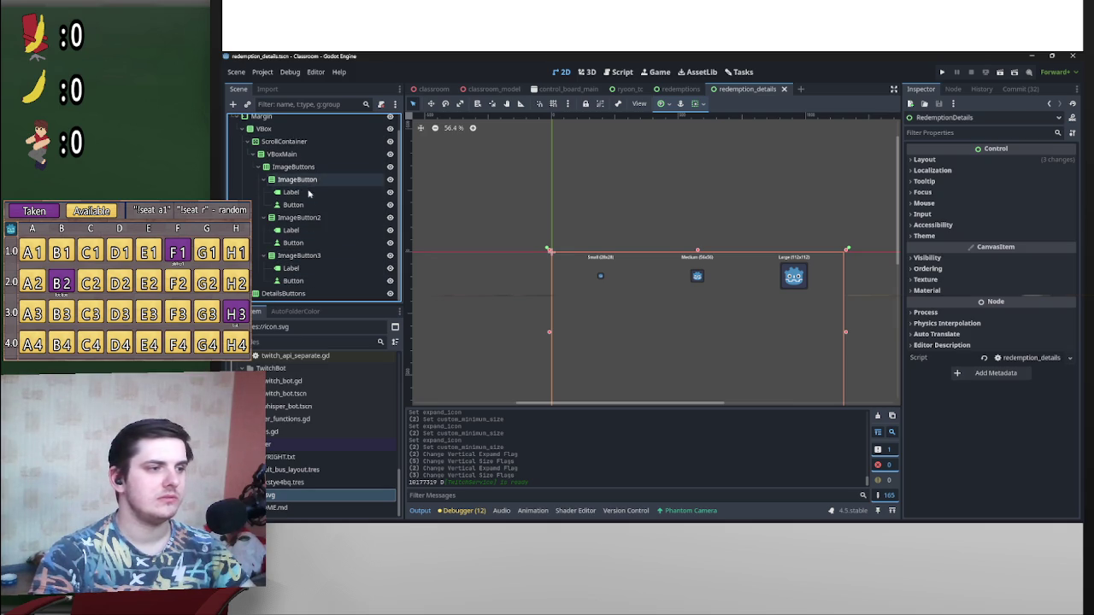
click(669, 269)
click(646, 272)
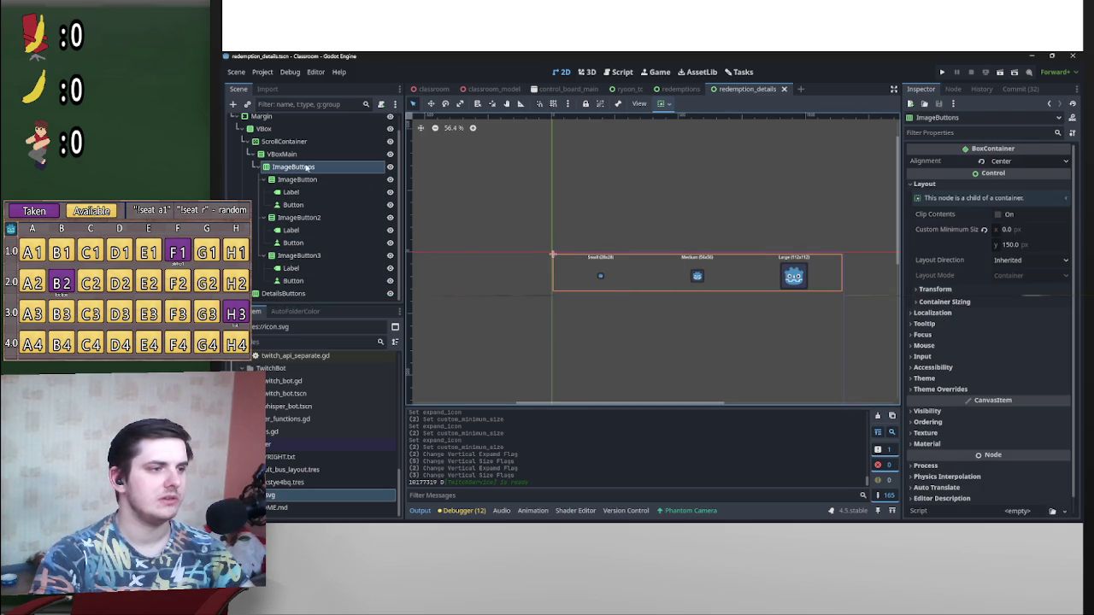
- Set ImageButtons' Custom Minimum Size height to 145 px
click(1010, 245)
text(100.0)
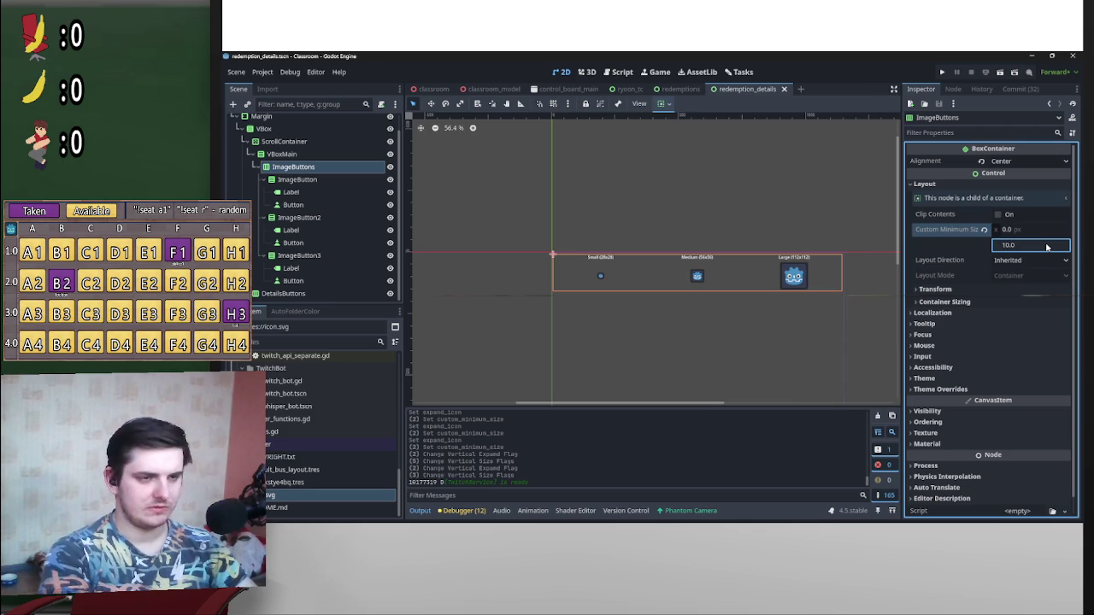
key(Return)
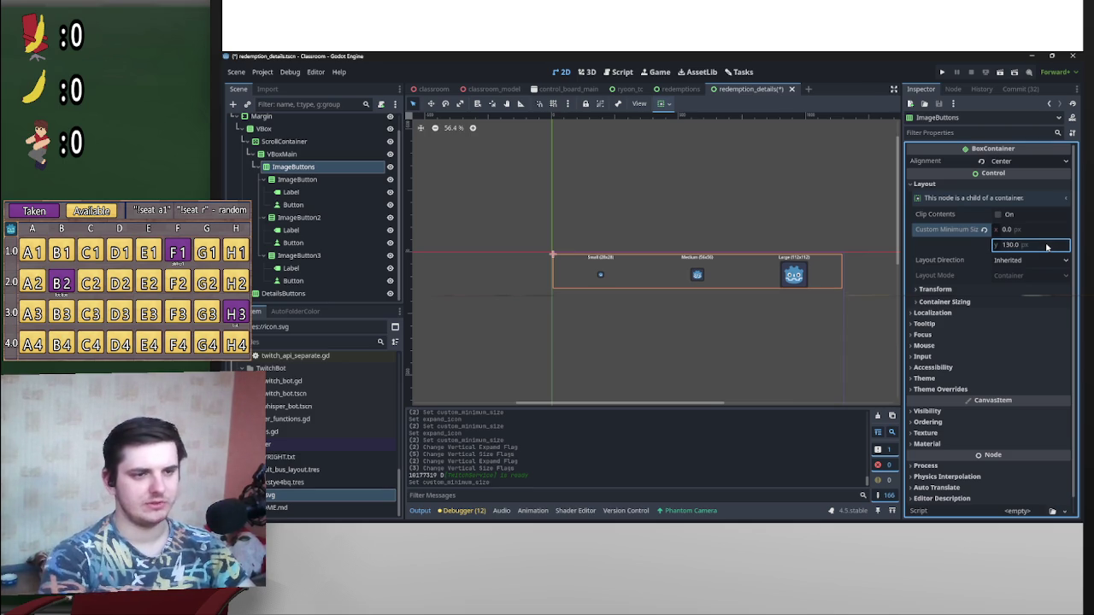
scroll(742, 291, up, 5)
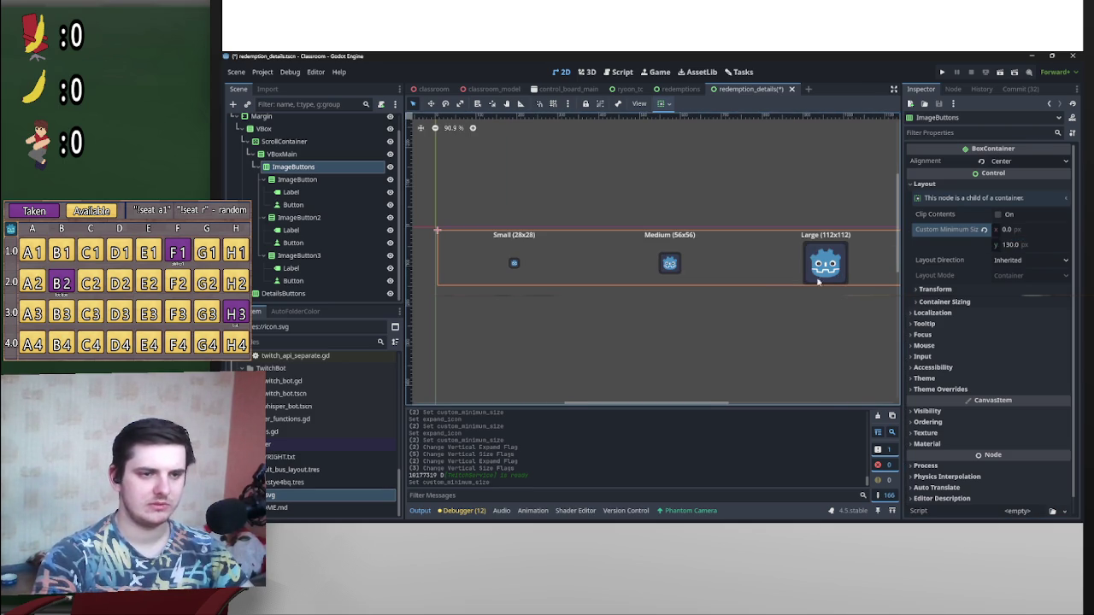
click(1011, 246)
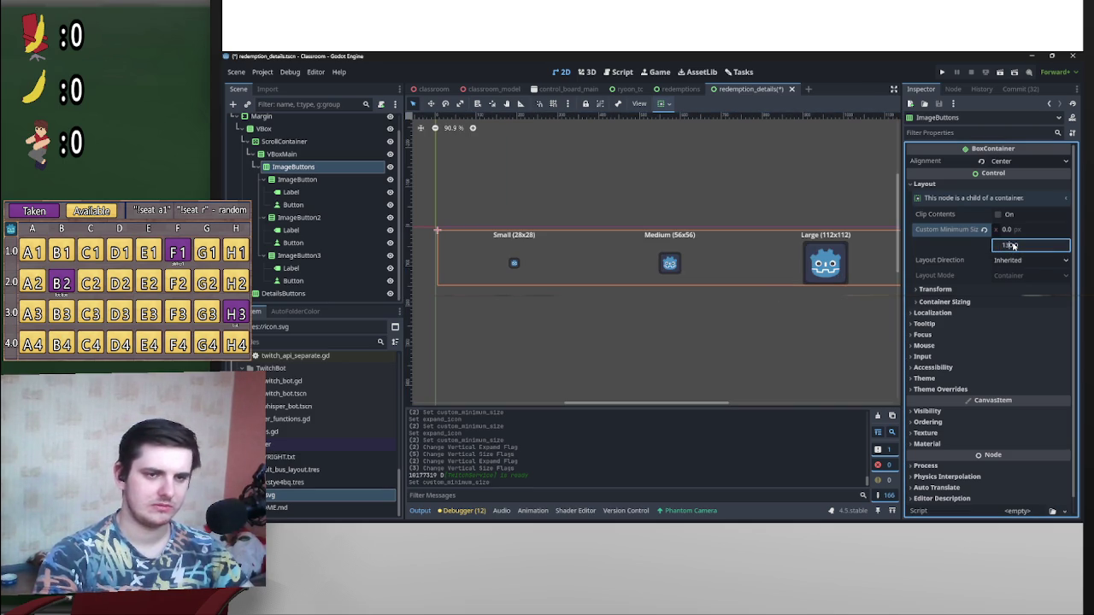
text(140)
key(Return)
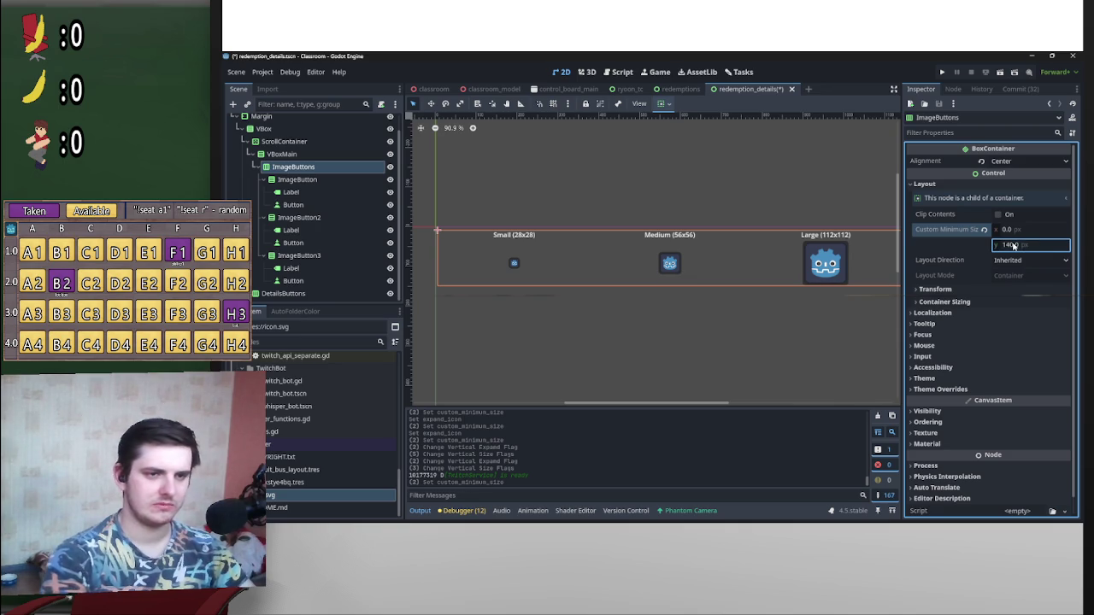
click(1014, 246)
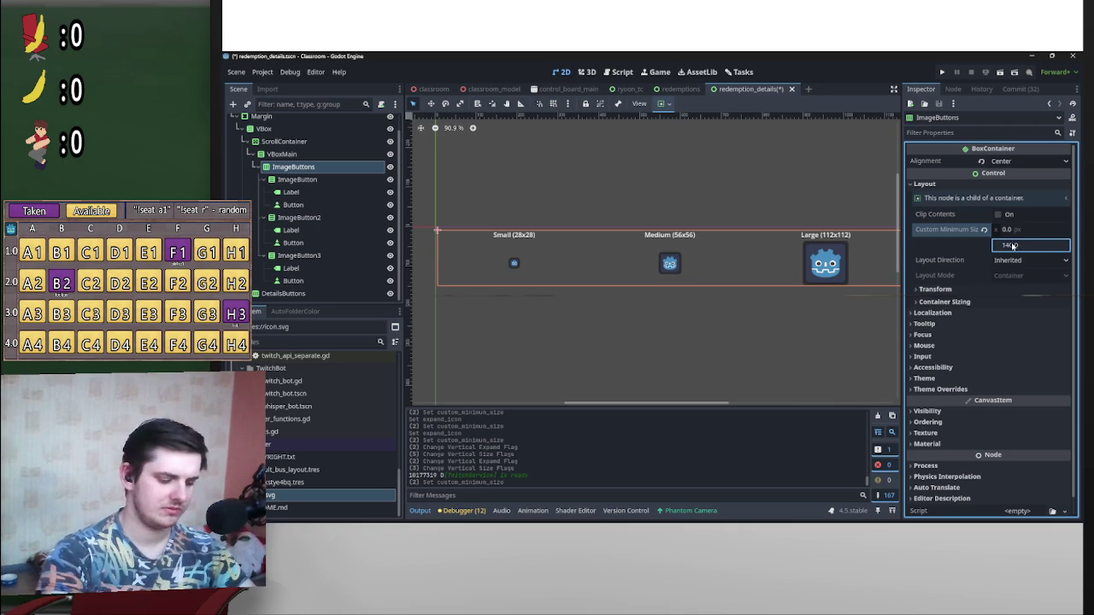
key(Return)
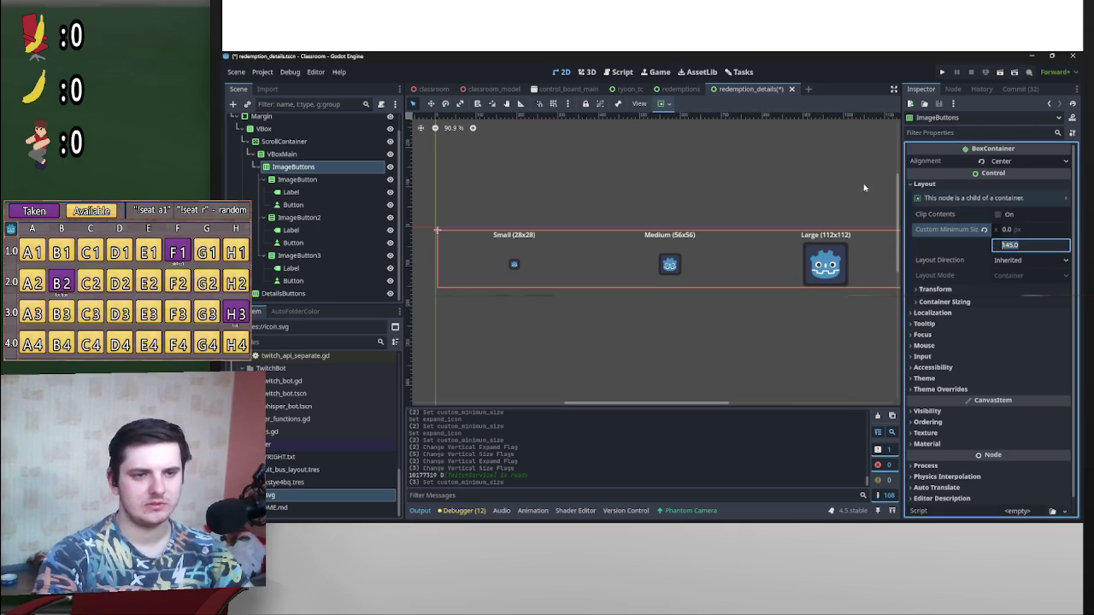
- Deselect the container and save the redemption_details scene with Ctrl+S
click(835, 183)
scroll(812, 173, down, 3)
key(ctrl+s)
scroll(605, 297, up, 1)
click(733, 258)
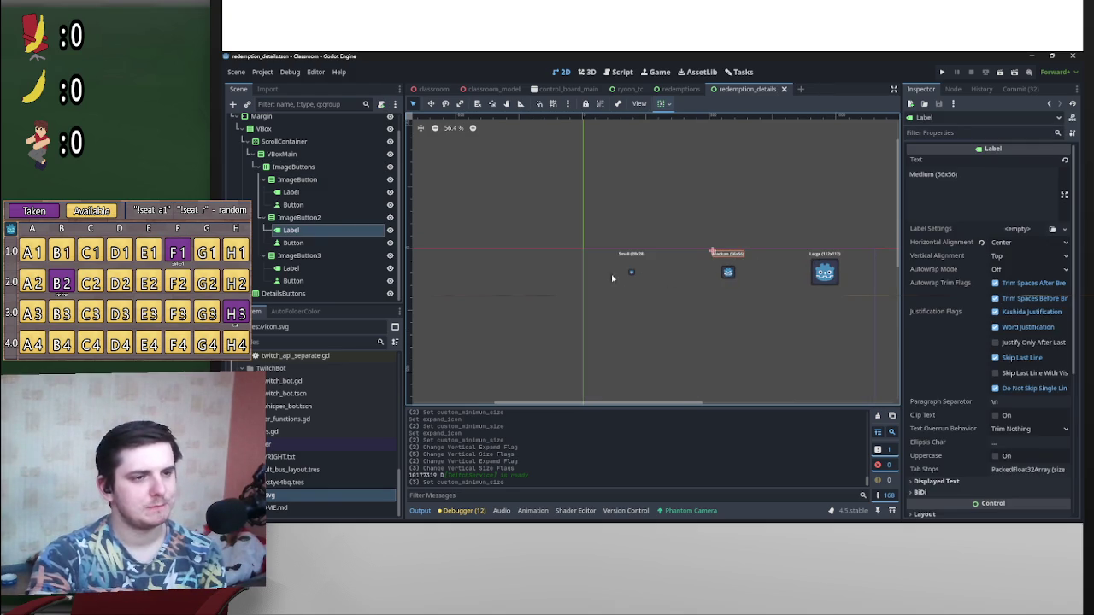
- Collapse the ImageButtons branch and select VBoxMain in the Scene dock
click(299, 217)
click(282, 166)
click(262, 168)
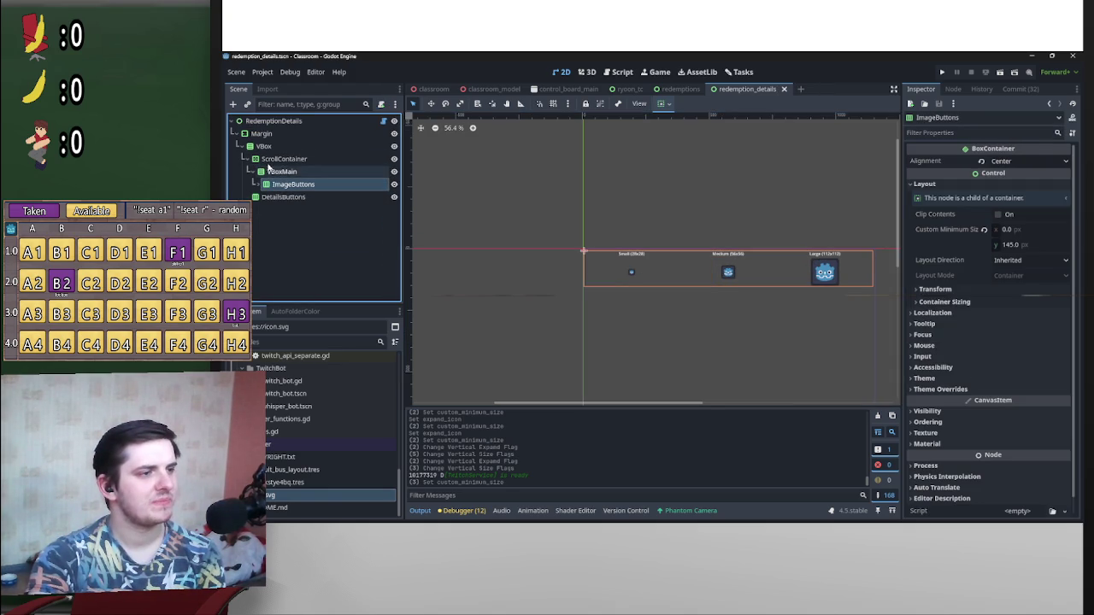
click(282, 173)
click(295, 184)
click(290, 172)
- Add a Label child to VBoxMain and move it above ImageButtons
right_click(293, 173)
click(339, 181)
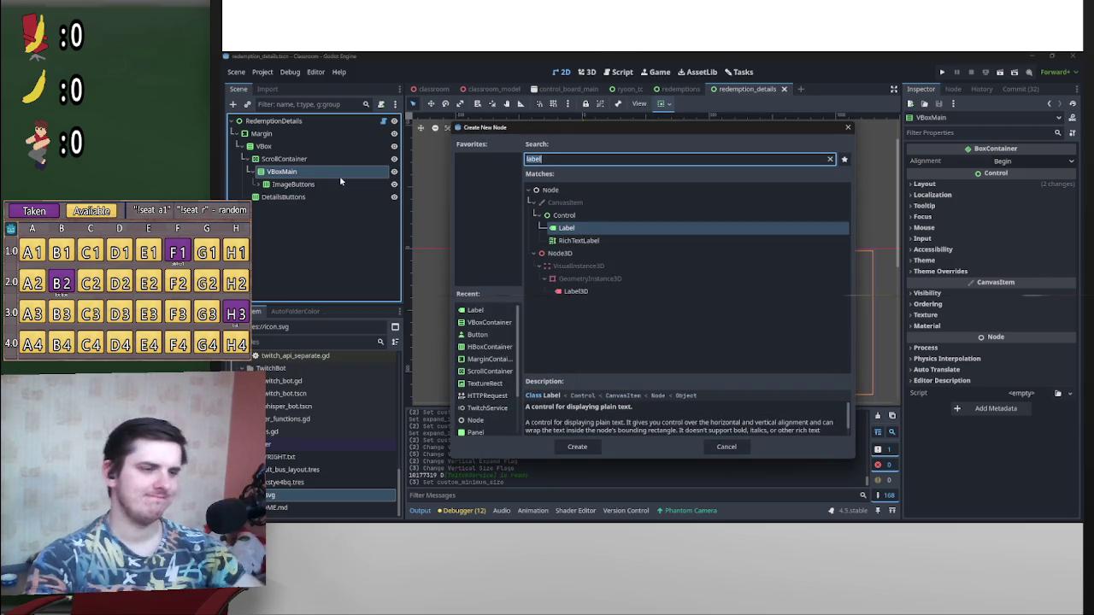
text(label)
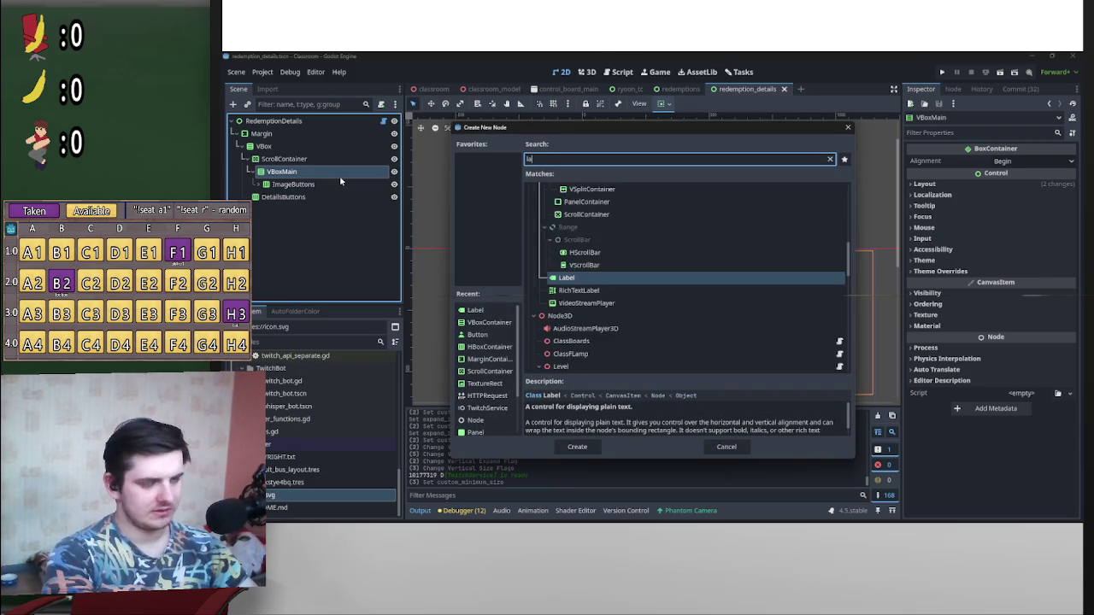
key(Return)
mouse_move(320, 203)
mouse_down()
mouse_move(312, 180)
mouse_move(332, 181)
mouse_up()
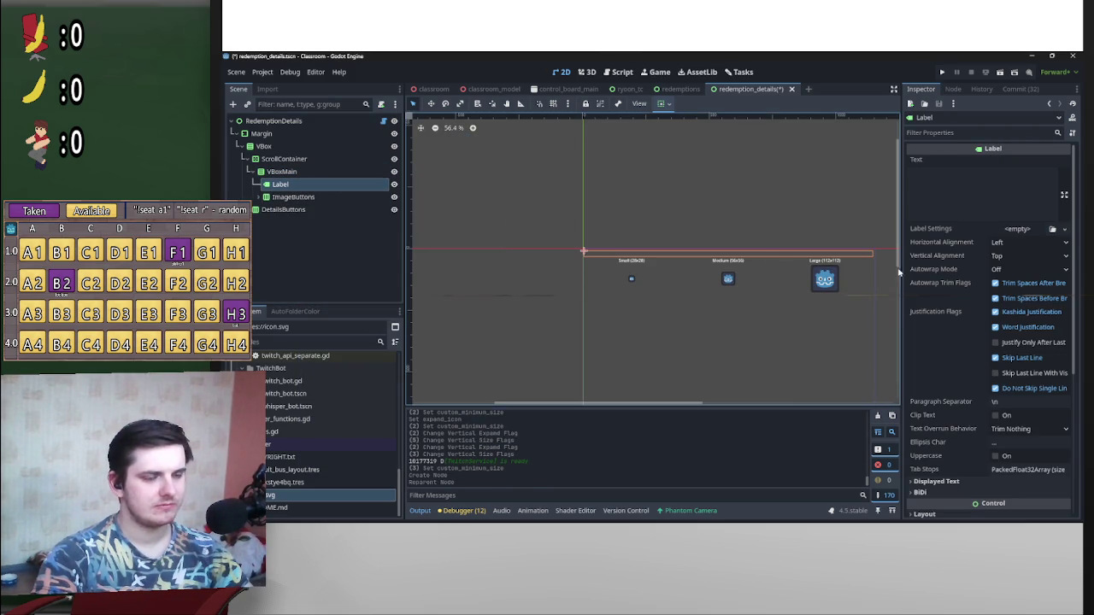
- Set the label's horizontal and vertical alignment to Center
click(1042, 247)
click(1040, 267)
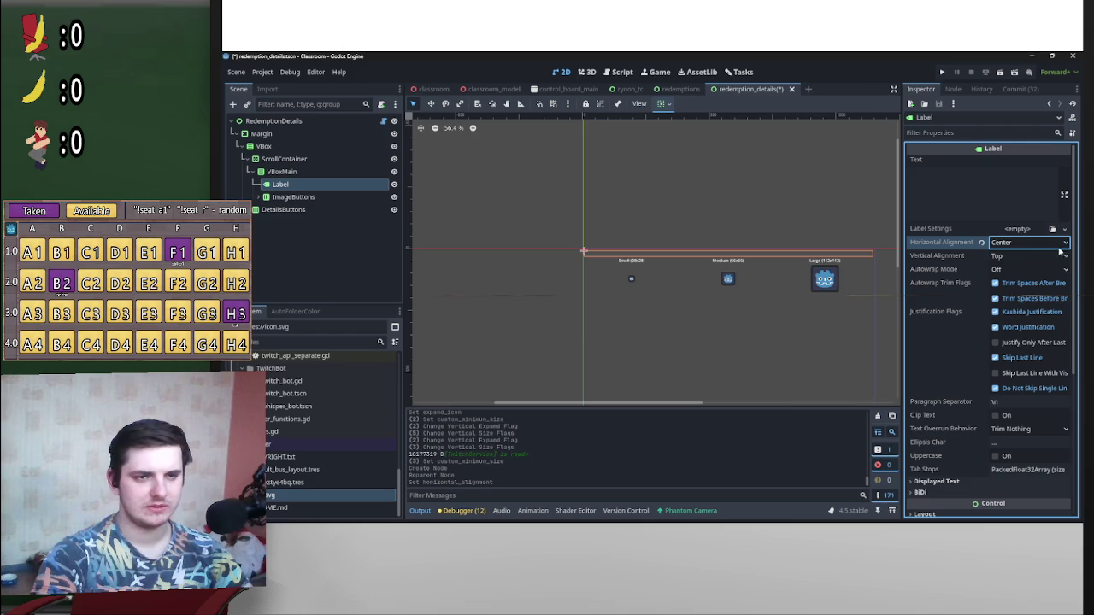
click(1029, 257)
click(1010, 283)
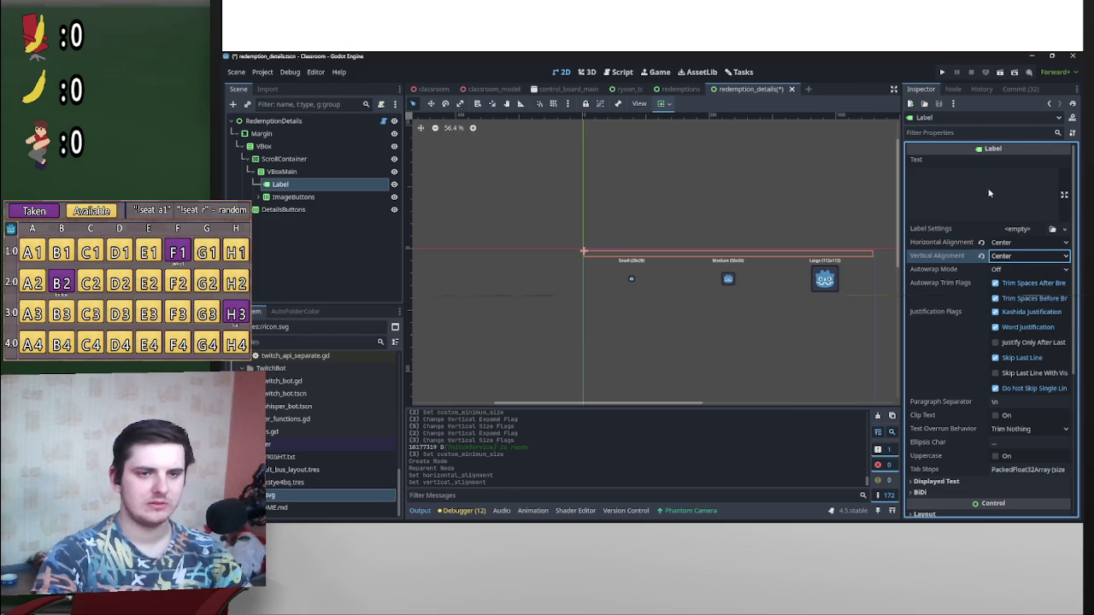
- Set the label's text to 'Reward Images'
click(989, 190)
text(Image)
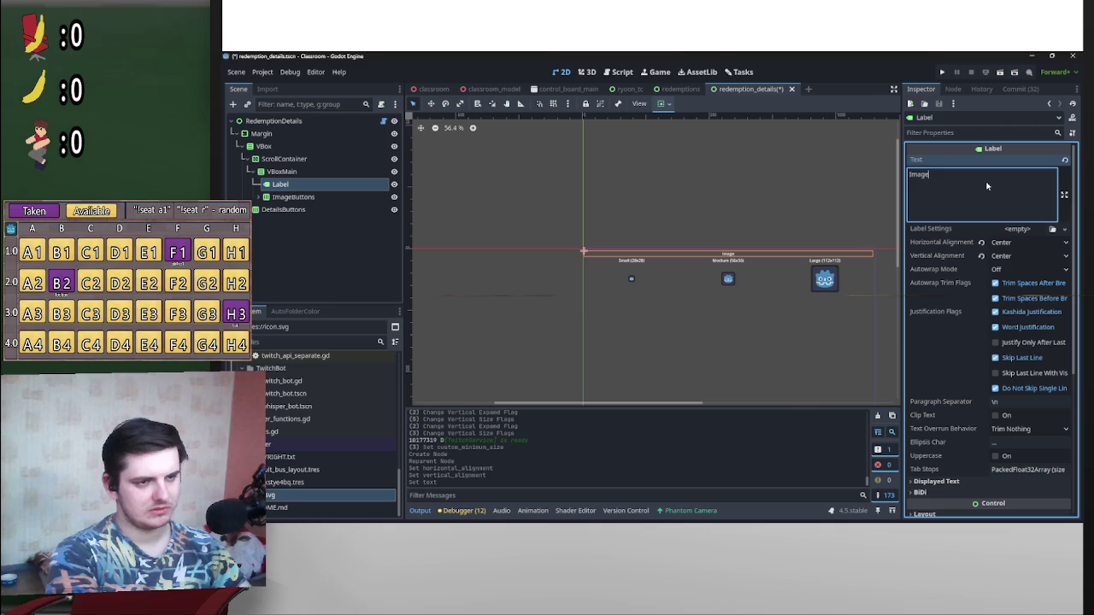
key(BackSpace)
key(BackSpace)
key(BackSpace)
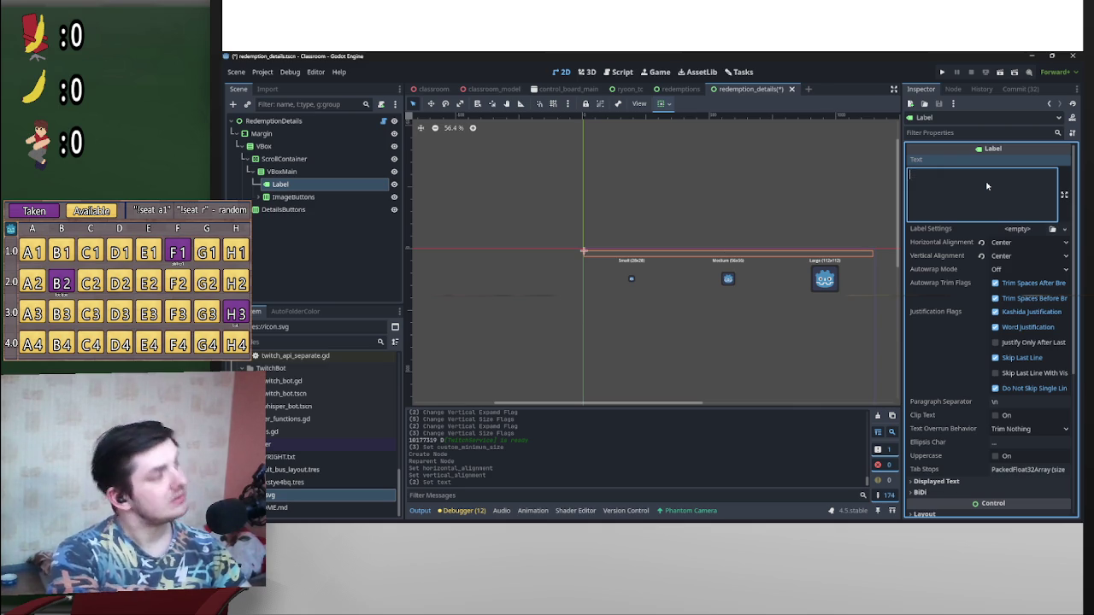
text(Reward Ima)
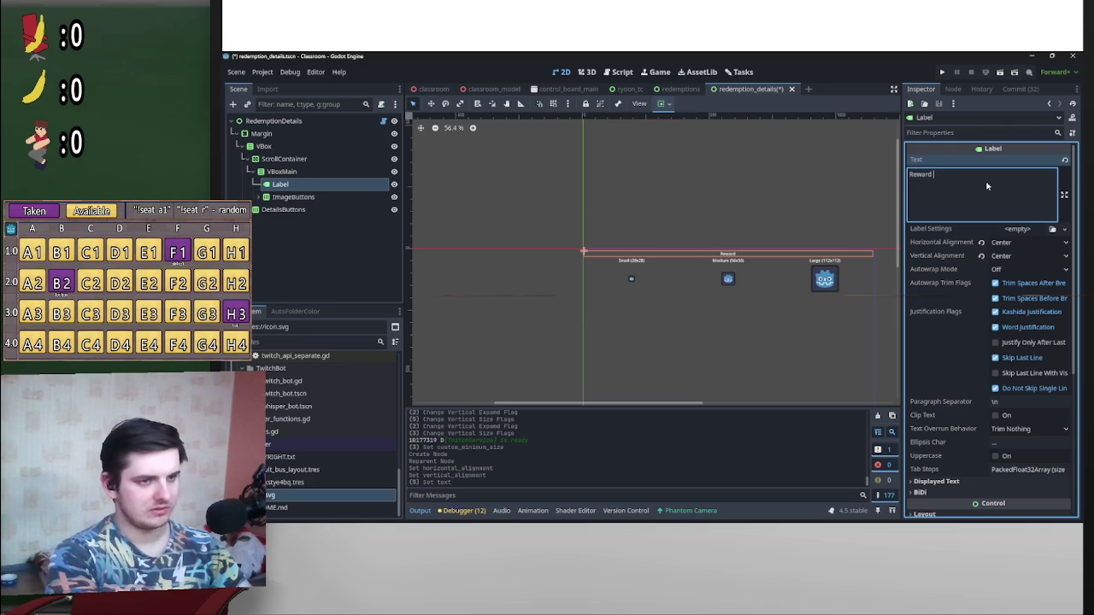
text(ges)
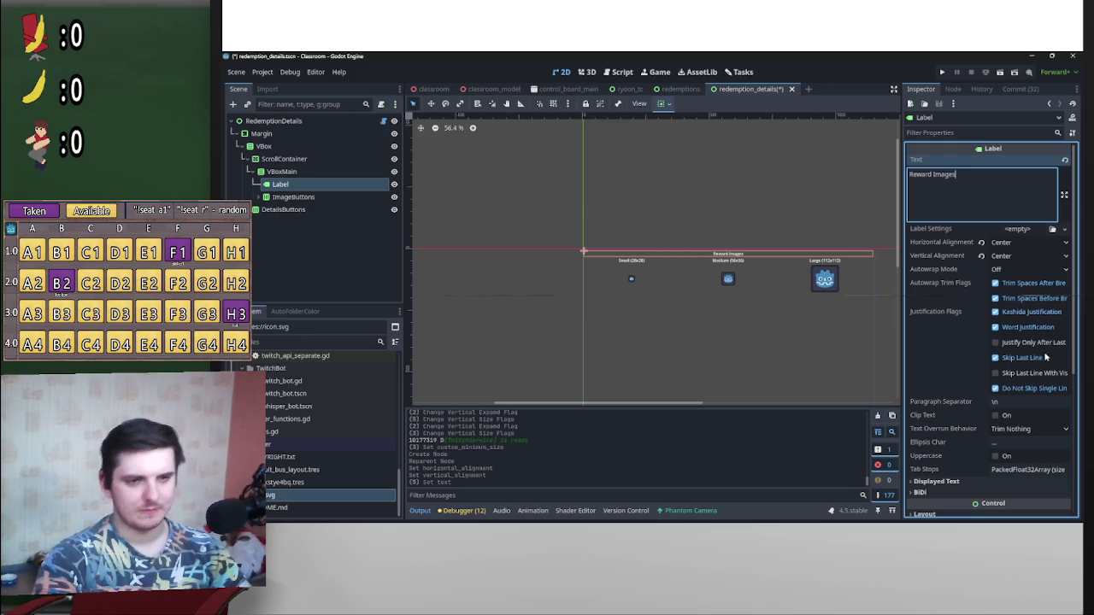
scroll(1025, 398, down, 5)
click(945, 371)
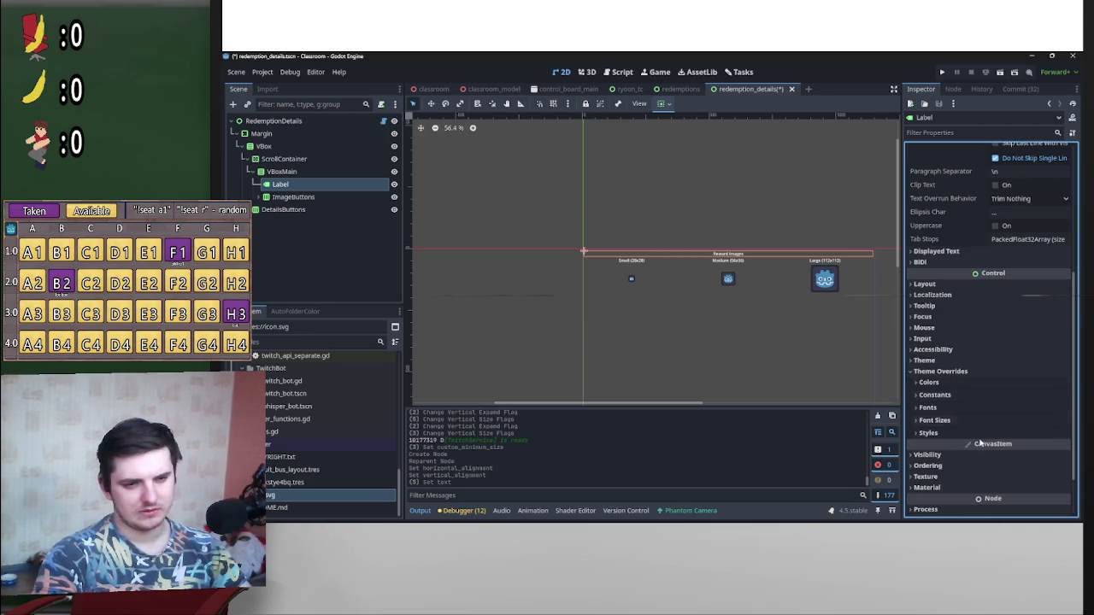
- Enable a font size override on the heading and set it to 25
click(983, 421)
click(1017, 432)
click(1018, 433)
text(25)
key(Return)
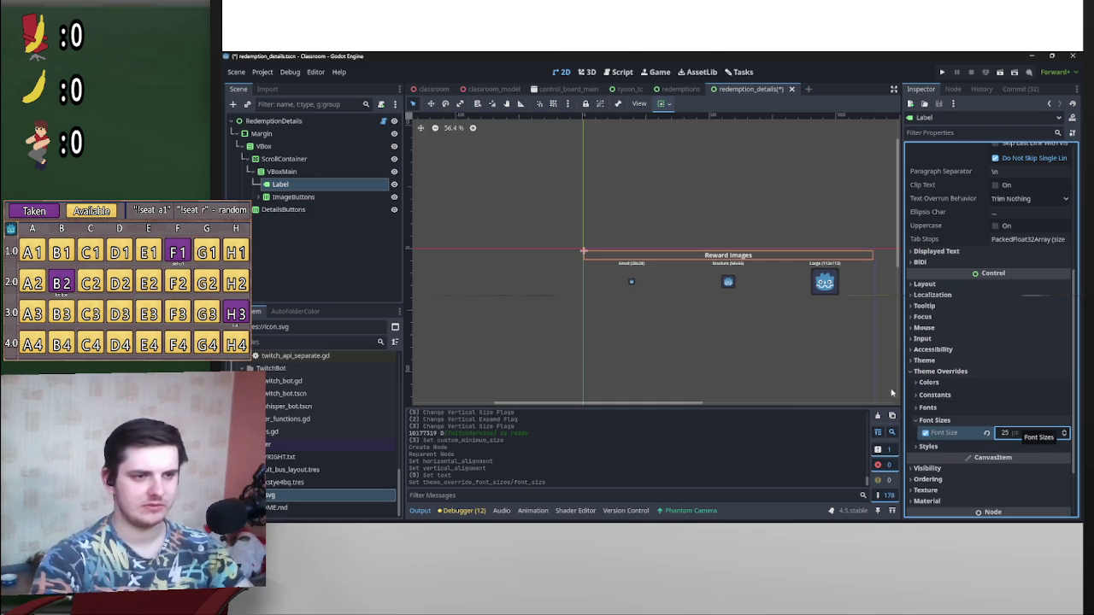
- Enable a black font outline colour override on the heading
click(966, 383)
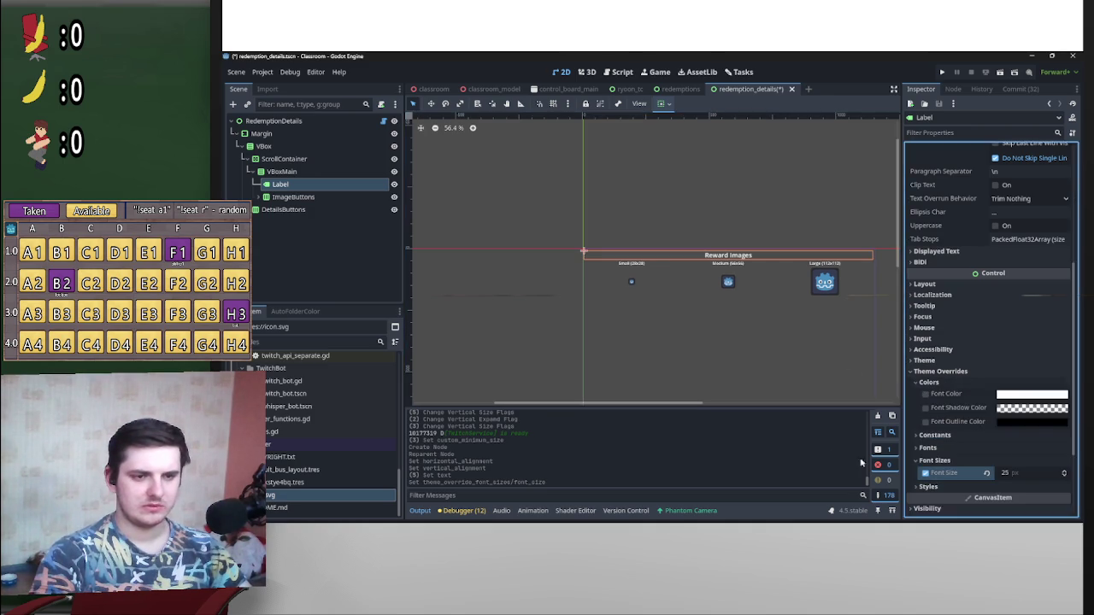
click(927, 424)
scroll(781, 282, up, 5)
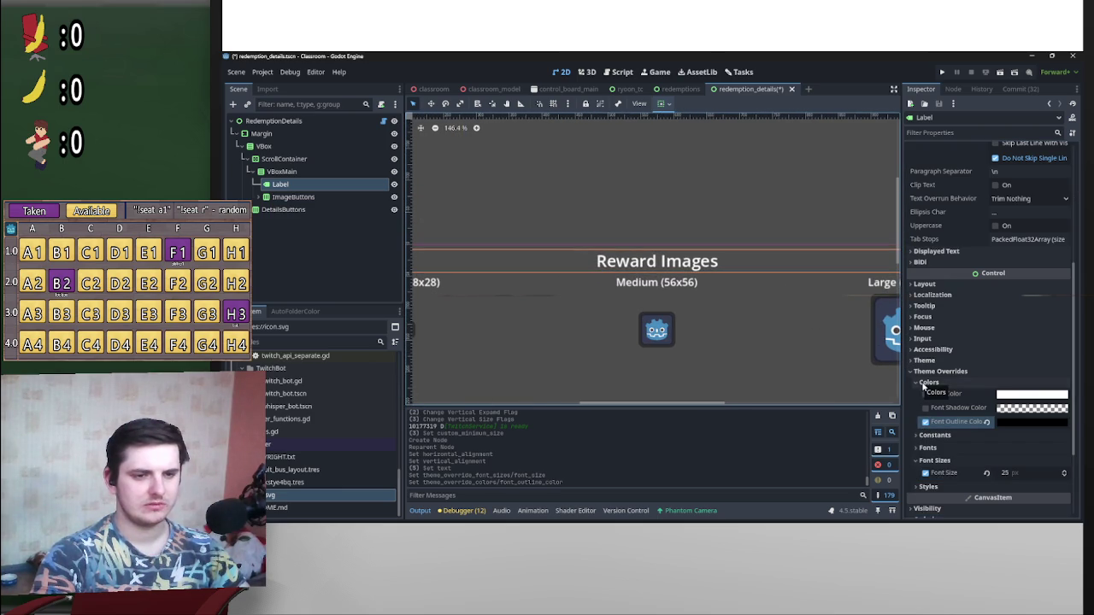
scroll(744, 348, left, 2)
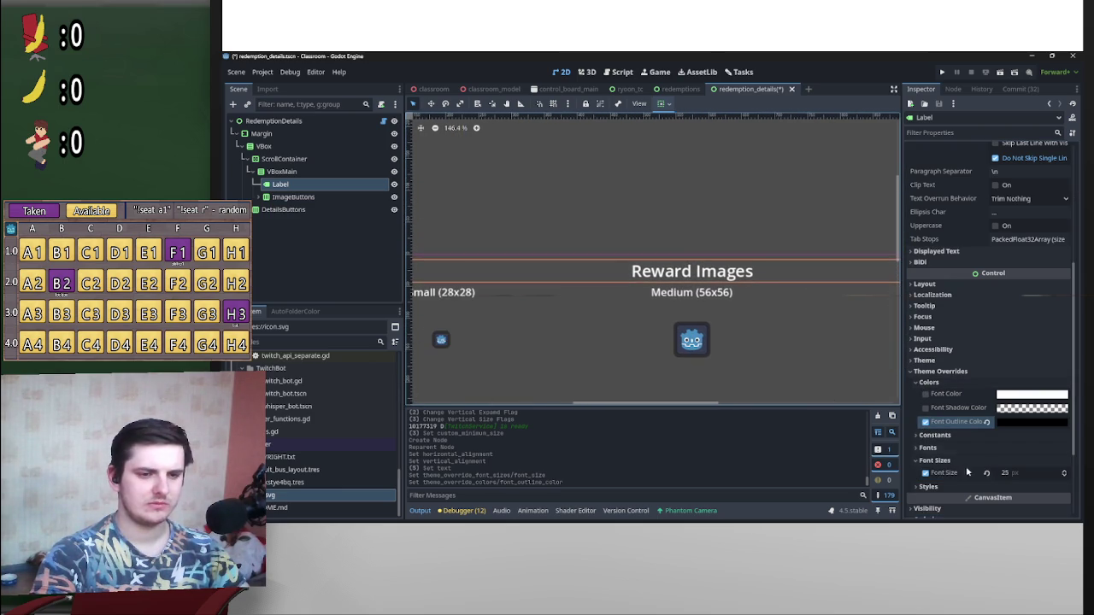
scroll(795, 344, up, 3)
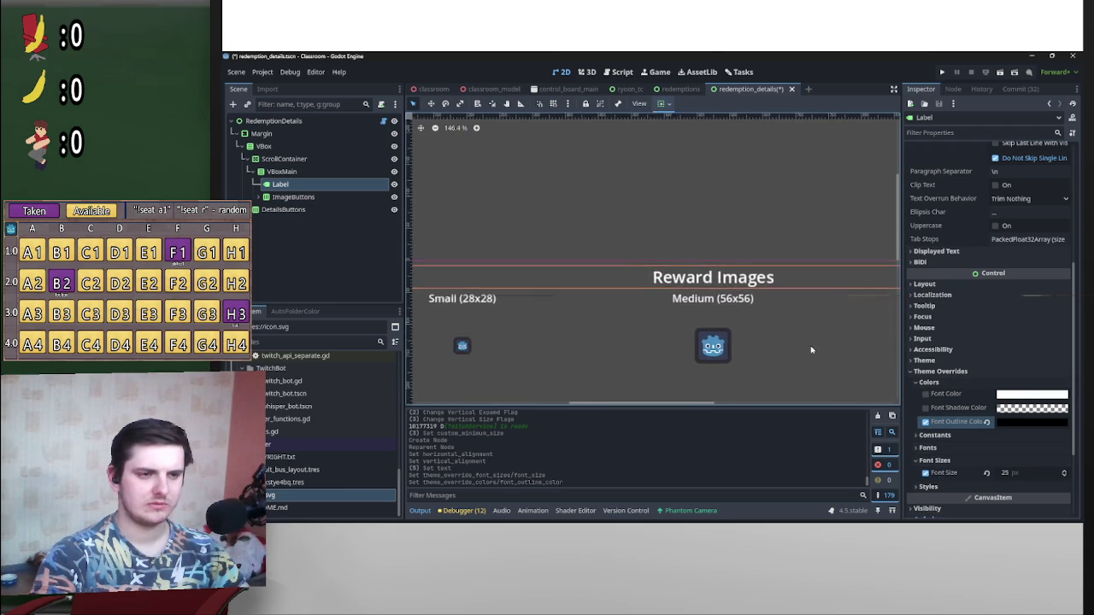
click(934, 436)
scroll(931, 450, down, 3)
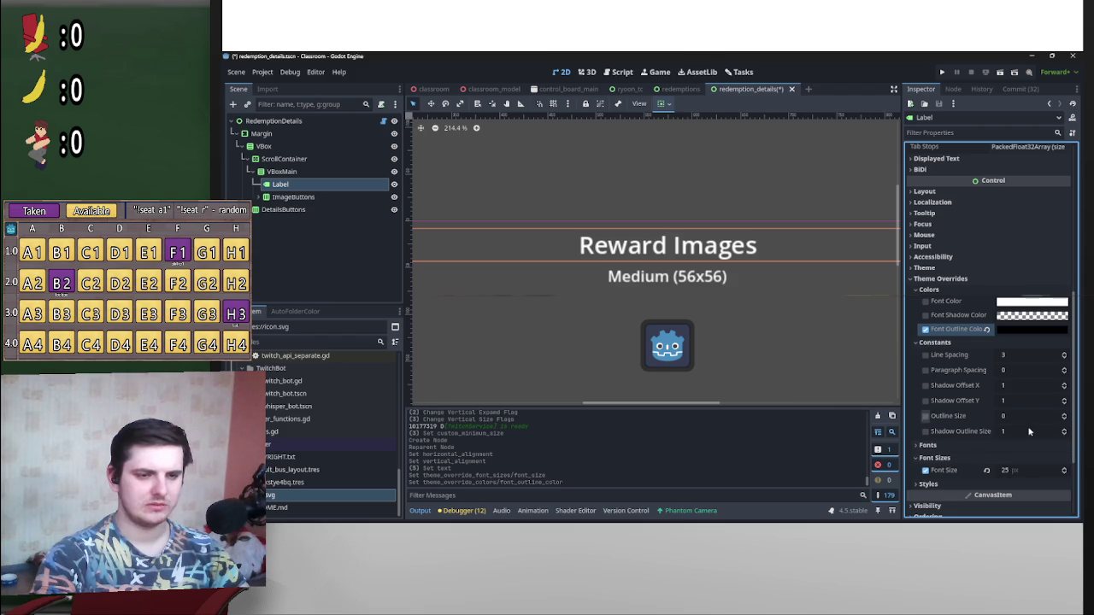
- Set the heading's Outline Size constant to 8
click(1022, 418)
text(5)
key(Return)
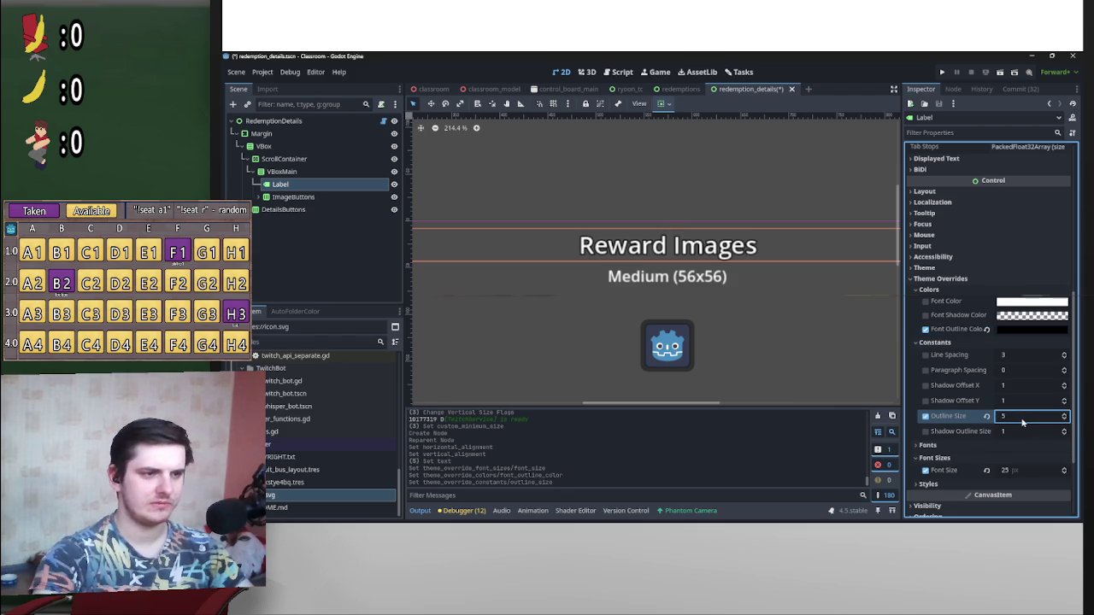
text(10)
key(Return)
click(1023, 421)
key(Return)
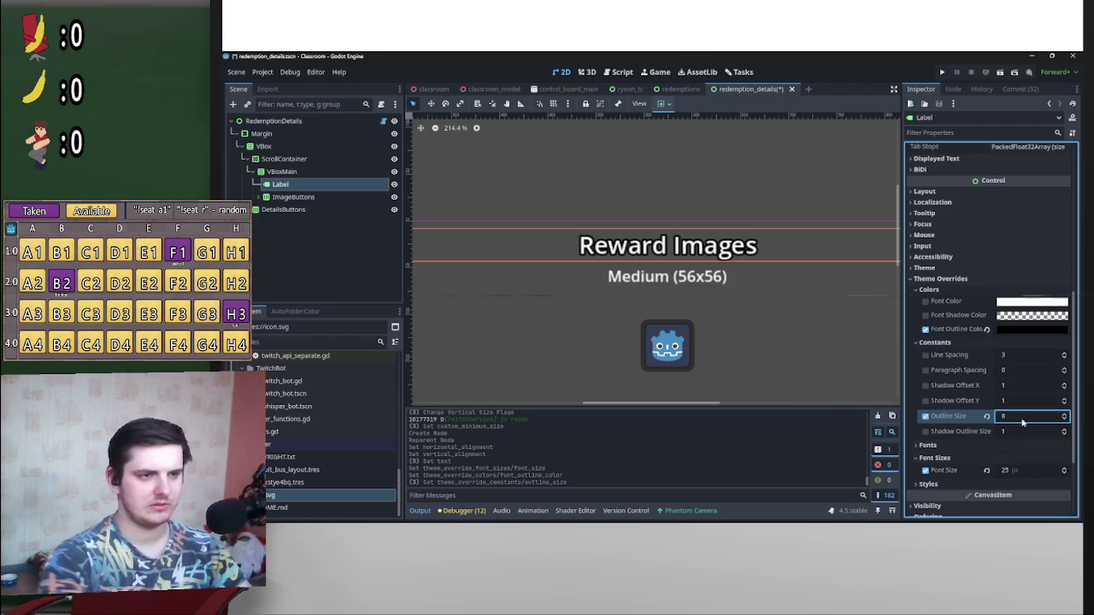
- Raise the heading's font size to 30
scroll(1022, 385, down, 3)
scroll(789, 288, down, 4)
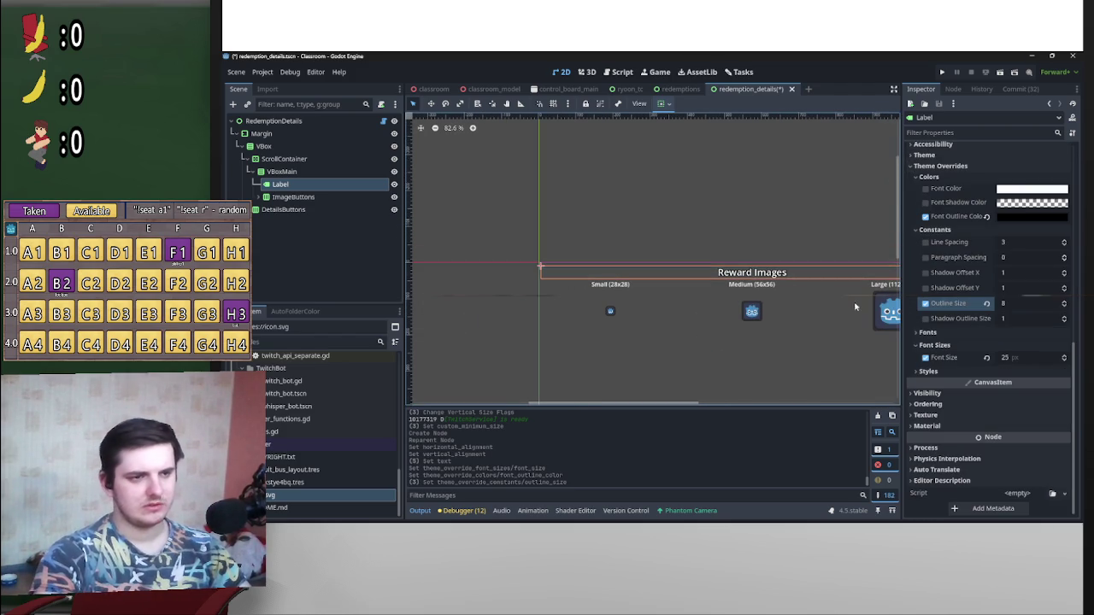
click(1013, 358)
text(30)
key(Return)
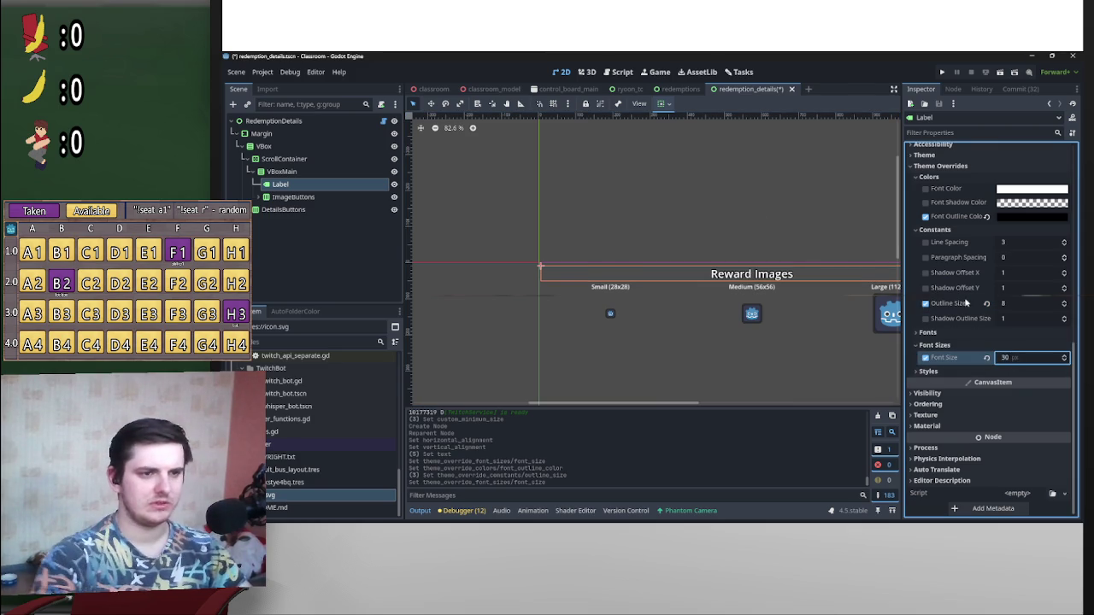
scroll(691, 217, right, 2)
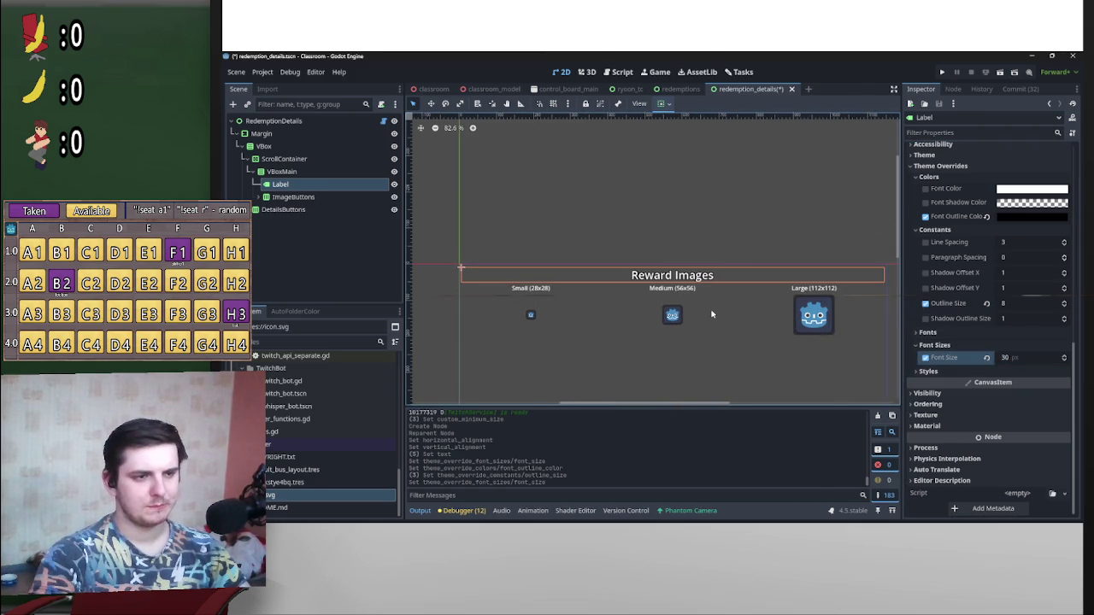
click(282, 172)
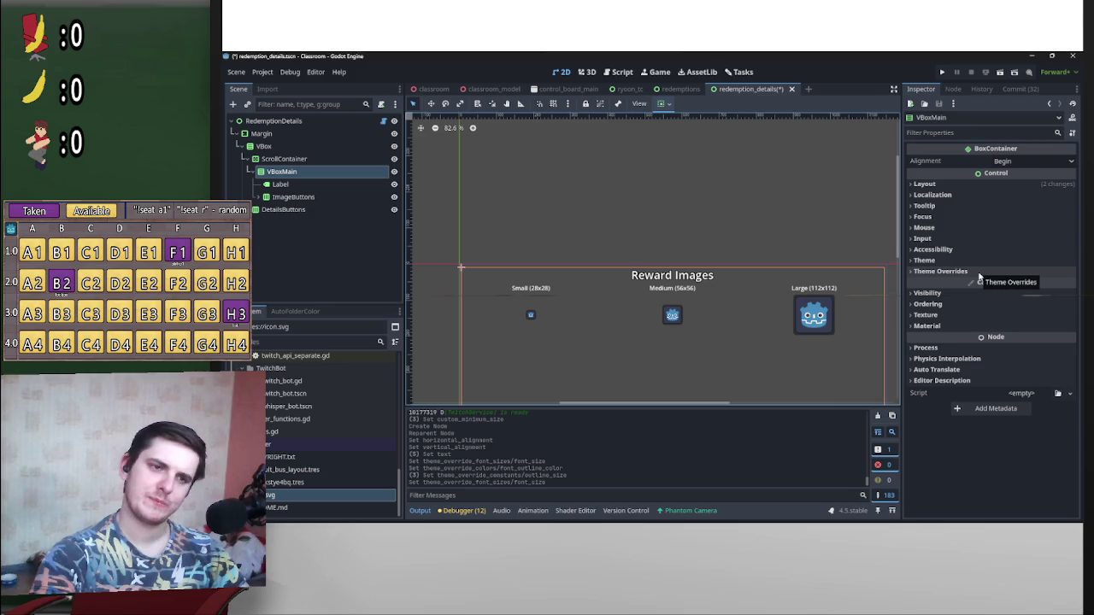
- Set VBoxMain's Separation constant override to 15
click(979, 274)
click(935, 282)
click(1041, 295)
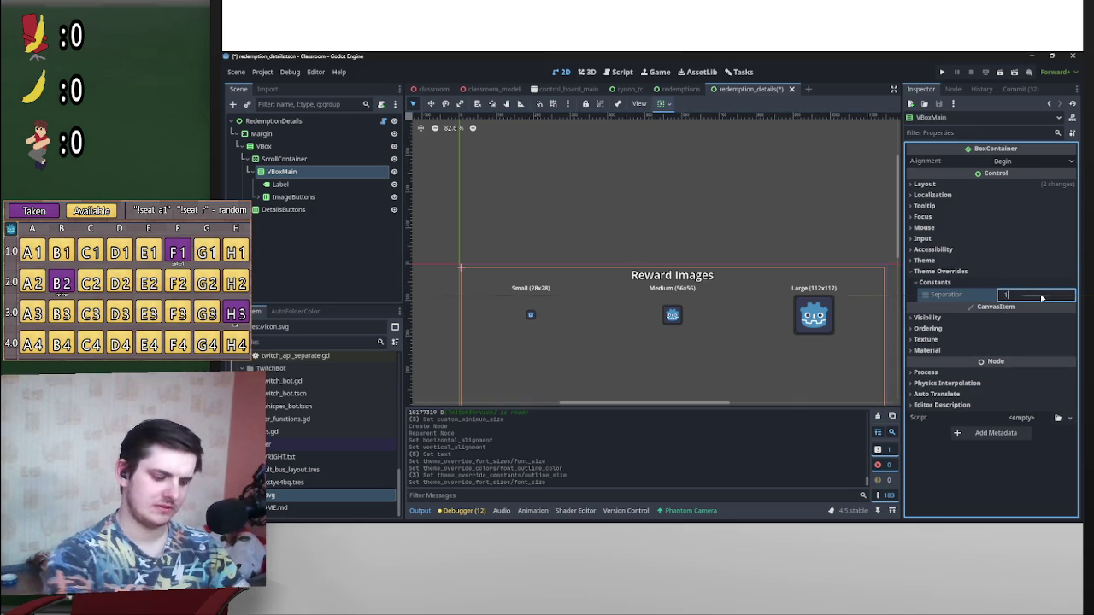
text(0)
key(Return)
click(1039, 296)
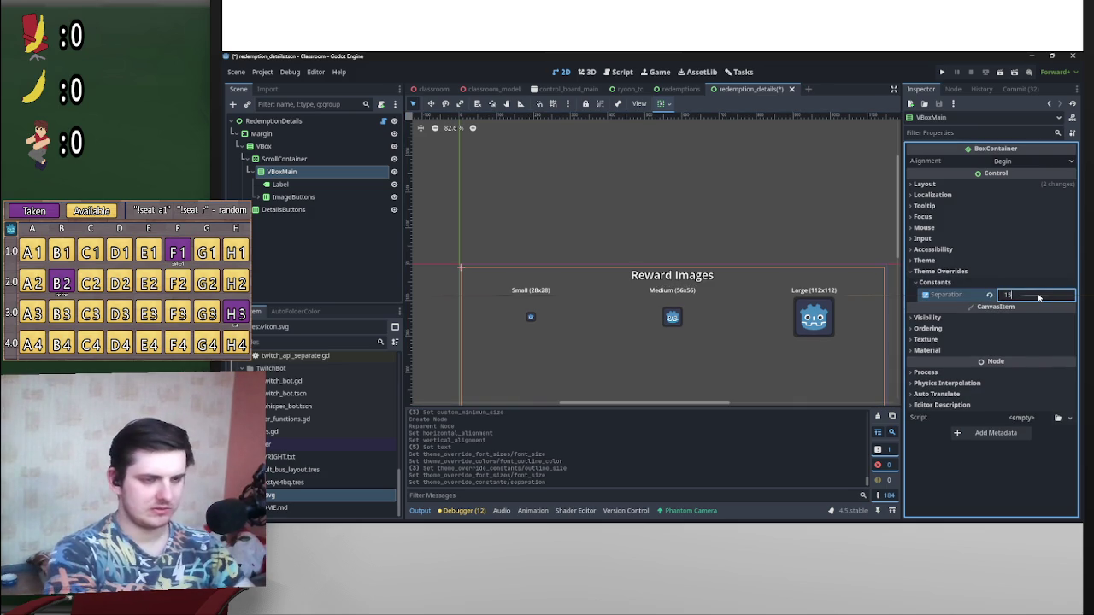
key(Return)
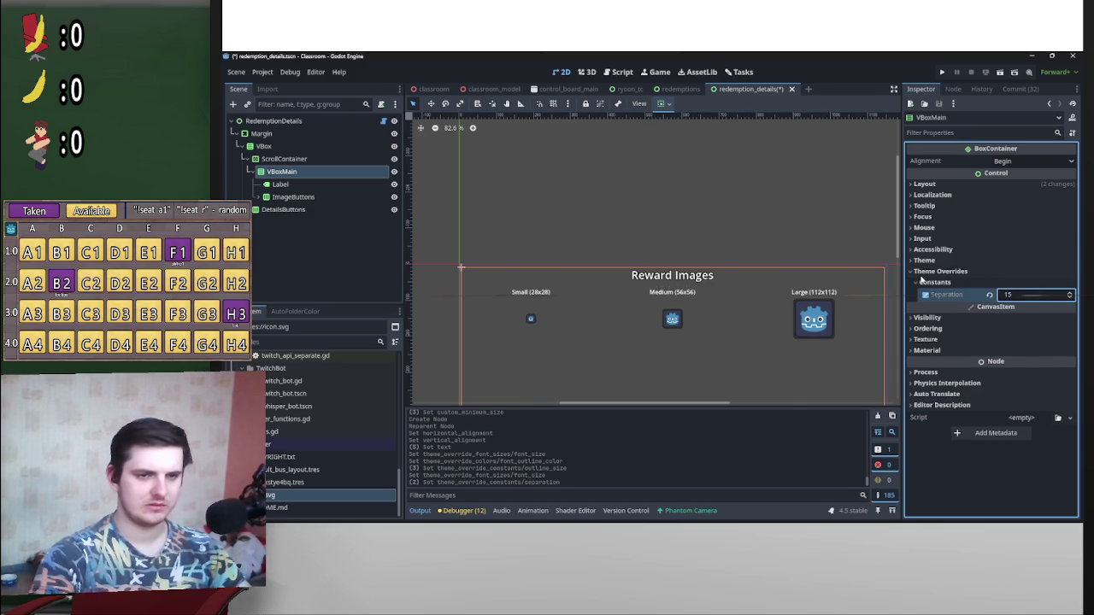
- Add an HSeparator child node to VBoxMain
right_click(294, 172)
click(324, 180)
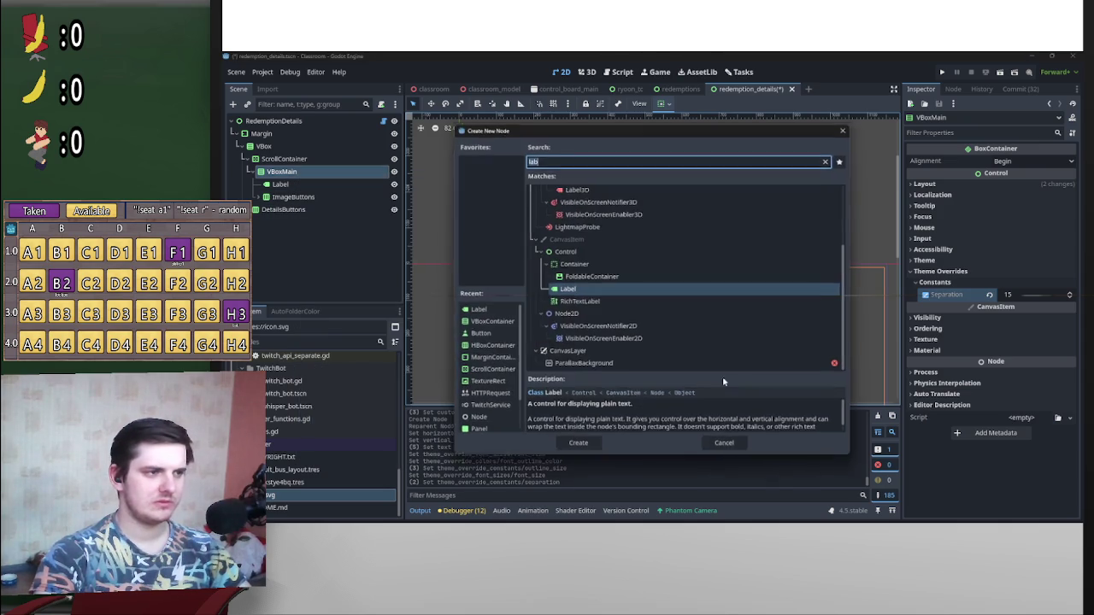
text(sep)
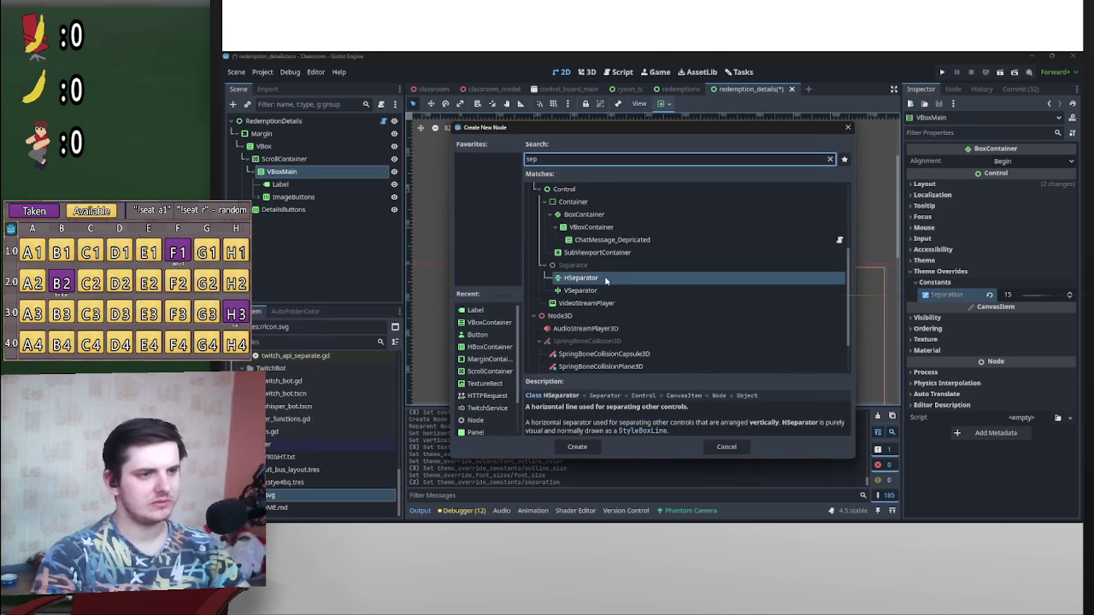
double_click(605, 279)
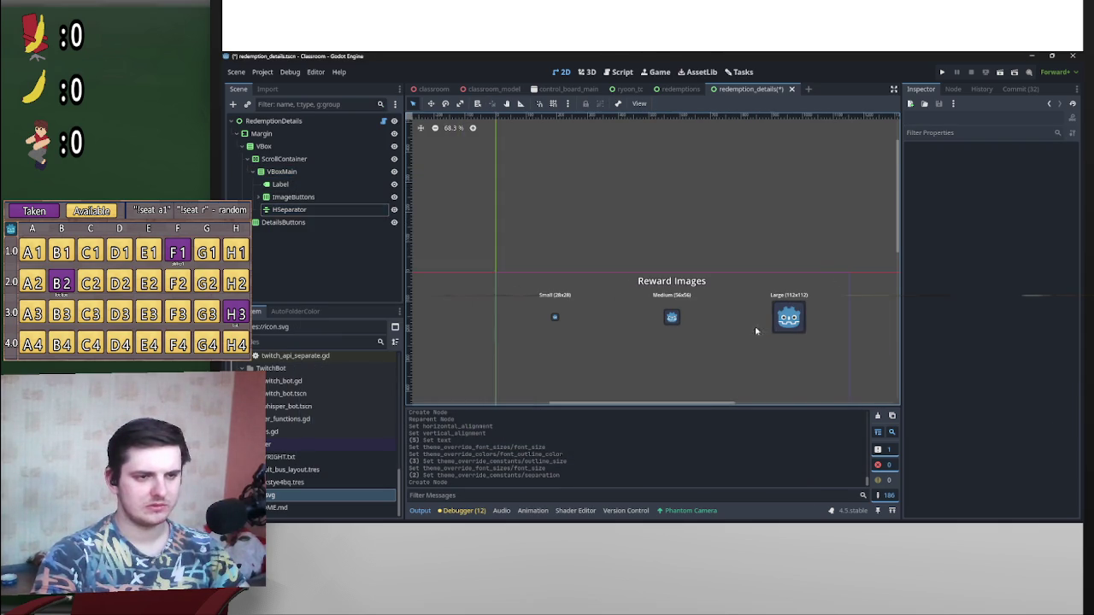
scroll(630, 359, up, 5)
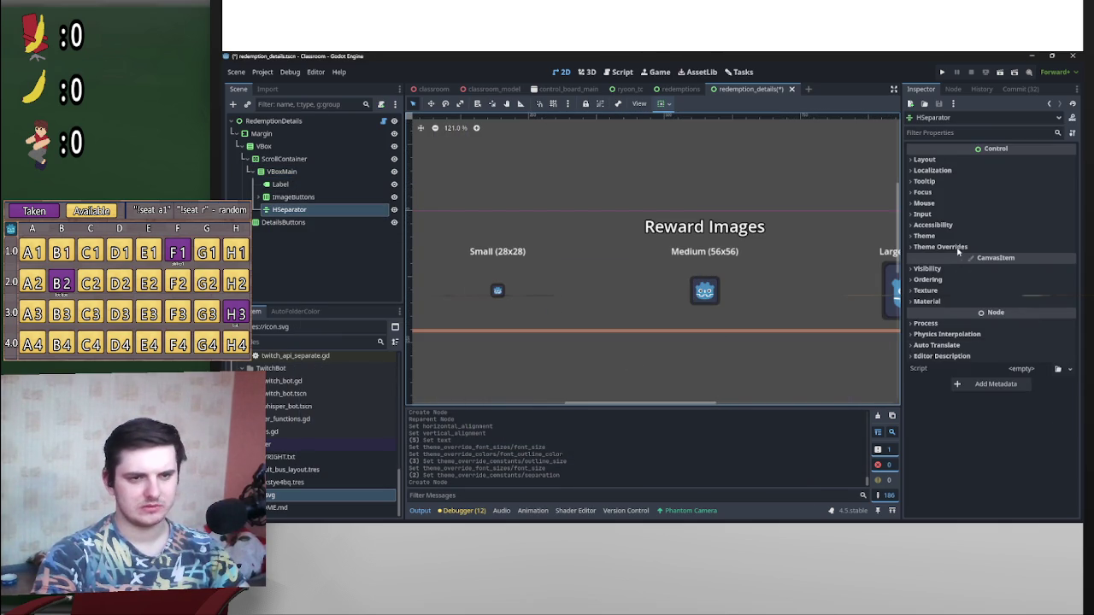
- Make the separator's StyleBoxLine unique and set its thickness to 4
click(957, 247)
click(957, 271)
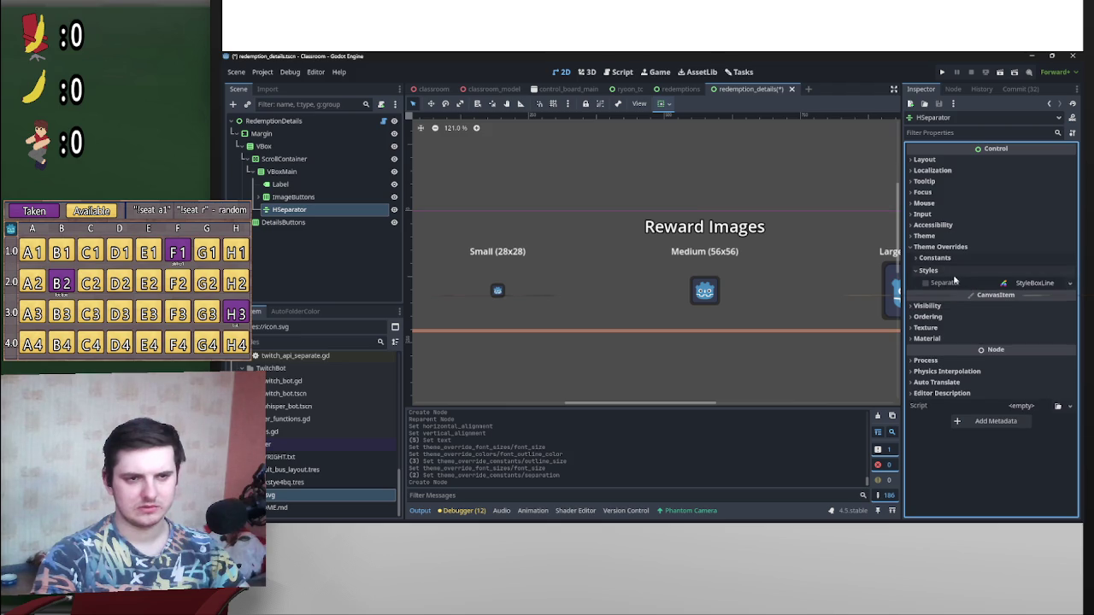
click(1023, 287)
right_click(1039, 286)
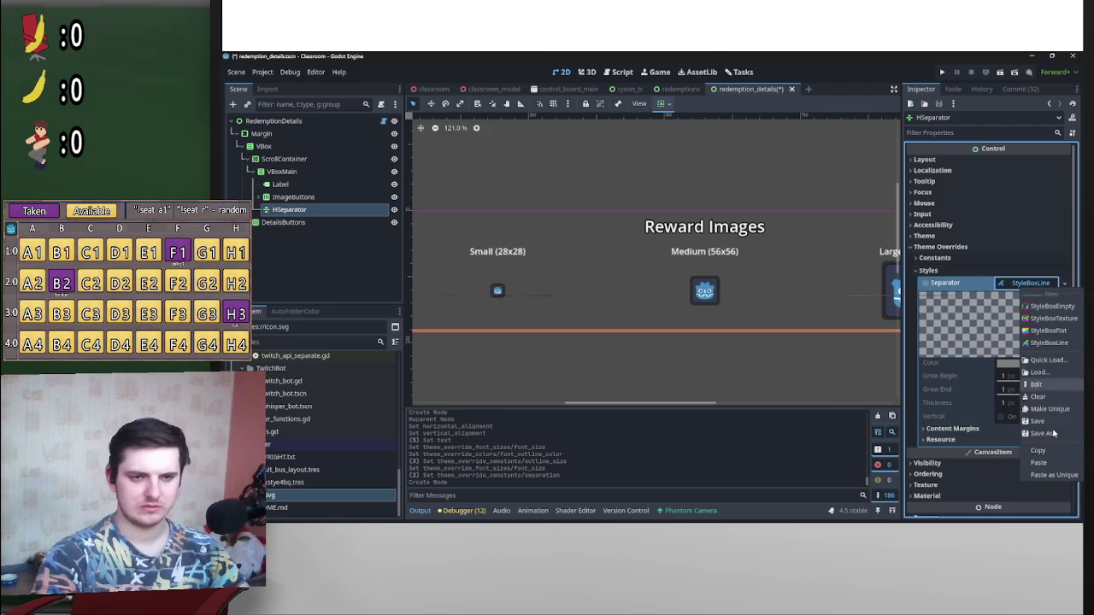
click(1047, 405)
right_click(1030, 287)
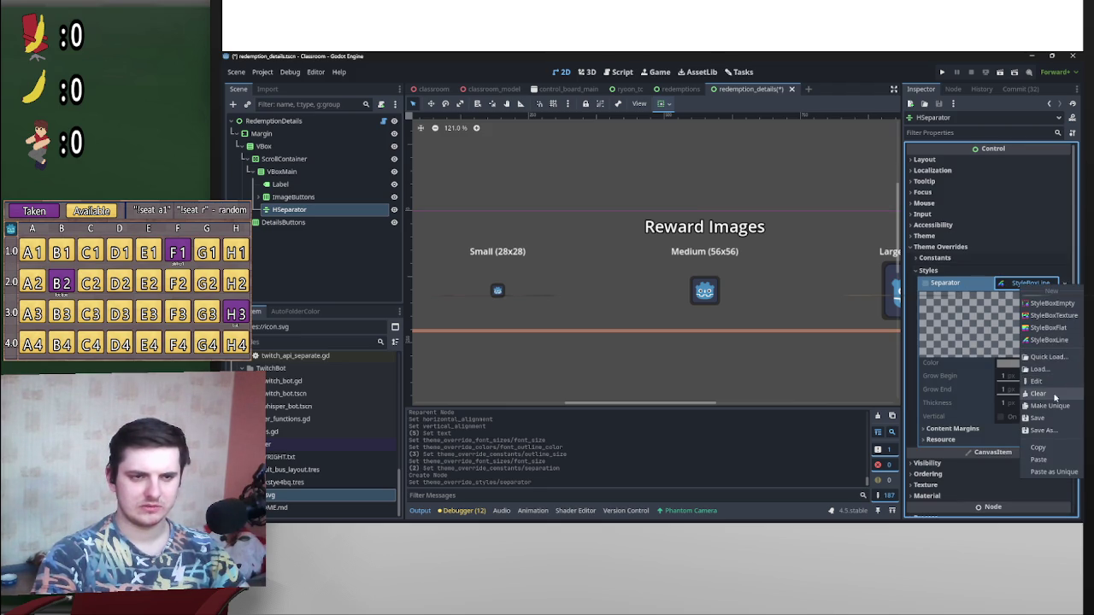
click(1048, 405)
click(1013, 402)
text(4)
key(Return)
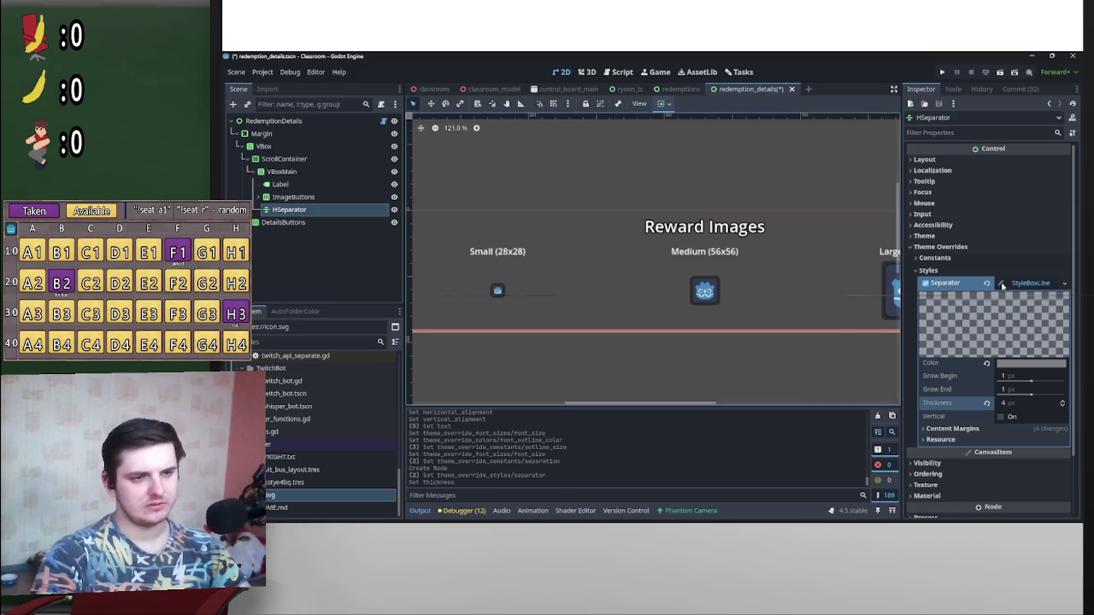
- Set the separator's Separation constant override to 10
click(988, 258)
click(1017, 270)
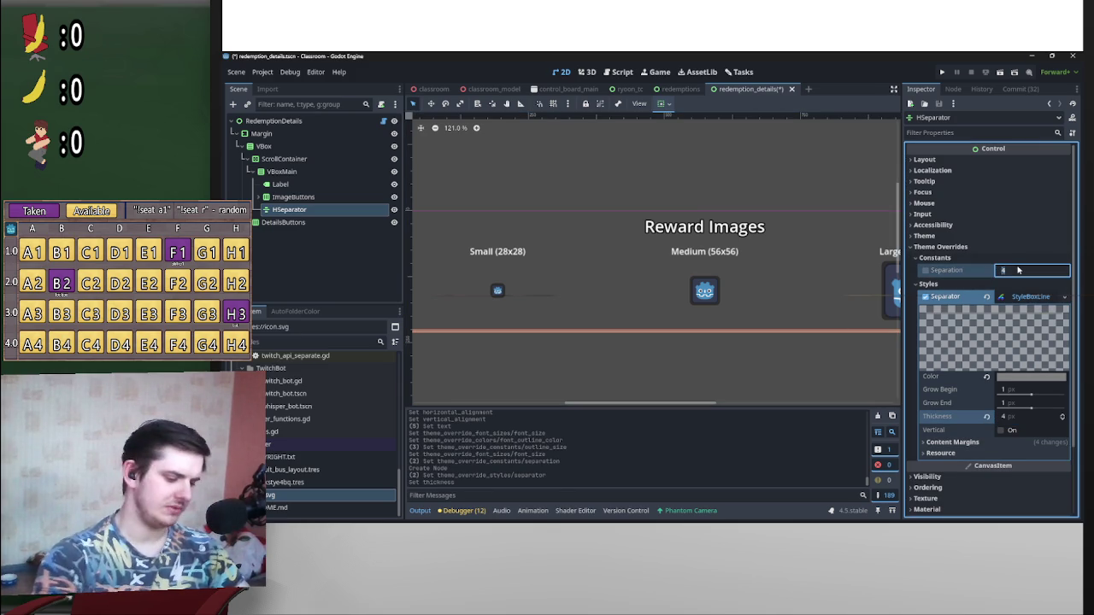
key(Return)
click(1012, 272)
text(9)
key(Return)
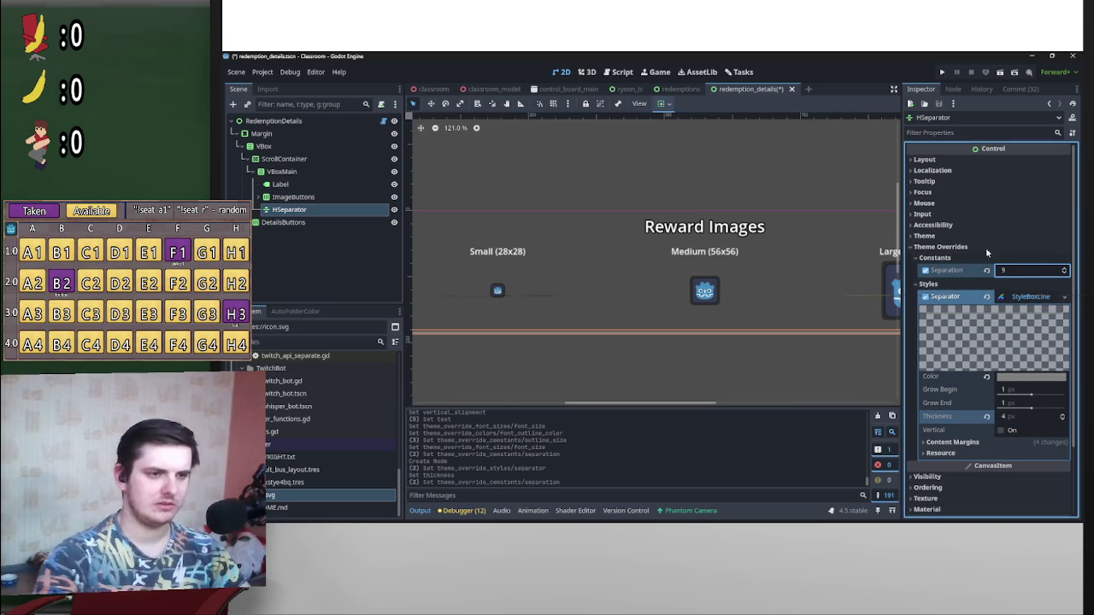
click(1020, 270)
key(Return)
click(742, 309)
scroll(740, 338, up, 2)
scroll(740, 339, down, 4)
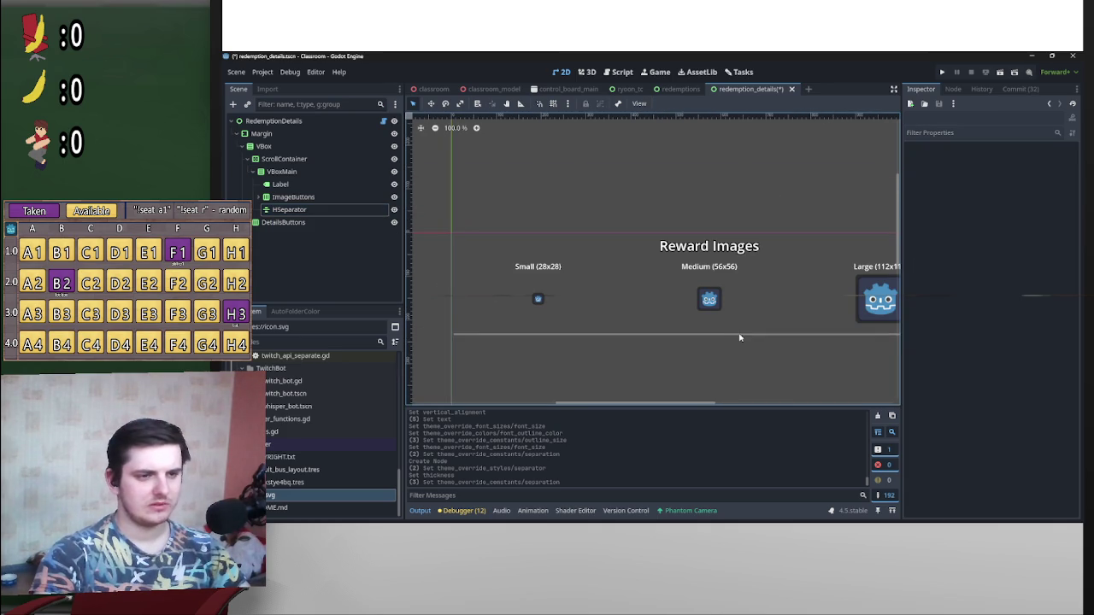
- Try centring the separator vertically and horizontally, then undo the horizontal centring
click(740, 339)
scroll(512, 360, up, 6)
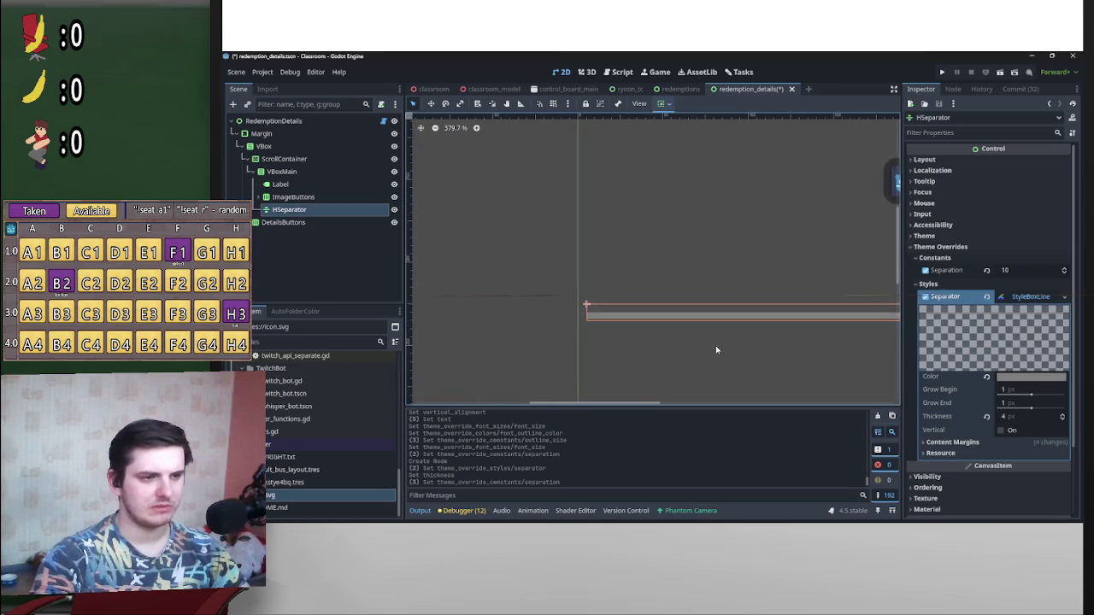
scroll(688, 335, up, 2)
click(664, 103)
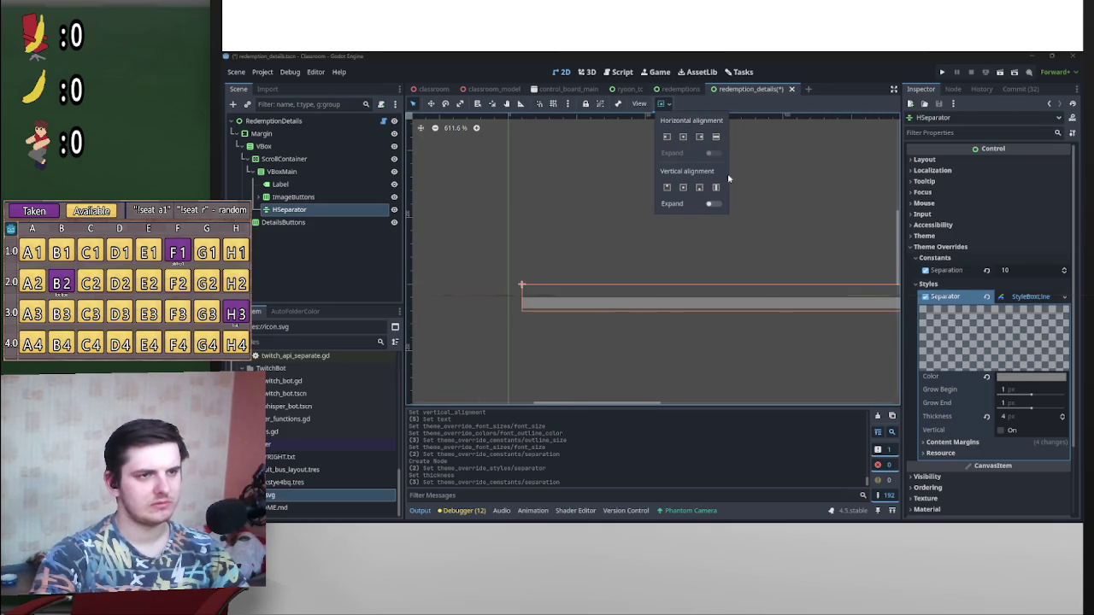
click(684, 189)
click(682, 137)
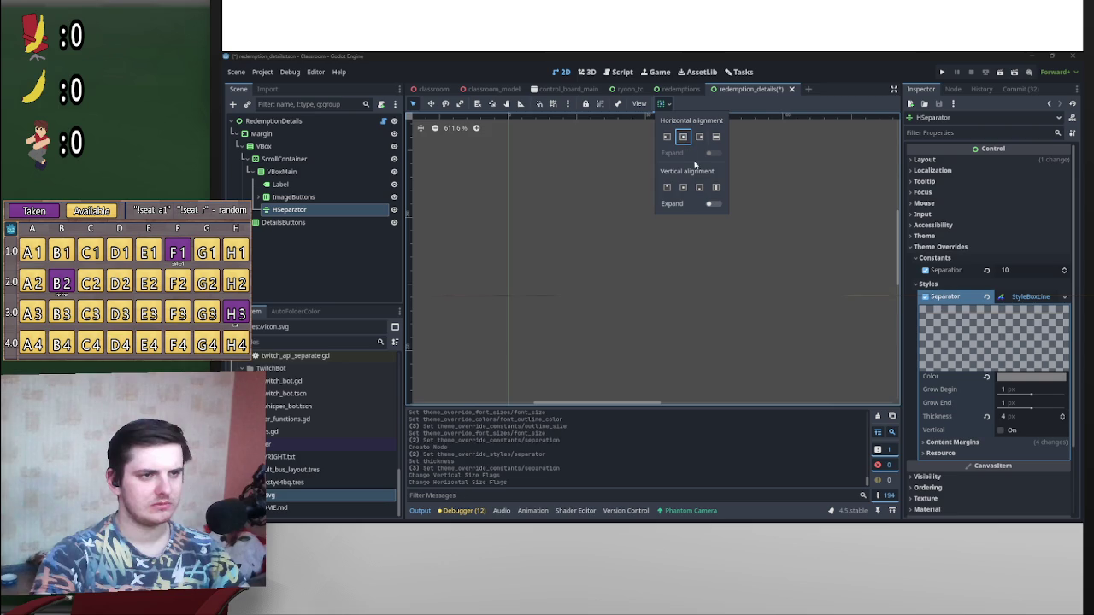
scroll(728, 282, down, 7)
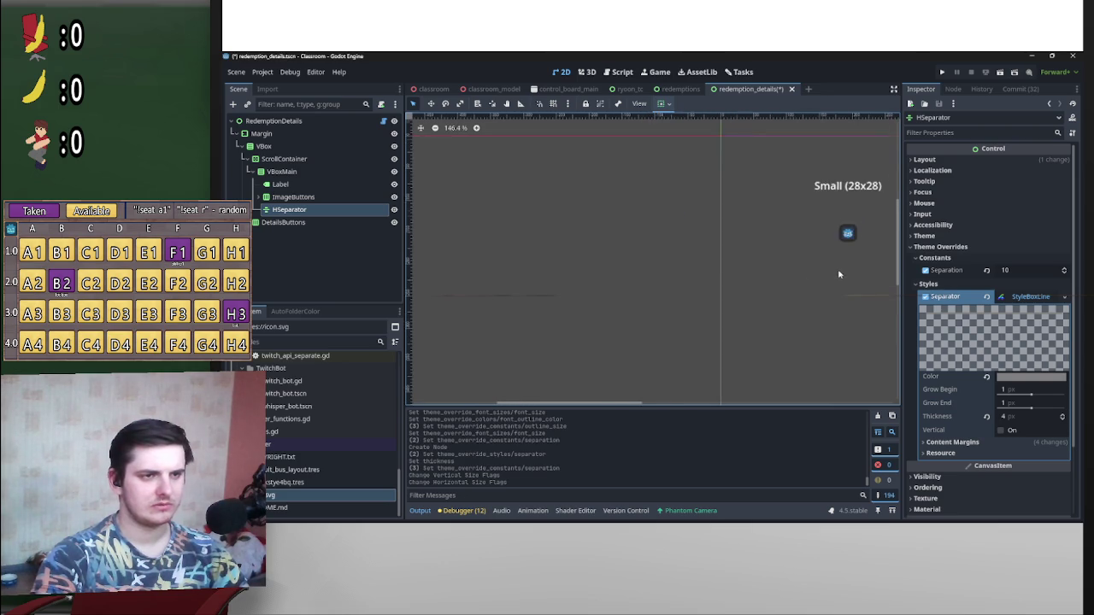
key(ctrl+z)
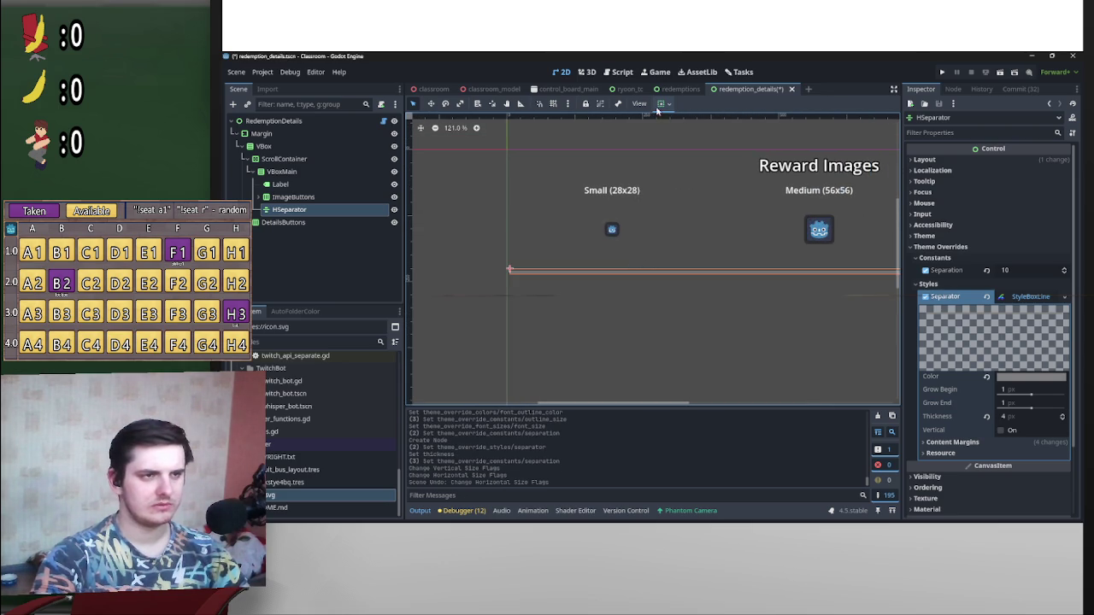
- Set the separator's vertical container sizing to Fill
click(663, 103)
click(716, 188)
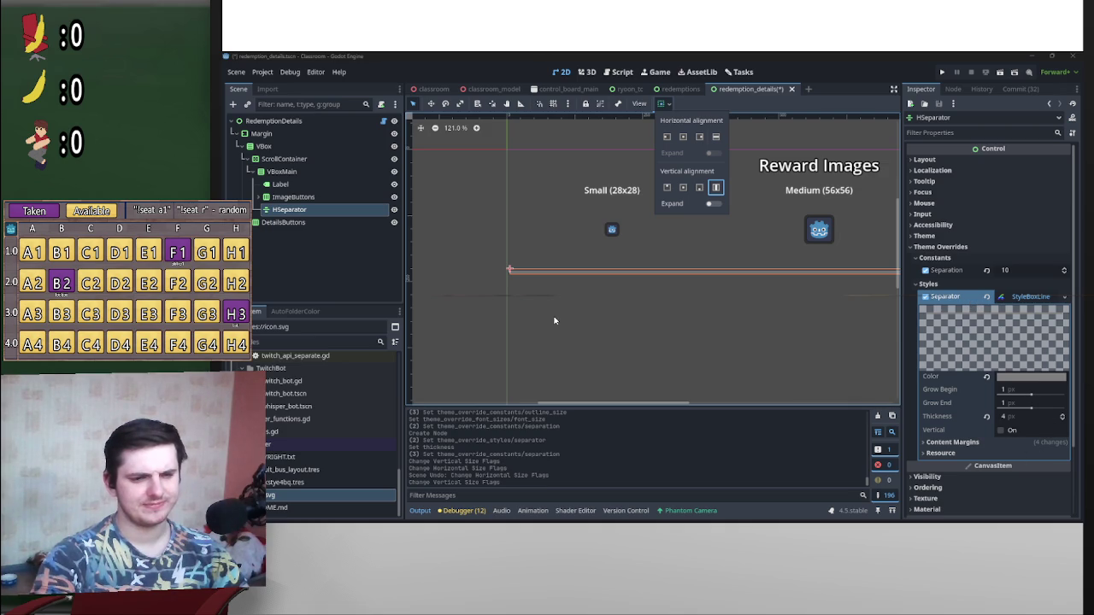
scroll(553, 321, up, 4)
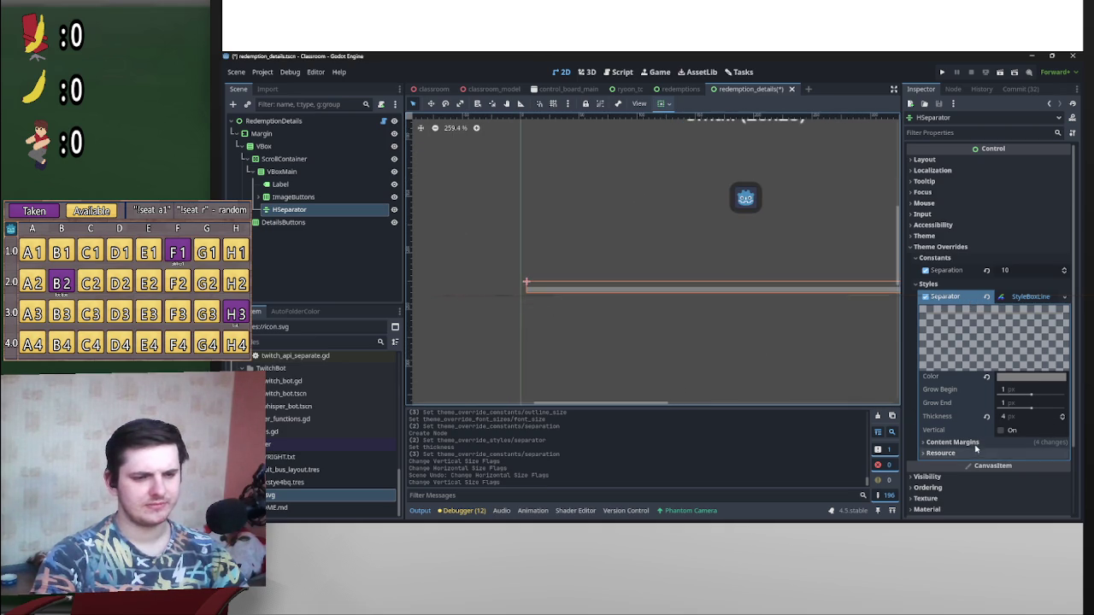
scroll(597, 349, up, 1)
scroll(547, 342, up, 3)
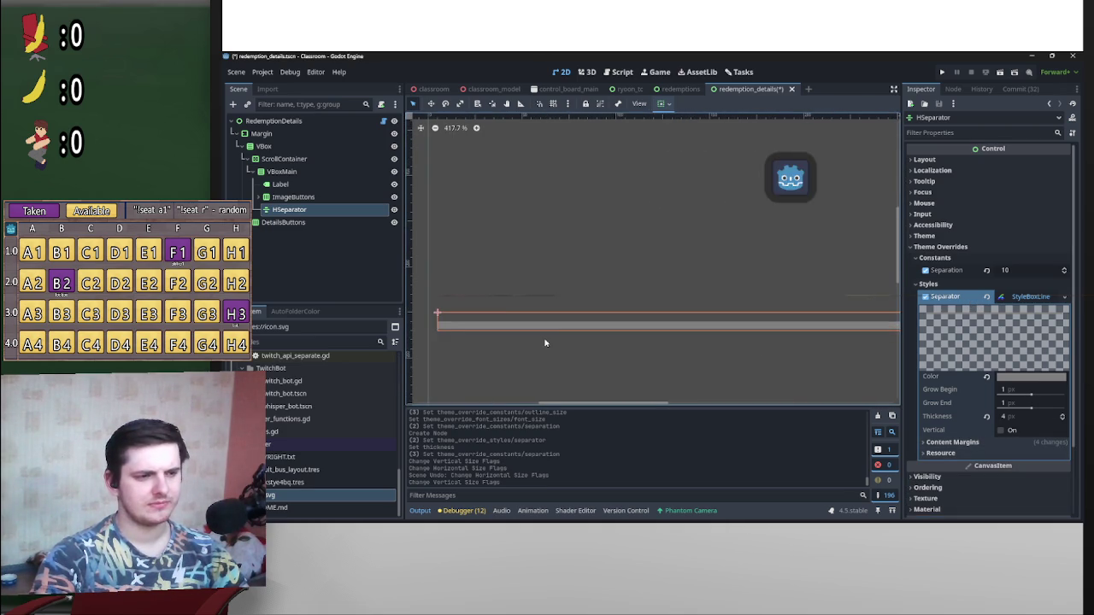
- Expand the separator style's content margins and try a -1 bottom margin
click(941, 443)
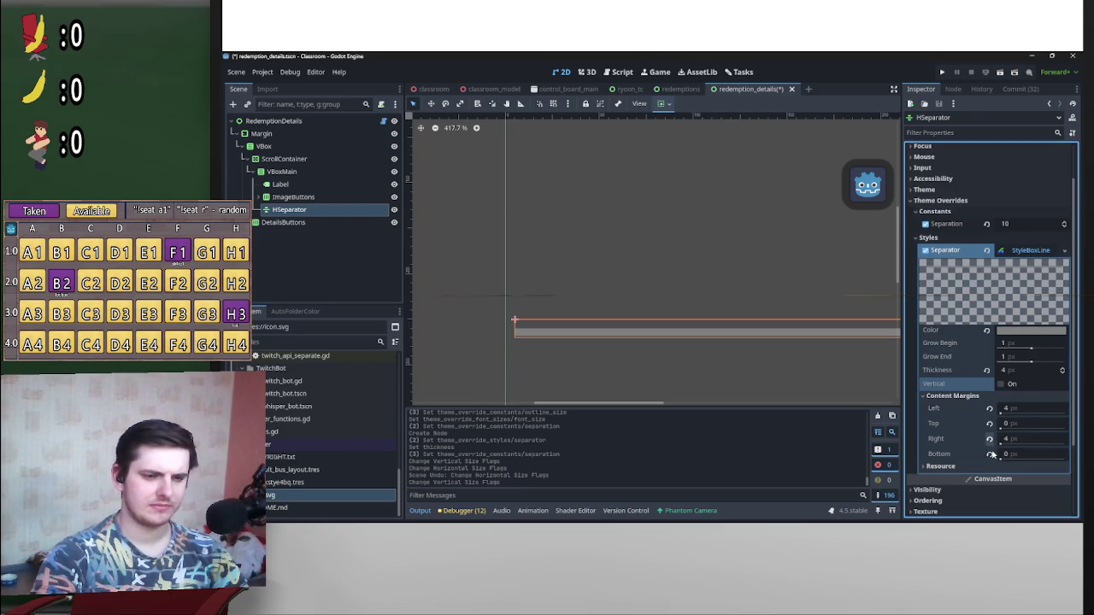
drag(1000, 455, 1001, 458)
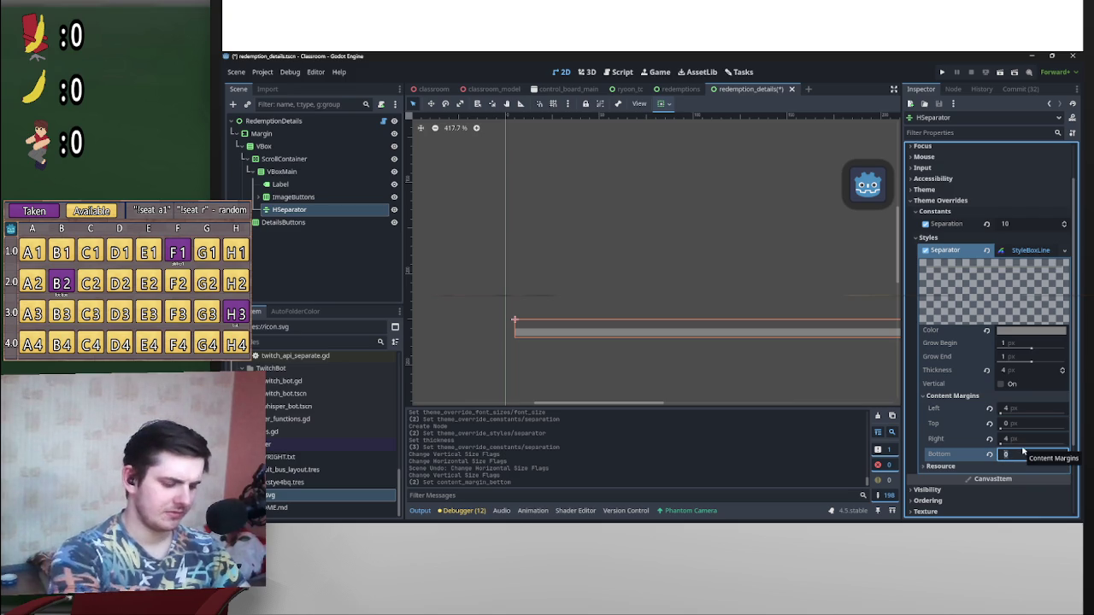
text(-1)
key(Return)
click(1022, 456)
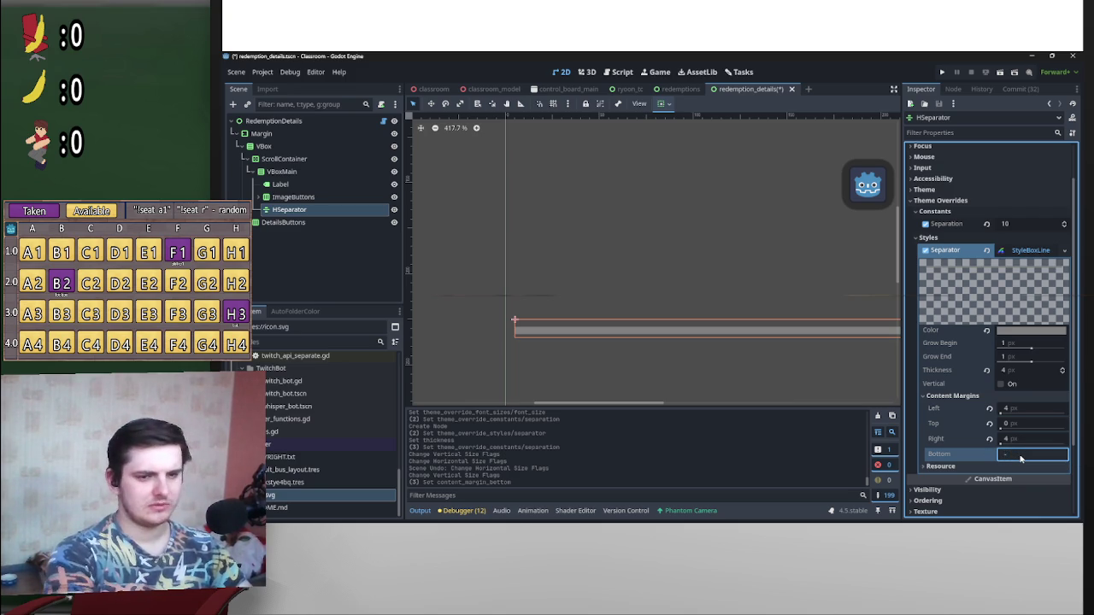
key(Return)
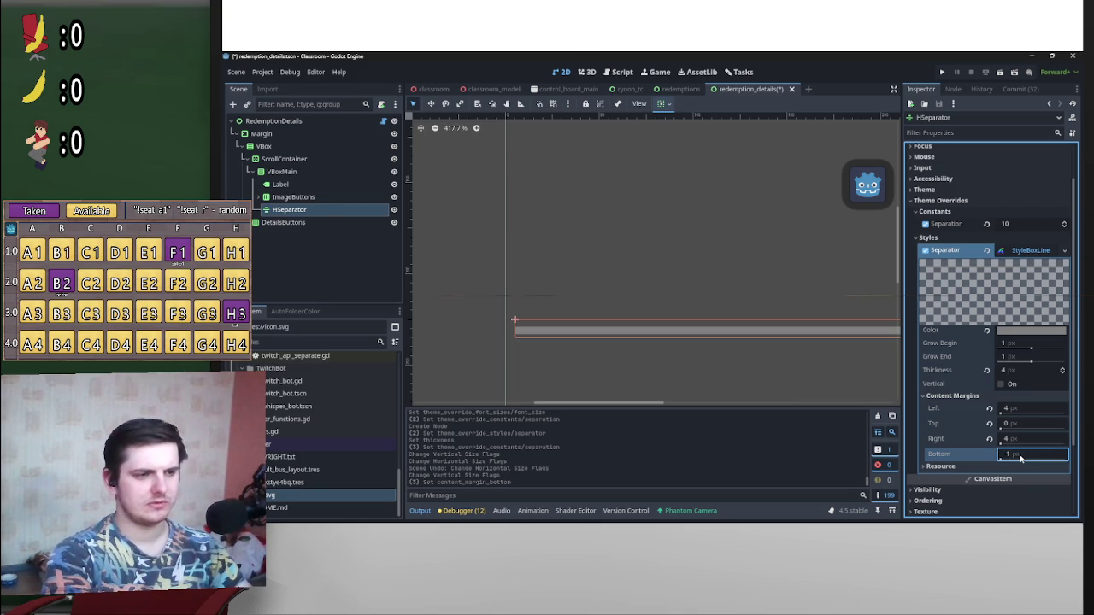
key(Up)
key(Up)
key(Down)
key(Down)
- Set the separator line's bottom content margin to 4 px
click(1007, 458)
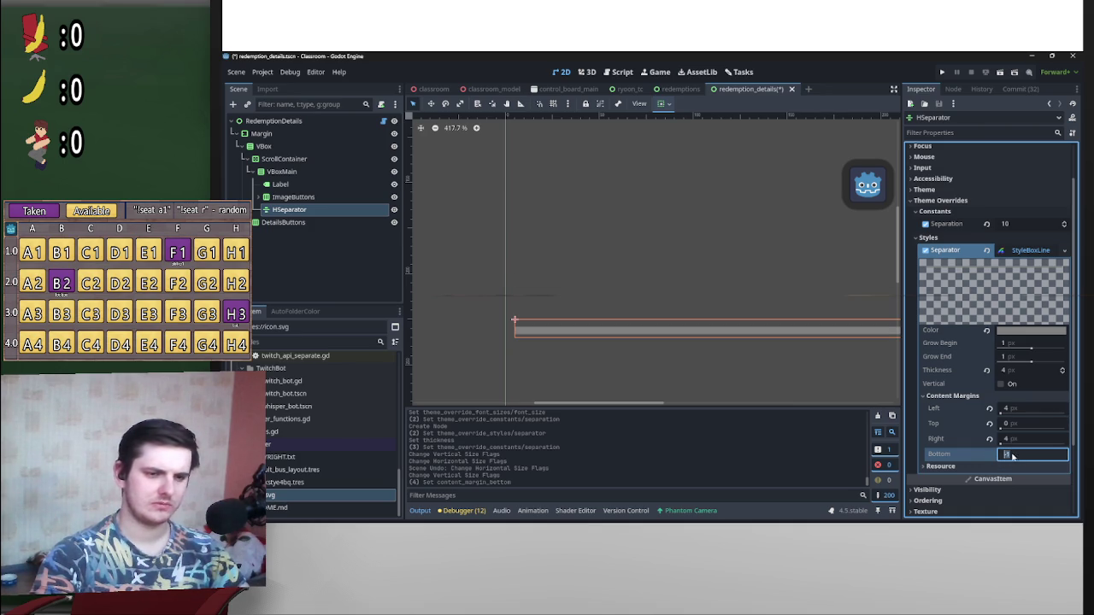
text(2)
key(Return)
click(1018, 457)
key(Return)
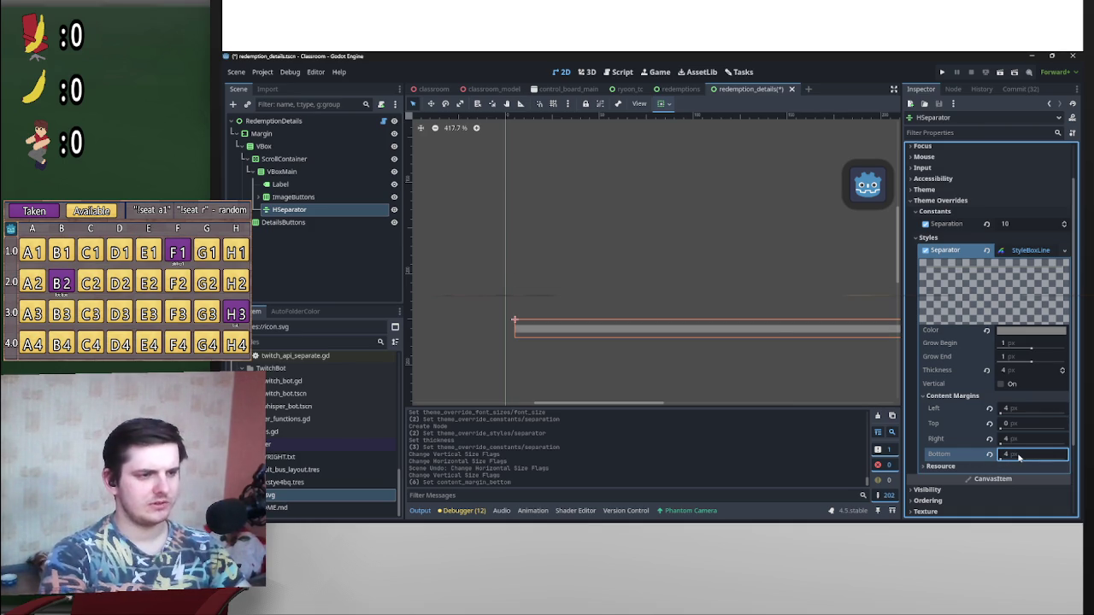
scroll(667, 297, down, 3)
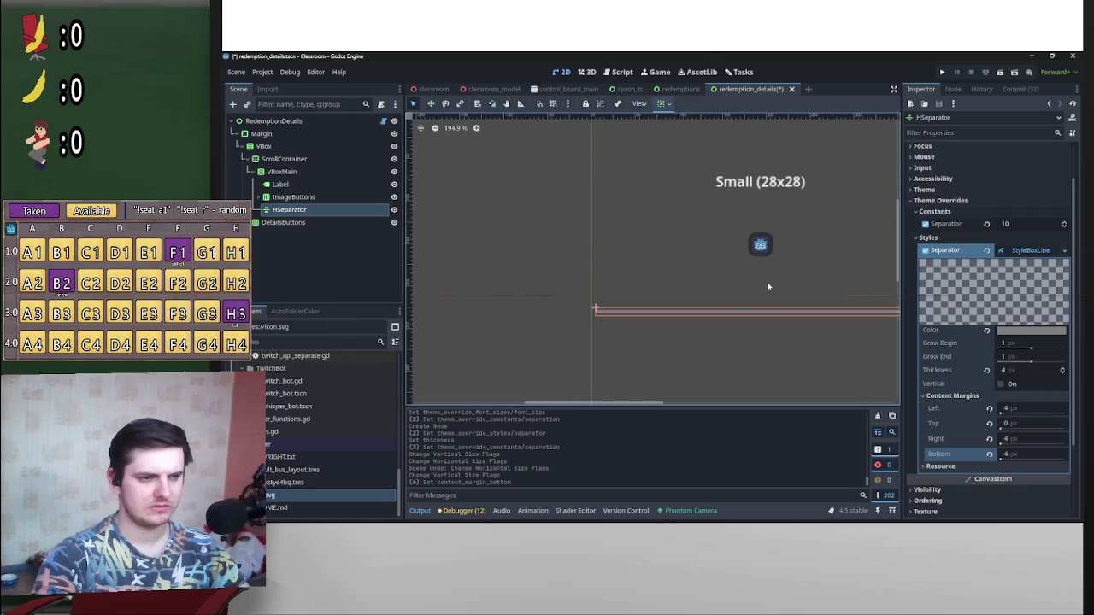
scroll(603, 277, down, 5)
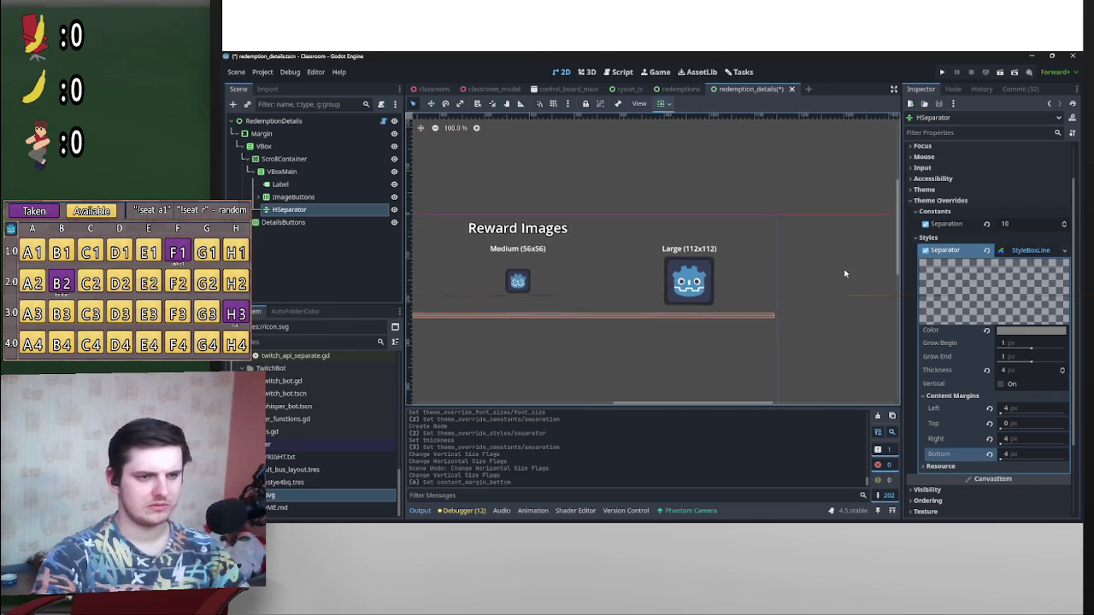
- Deselect the separator and save the redemption details scene
click(785, 282)
scroll(784, 282, down, 2)
key(ctrl+s)
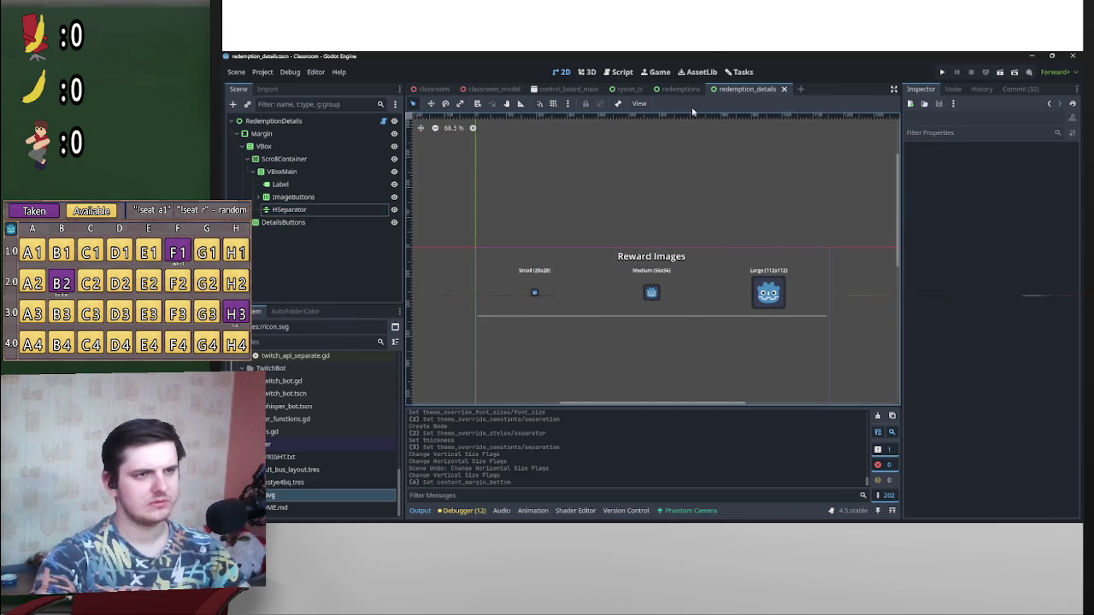
- Inspect the instanced Reward Images row in the redemptions scene, then return to redemption_details
click(677, 89)
mouse_move(680, 214)
mouse_down()
mouse_move(826, 253)
mouse_move(665, 242)
mouse_move(737, 269)
mouse_up()
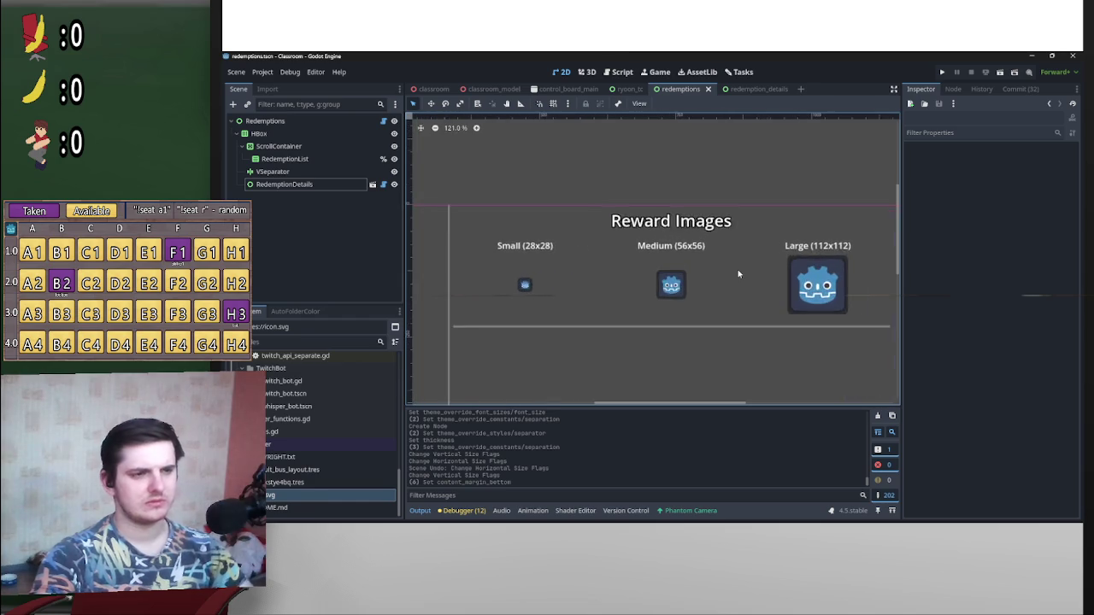
scroll(738, 269, up, 4)
click(629, 89)
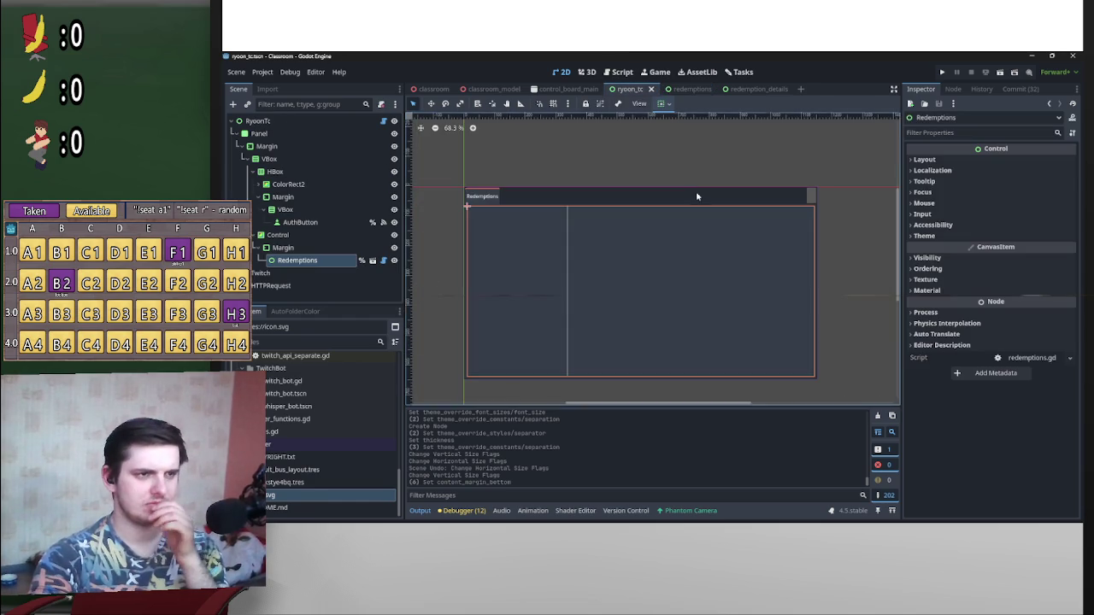
click(683, 89)
scroll(753, 295, down, 1)
scroll(770, 299, down, 2)
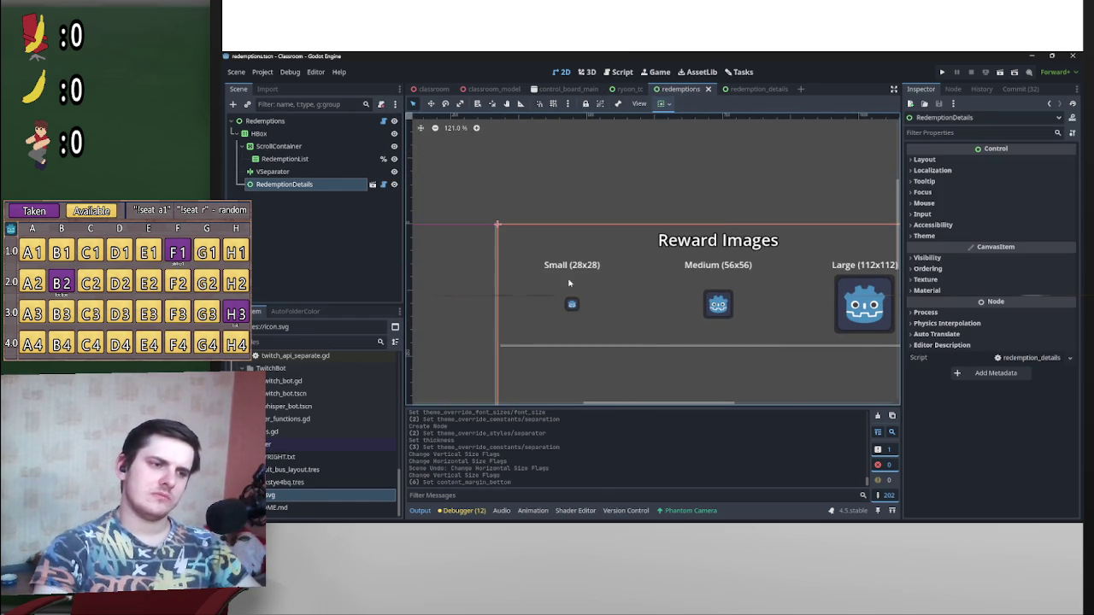
click(755, 89)
- Select the Small preview button in the redemption details scene
scroll(587, 276, up, 4)
click(587, 275)
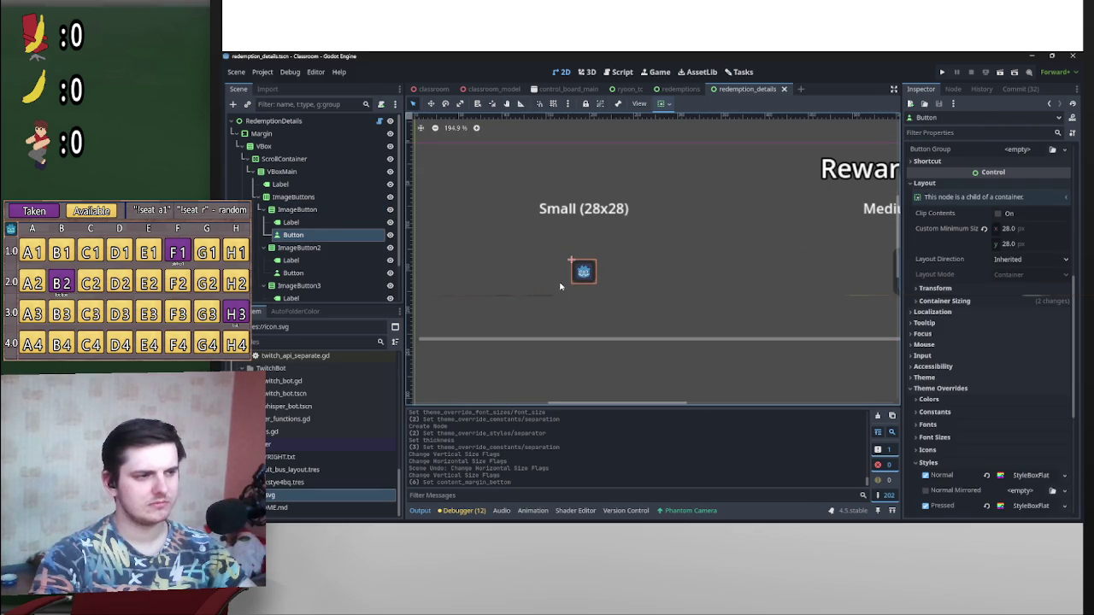
scroll(589, 284, down, 3)
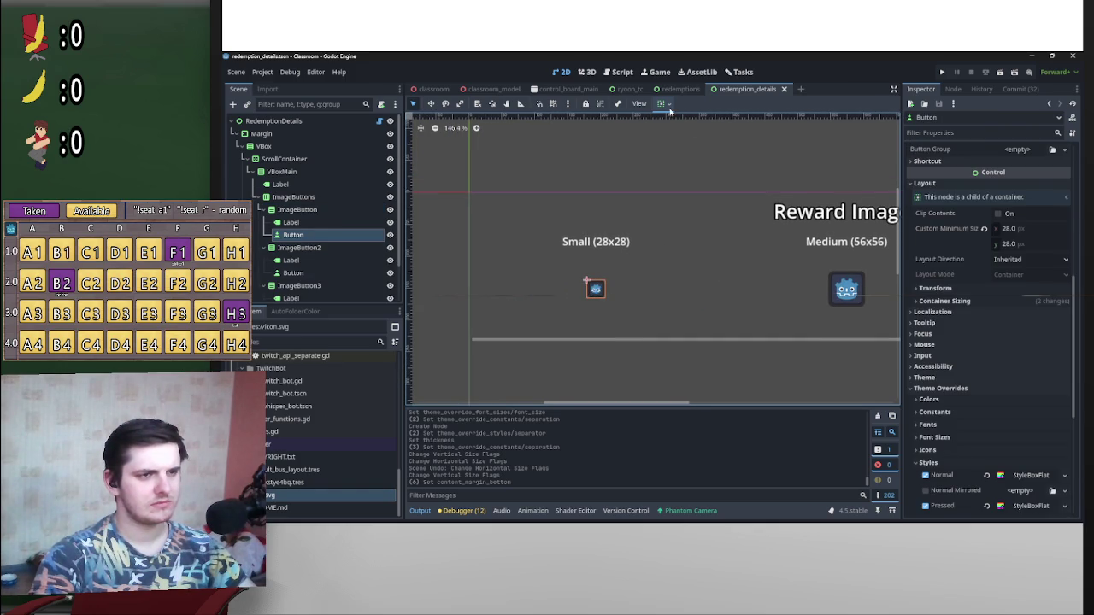
scroll(599, 322, up, 4)
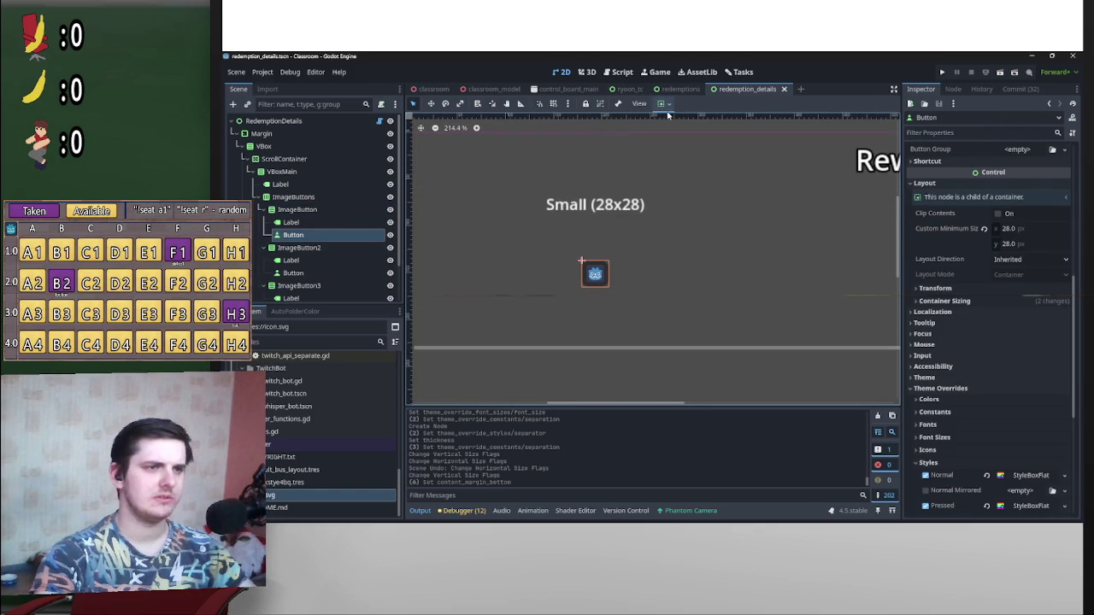
- Try vertical and horizontal Fill on the Small button, then undo to keep it 28x28
click(663, 104)
click(717, 187)
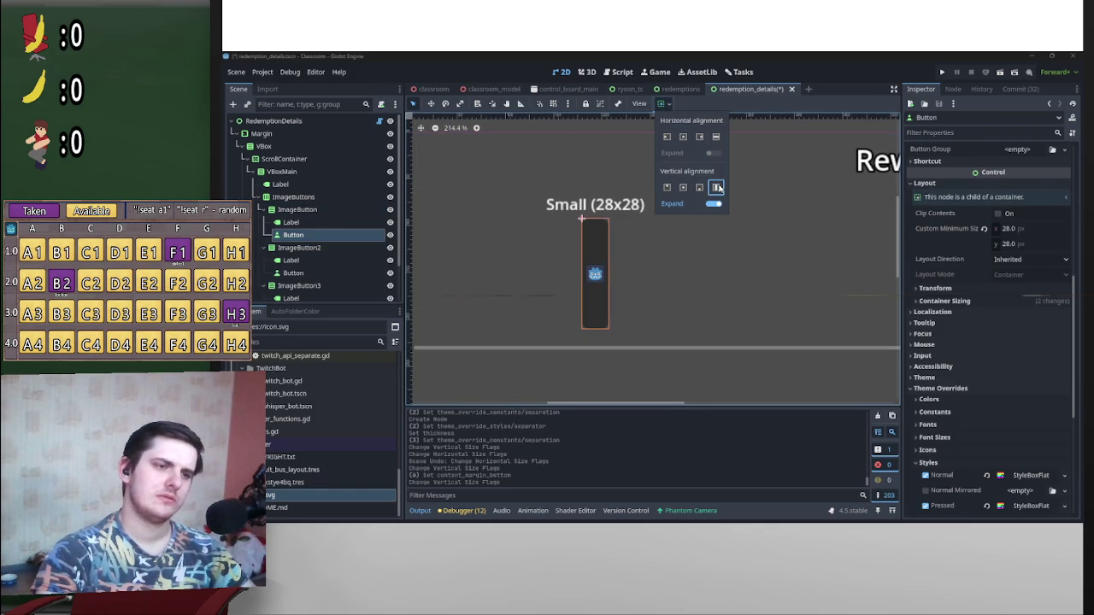
click(715, 138)
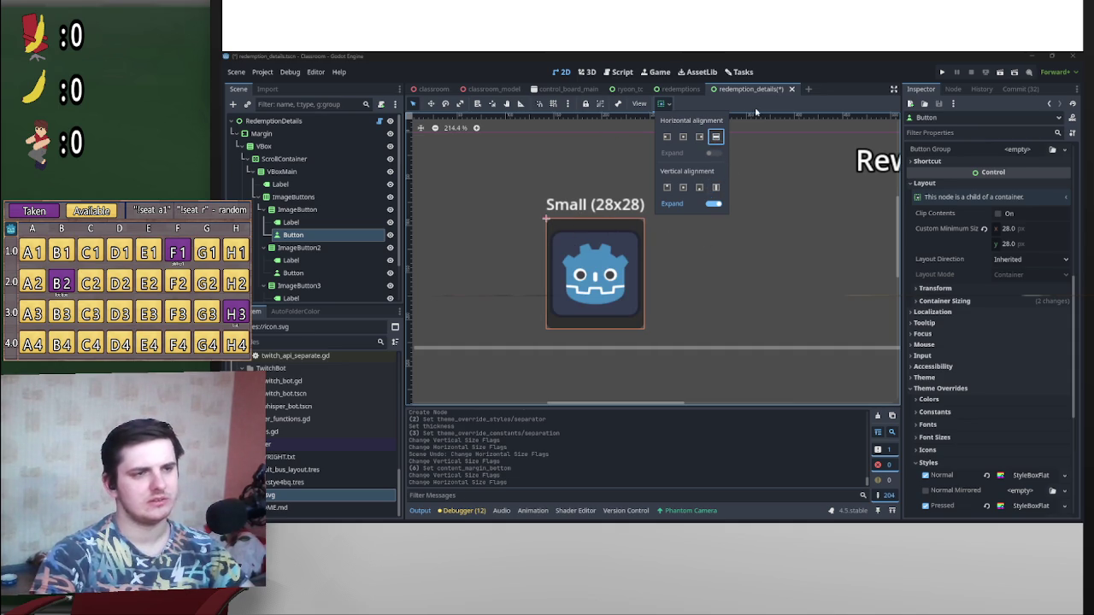
key(Escape)
key(ctrl+z)
key(ctrl+z)
scroll(692, 229, down, 1)
scroll(693, 229, down, 2)
scroll(698, 330, right, 3)
scroll(607, 317, left, 3)
scroll(559, 299, down, 2)
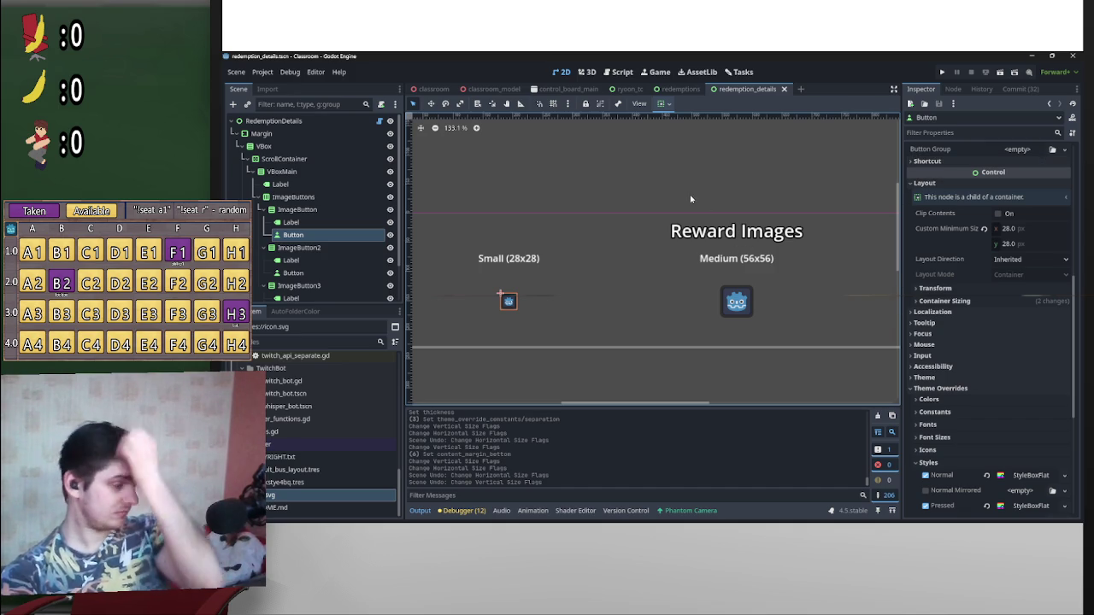
scroll(668, 307, right, 6)
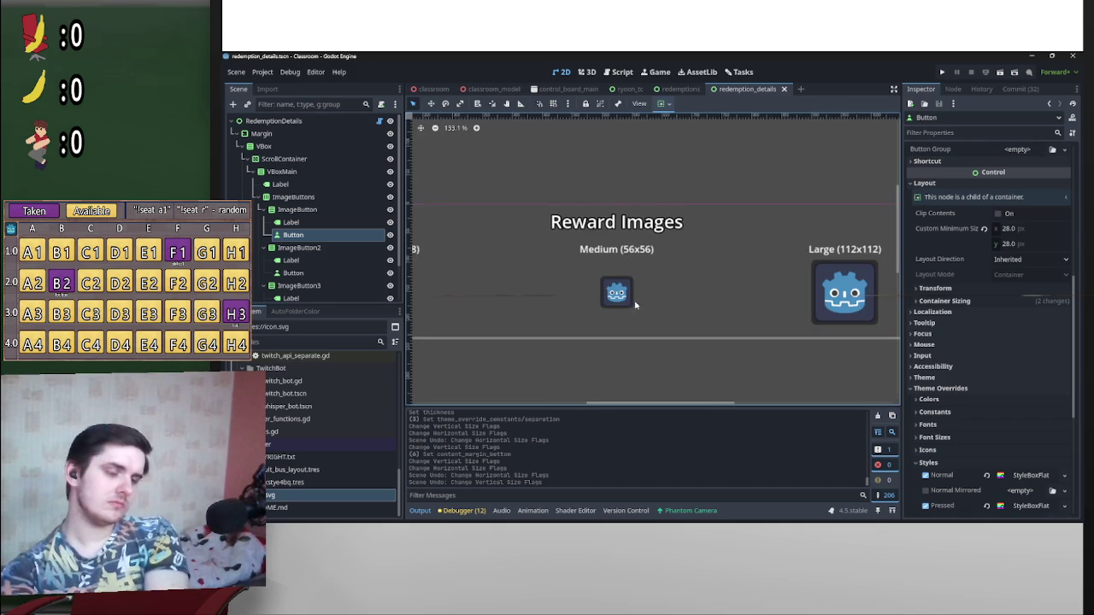
scroll(564, 263, left, 5)
scroll(564, 264, down, 1)
scroll(689, 251, right, 3)
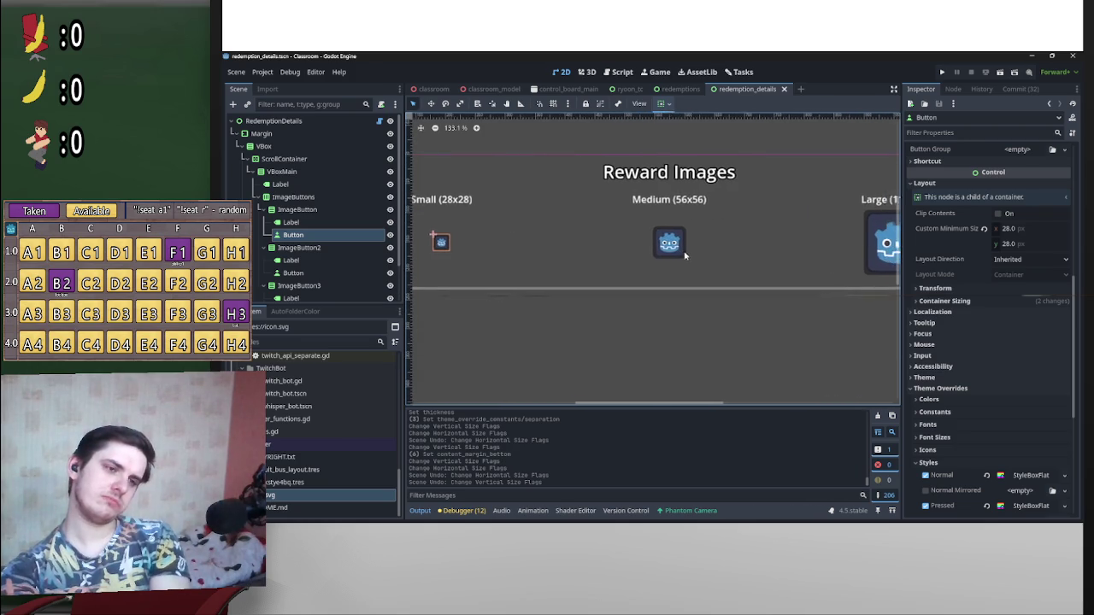
scroll(677, 253, left, 5)
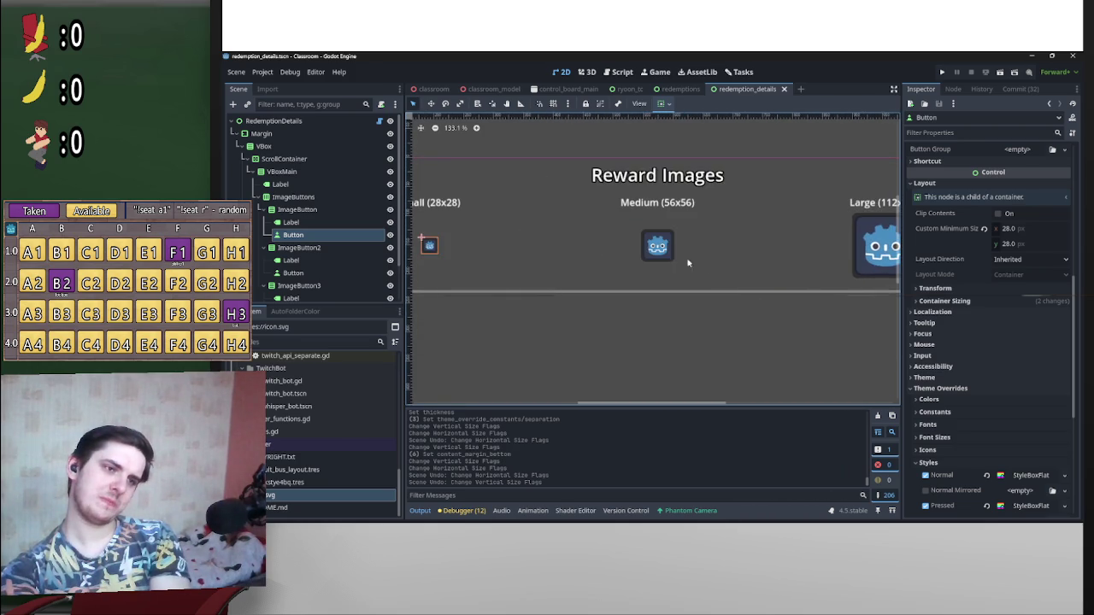
scroll(733, 275, up, 1)
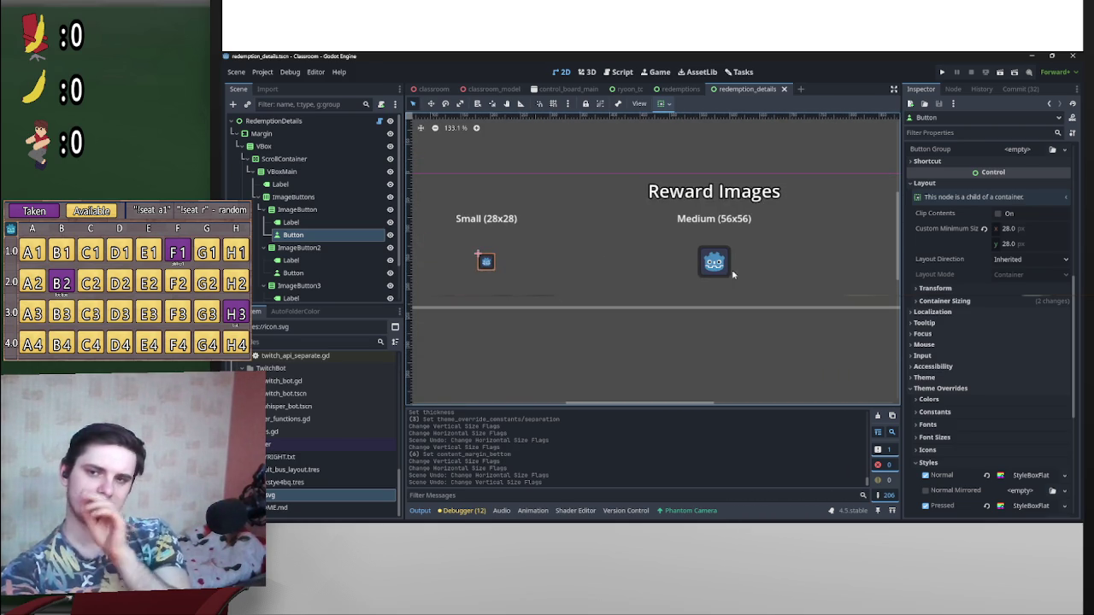
scroll(731, 276, down, 1)
scroll(710, 273, right, 5)
scroll(572, 276, left, 4)
scroll(753, 276, up, 1)
scroll(753, 277, right, 4)
scroll(723, 296, left, 5)
scroll(774, 319, up, 1)
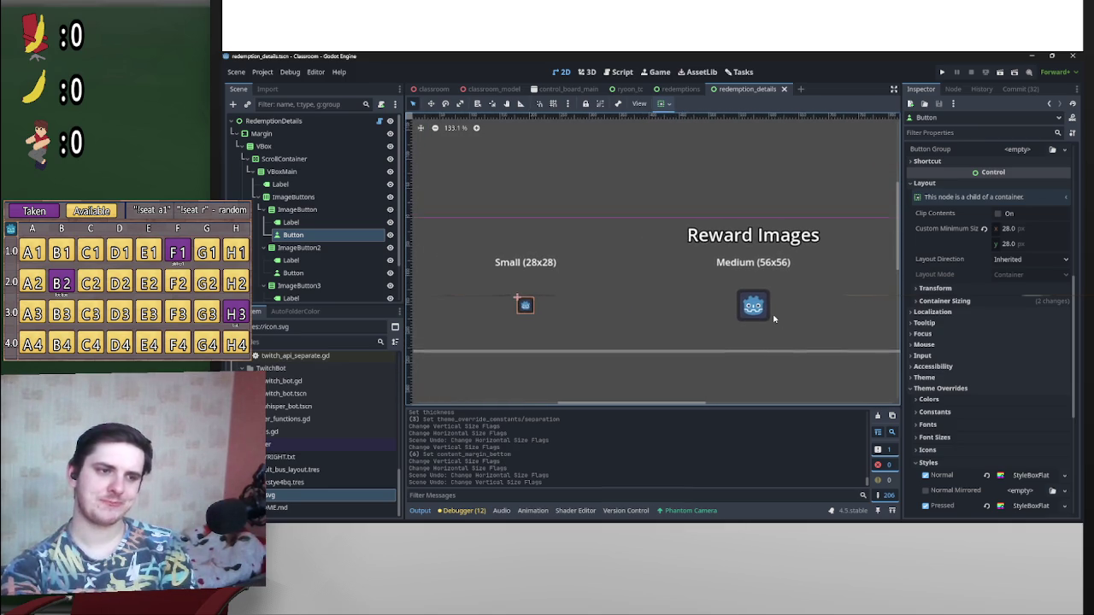
scroll(715, 310, down, 2)
scroll(664, 317, left, 1)
mouse_move(659, 313)
mouse_down()
mouse_move(715, 325)
mouse_move(689, 317)
mouse_up()
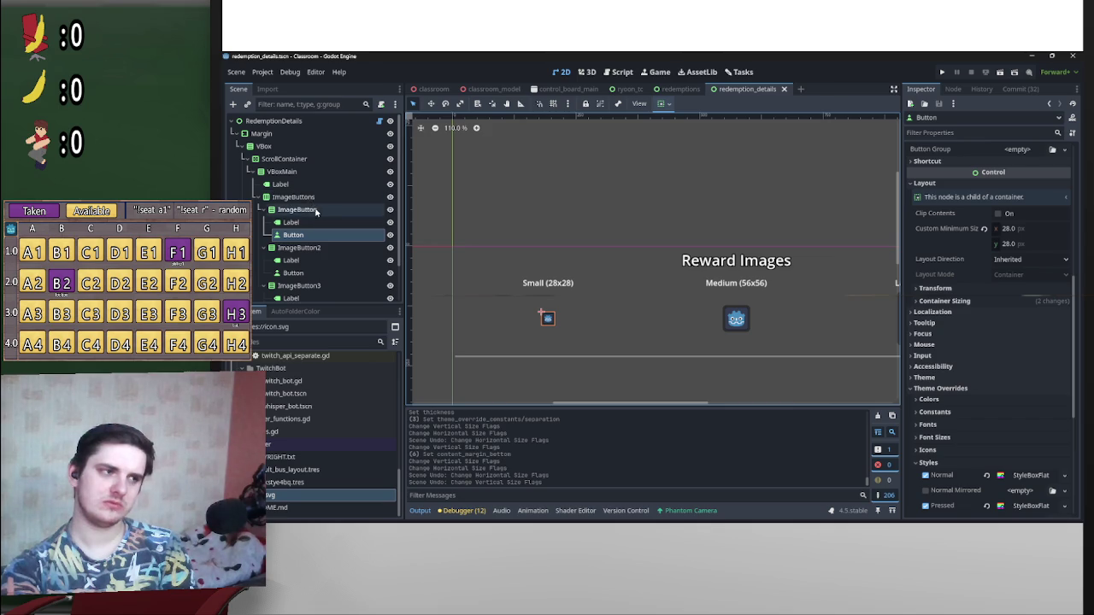
- Collapse the three ImageButton branches in the scene tree and select ImageButton
click(262, 209)
click(262, 222)
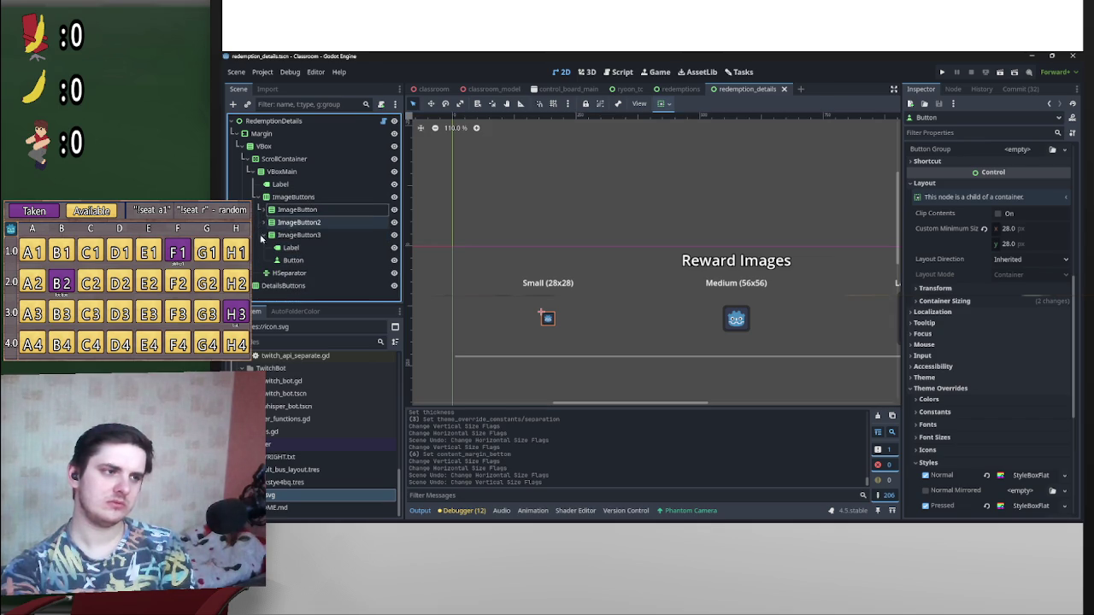
click(263, 235)
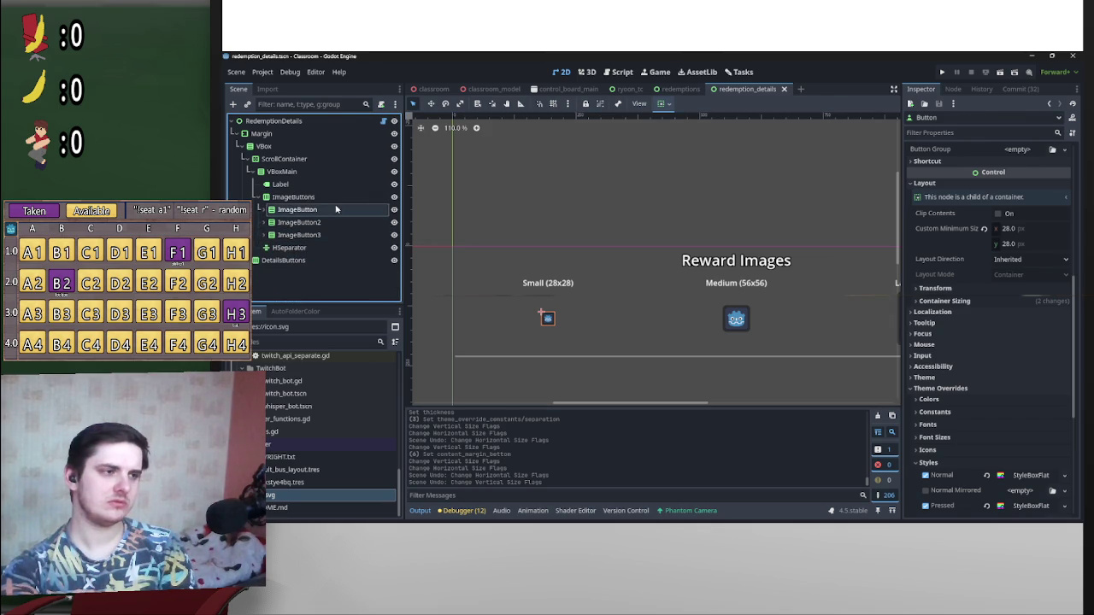
click(342, 210)
- Turn off Horizontal Expand for the Small preview's ImageButton container
click(671, 104)
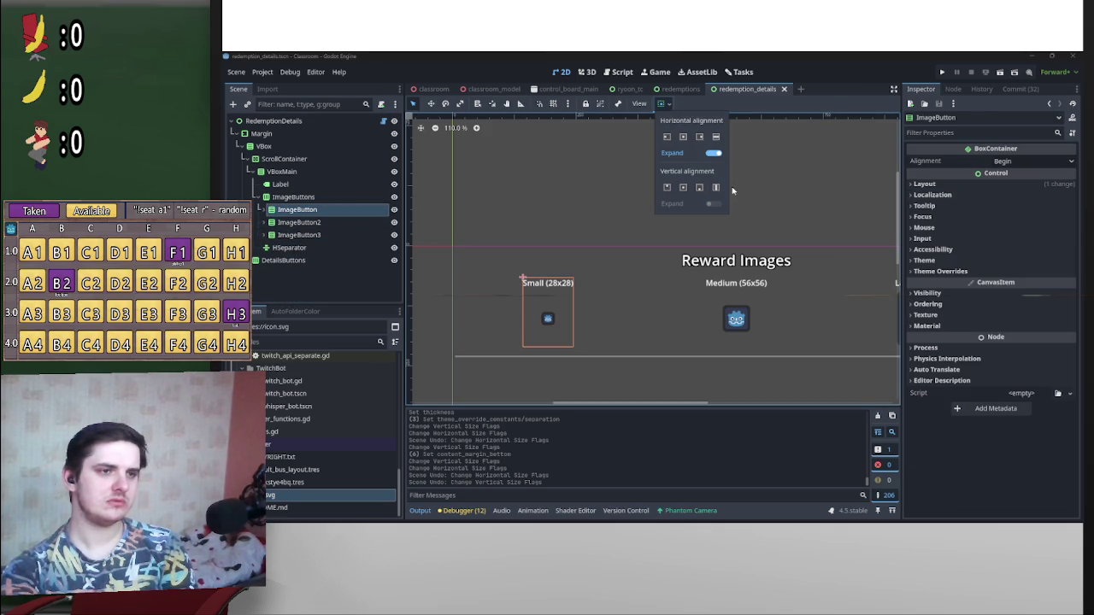
click(713, 155)
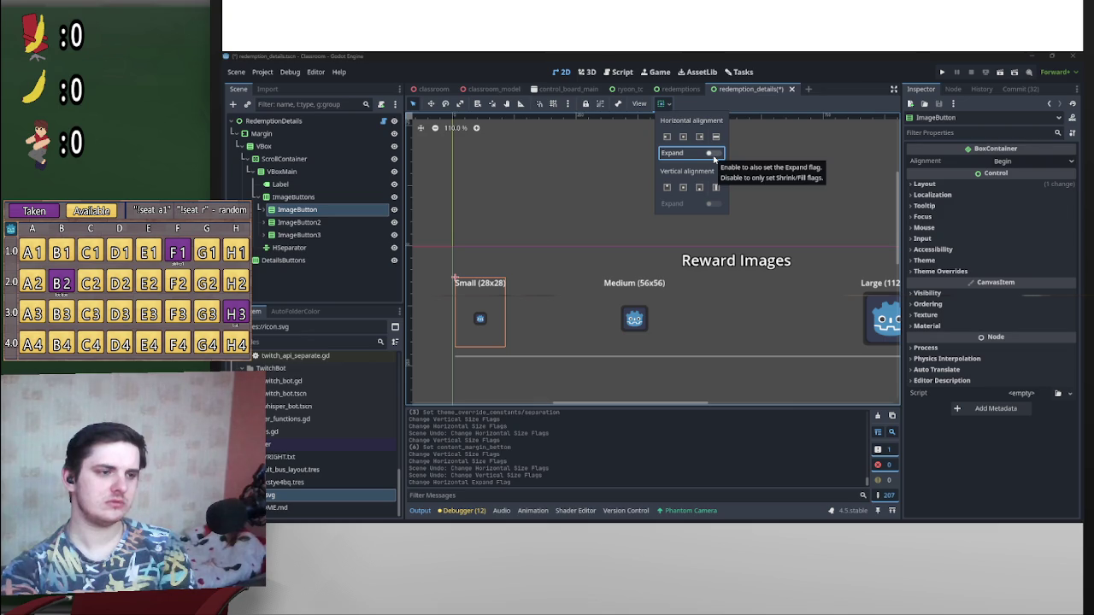
click(714, 157)
click(714, 157)
click(715, 156)
click(713, 157)
click(714, 156)
click(713, 157)
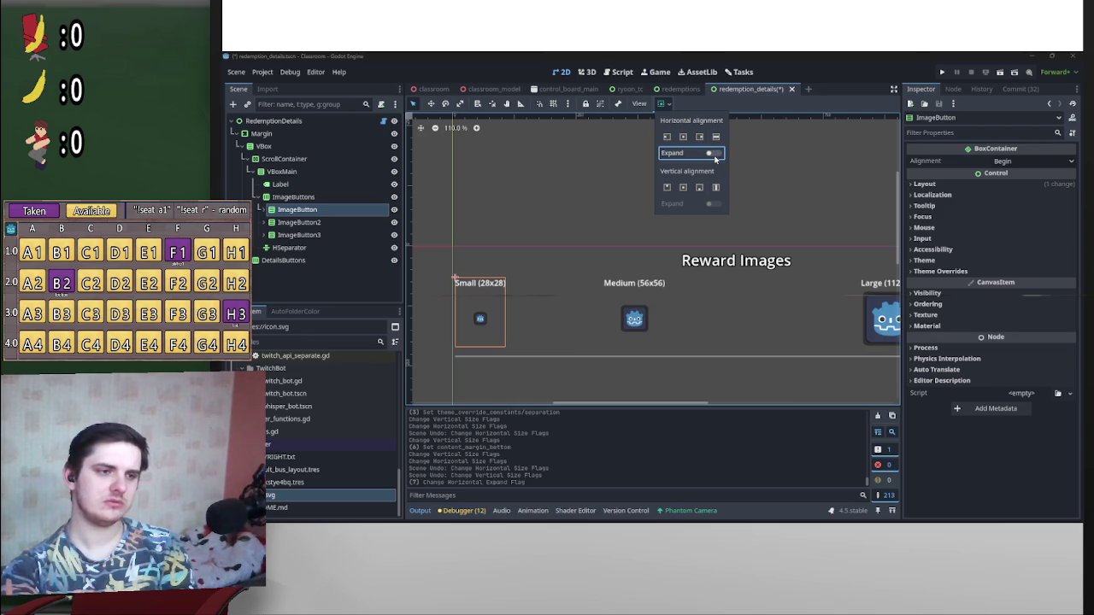
click(714, 154)
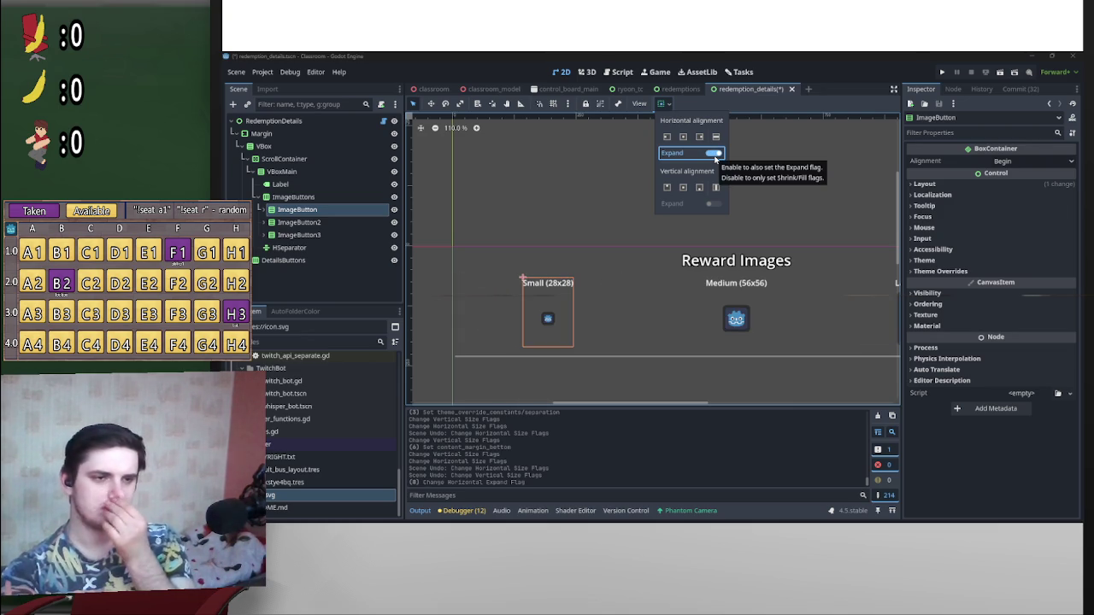
click(714, 156)
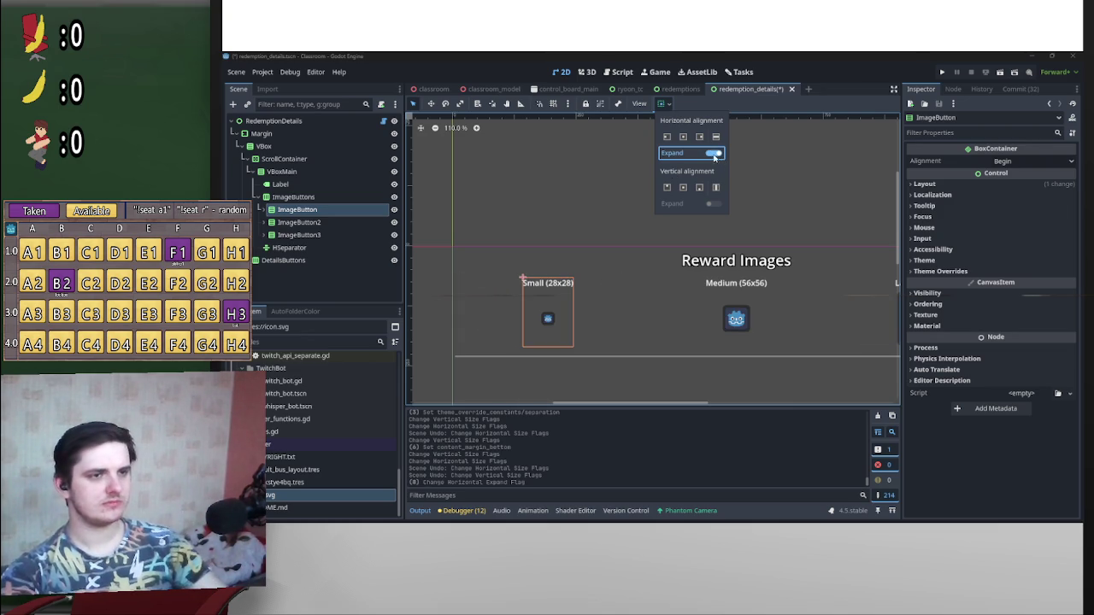
- Turn off Horizontal Expand for ImageButton2 and ImageButton3 together
click(375, 228)
click(308, 222)
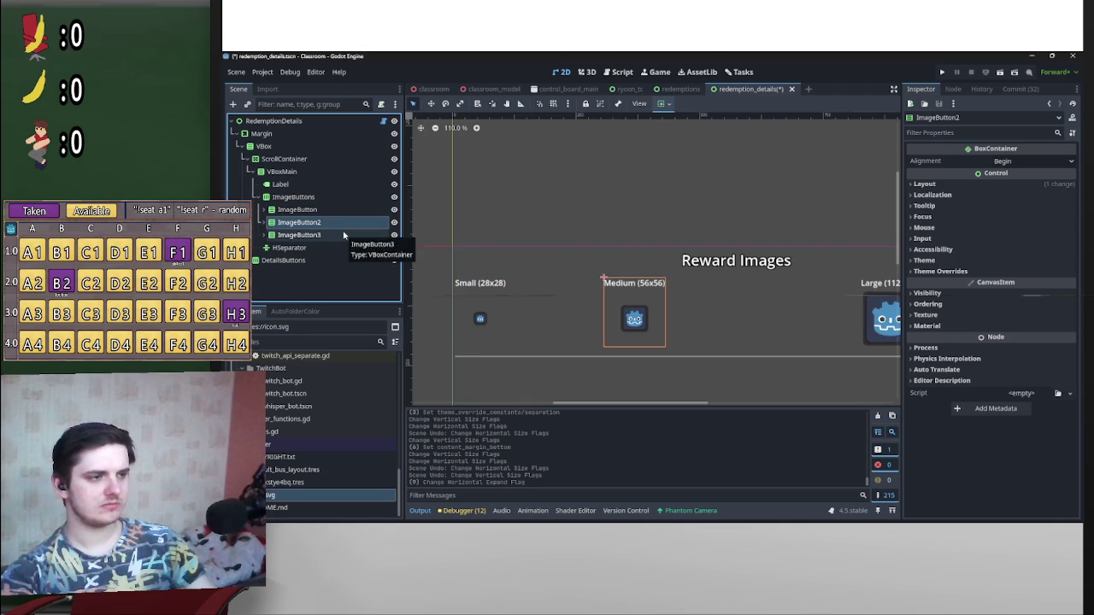
shift+click(345, 234)
click(664, 103)
click(715, 153)
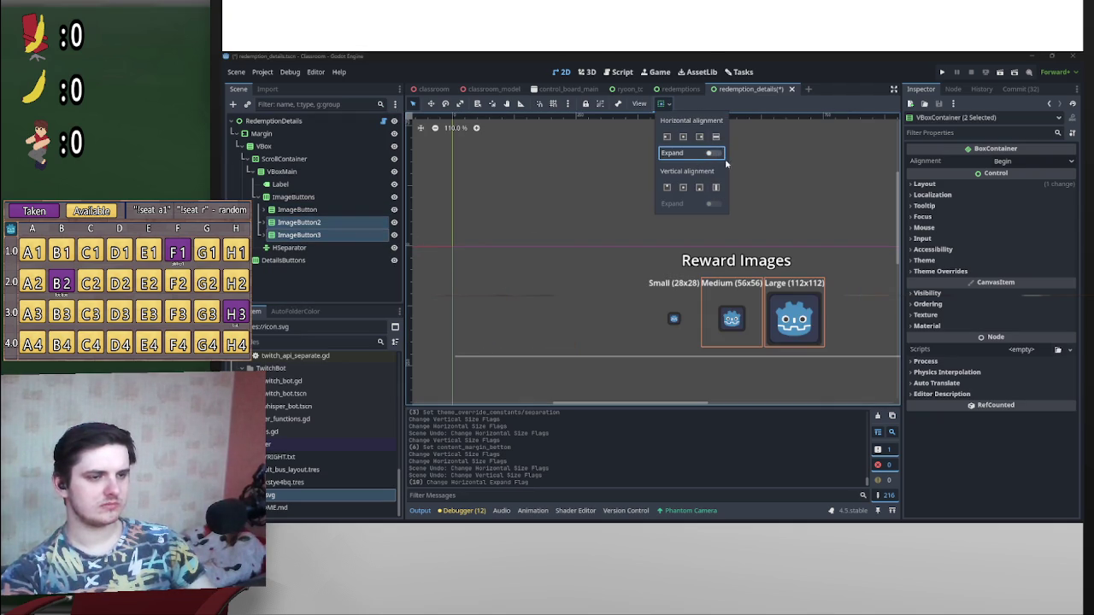
- Select the ImageButtons row container and bring up its context menu
click(858, 244)
click(323, 198)
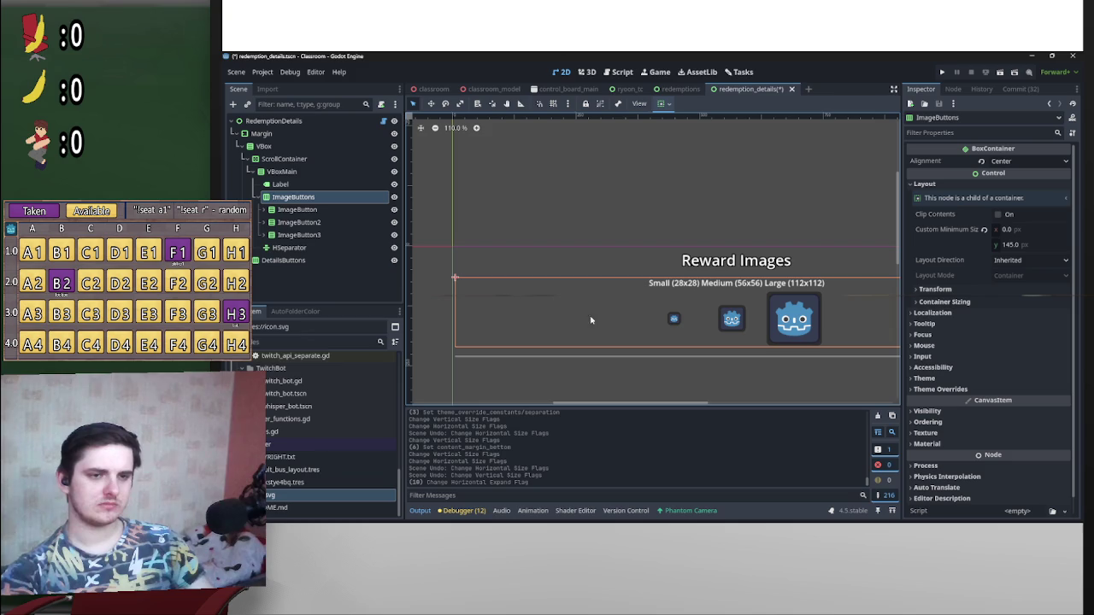
right_click(316, 197)
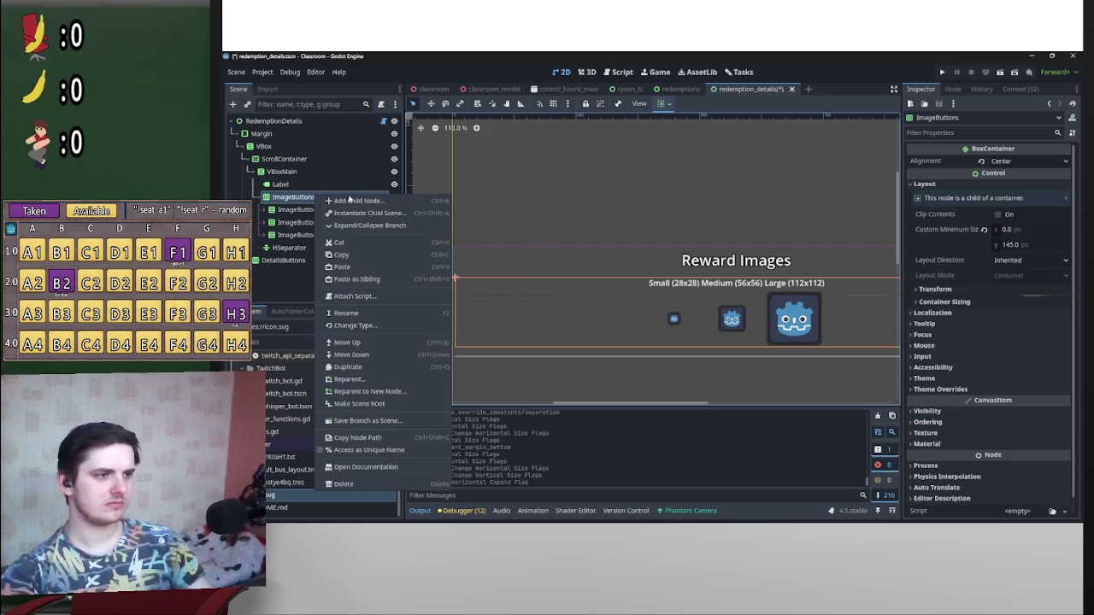
click(360, 202)
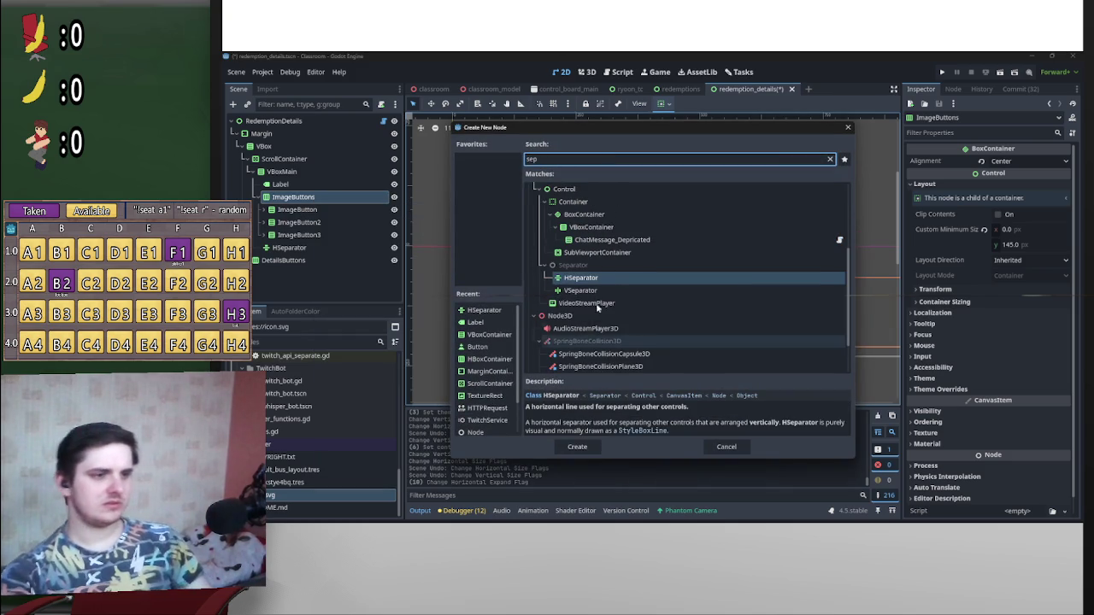
double_click(590, 293)
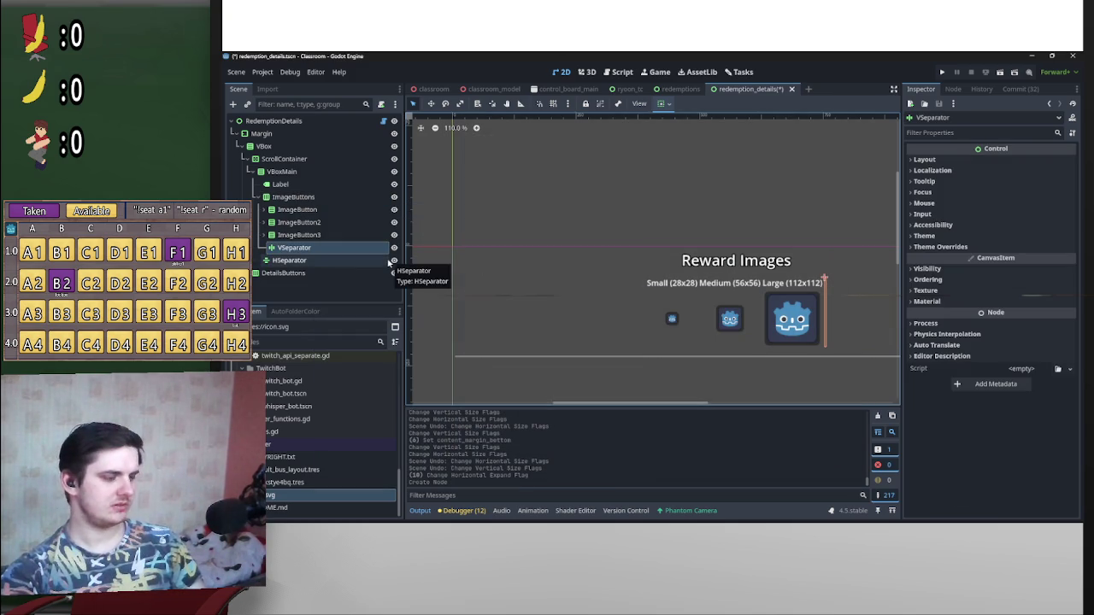
click(664, 103)
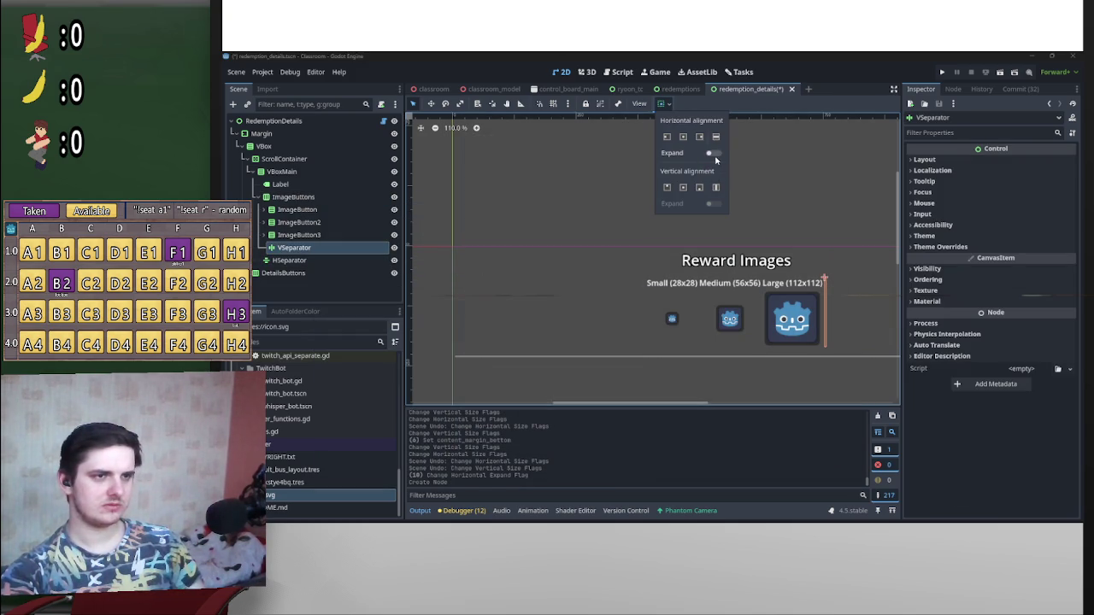
click(714, 154)
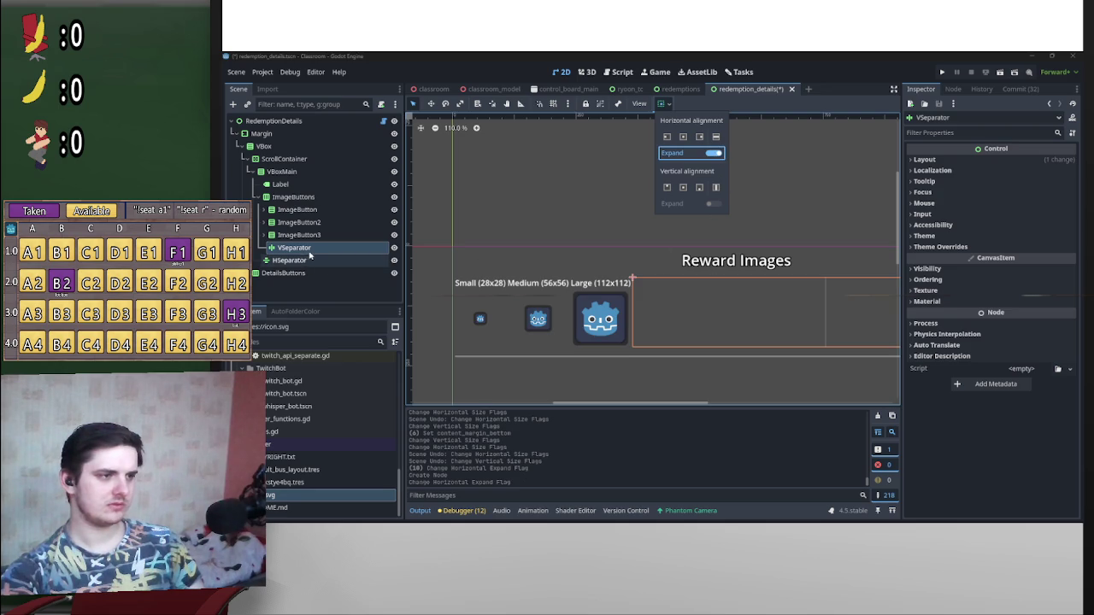
click(350, 253)
key(ctrl+d)
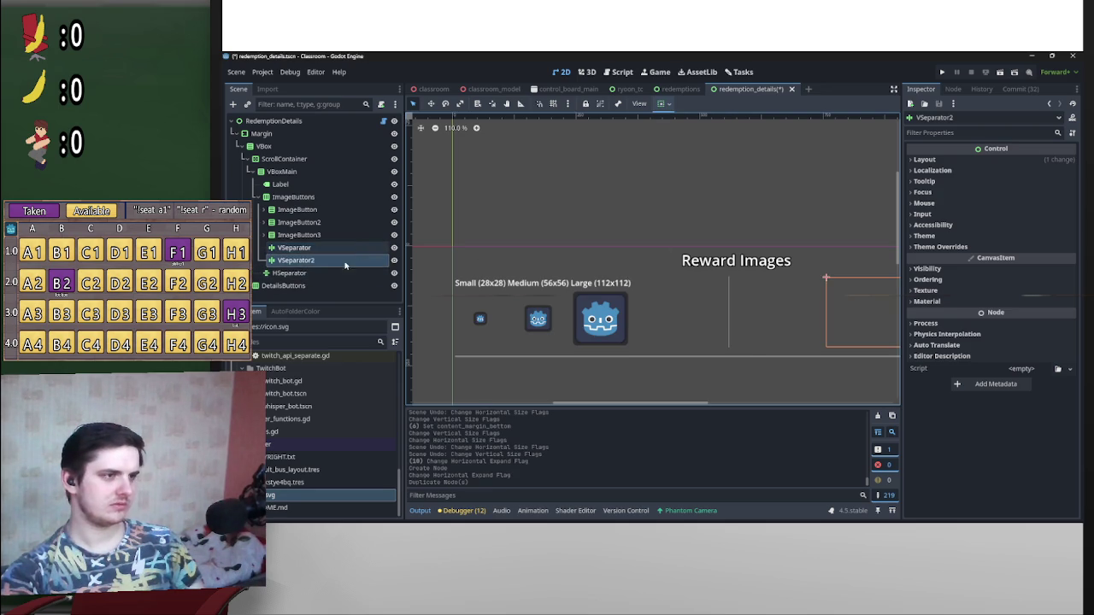
drag(325, 260, 321, 209)
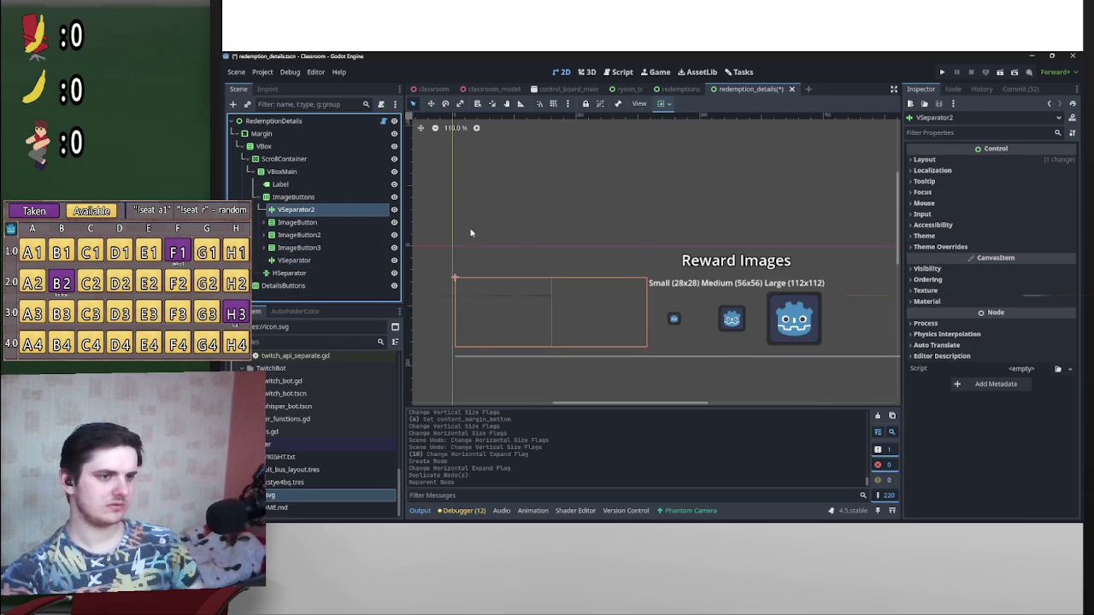
scroll(752, 275, down, 3)
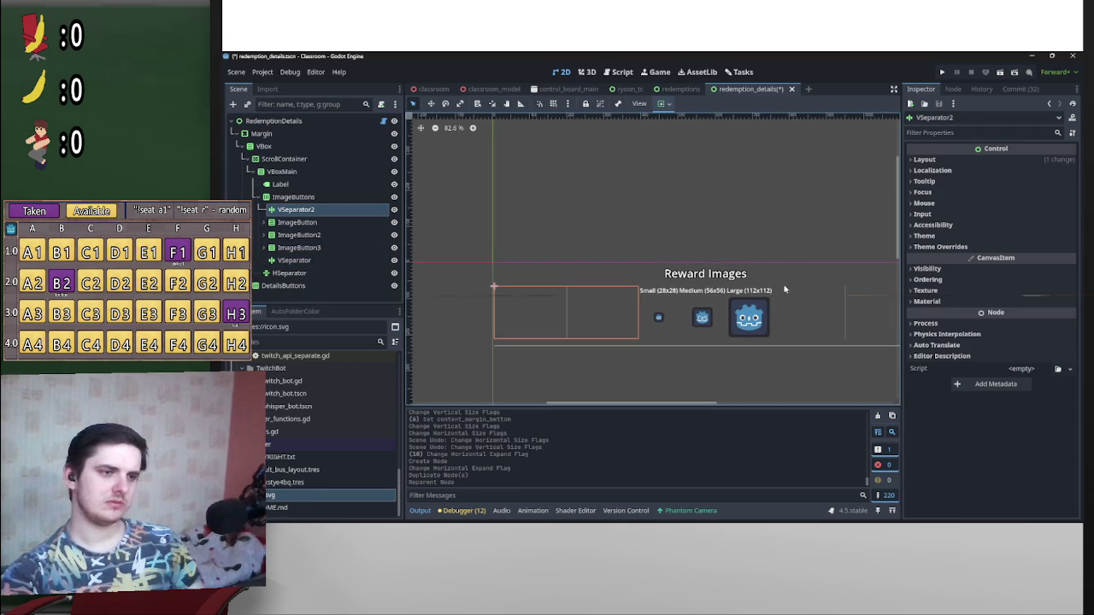
key(ctrl+z)
key(ctrl+z)
key(ctrl+z)
key(ctrl+z)
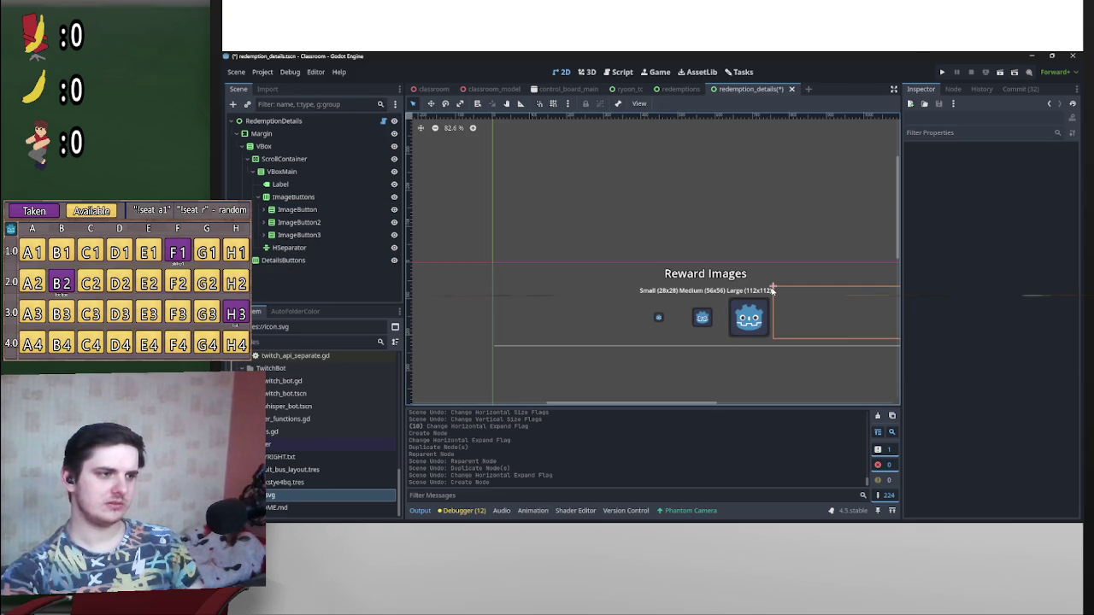
key(ctrl+z)
key(ctrl+shift+z)
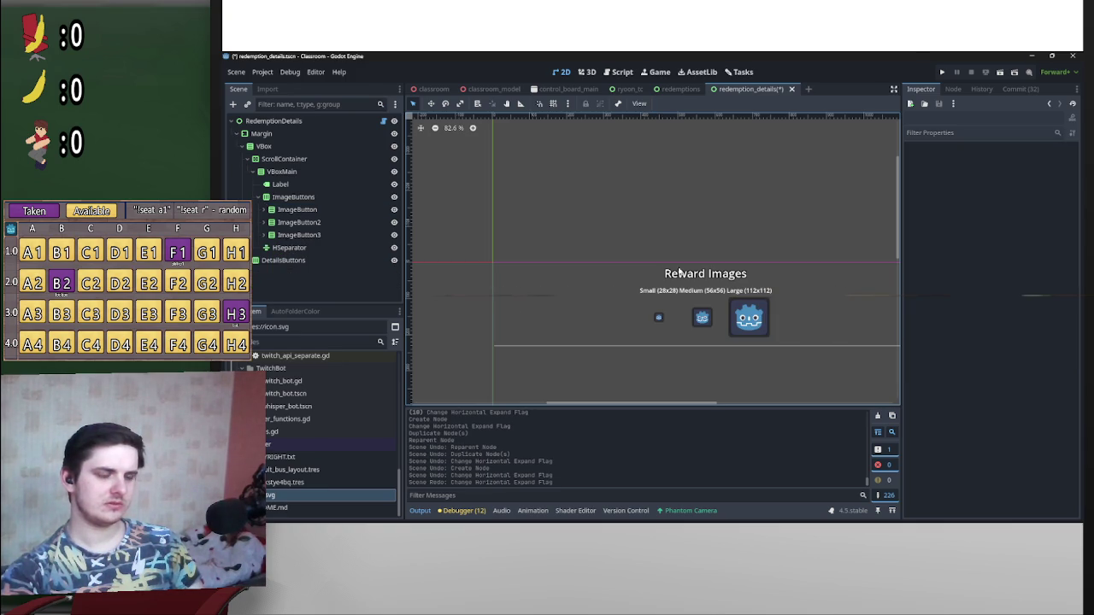
scroll(680, 273, up, 4)
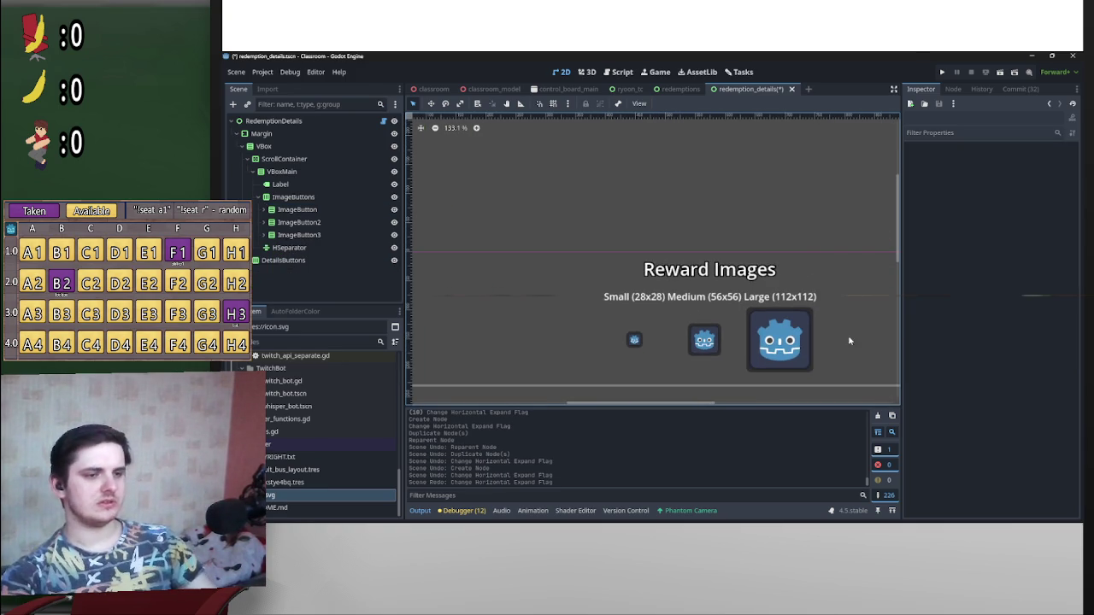
- Select ImageButtons and reach its Theme Overrides > Constants Separation field
click(293, 197)
scroll(669, 277, down, 4)
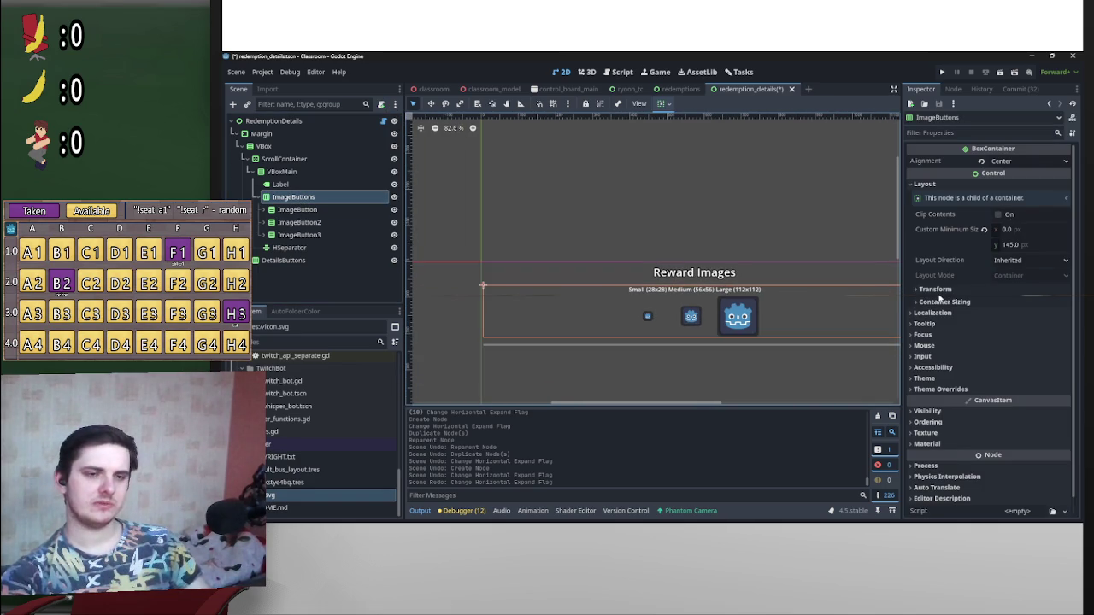
click(946, 390)
click(1007, 398)
click(1030, 413)
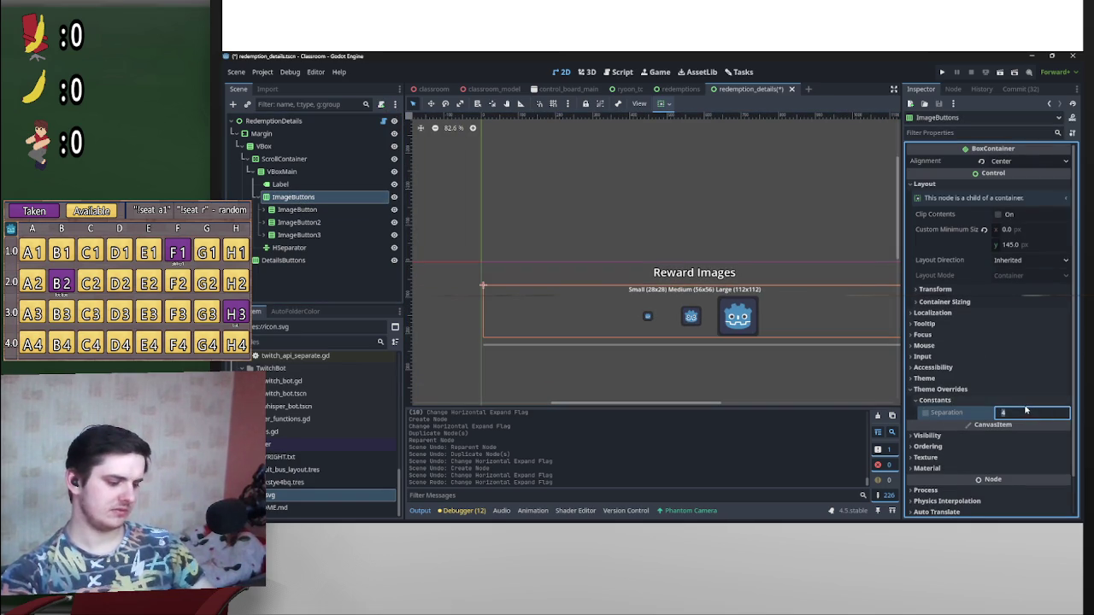
- Set Separation to 100 after trying 50 and 200, then save the scene
text(50)
key(Return)
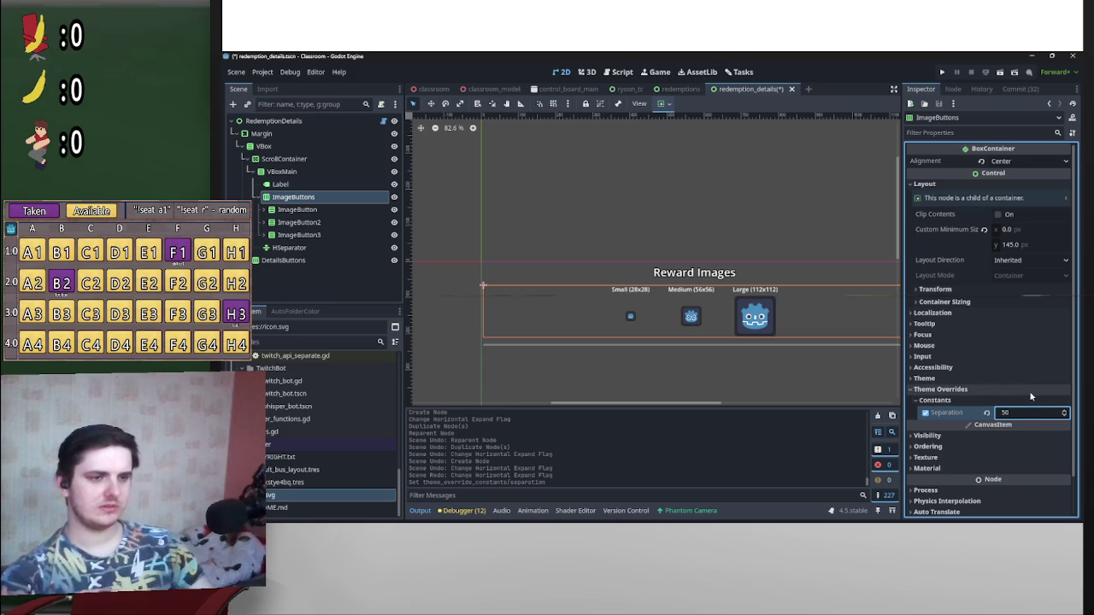
click(1029, 414)
text(200)
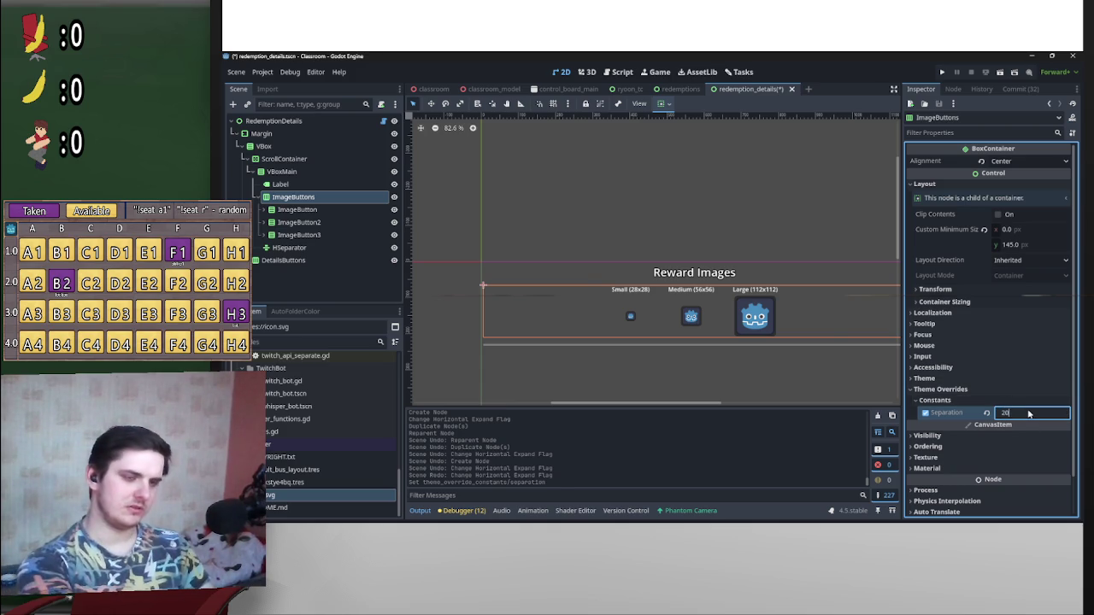
key(Return)
click(1030, 414)
text(21)
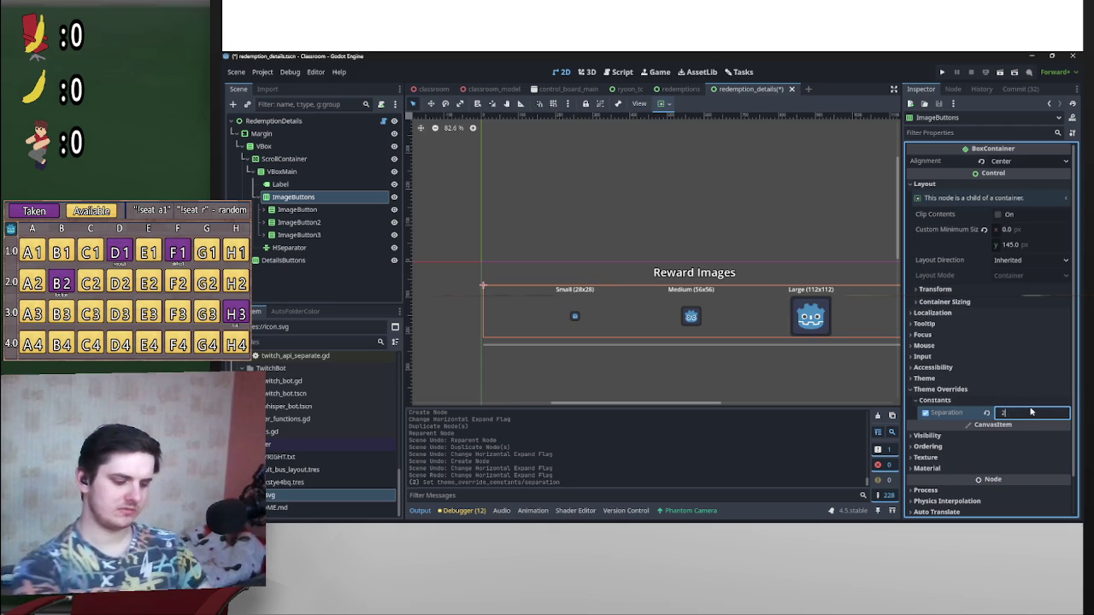
text(100)
key(Return)
key(ctrl+s)
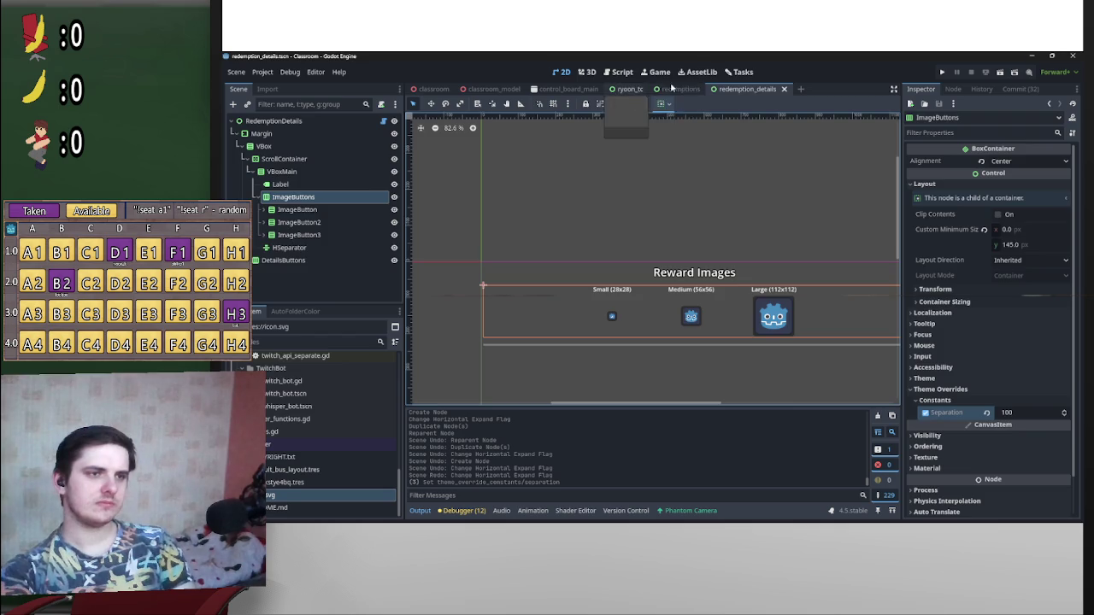
- Check the redemptions scene, then return to redemption_details and bring up the container sizing options
click(680, 89)
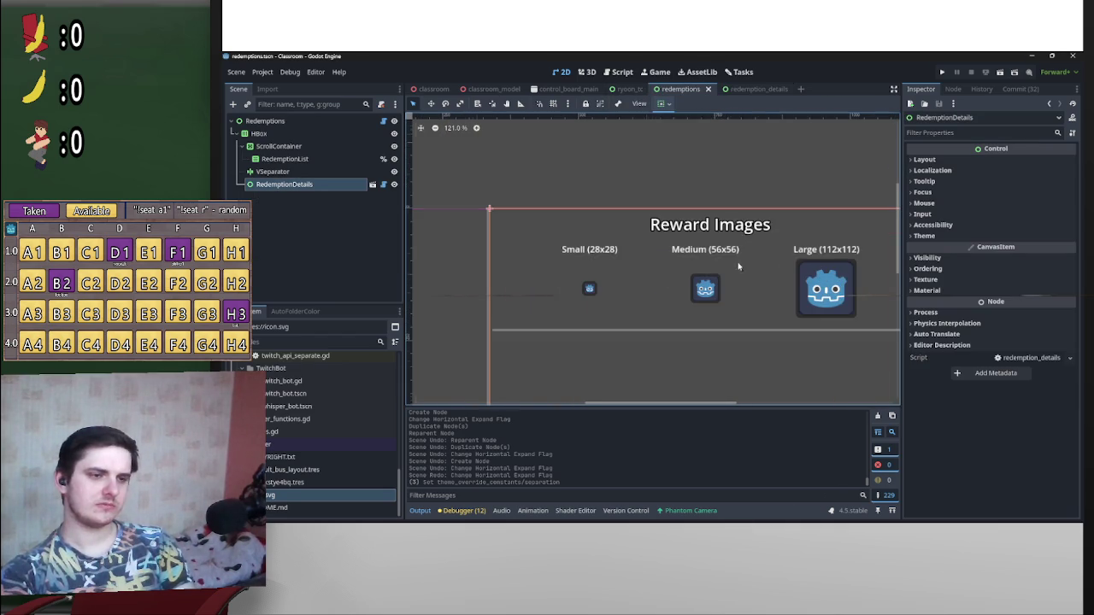
click(748, 89)
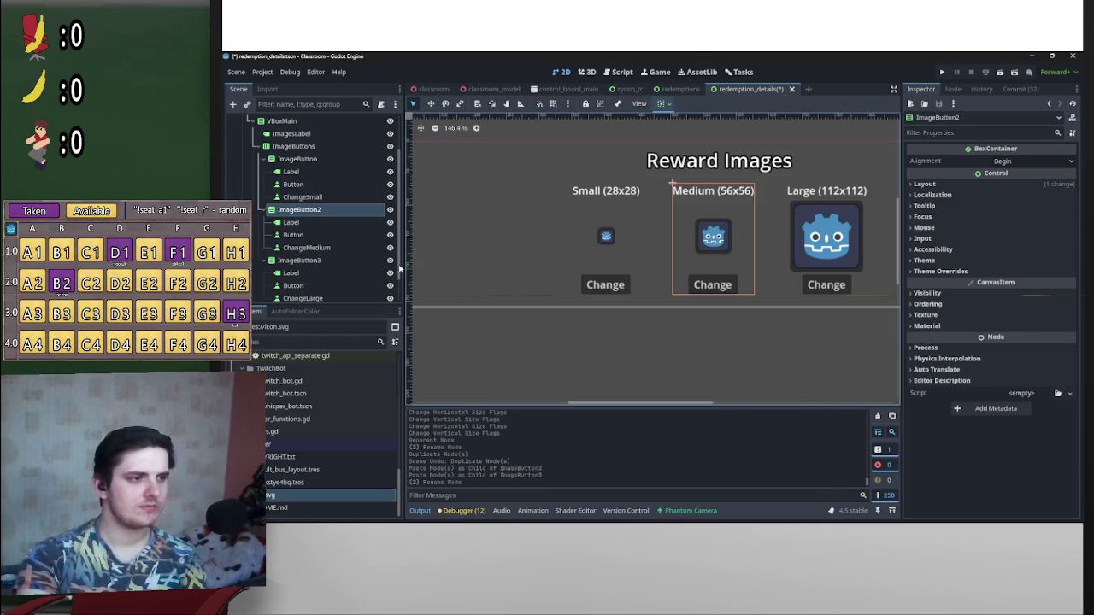
scroll(570, 238, down, 4)
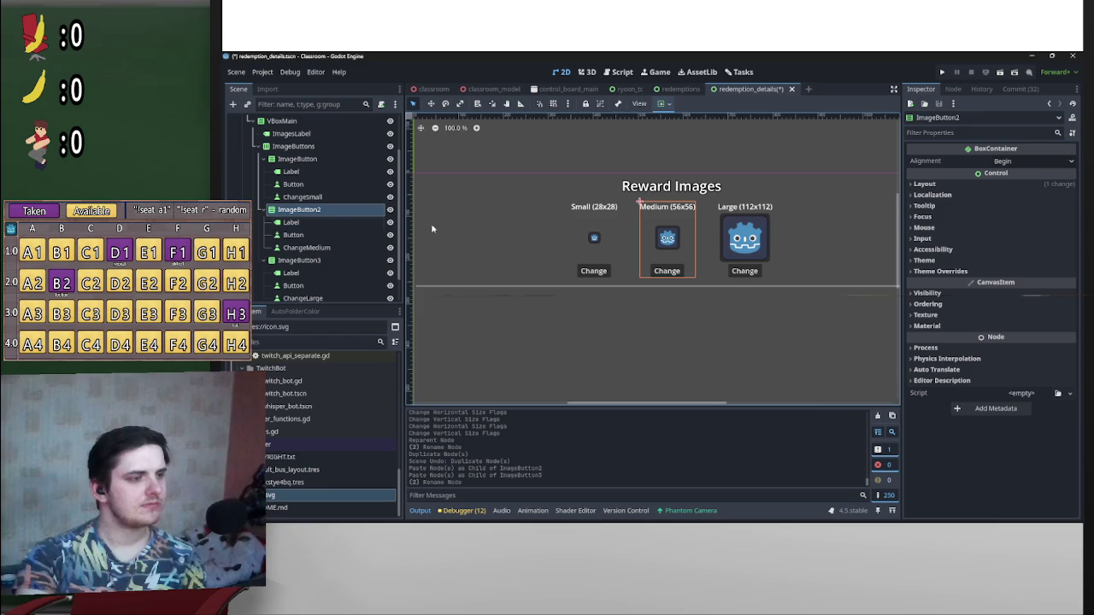
click(664, 104)
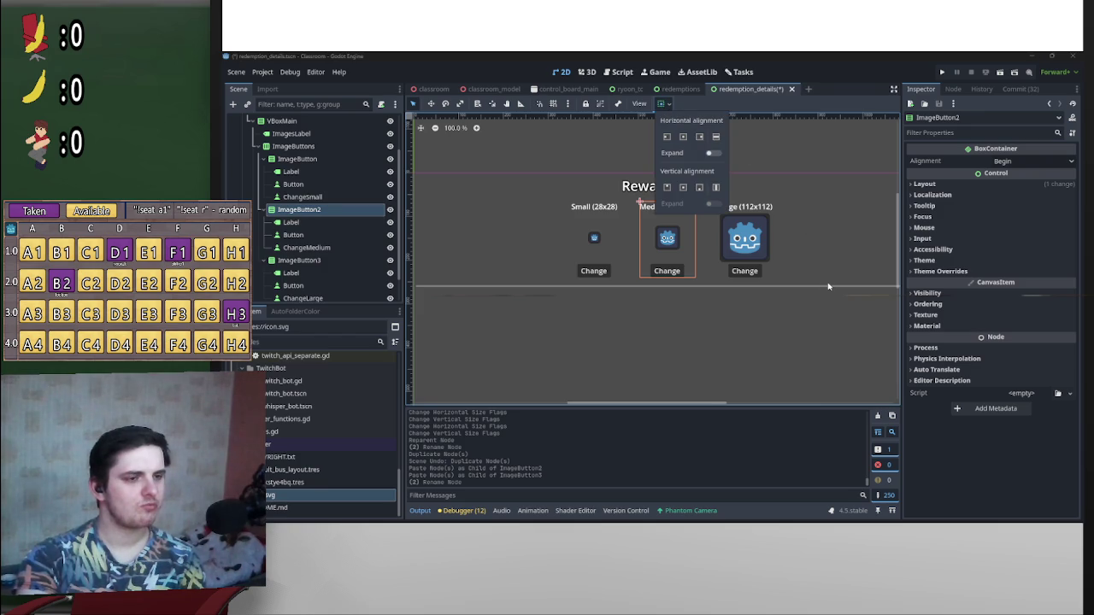
scroll(342, 274, down, 2)
click(325, 268)
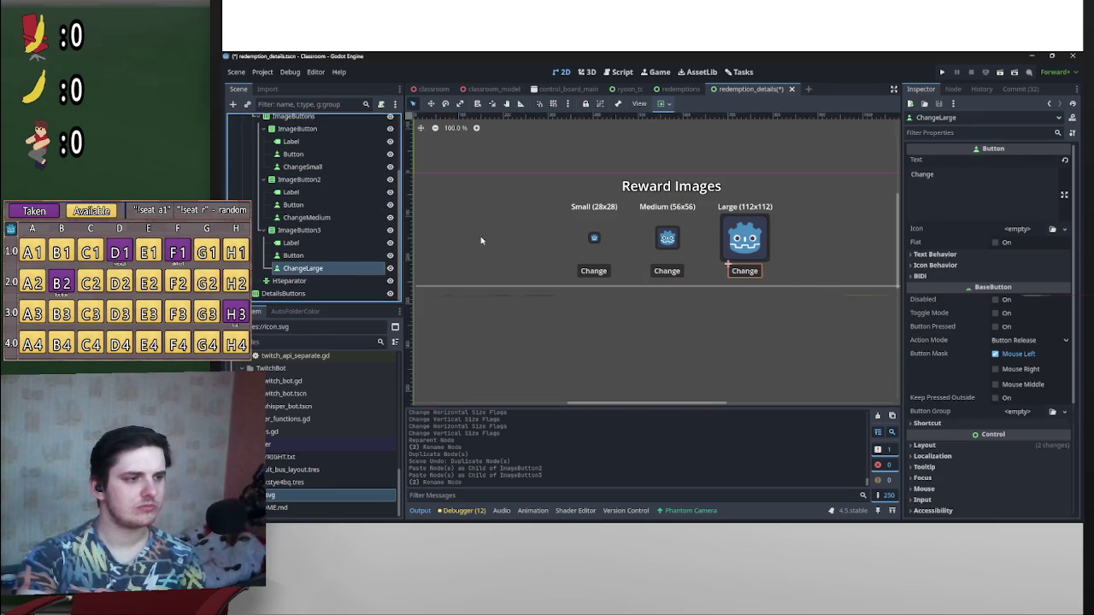
click(664, 105)
click(700, 189)
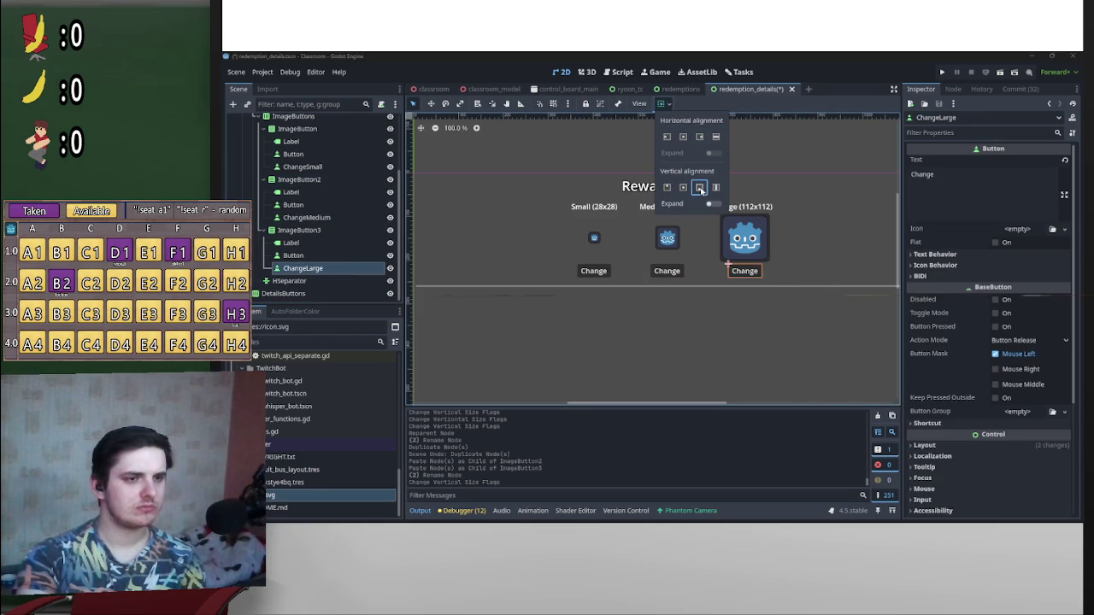
click(675, 276)
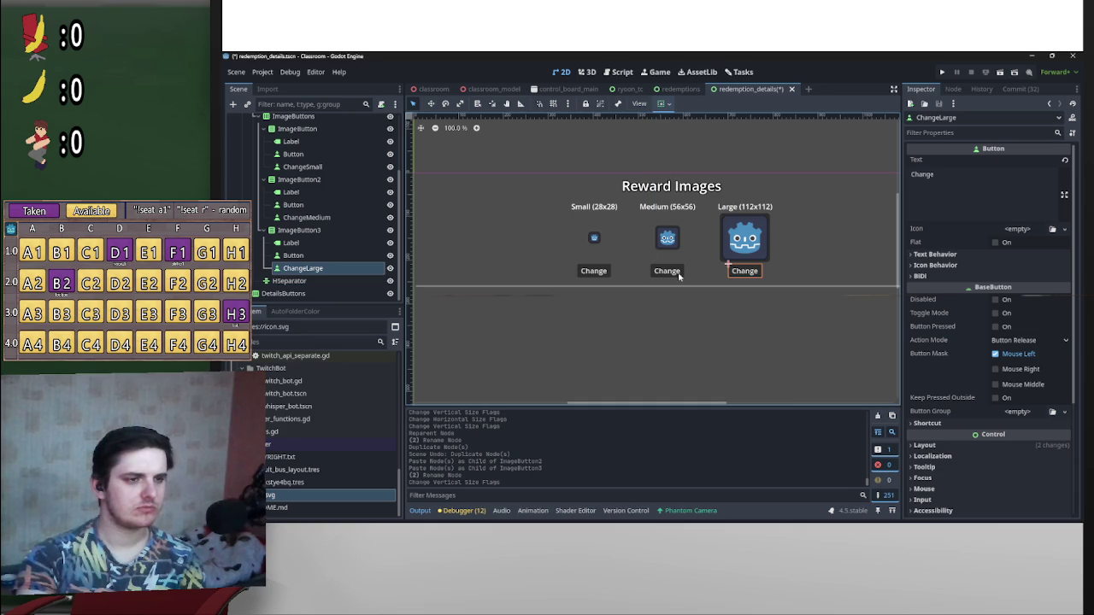
click(668, 272)
click(664, 104)
click(699, 188)
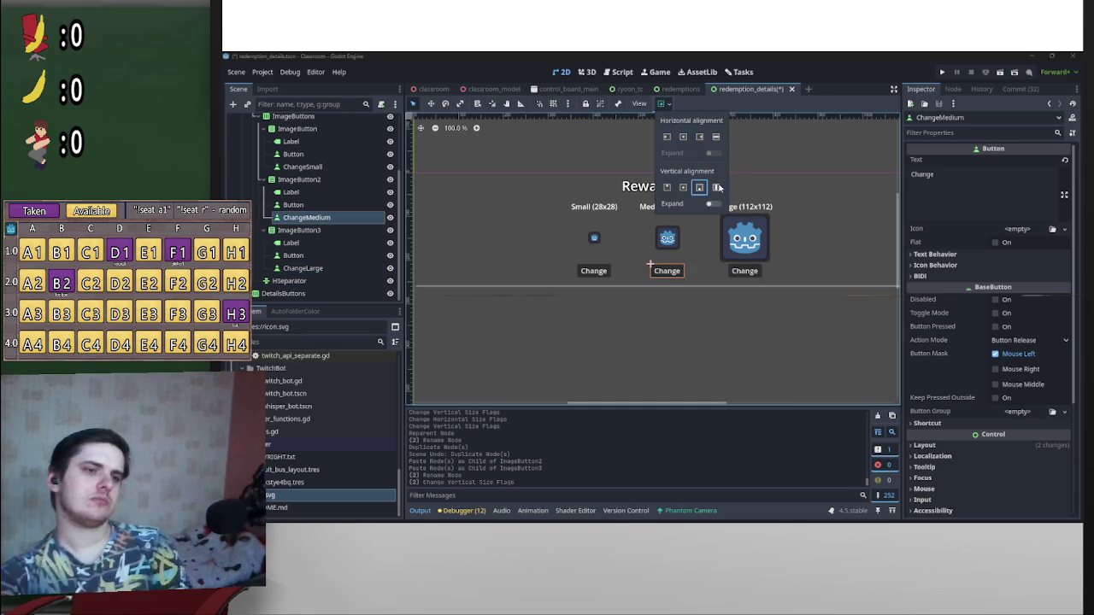
click(716, 187)
click(683, 187)
click(699, 187)
click(667, 187)
click(683, 187)
click(700, 187)
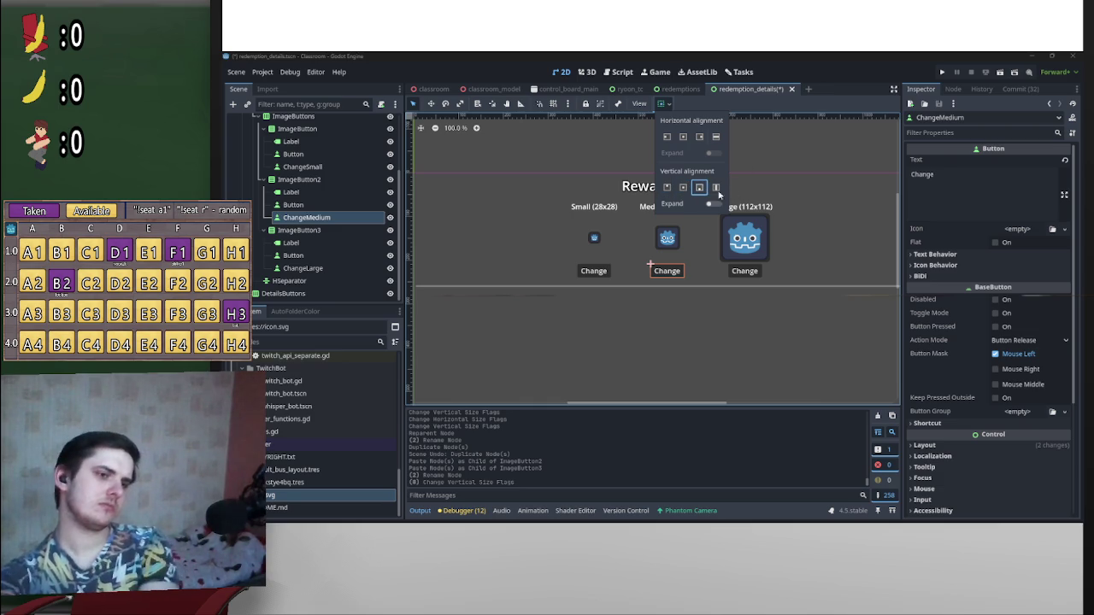
click(310, 206)
click(310, 206)
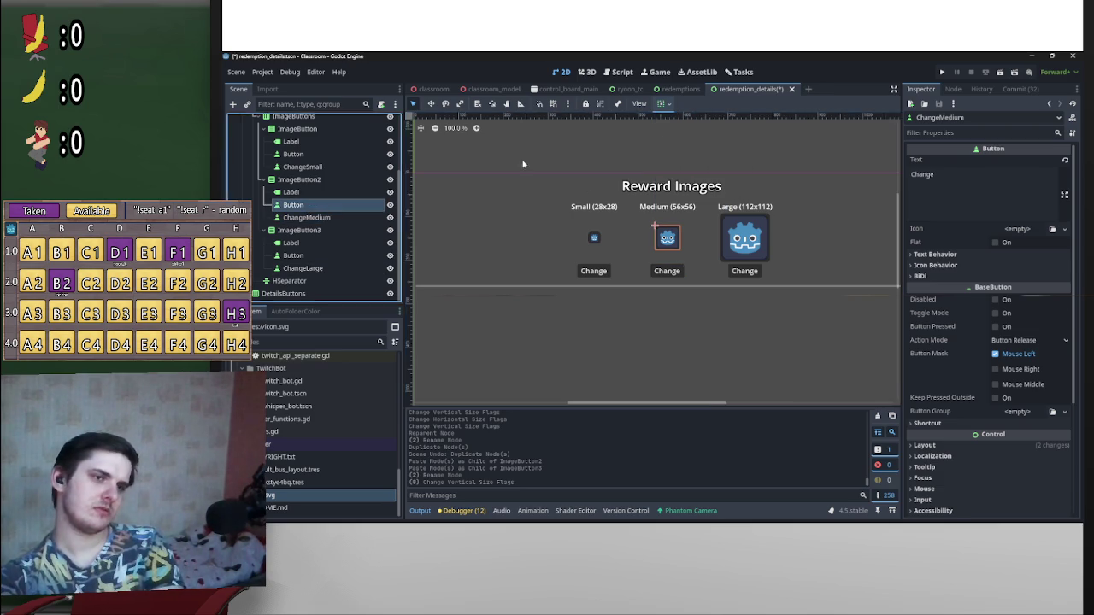
click(679, 89)
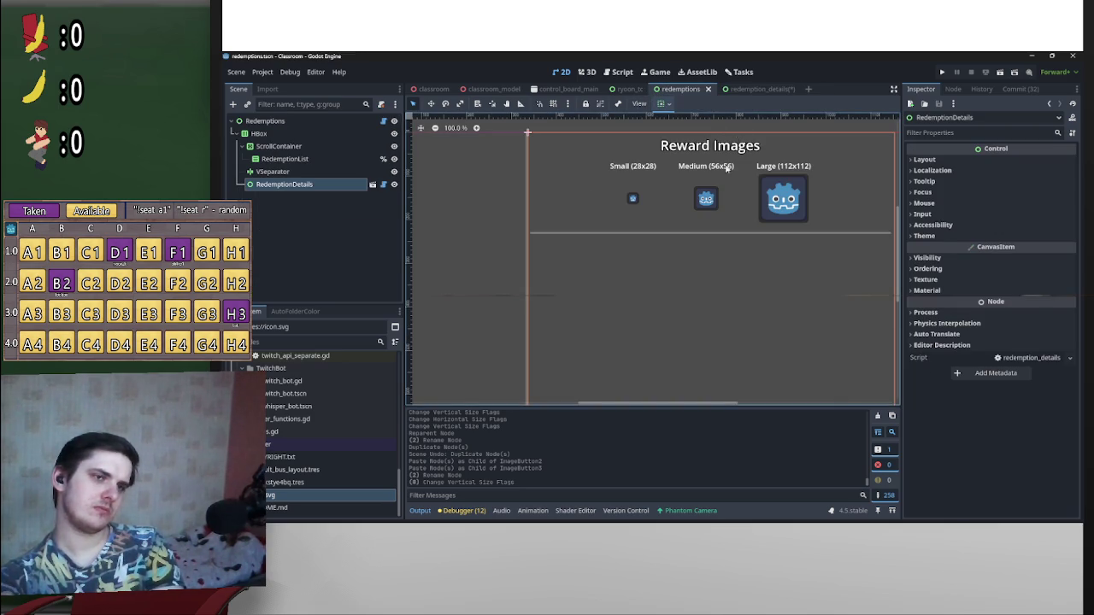
click(759, 88)
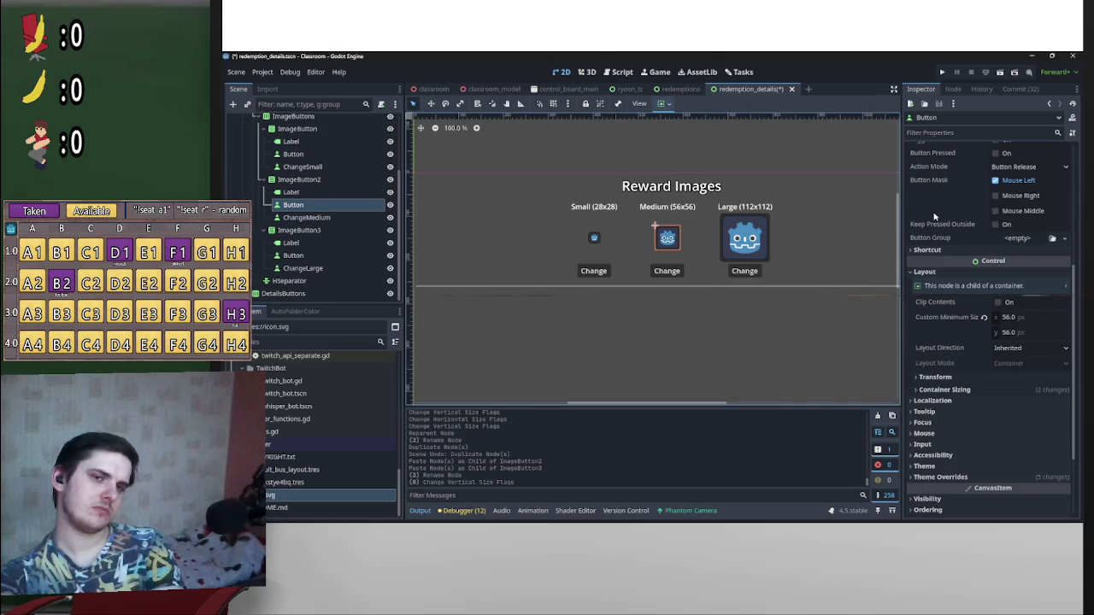
- Turn on Vertical Expand for the Medium preview button via container sizing
scroll(932, 211, up, 5)
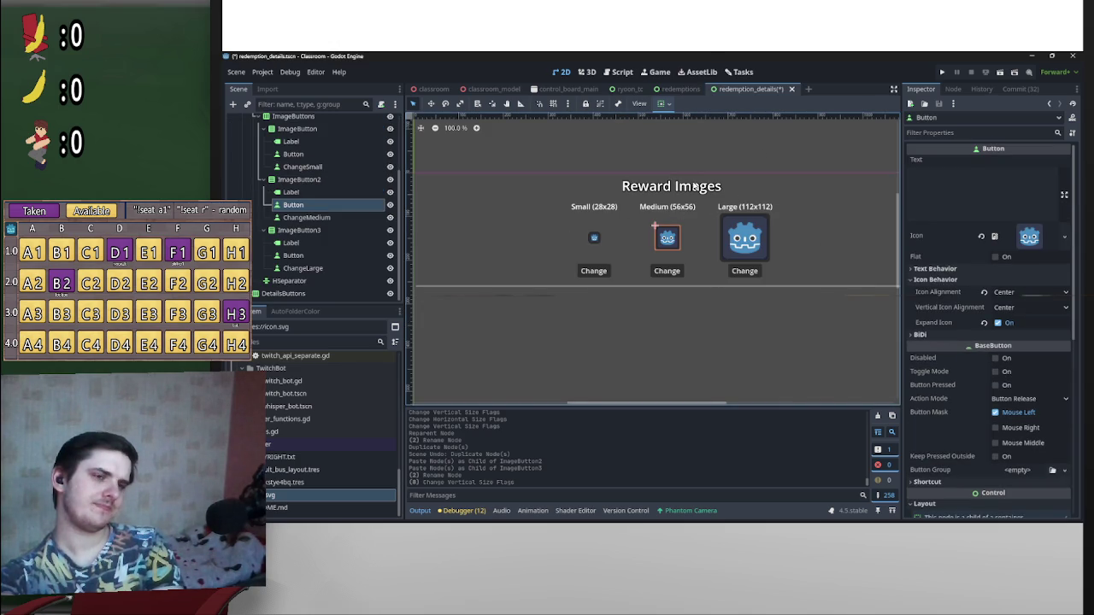
scroll(392, 199, up, 3)
scroll(338, 192, down, 3)
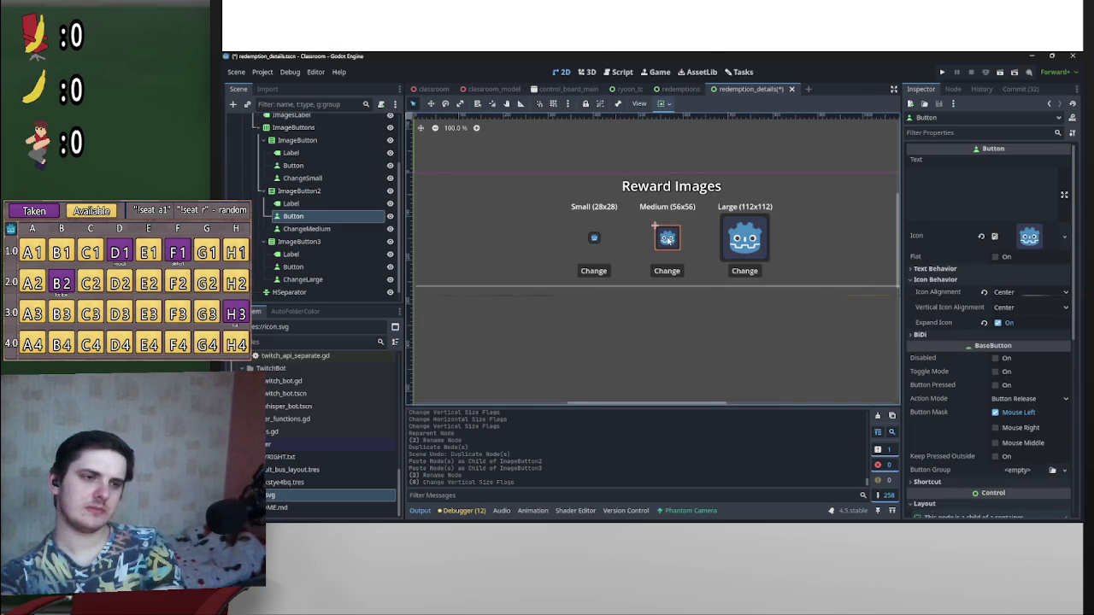
click(663, 104)
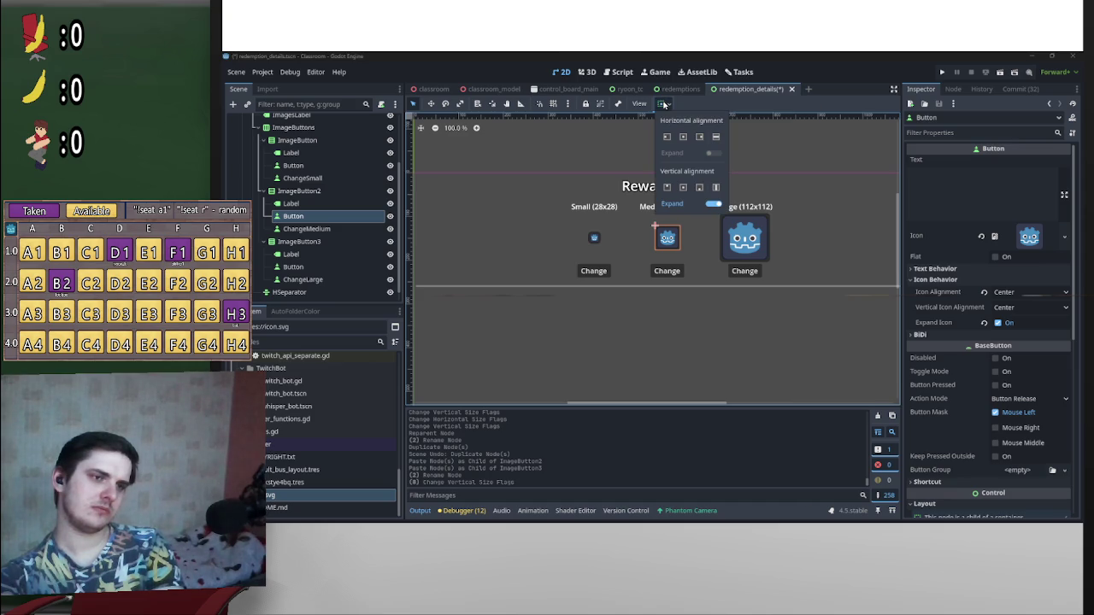
click(714, 204)
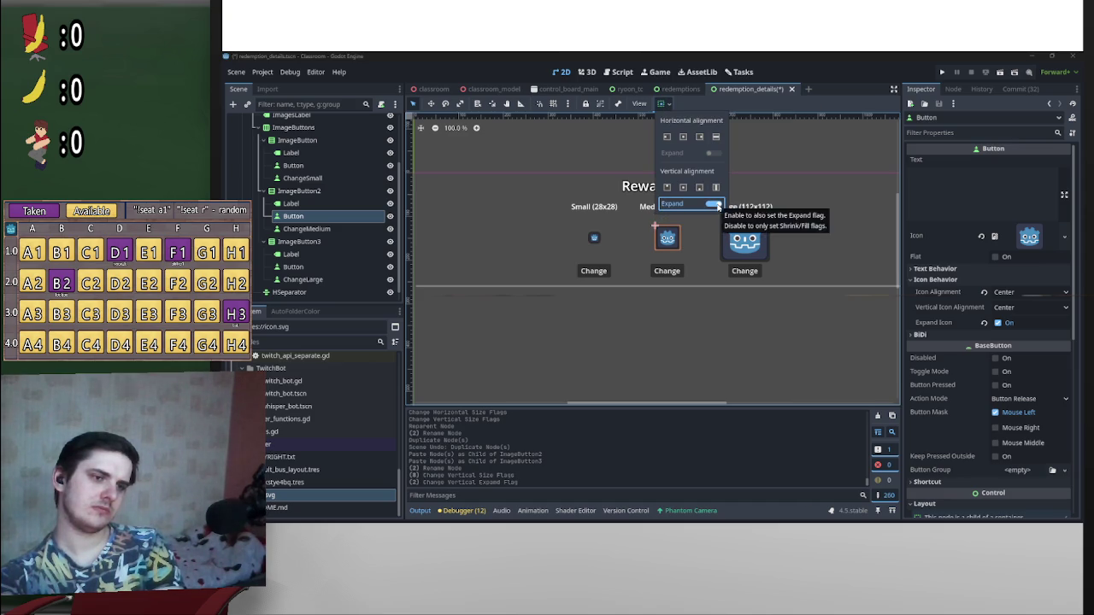
scroll(745, 312, up, 2)
scroll(745, 312, up, 7)
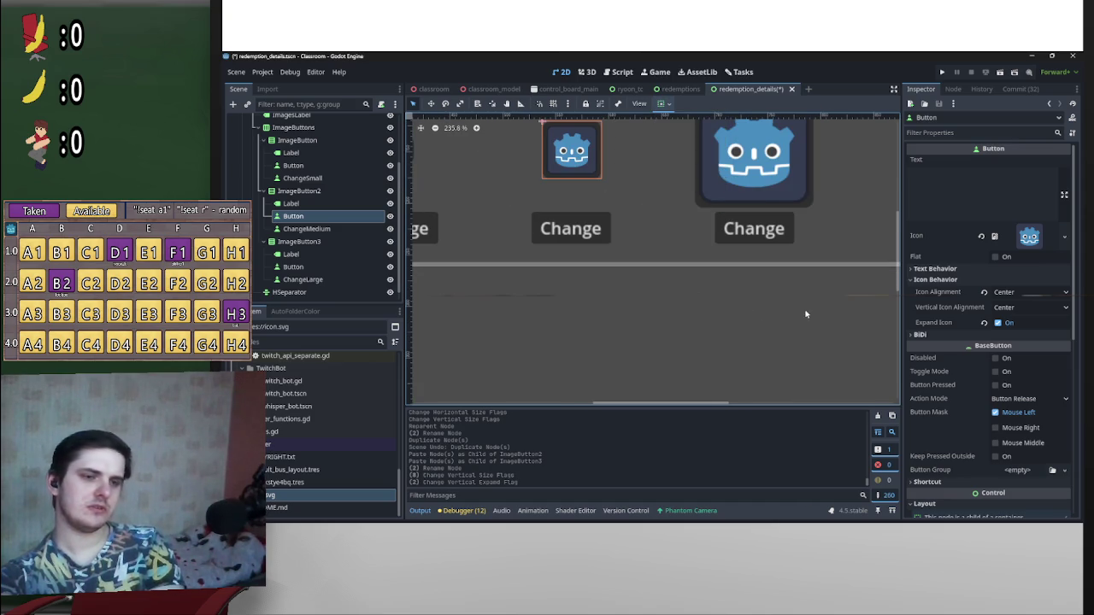
scroll(801, 309, up, 2)
scroll(801, 309, left, 2)
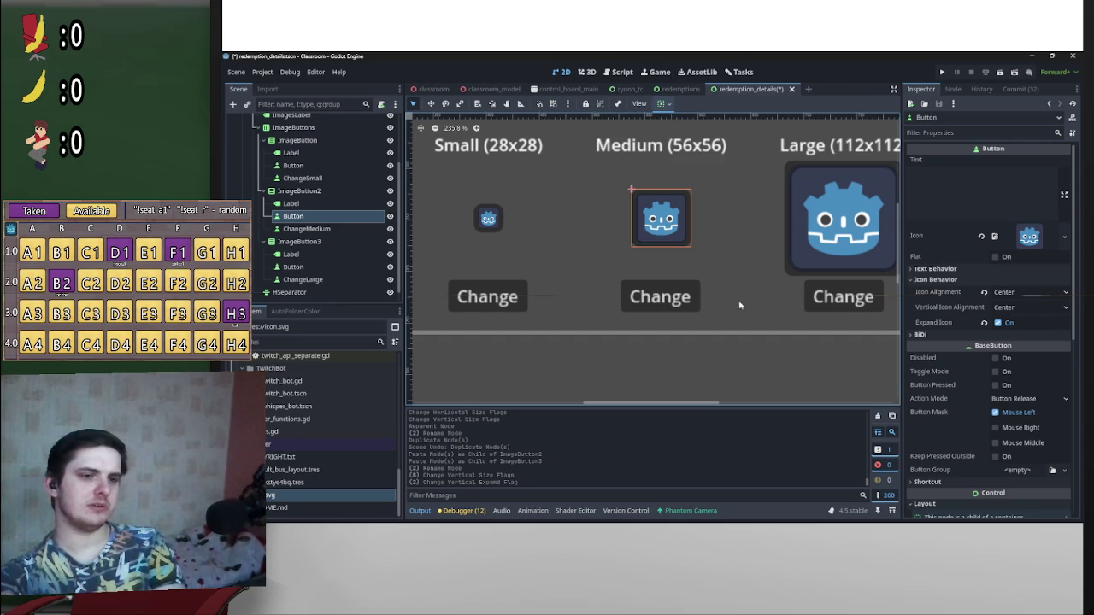
scroll(658, 303, down, 12)
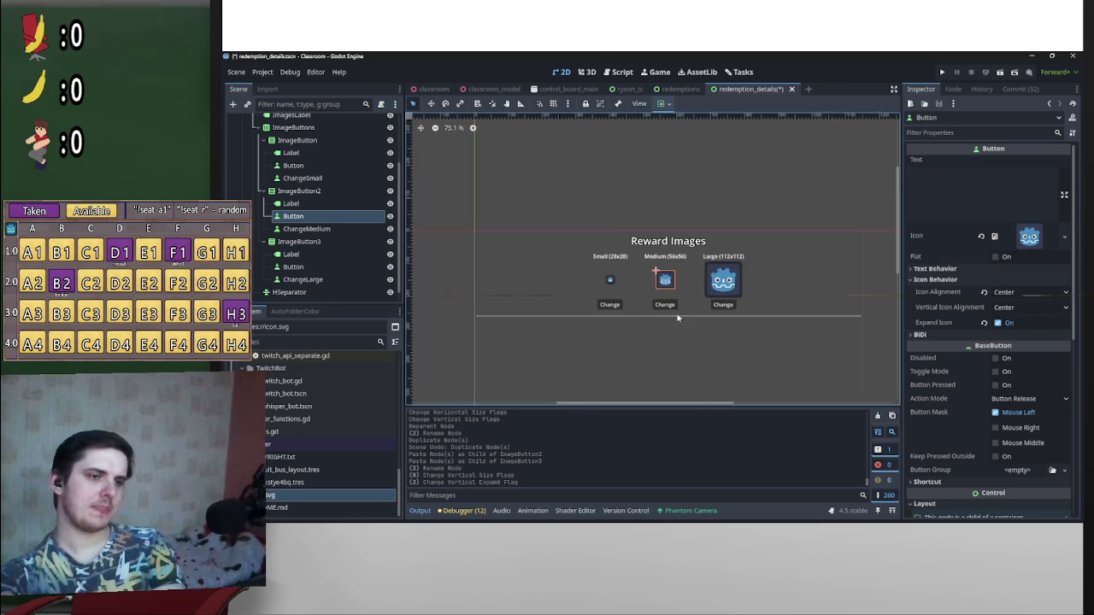
scroll(341, 214, up, 3)
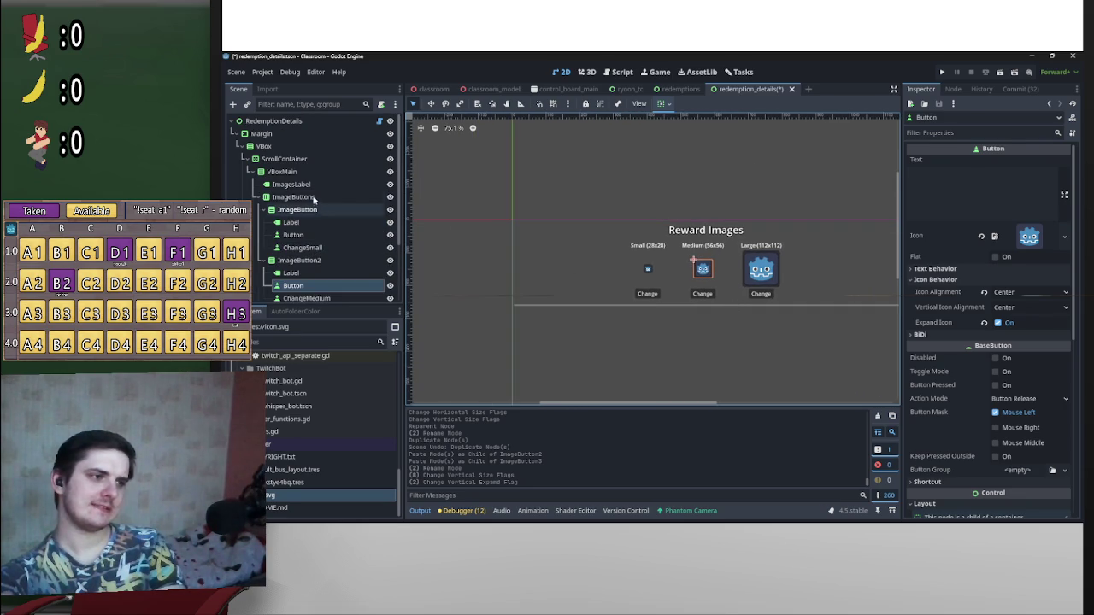
- Set the ImageButtons row's Custom Minimum Size y to 200
click(347, 197)
click(1013, 246)
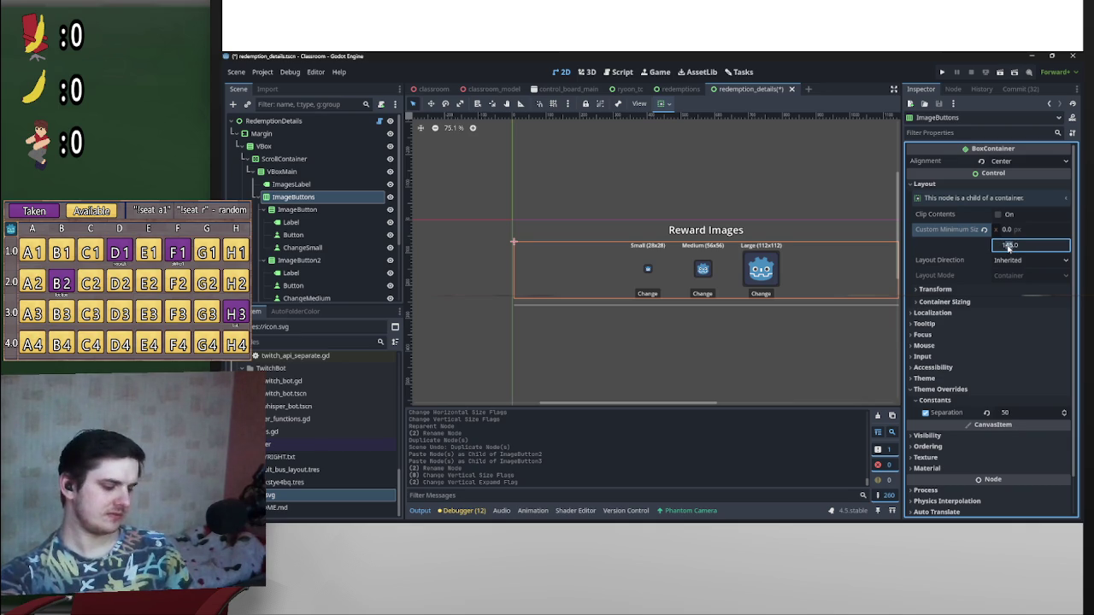
text(150)
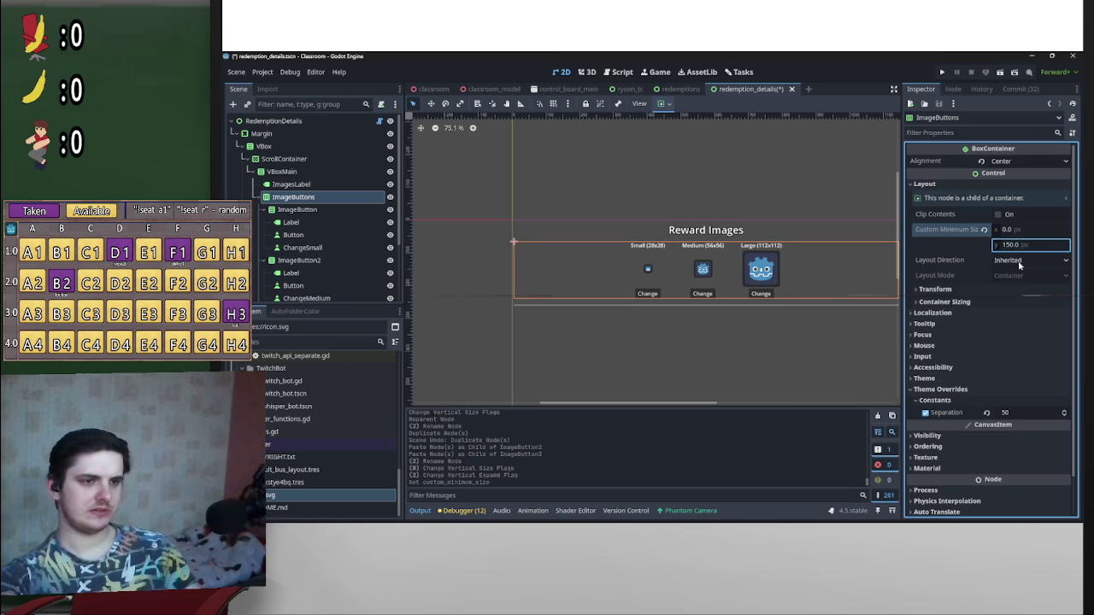
key(Return)
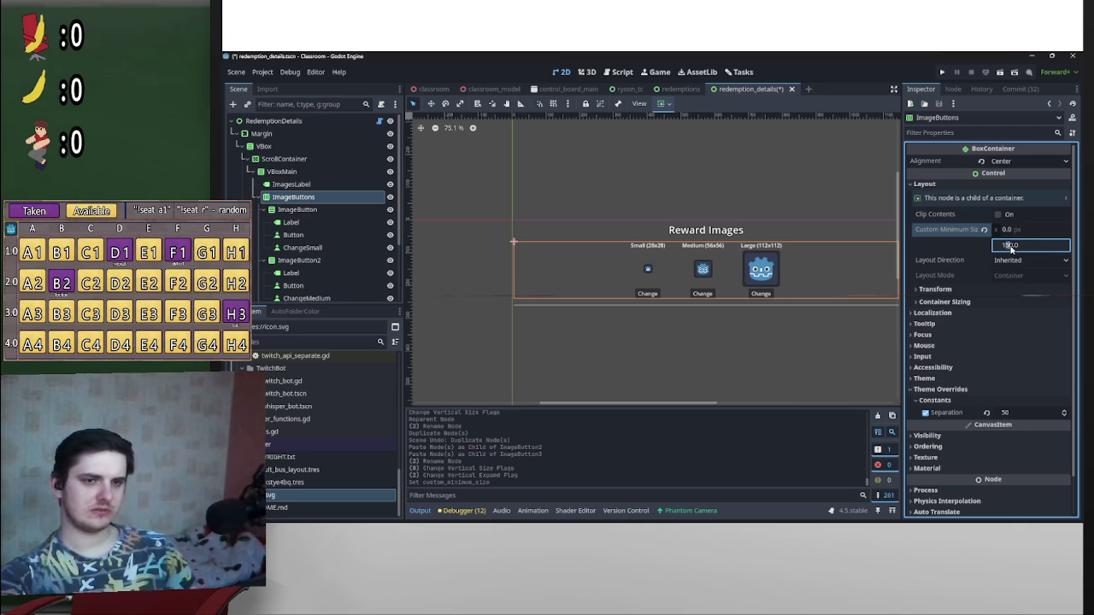
click(1013, 247)
double_click(997, 247)
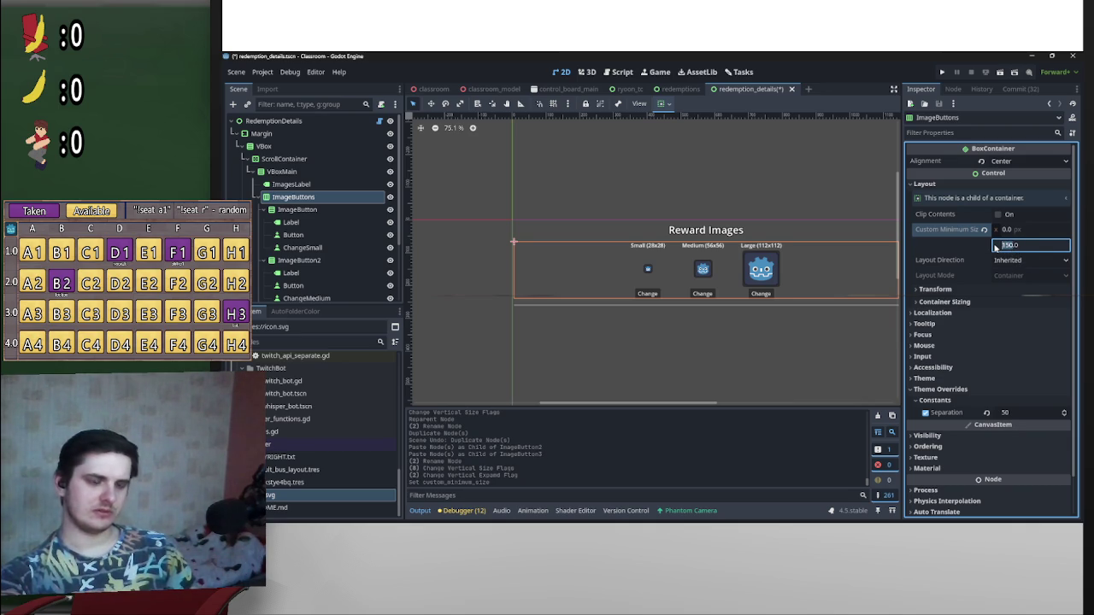
text(300)
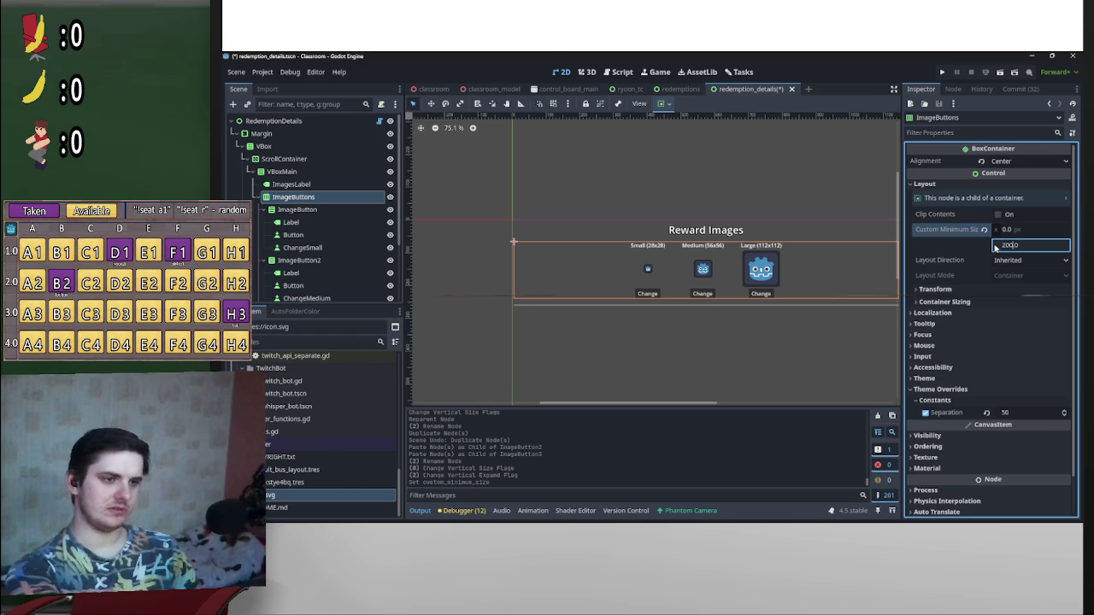
key(Return)
- Clear the selection and save the redemption details scene
scroll(794, 204, up, 2)
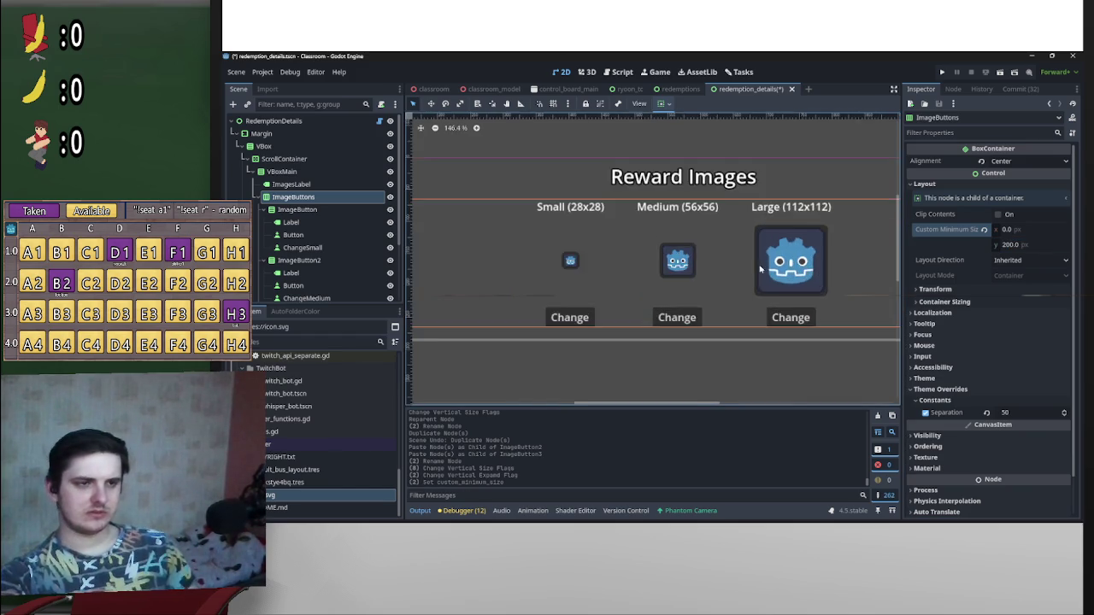
click(794, 203)
scroll(794, 204, down, 2)
click(590, 245)
key(ctrl+s)
- Select the Small and Medium preview Button nodes
scroll(717, 244, down, 1)
scroll(717, 245, up, 3)
scroll(637, 319, up, 1)
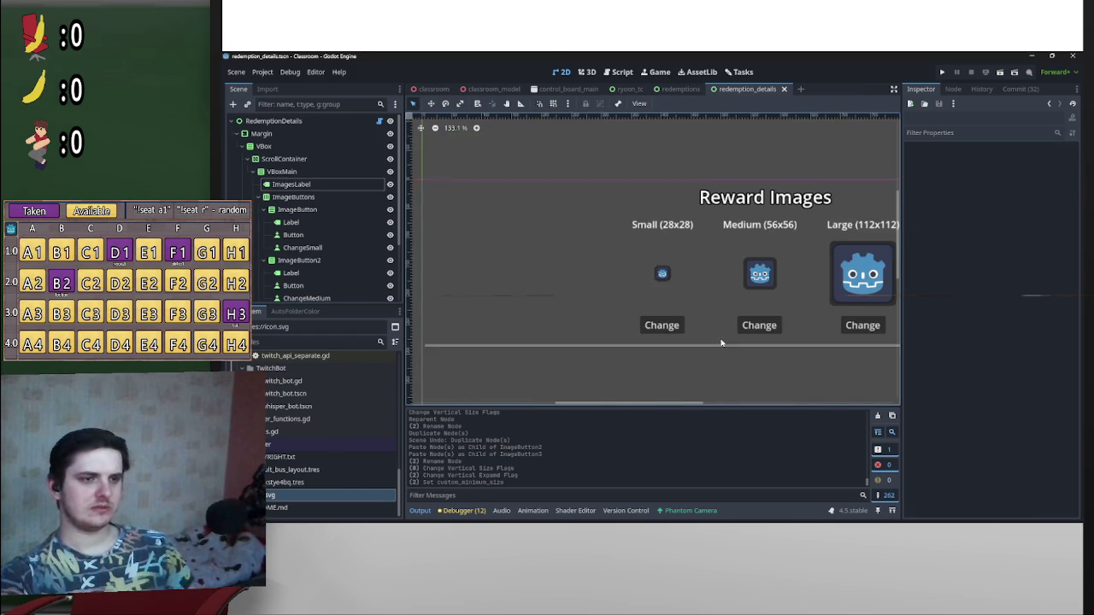
click(657, 281)
scroll(325, 256, down, 2)
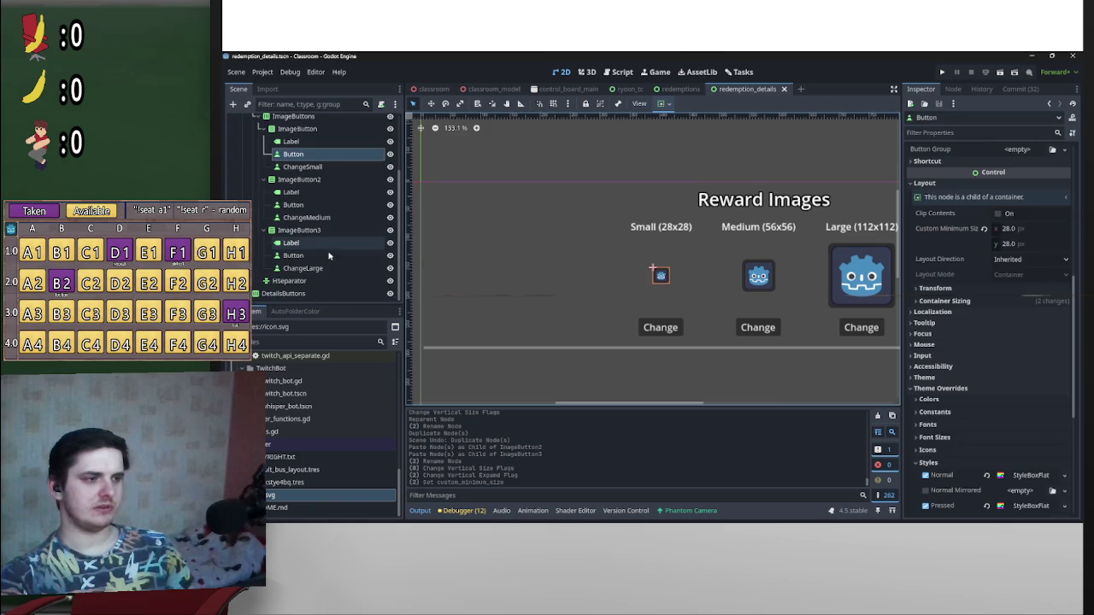
ctrl+click(308, 206)
- Add the Large Button to the selection and change all three Buttons to TextureRect
ctrl+click(312, 256)
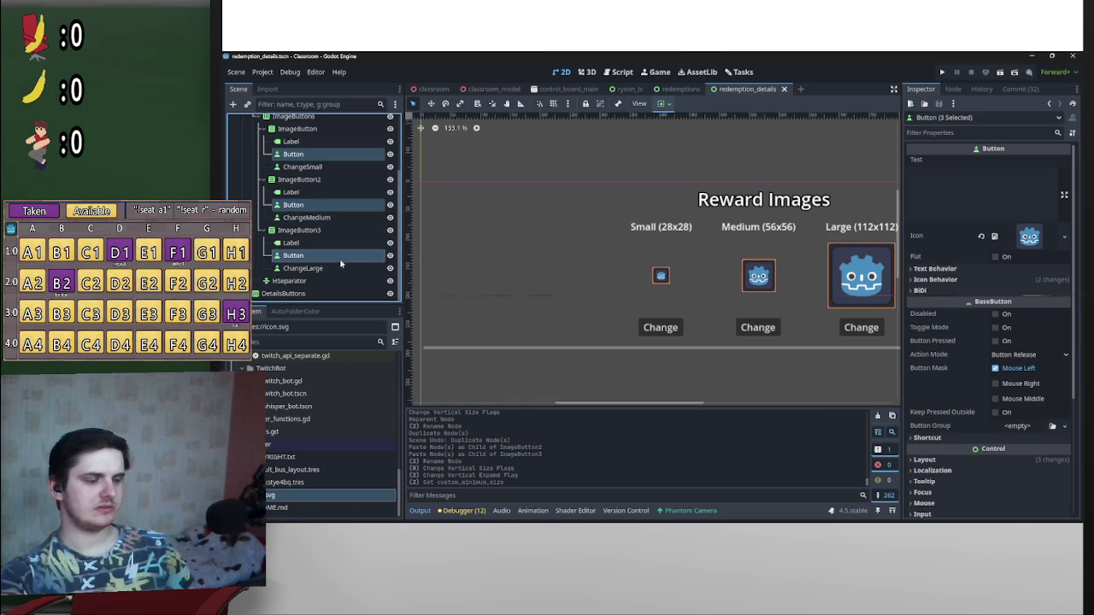
right_click(338, 261)
click(380, 307)
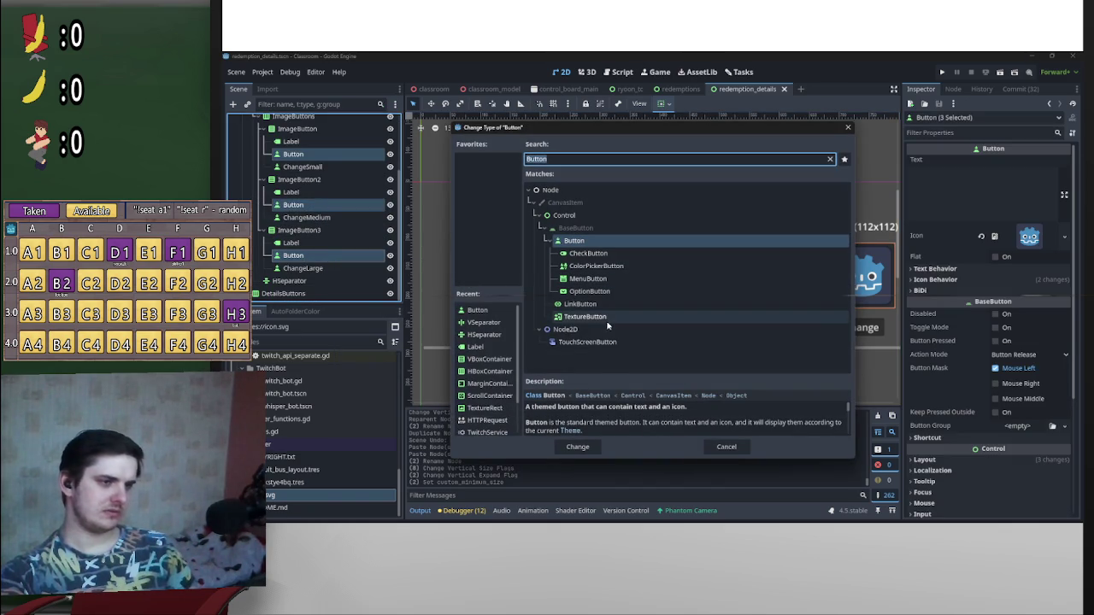
text(textu)
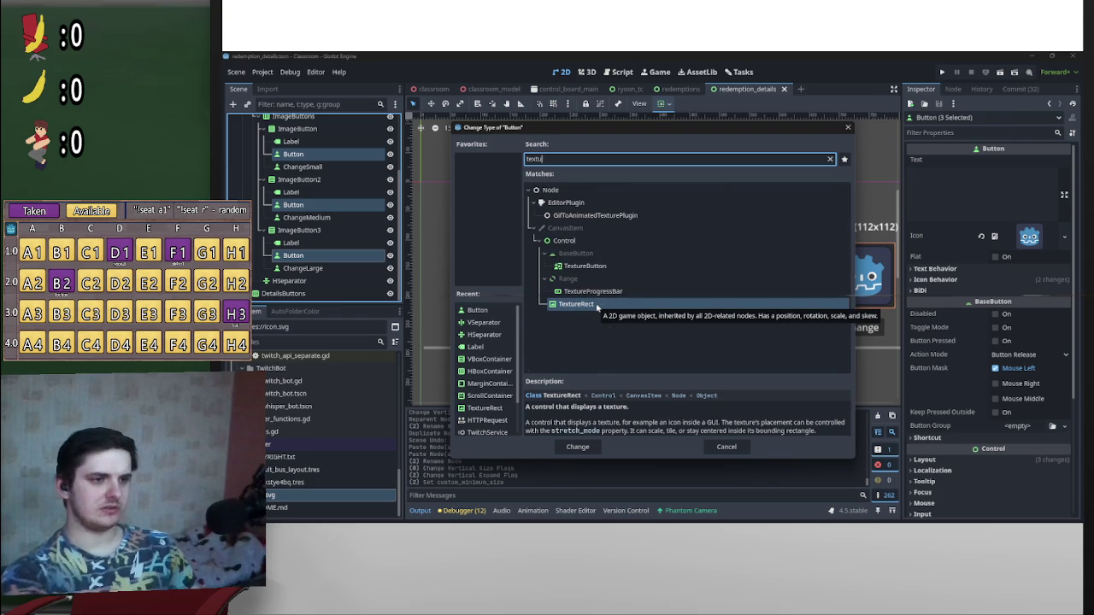
key(Return)
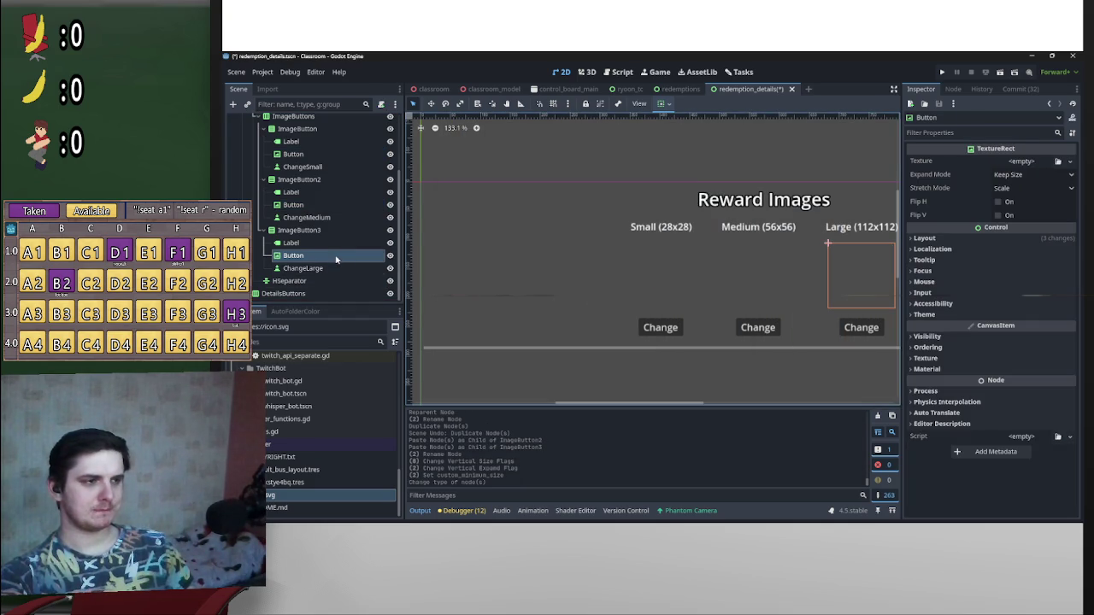
- Give the Small preview the icon.svg texture with Expand Mode set to Ignore Size
scroll(340, 256, up, 3)
click(300, 223)
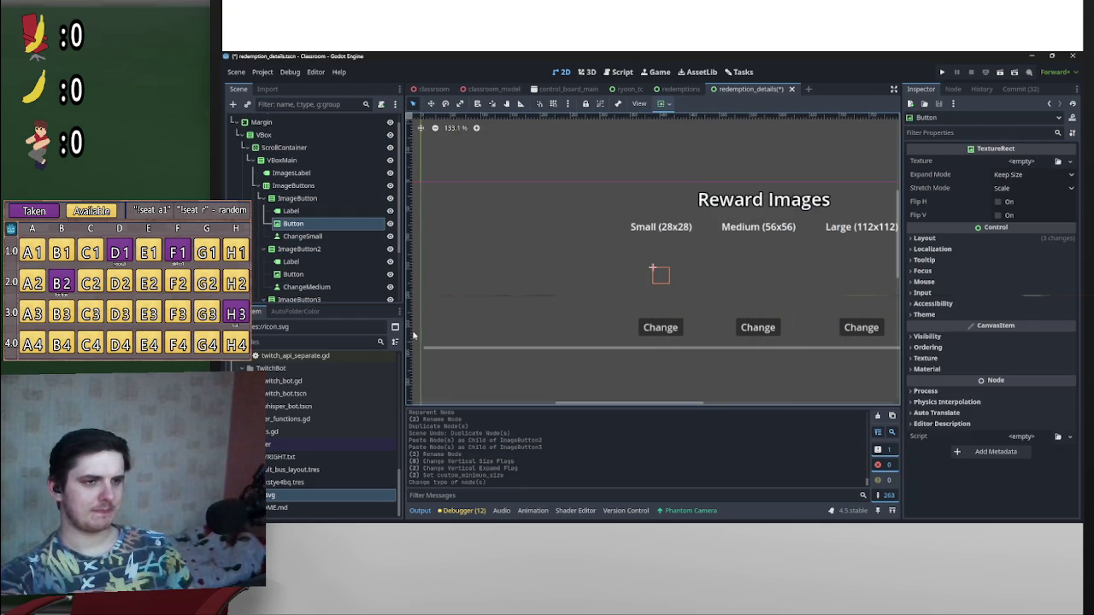
mouse_move(342, 496)
mouse_down()
mouse_move(738, 356)
mouse_move(1009, 218)
mouse_move(1030, 171)
mouse_up()
click(1033, 192)
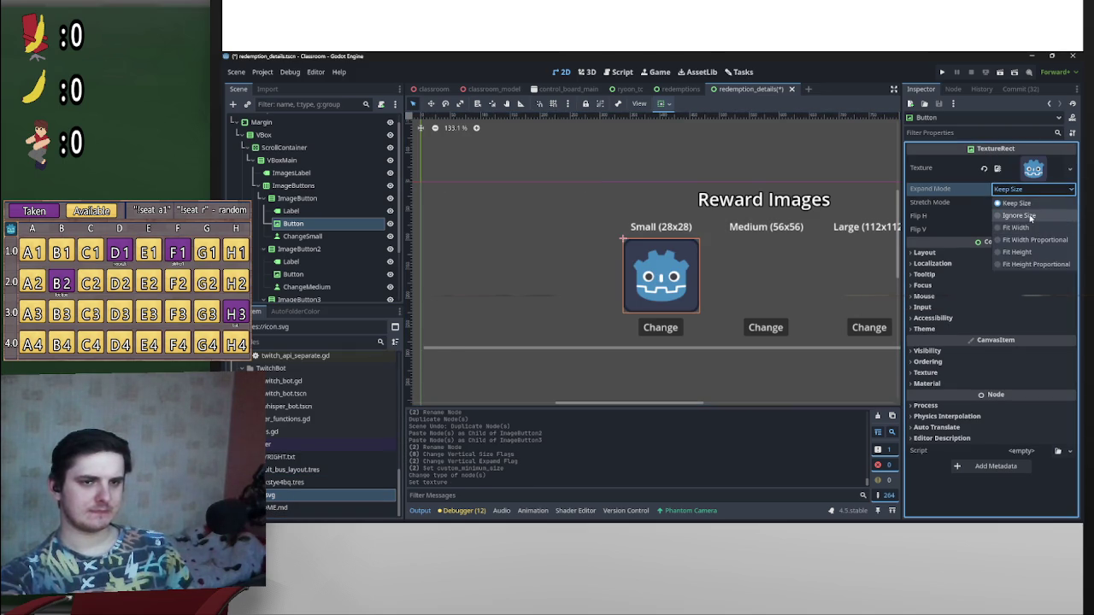
click(1025, 215)
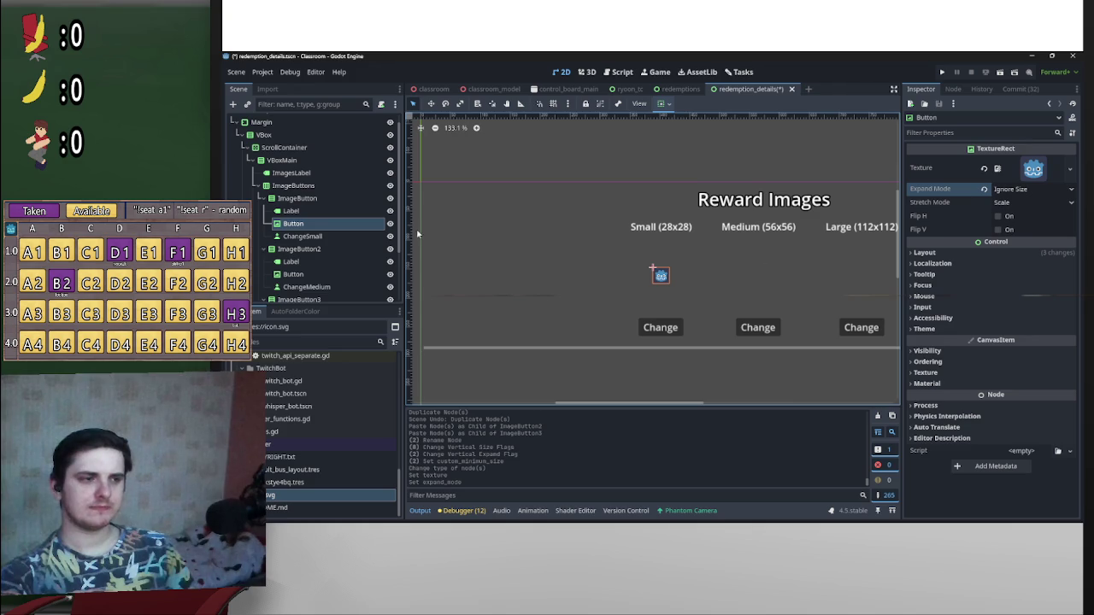
- Replace the Medium preview's node with a pasted copy of the Small texture node in ImageButton2
click(295, 211)
click(301, 224)
click(299, 274)
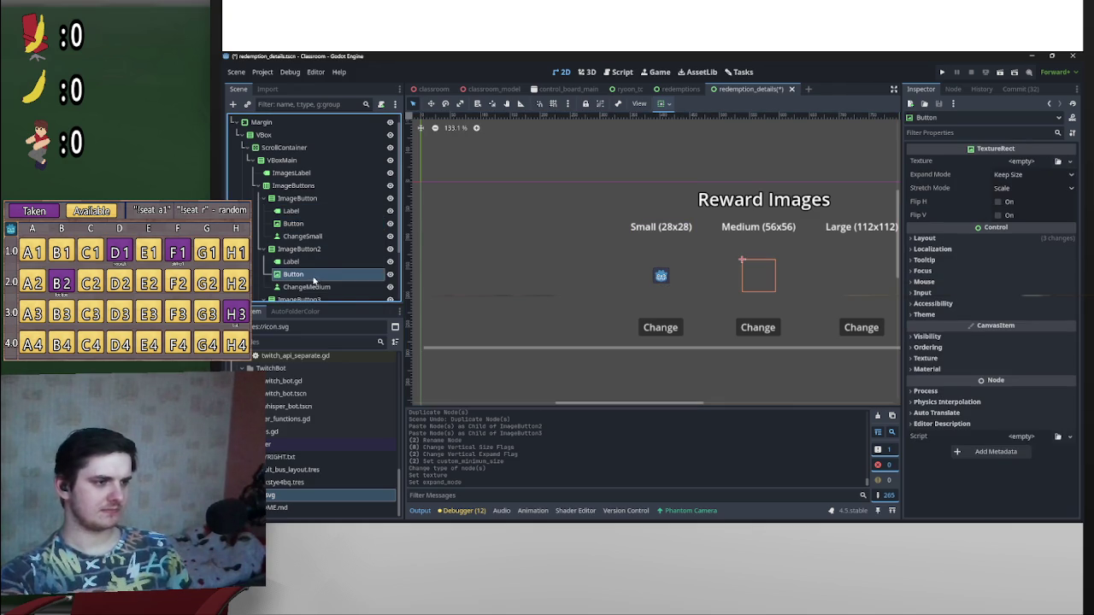
key(Delete)
key(Return)
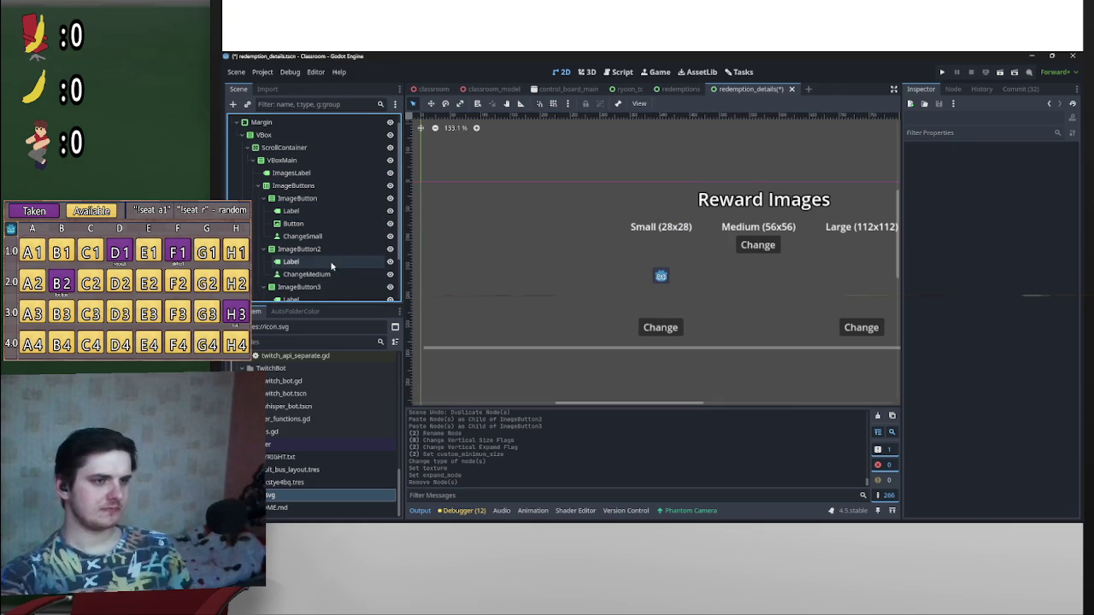
click(317, 256)
key(ctrl+v)
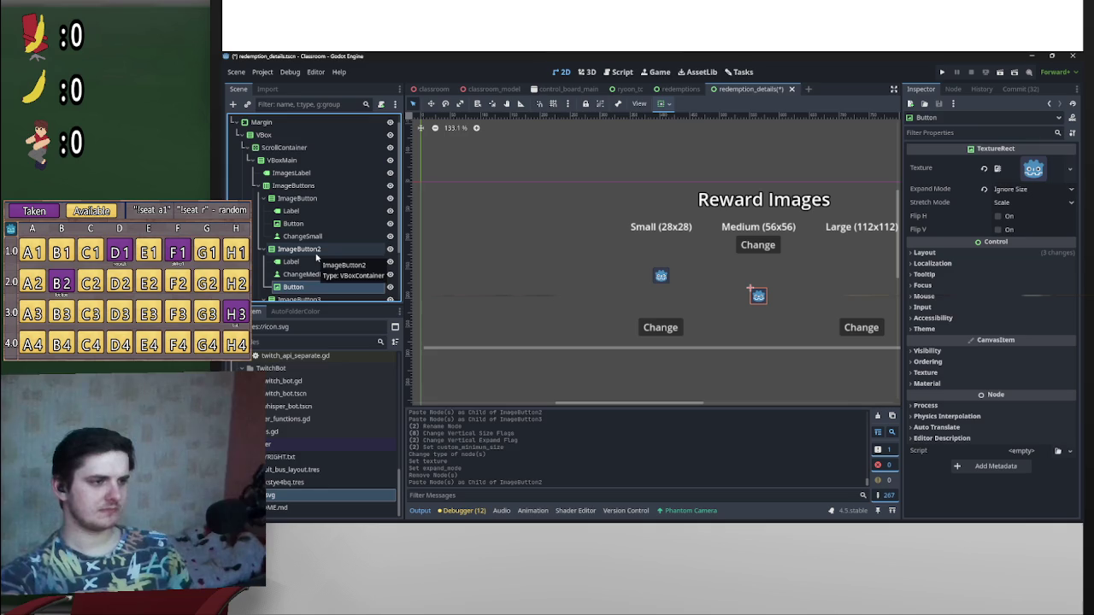
drag(331, 293, 330, 271)
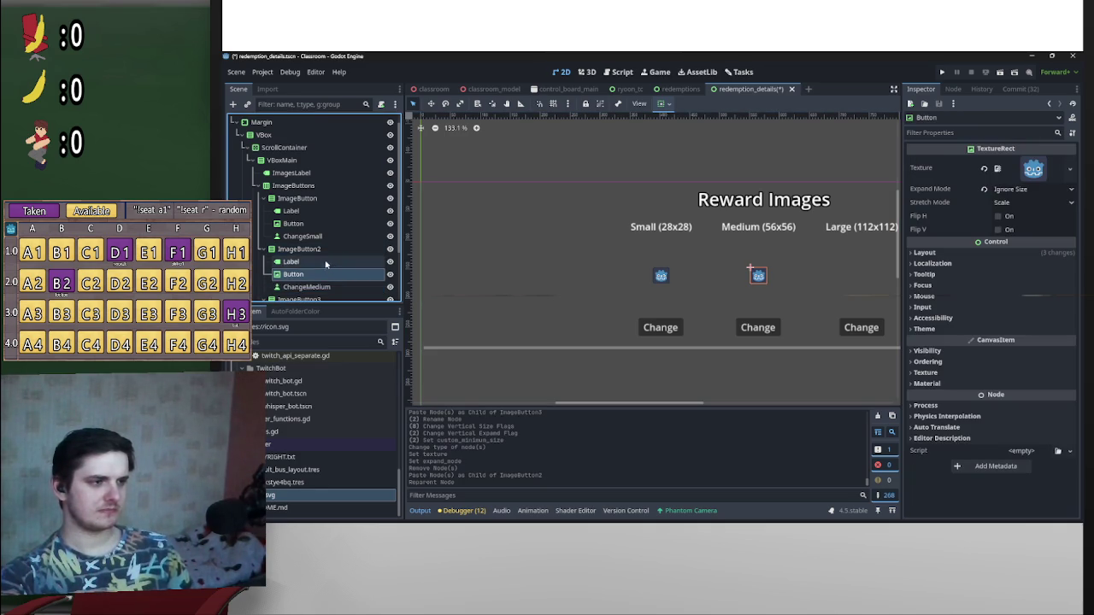
scroll(320, 247, down, 2)
click(299, 179)
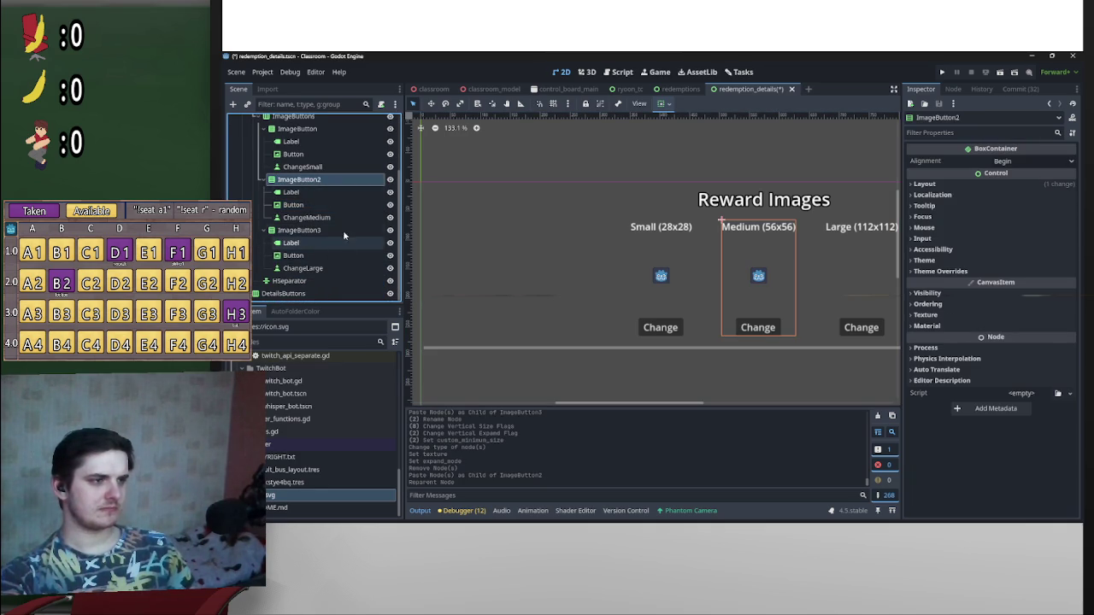
- Try assigning icon.svg to the Large slot, undo, then redo the changes
click(299, 205)
click(315, 256)
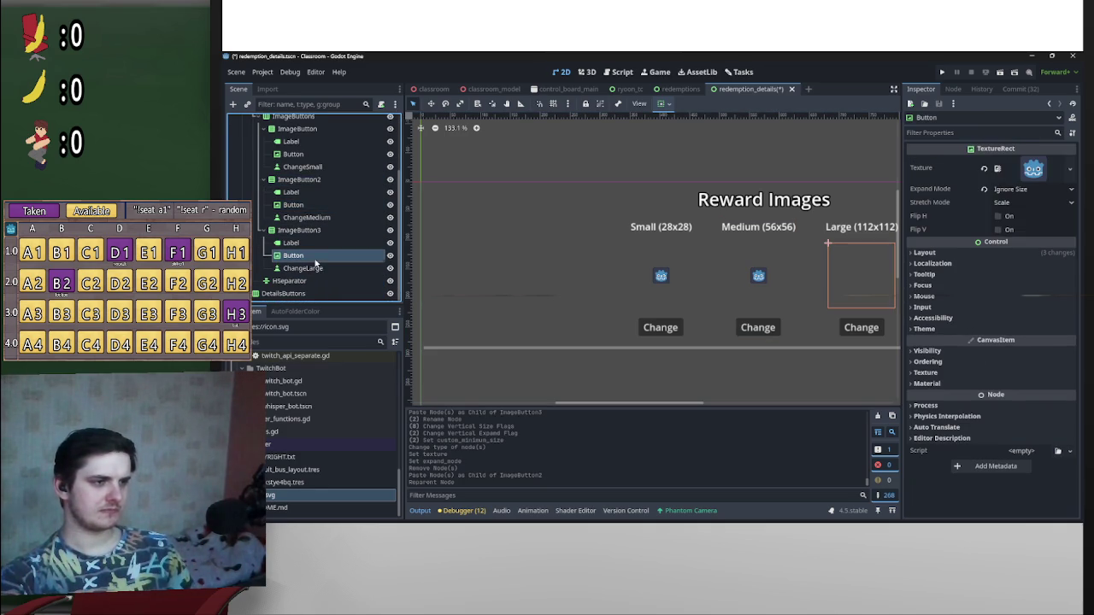
mouse_move(282, 495)
mouse_down()
mouse_move(650, 359)
mouse_move(1019, 171)
mouse_up()
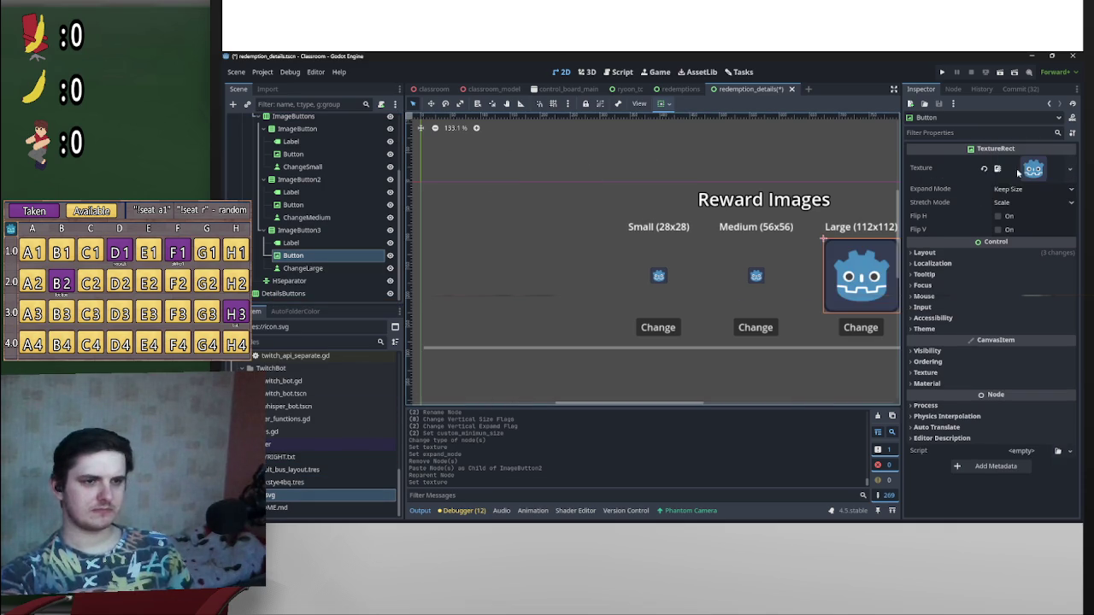
click(756, 277)
key(ctrl+z)
key(ctrl+z)
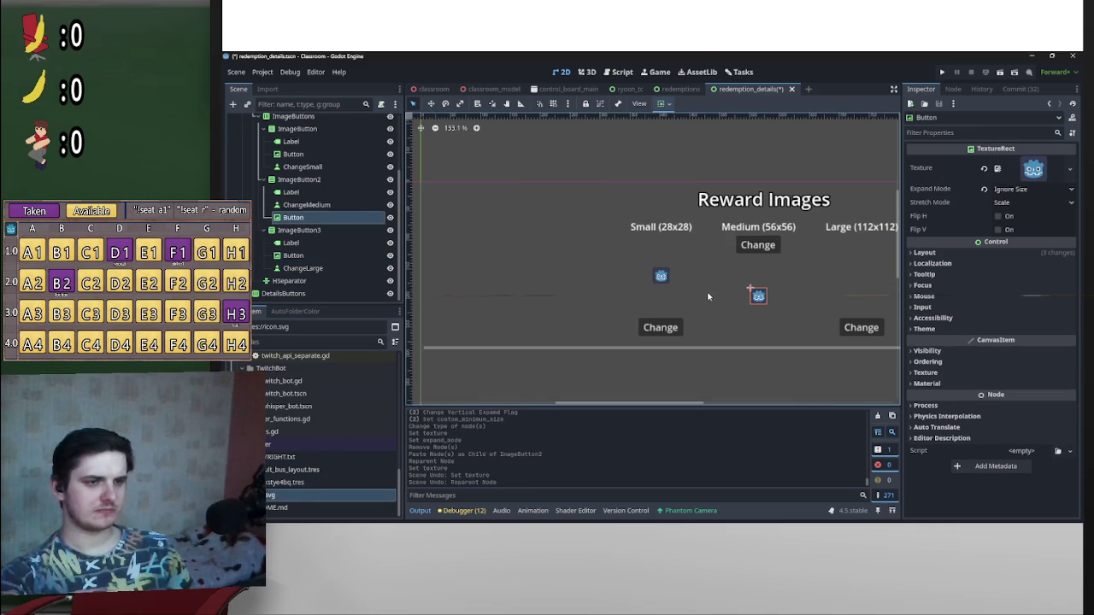
key(ctrl+z)
key(ctrl+z)
key(ctrl+z)
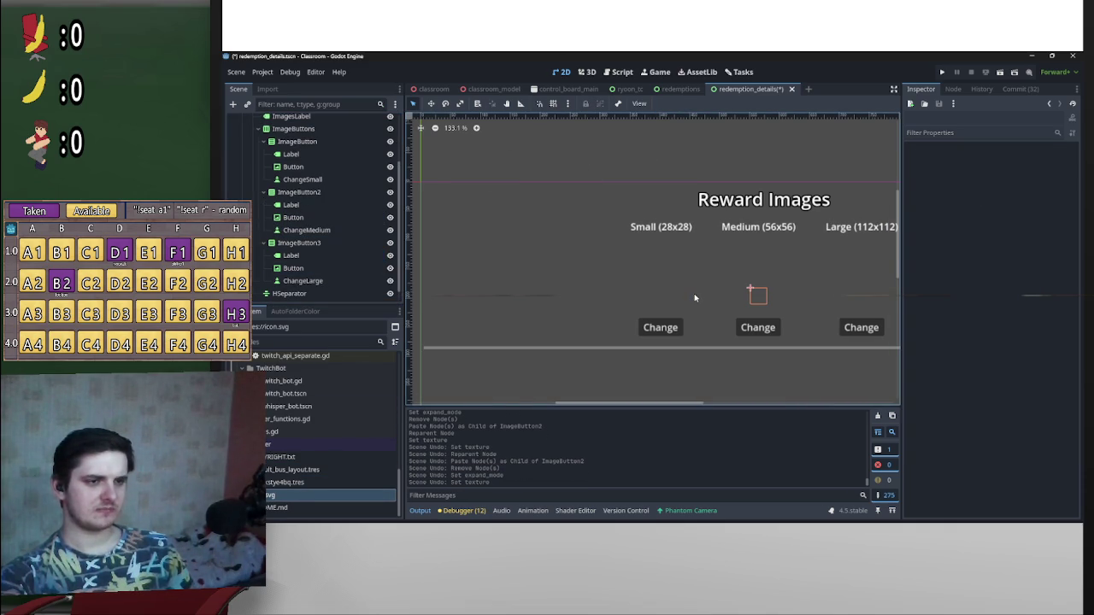
key(ctrl+shift+z)
key(ctrl+shift+z)
- Give the Medium and Large slots icon.svg, setting the Large one to Ignore Size
click(756, 280)
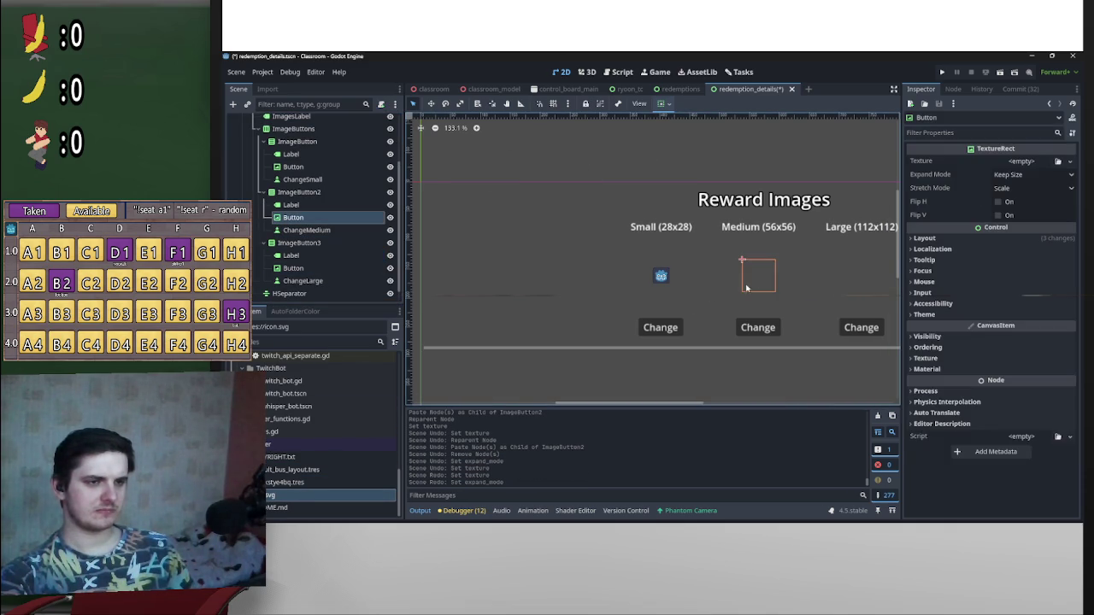
mouse_move(323, 496)
mouse_down()
mouse_move(654, 446)
mouse_move(1039, 158)
mouse_move(991, 180)
mouse_move(1021, 163)
mouse_up()
click(844, 276)
mouse_move(376, 493)
mouse_down()
mouse_move(855, 239)
mouse_move(1026, 164)
mouse_up()
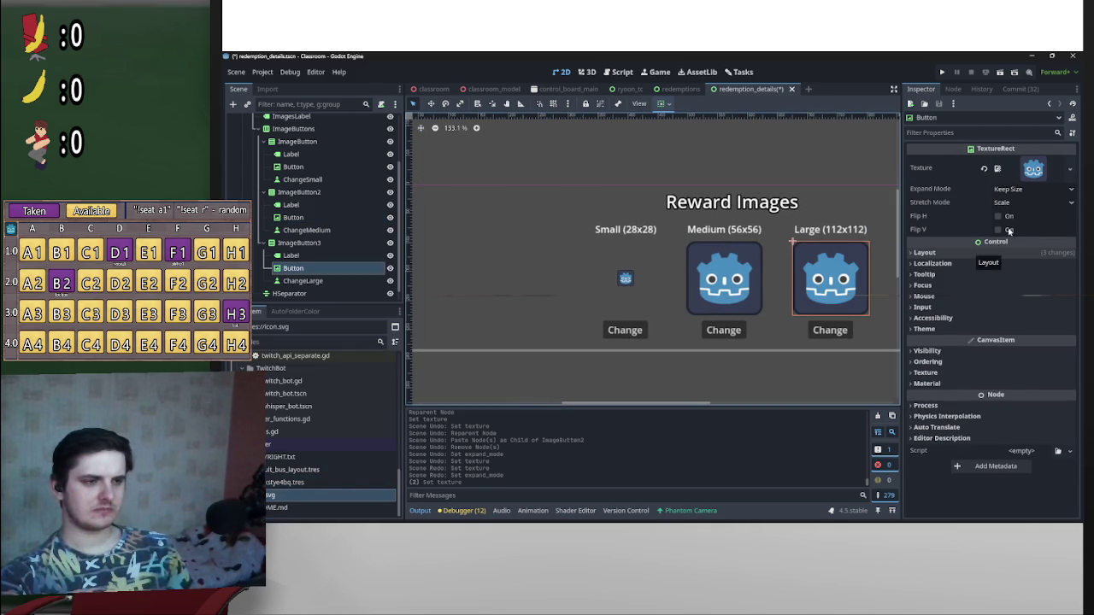
click(1034, 189)
click(1034, 216)
- Set the Medium icon's Expand Mode to Ignore Size and save the scene
click(743, 277)
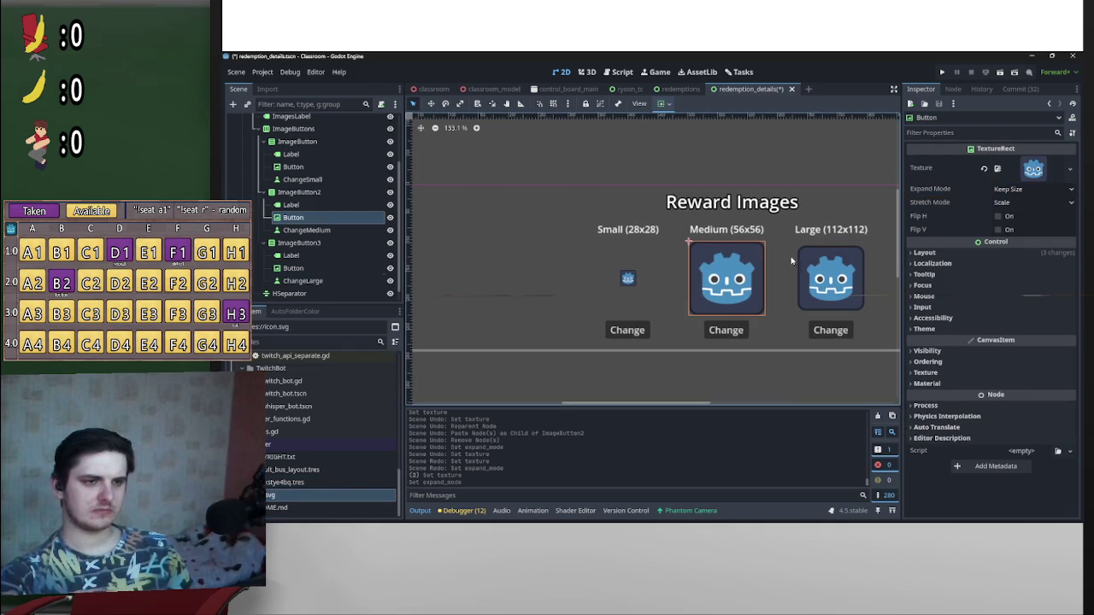
click(1035, 189)
click(1034, 216)
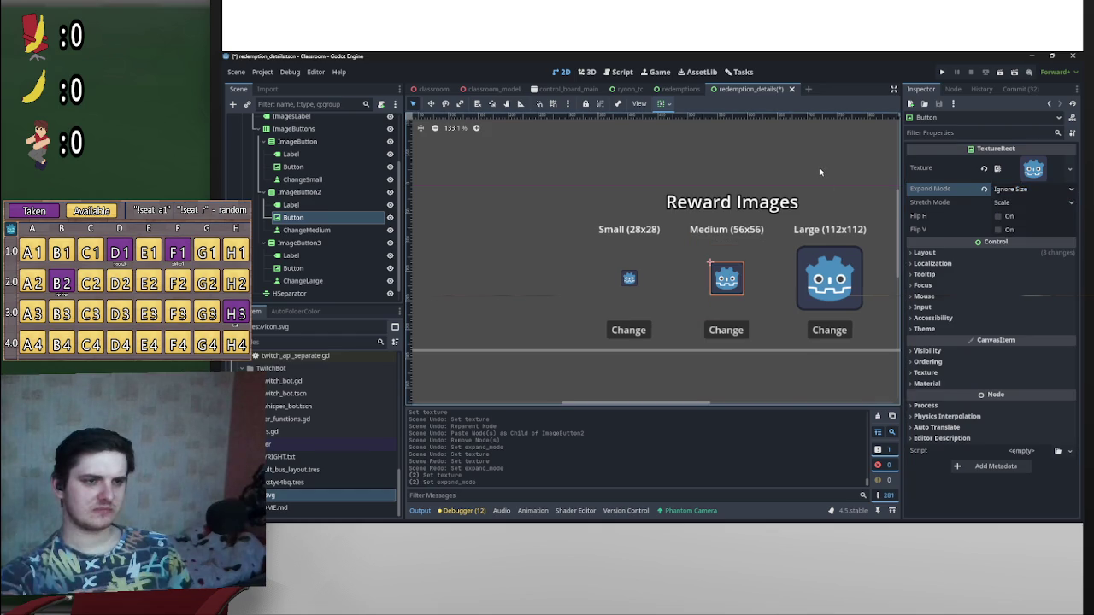
click(819, 172)
scroll(820, 172, down, 5)
key(ctrl+s)
scroll(619, 268, up, 6)
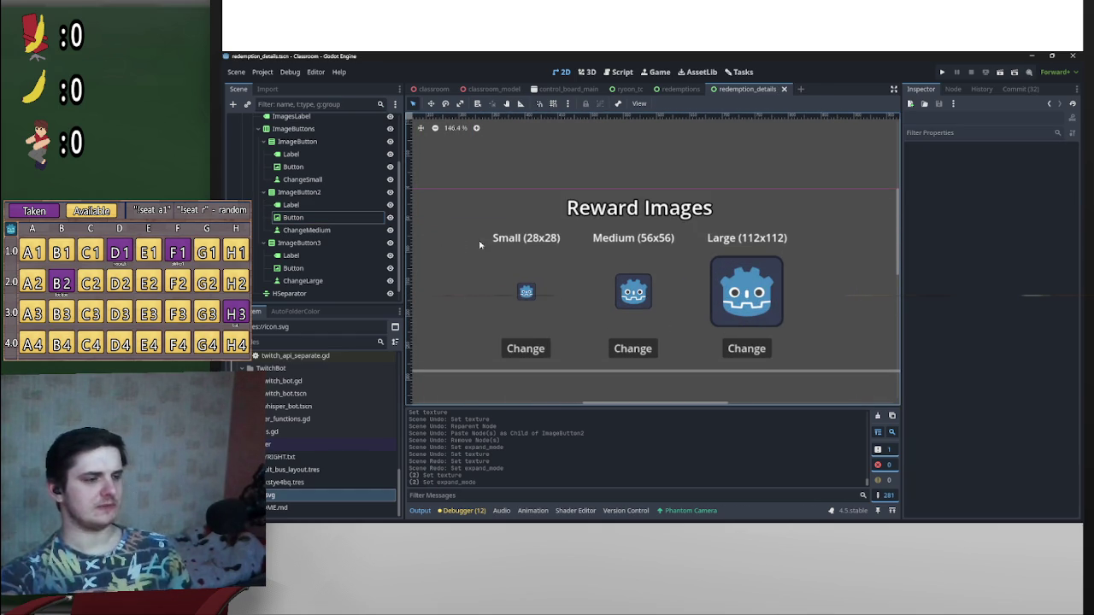
scroll(673, 306, left, 1)
scroll(674, 306, left, 1)
scroll(634, 299, left, 1)
scroll(612, 267, down, 2)
scroll(731, 273, down, 4)
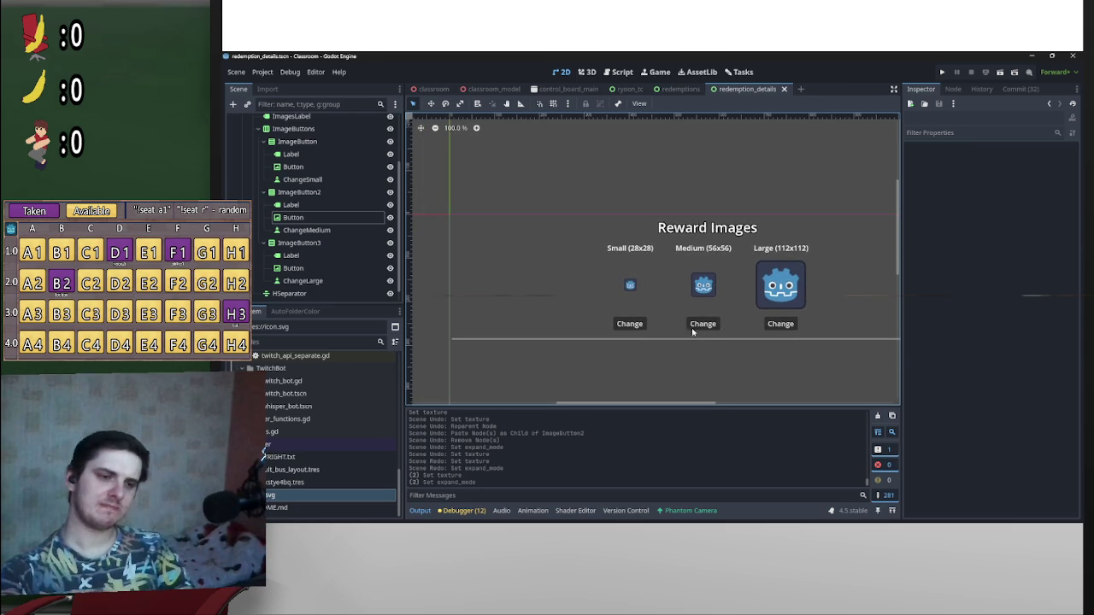
click(701, 326)
click(782, 324)
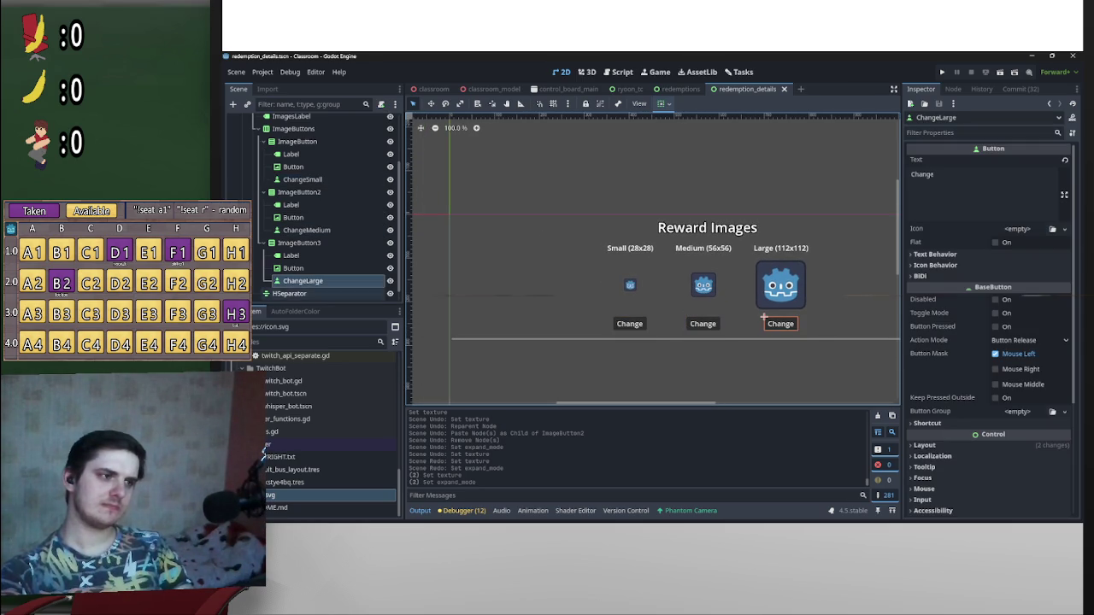
scroll(283, 238, up, 2)
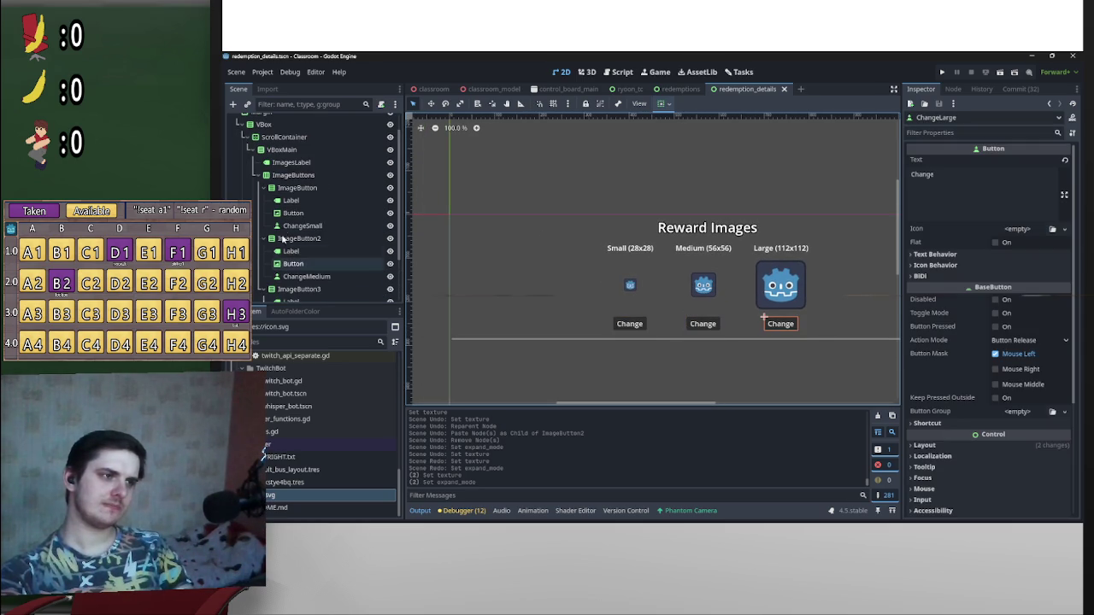
double_click(301, 188)
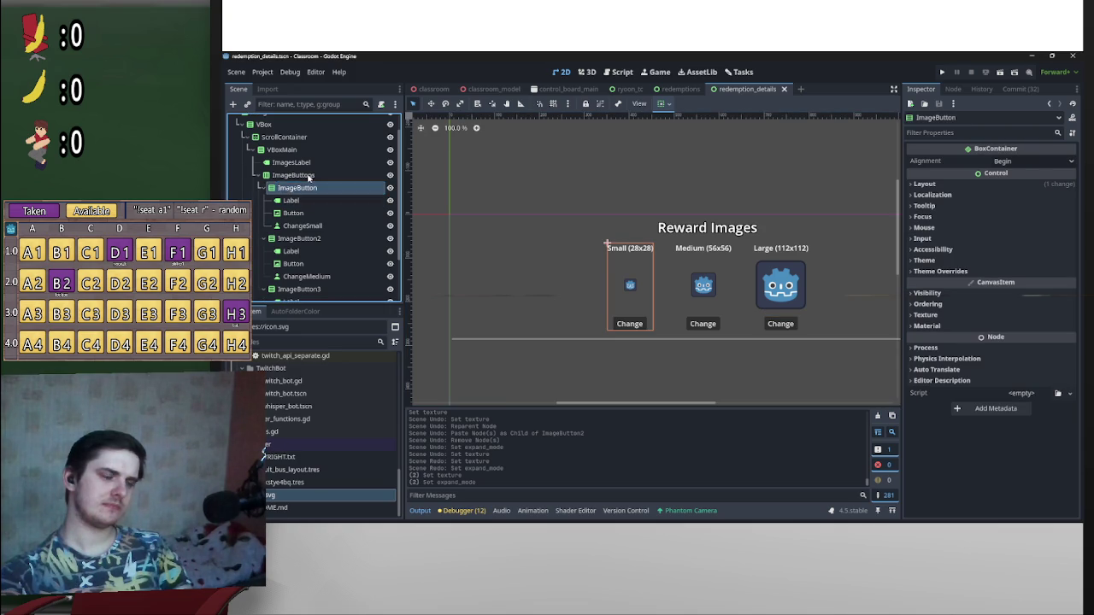
click(293, 175)
click(260, 175)
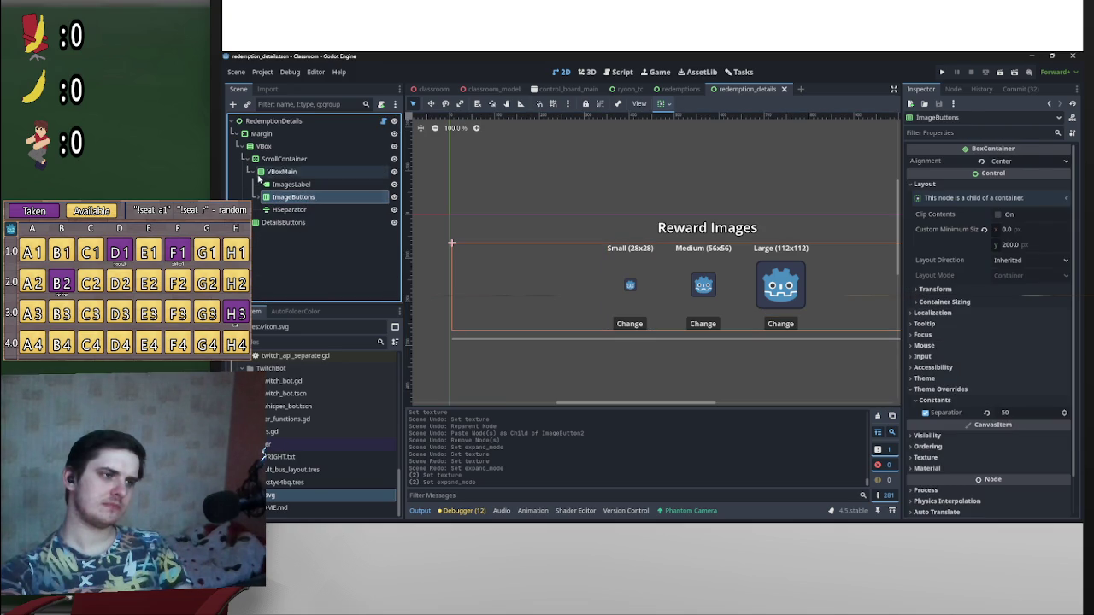
click(298, 209)
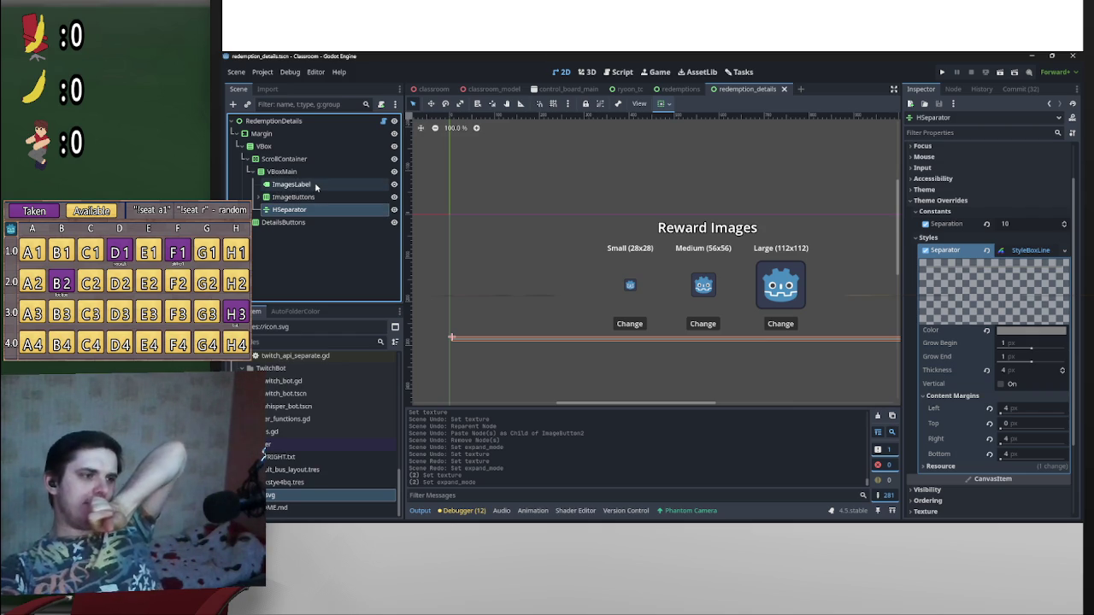
- Add an HSeparator child to VBoxMain and place it between ImagesLabel and ImageButtons
click(316, 186)
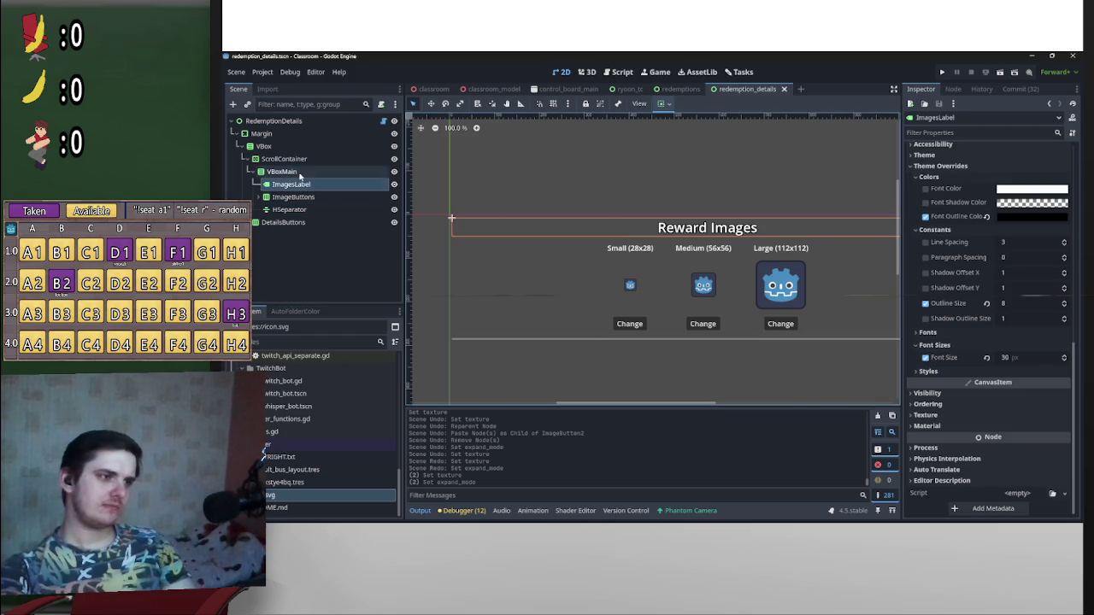
right_click(301, 172)
click(329, 179)
text(sep)
double_click(572, 279)
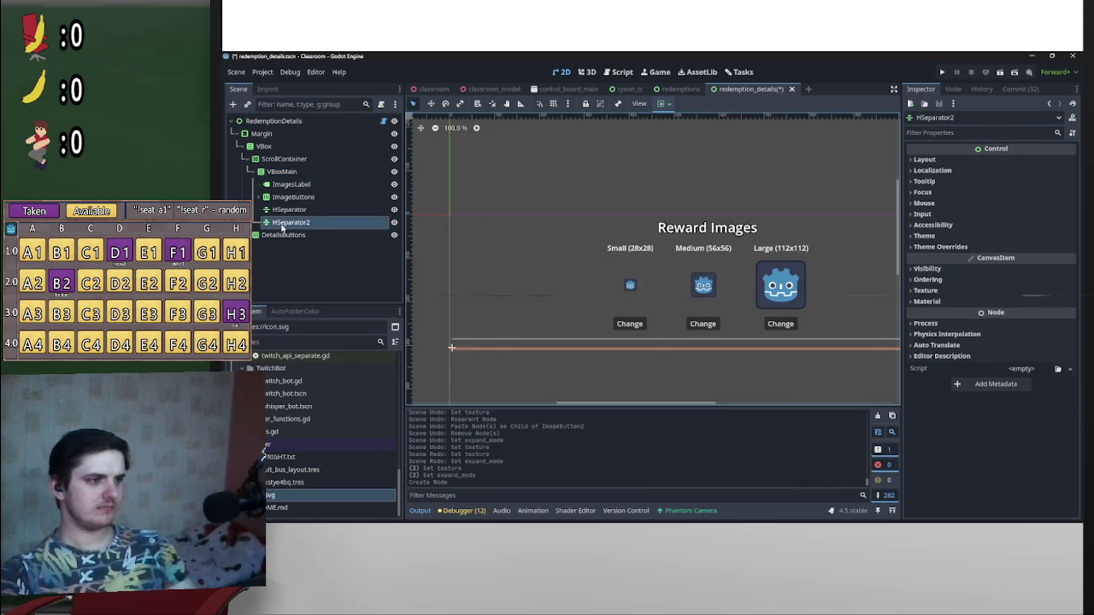
drag(290, 223, 295, 190)
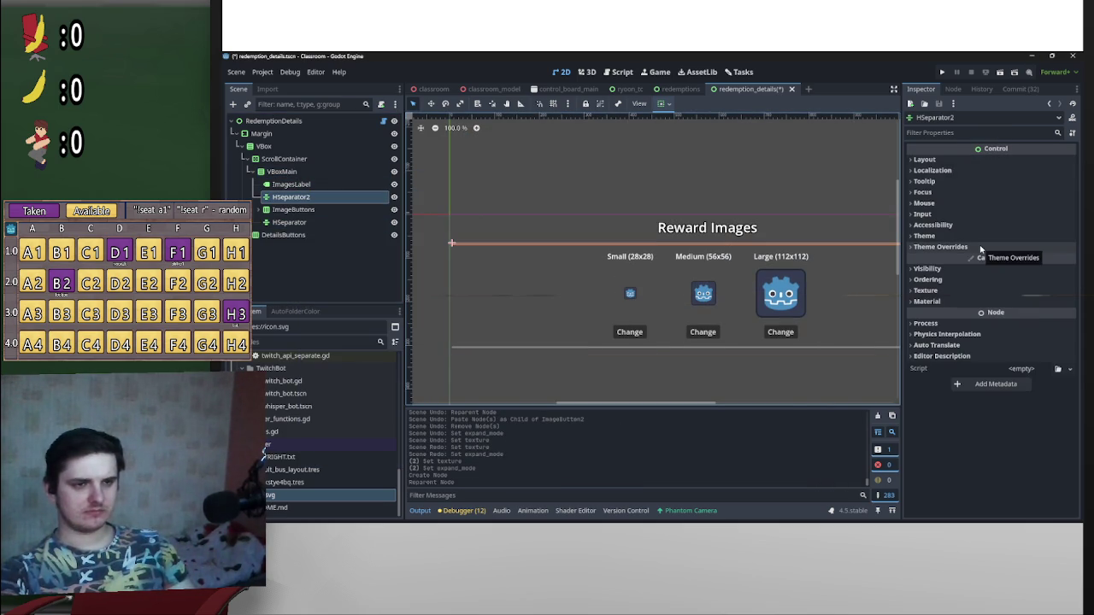
- Override the separator's Separator style with a StyleBoxEmpty to make it invisible
click(981, 247)
click(930, 270)
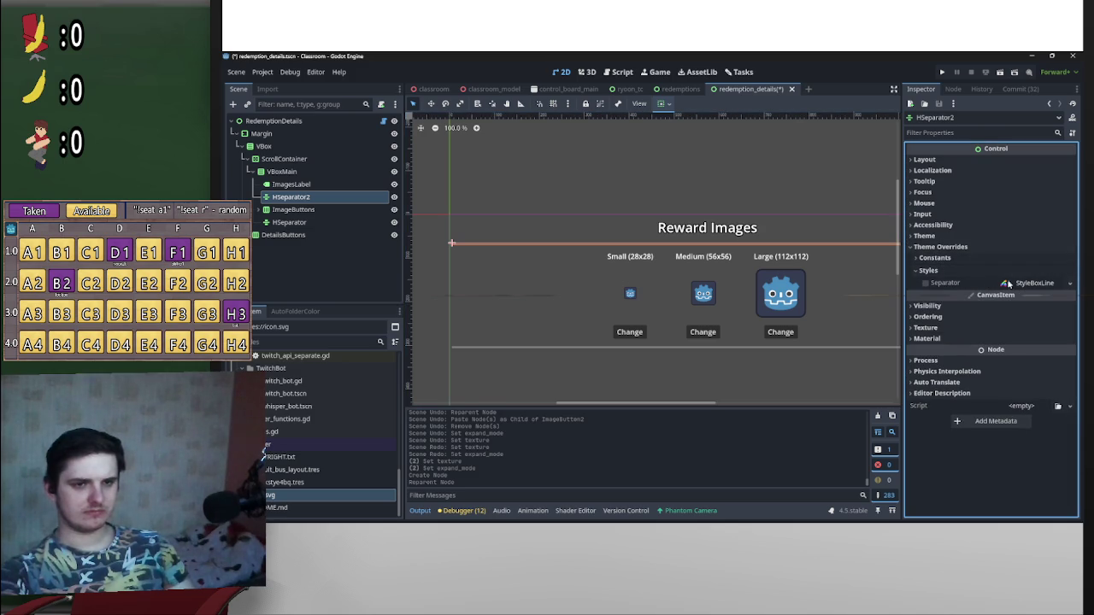
click(927, 283)
click(1031, 283)
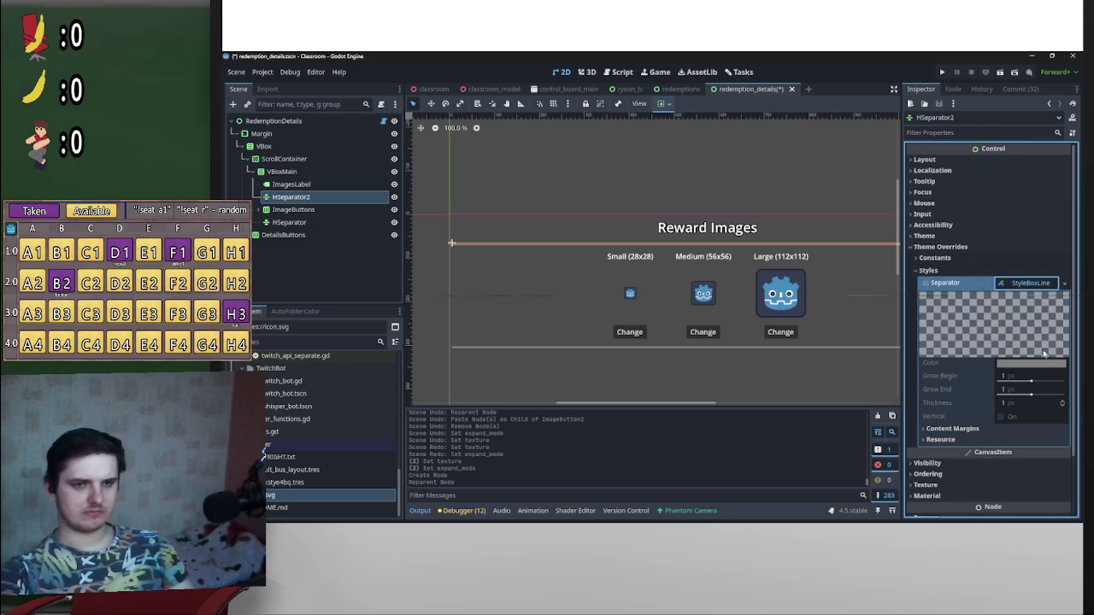
click(1063, 284)
click(1038, 310)
click(1044, 248)
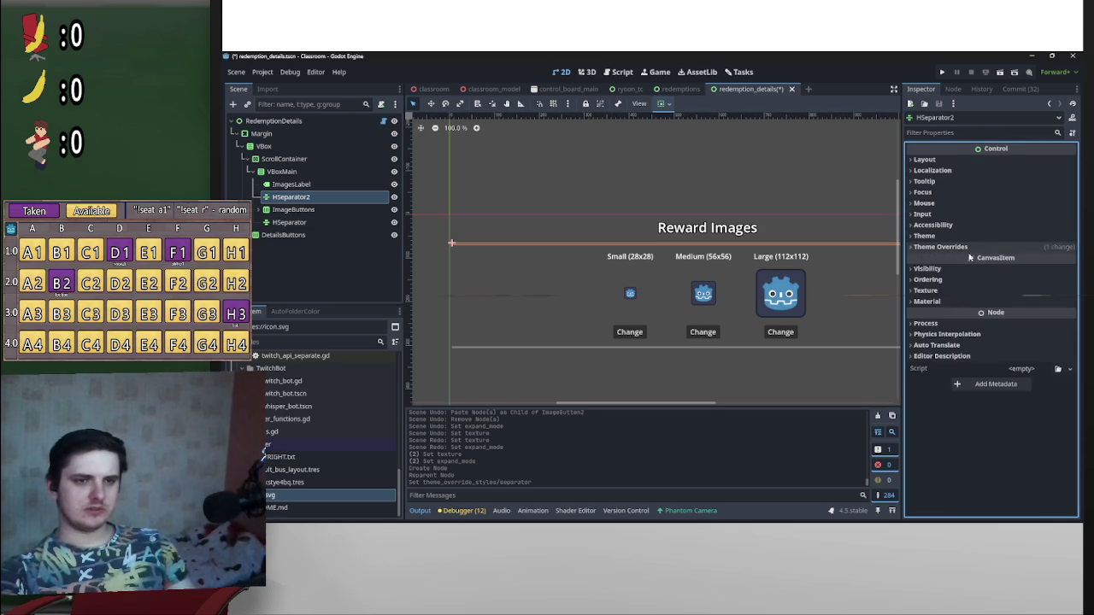
- Set the separator's Separation constant override to 8 and save the redemption_details scene
click(1044, 248)
click(1016, 260)
click(1038, 272)
key(Return)
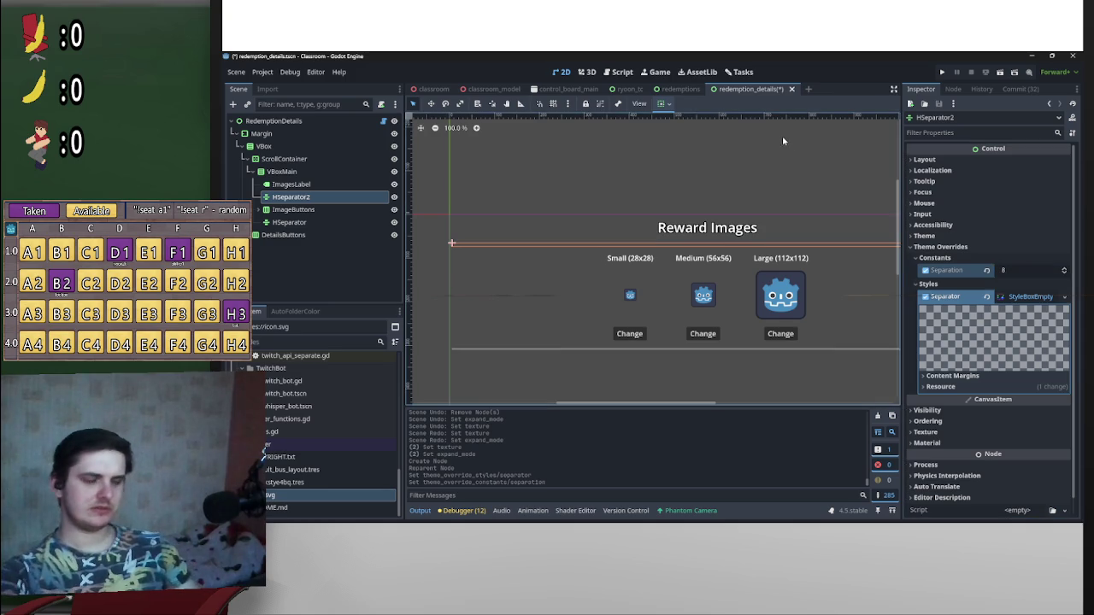
key(ctrl+s)
scroll(752, 257, down, 3)
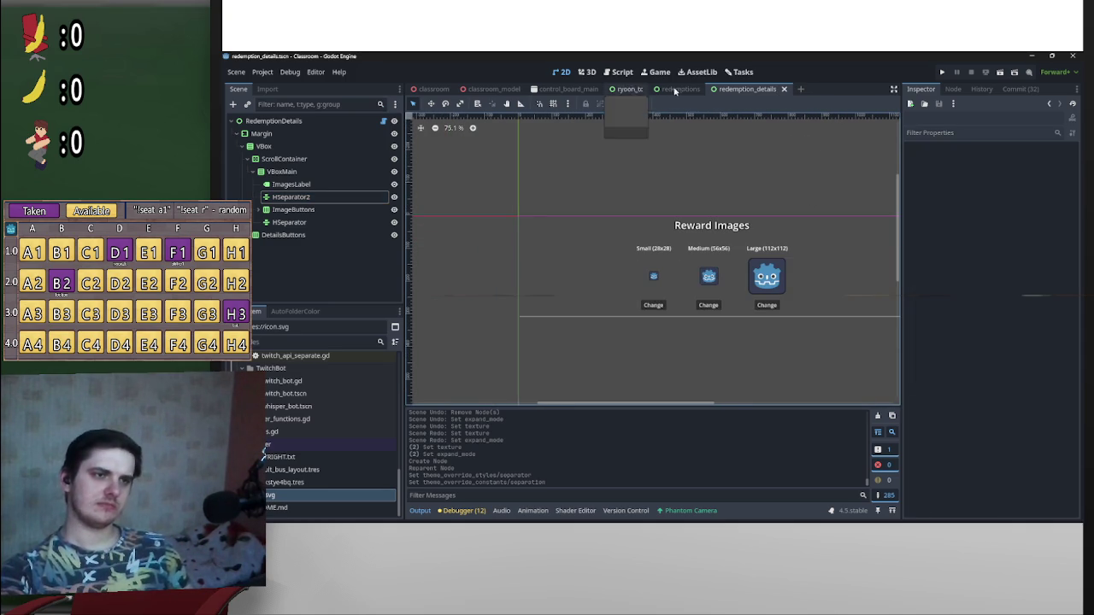
click(630, 88)
click(689, 89)
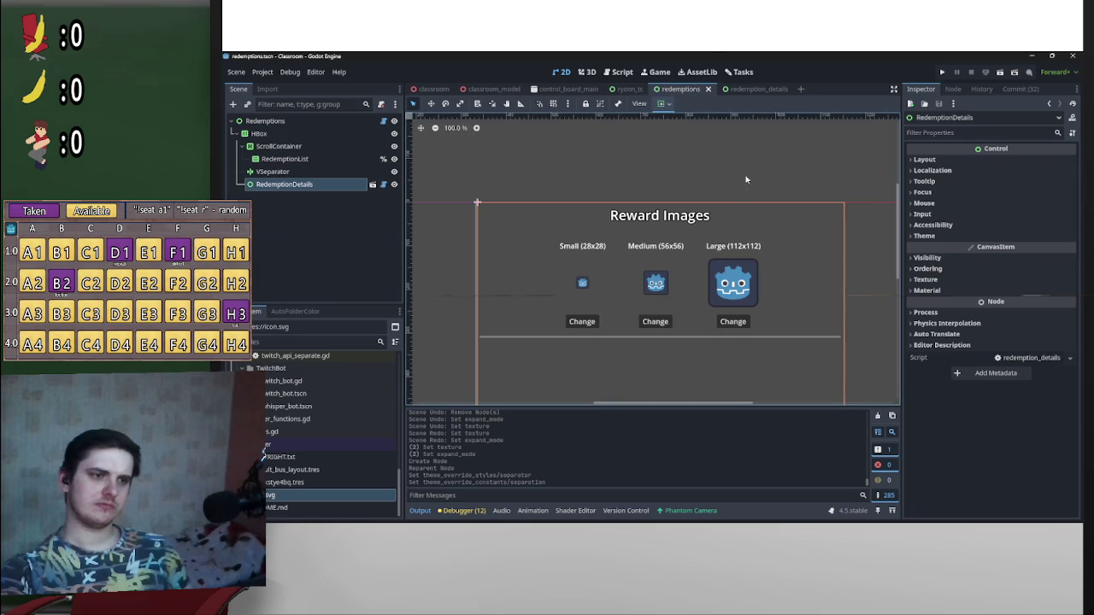
click(749, 90)
scroll(744, 231, down, 2)
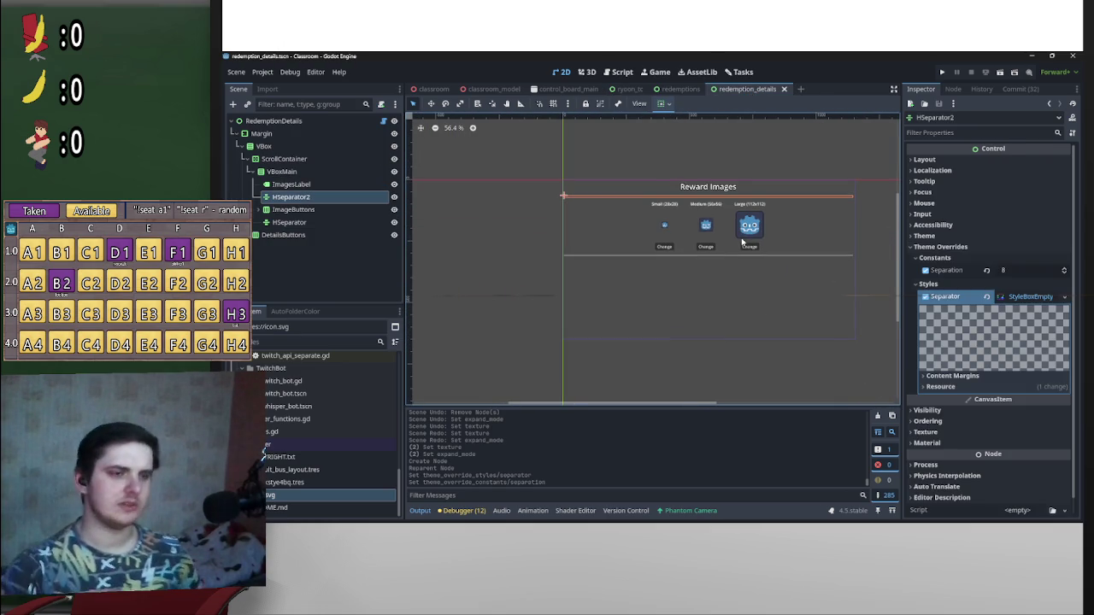
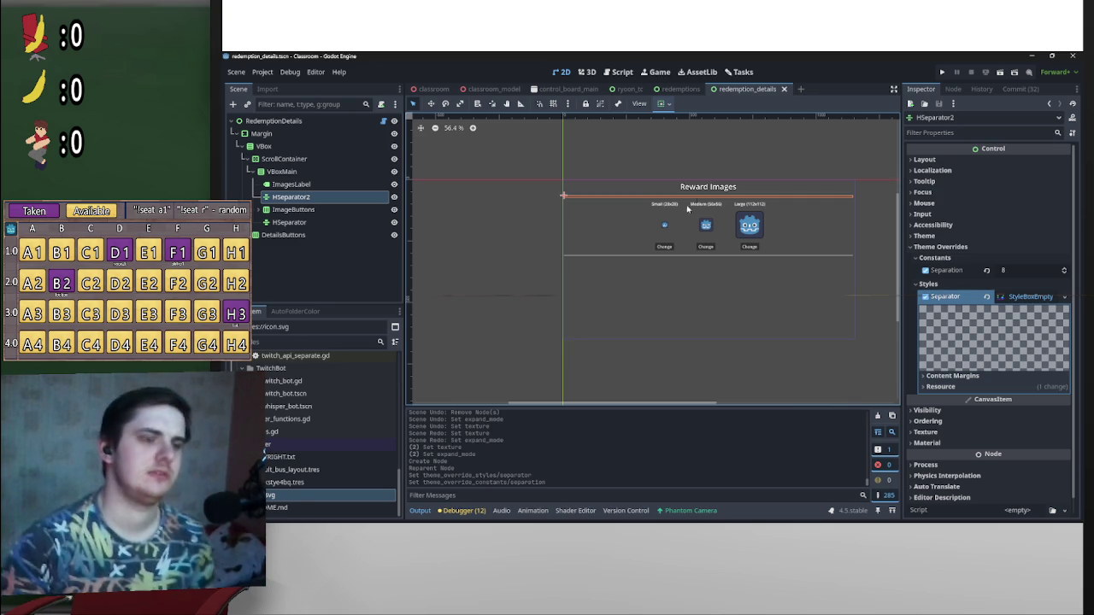
- Start adding a child node to VBoxMain and look at the TextEdit node type
mouse_move(682, 515)
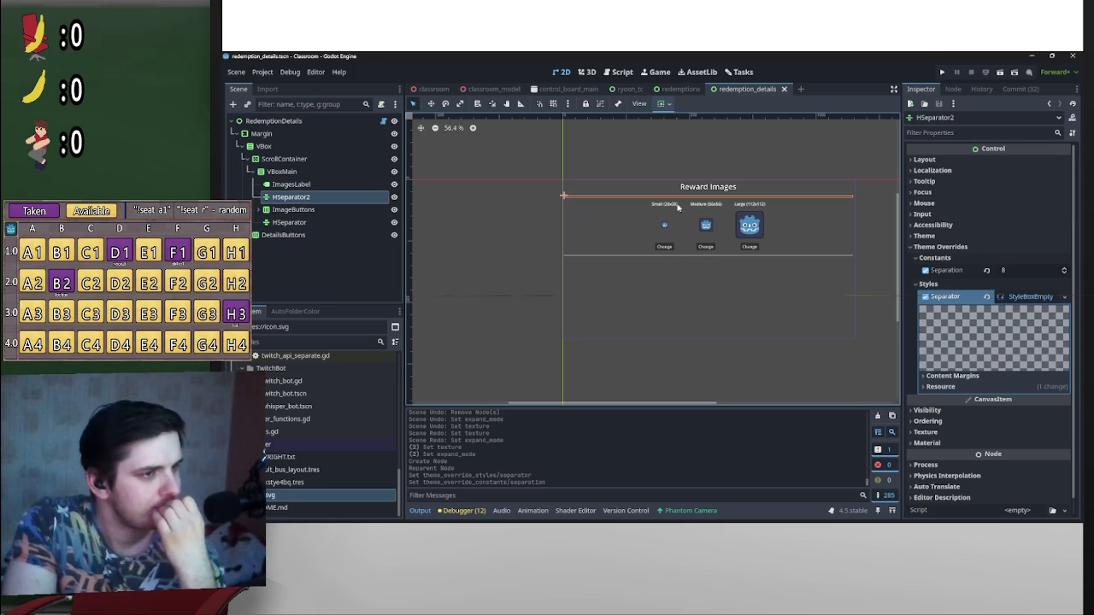
click(299, 223)
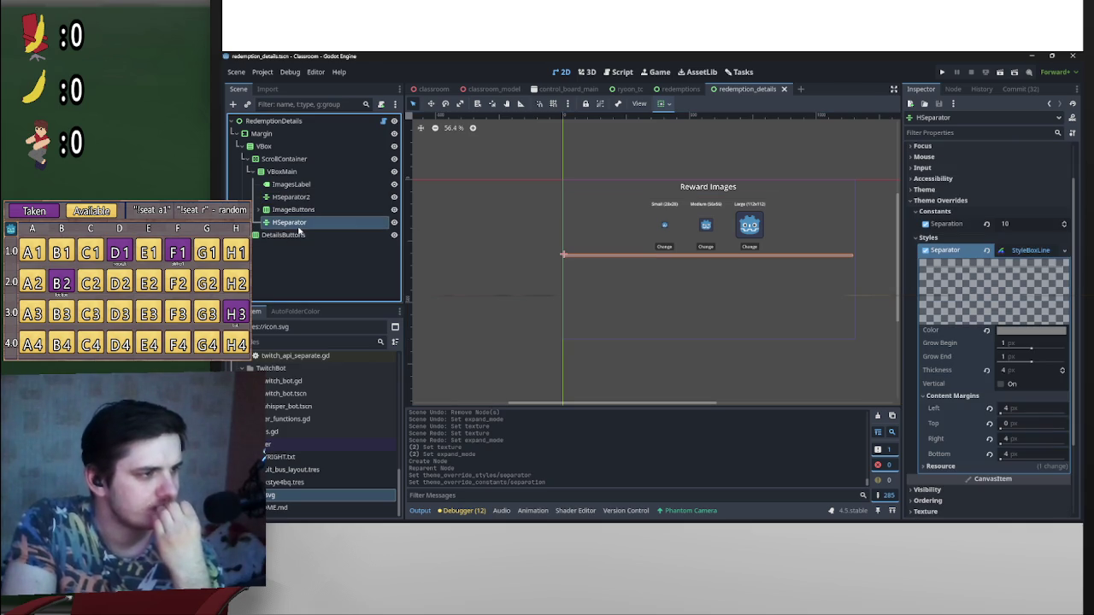
right_click(304, 171)
click(351, 178)
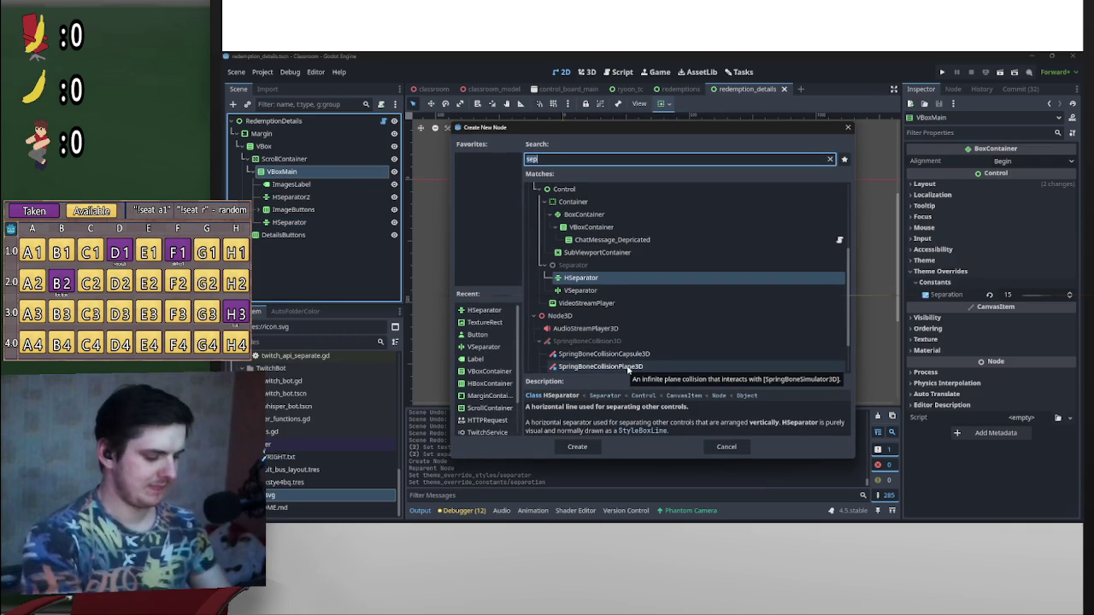
key(BackSpace)
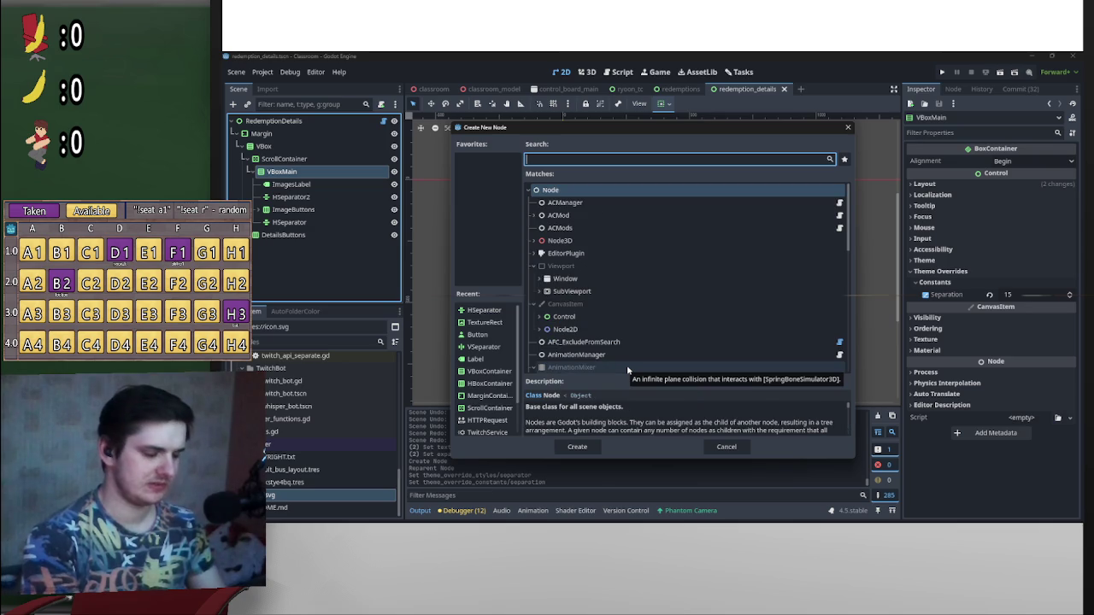
text(tex)
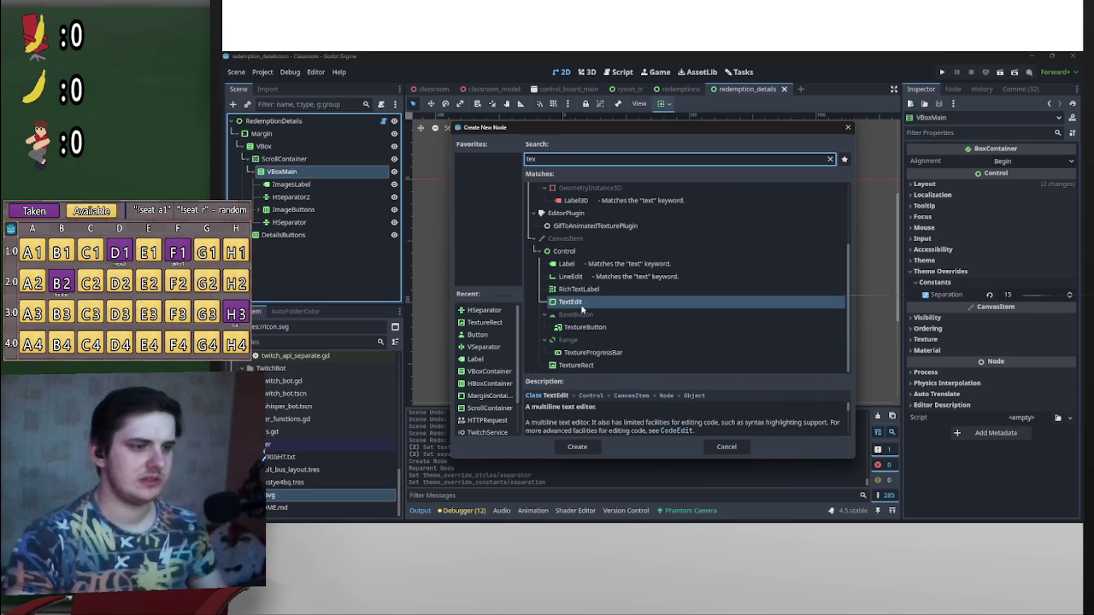
click(584, 304)
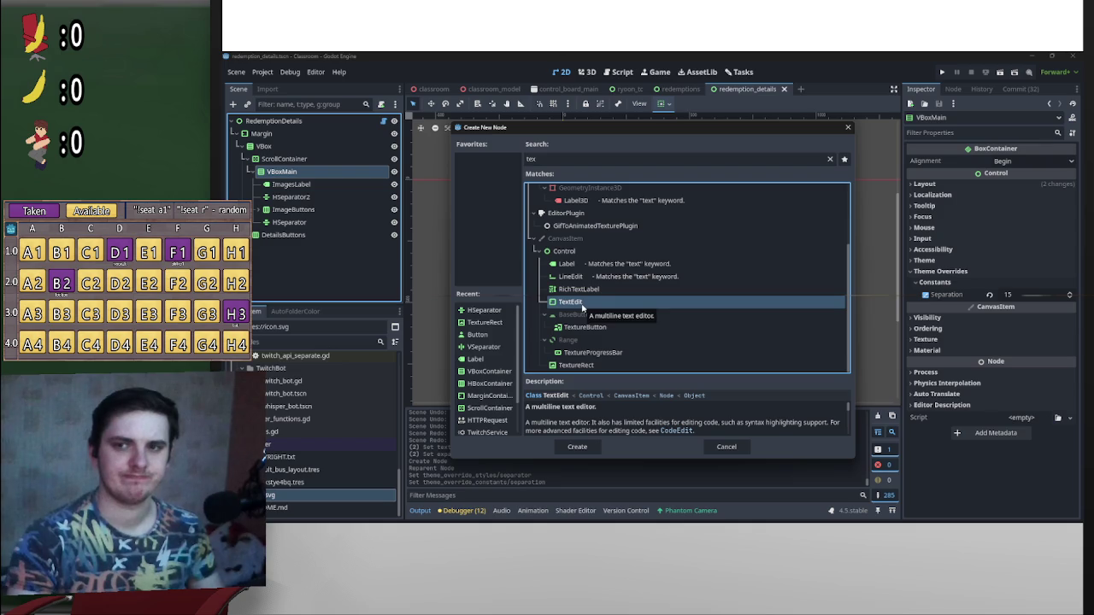
- Search 'line' and add a LineEdit node under VBoxMain
click(528, 159)
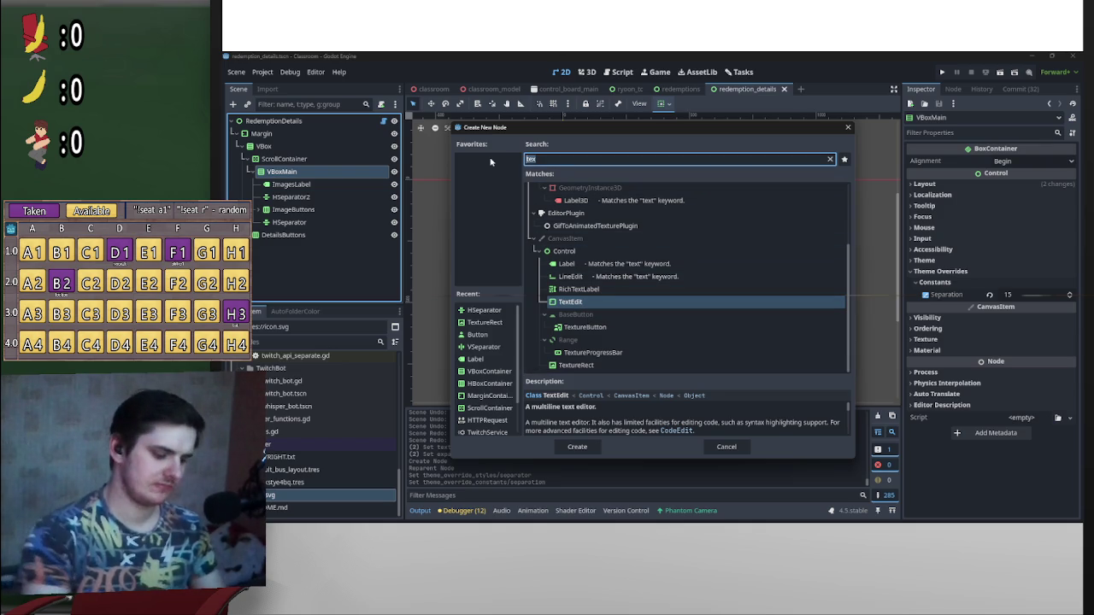
text(line)
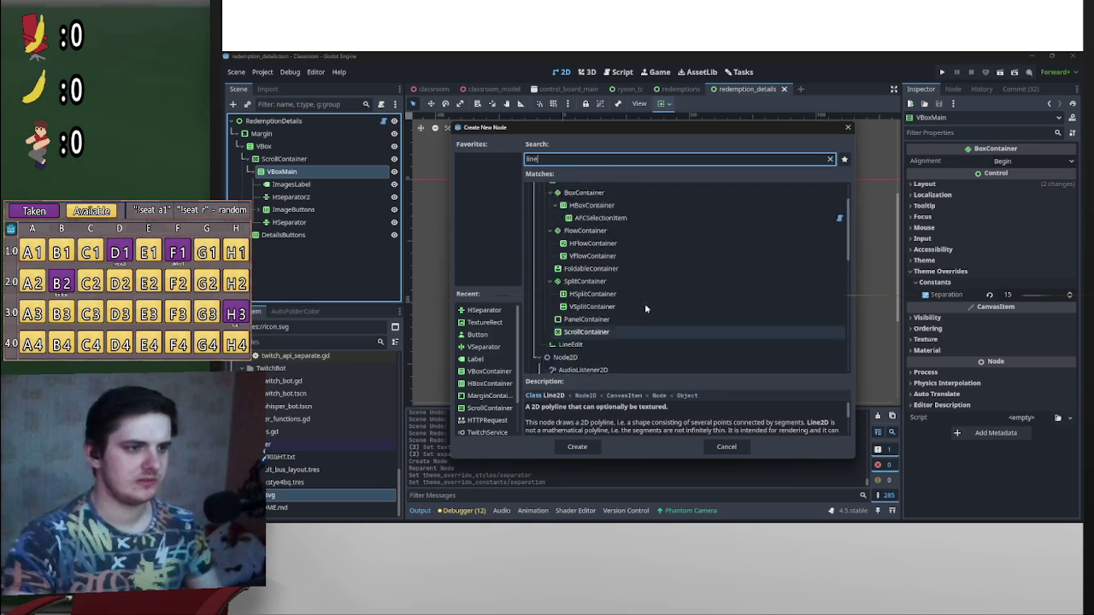
scroll(644, 304, up, 2)
scroll(620, 316, down, 2)
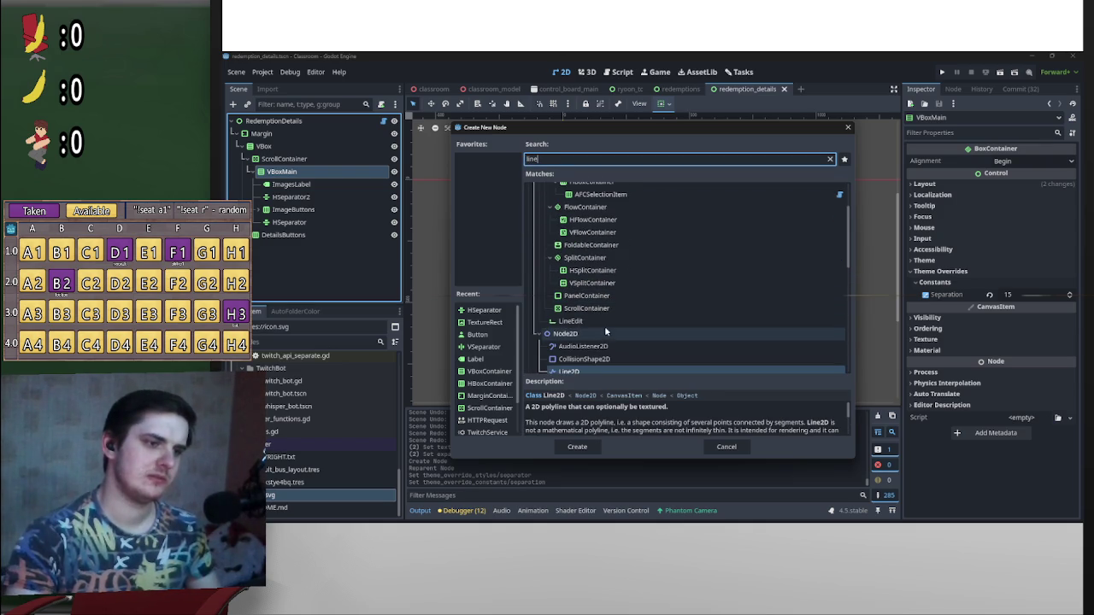
double_click(603, 320)
scroll(622, 291, up, 5)
scroll(720, 294, down, 5)
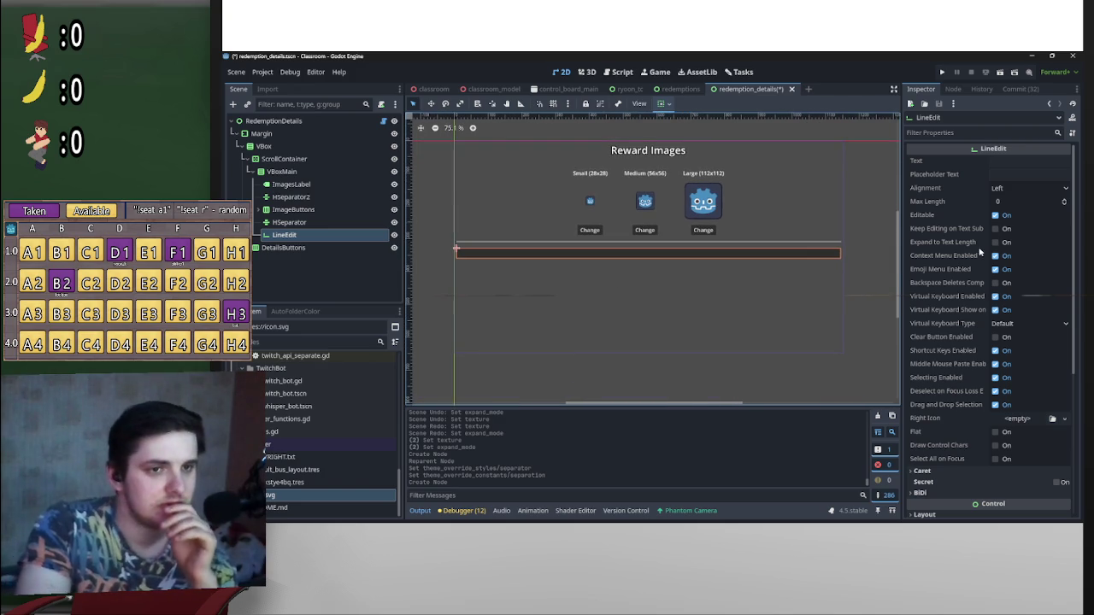
- Set the LineEdit's placeholder text to 'The title of your custom reward'
scroll(764, 288, up, 4)
scroll(797, 307, down, 3)
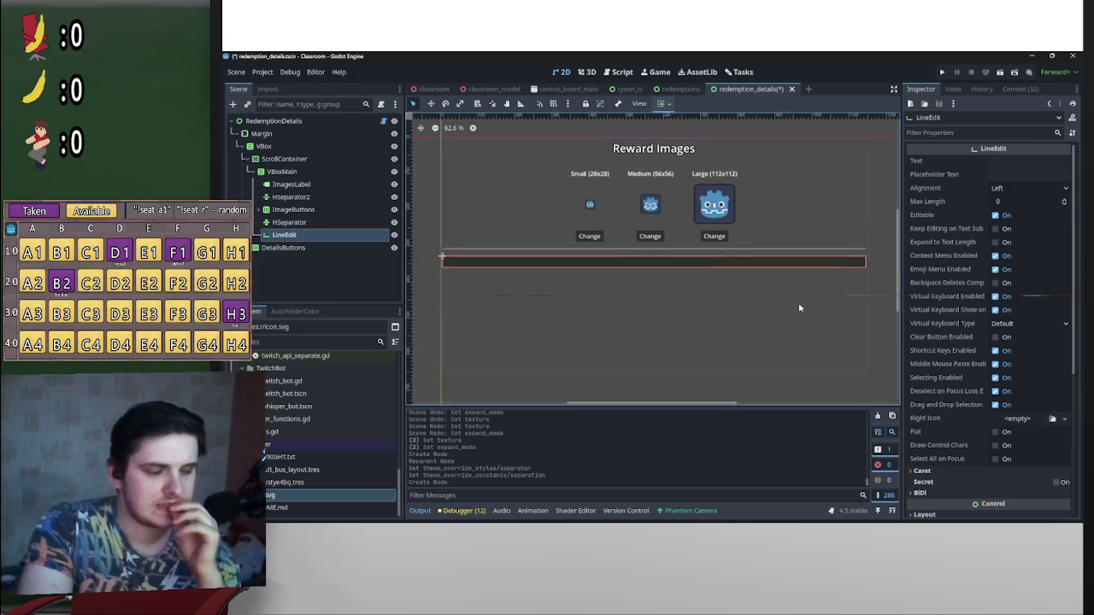
scroll(797, 307, up, 1)
scroll(808, 308, left, 2)
scroll(803, 300, right, 2)
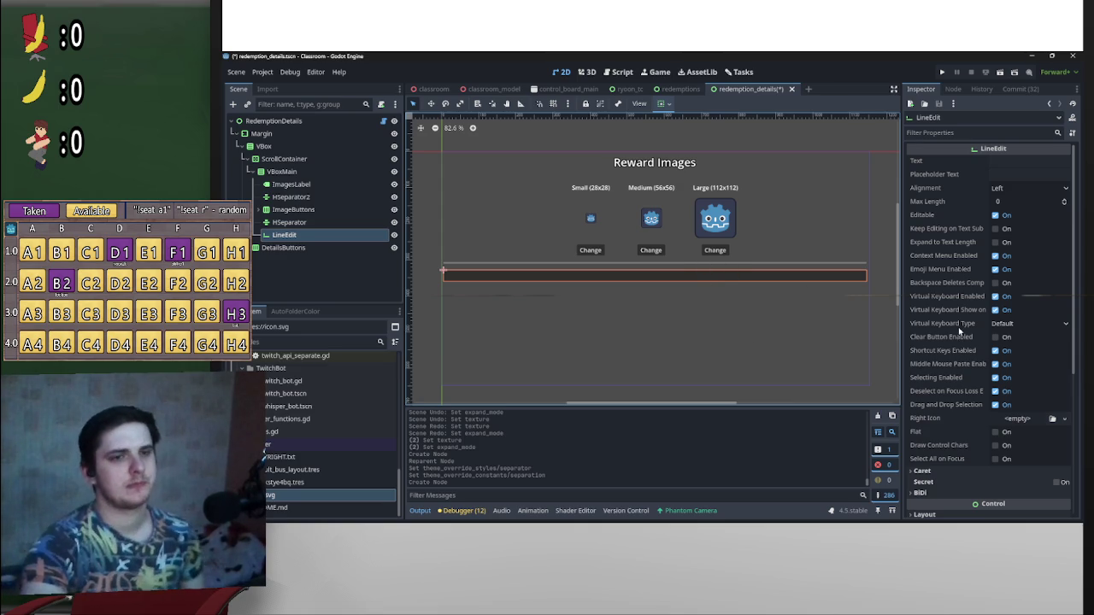
click(1008, 175)
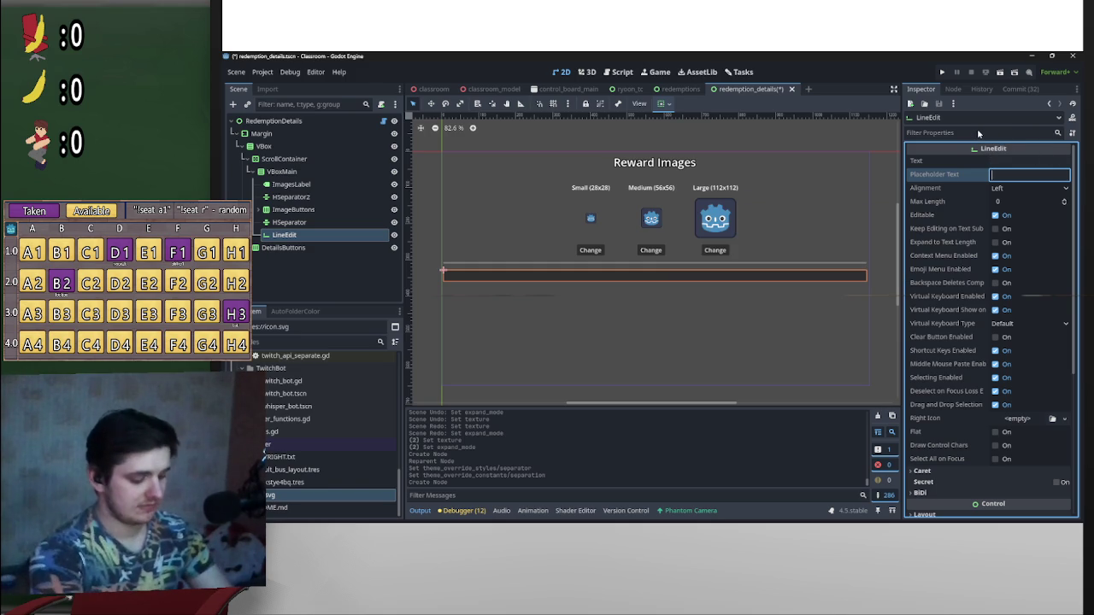
text(The title of your)
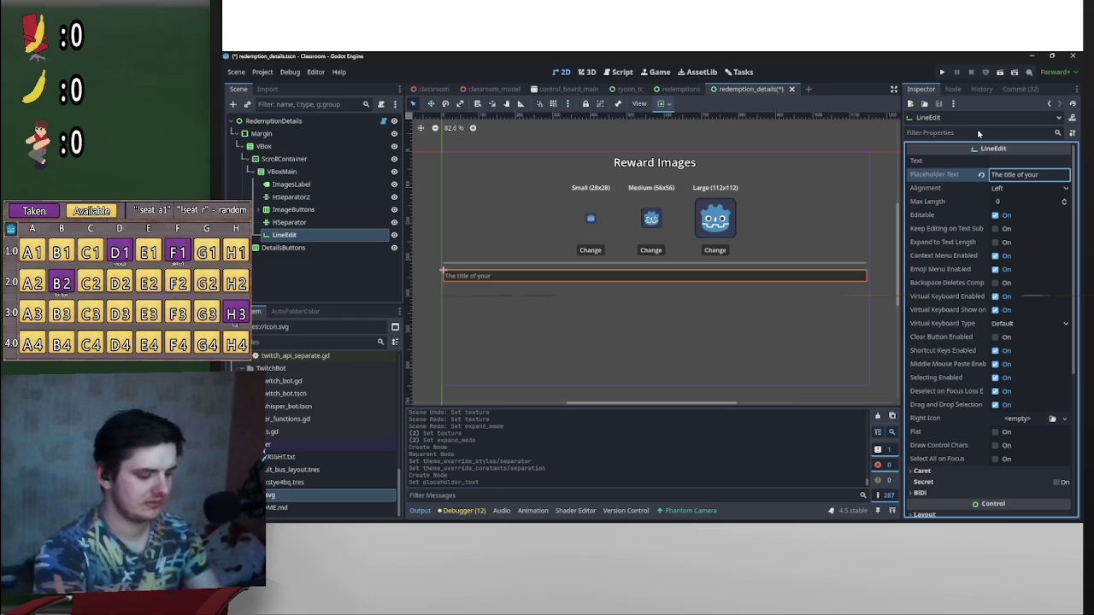
text( custom rewar)
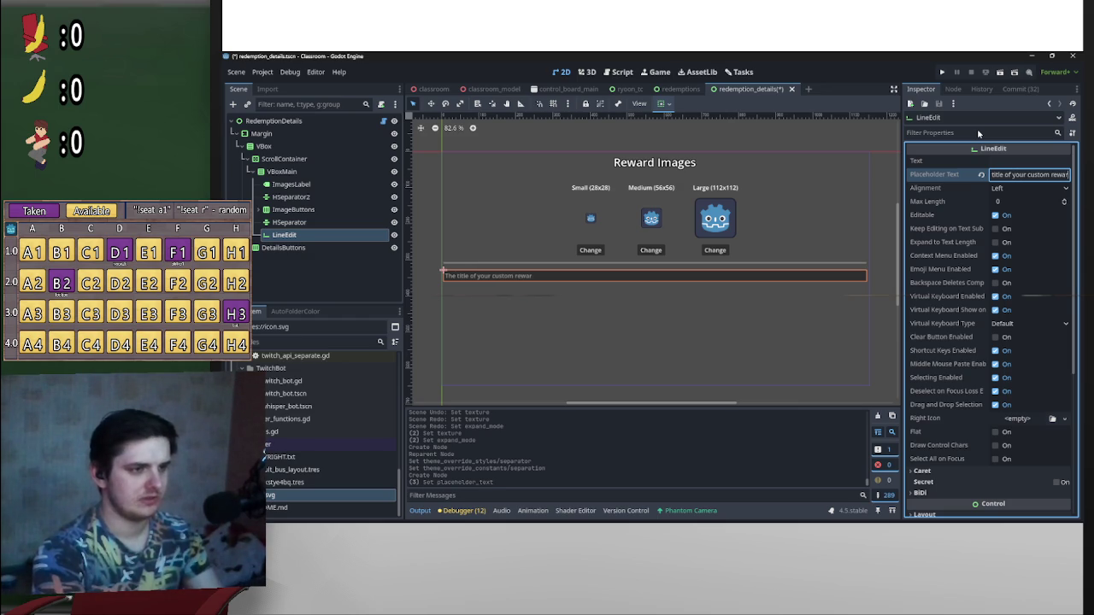
text(d)
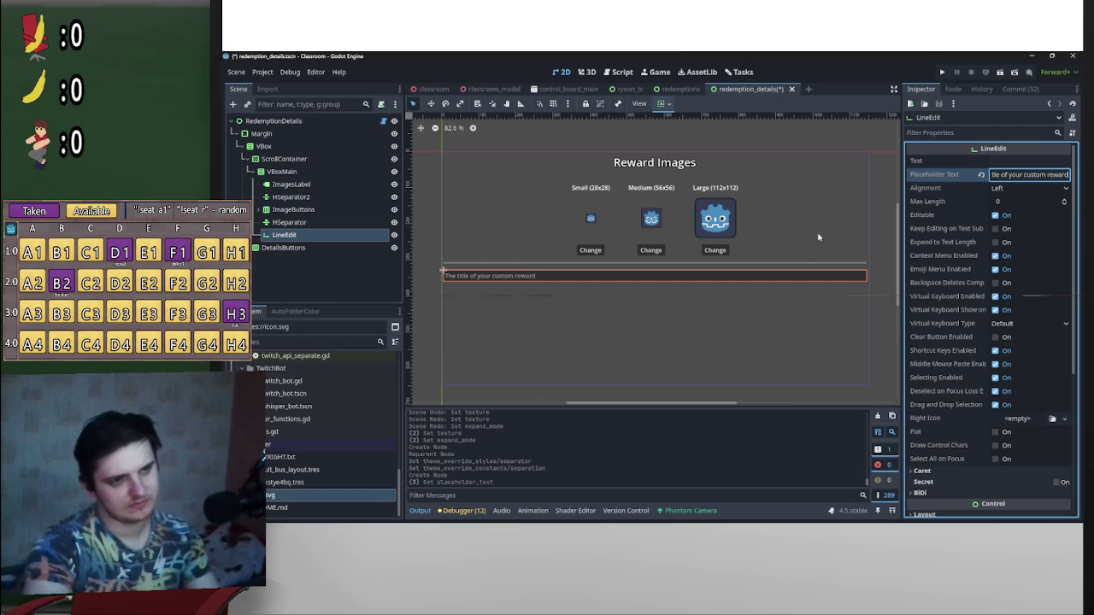
click(817, 238)
scroll(457, 292, down, 2)
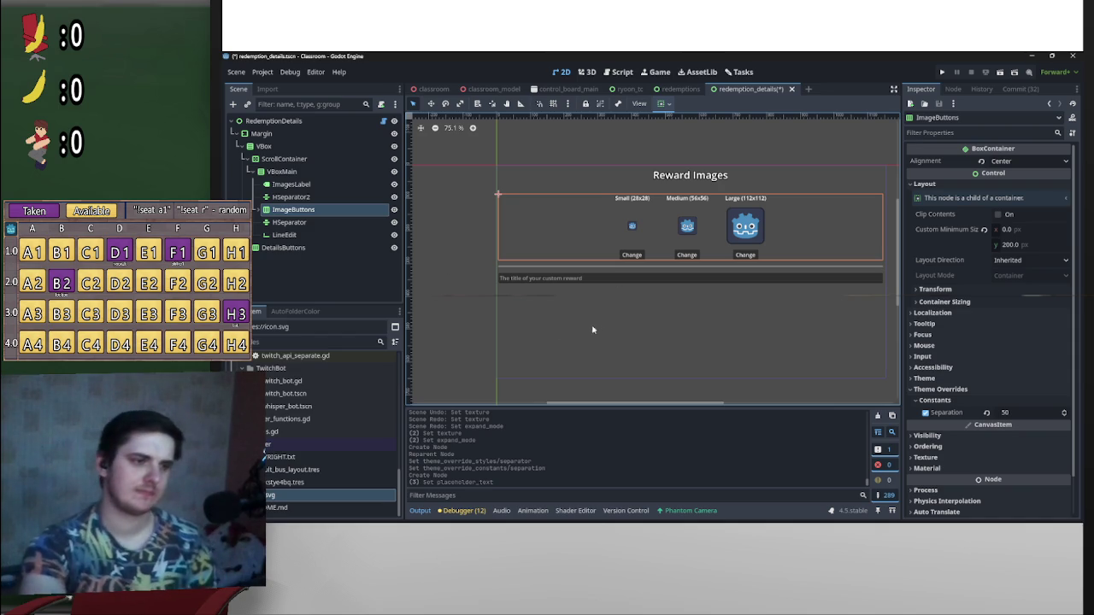
click(621, 283)
- Give the LineEdit a Theme Overrides font size of 20, after first trying 24
scroll(962, 433, down, 10)
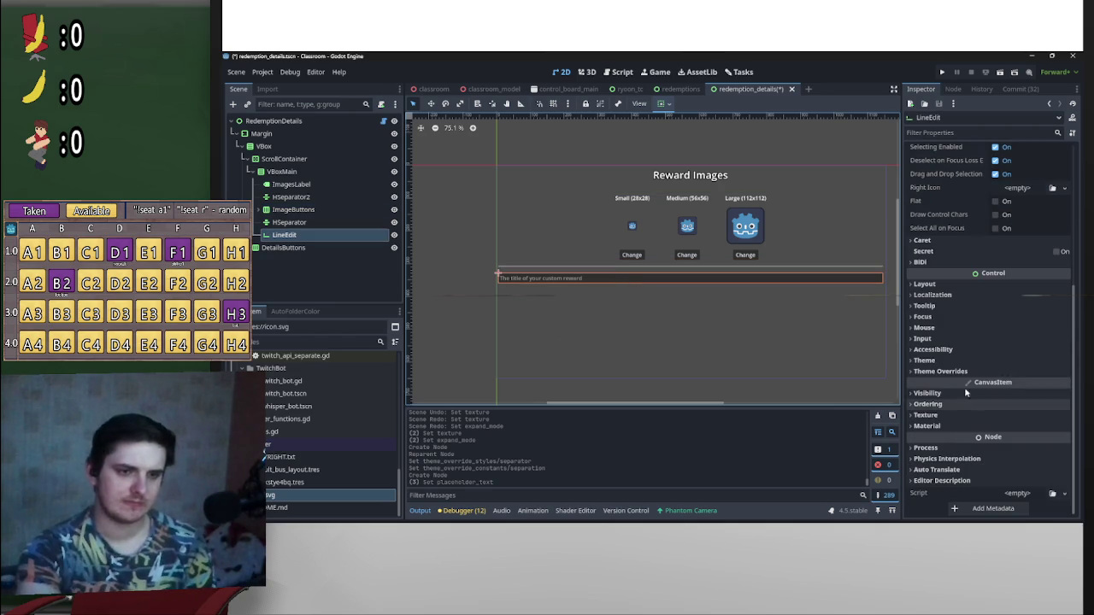
click(956, 371)
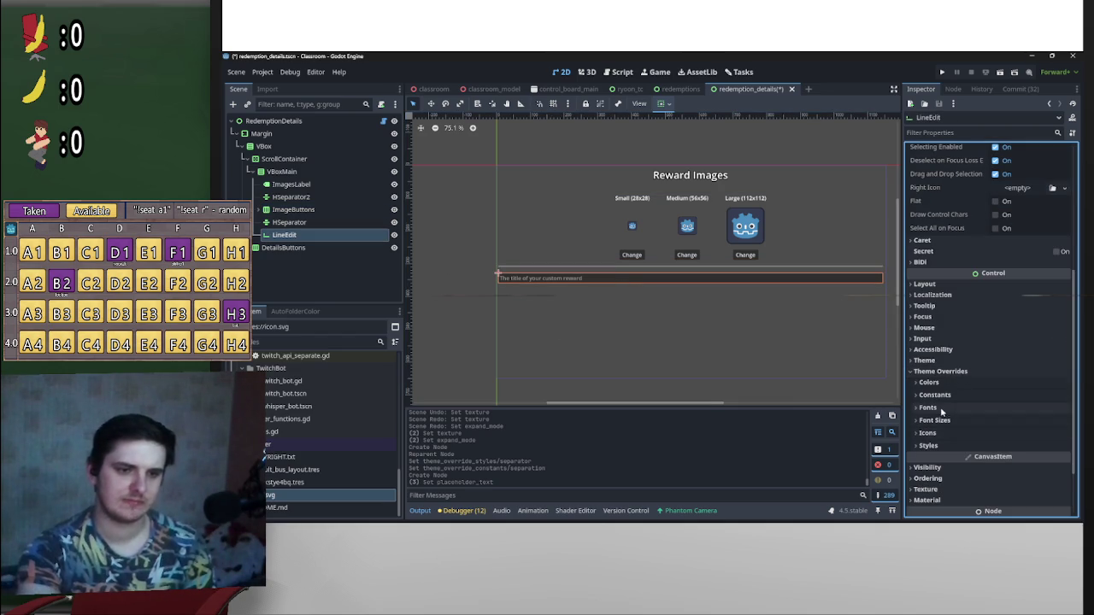
click(934, 420)
click(1017, 432)
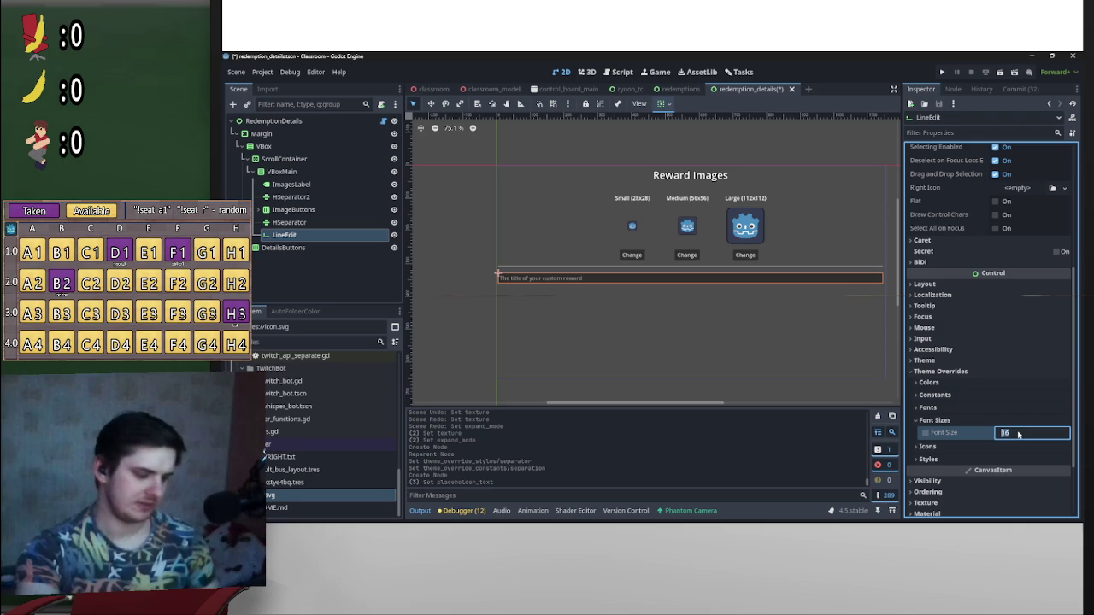
text(24)
key(Return)
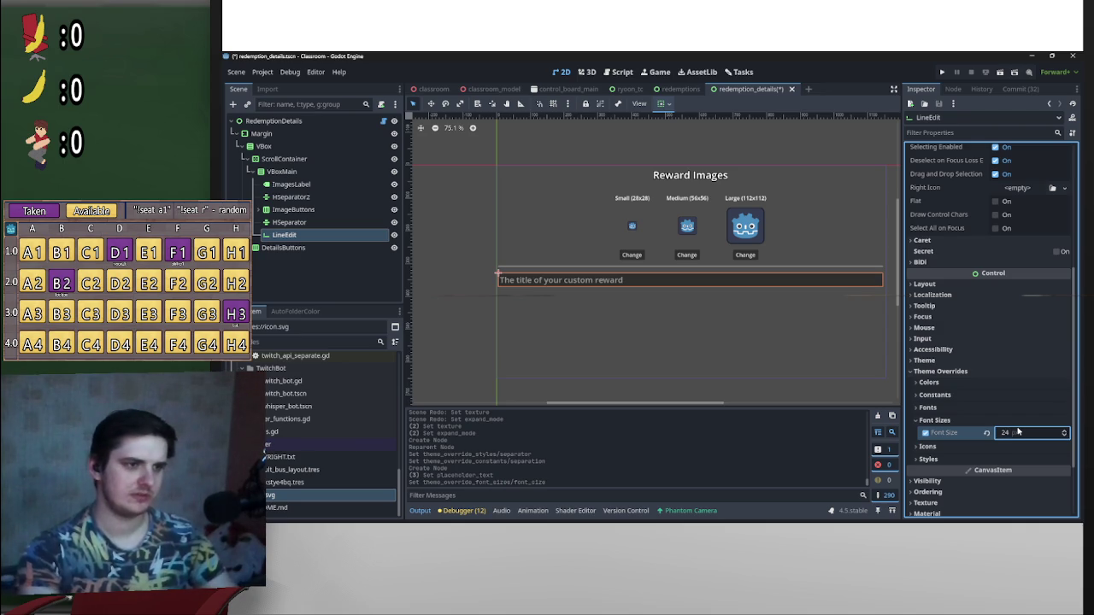
scroll(726, 329, down, 2)
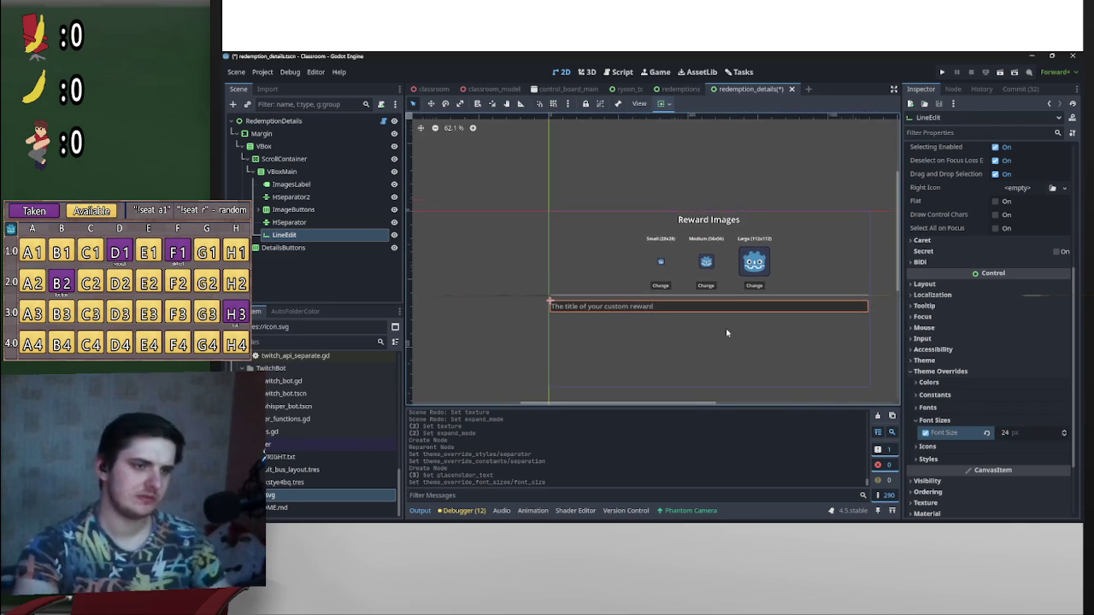
scroll(725, 329, up, 2)
click(1017, 434)
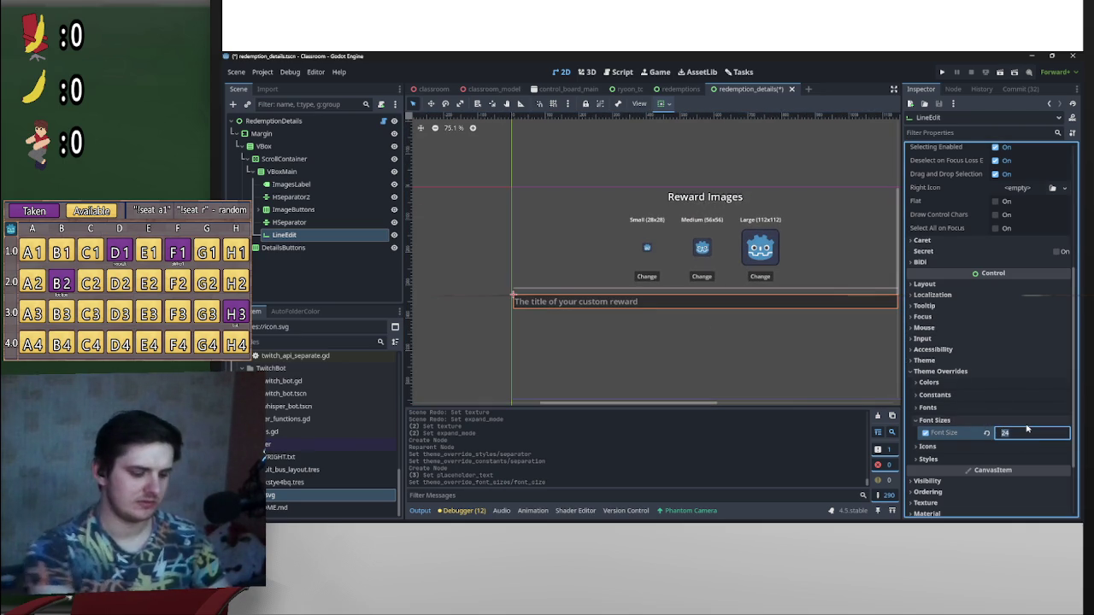
text(20)
key(Return)
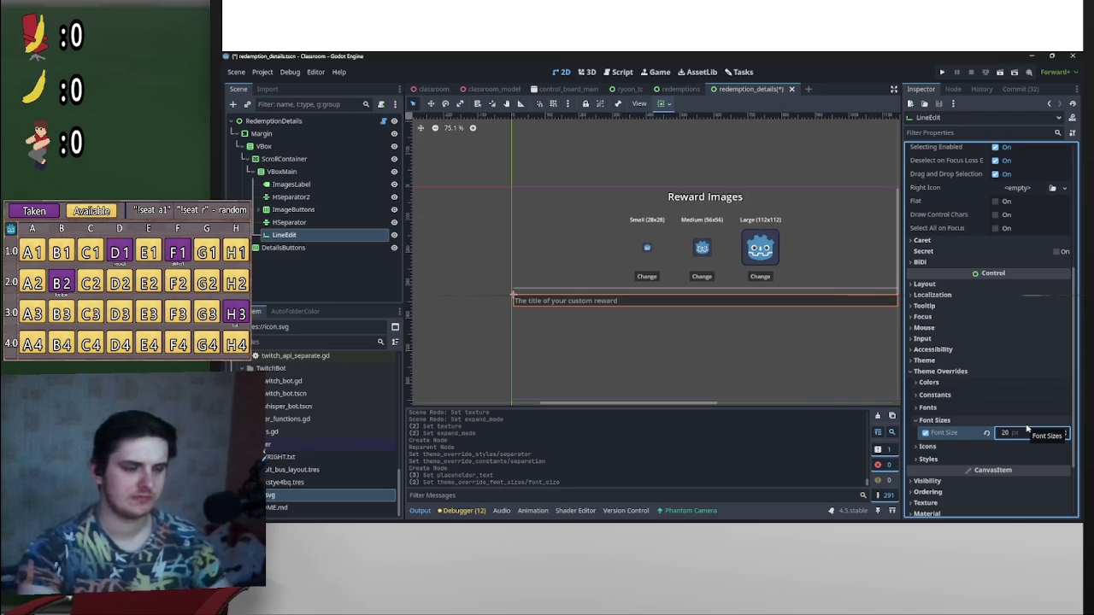
click(1005, 434)
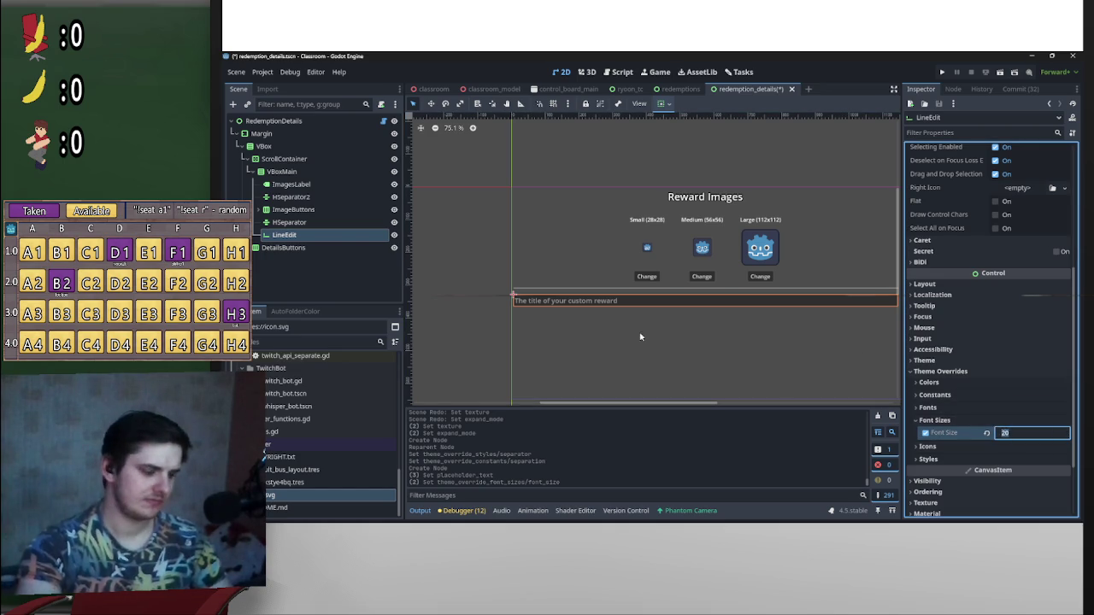
- Save the redemption details scene and switch to the redemptions scene
click(433, 303)
key(ctrl+s)
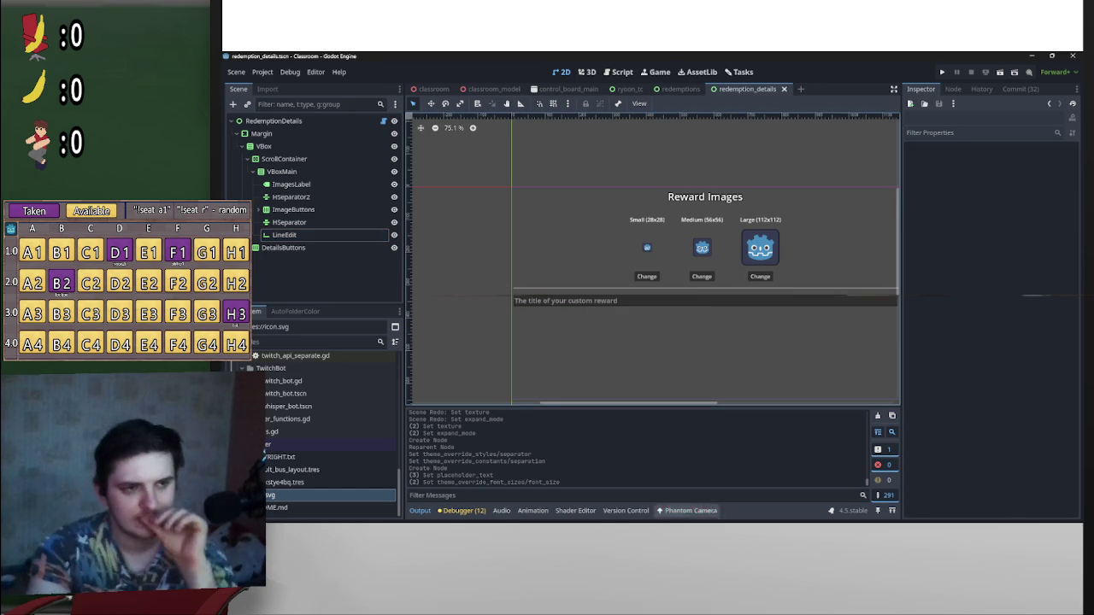
mouse_move(739, 517)
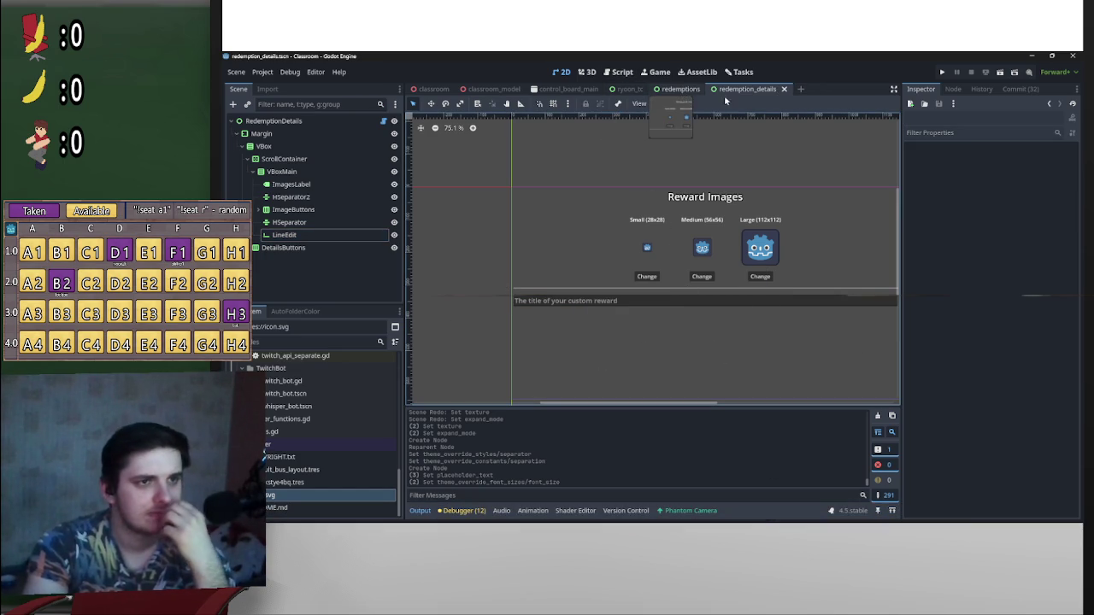
click(681, 90)
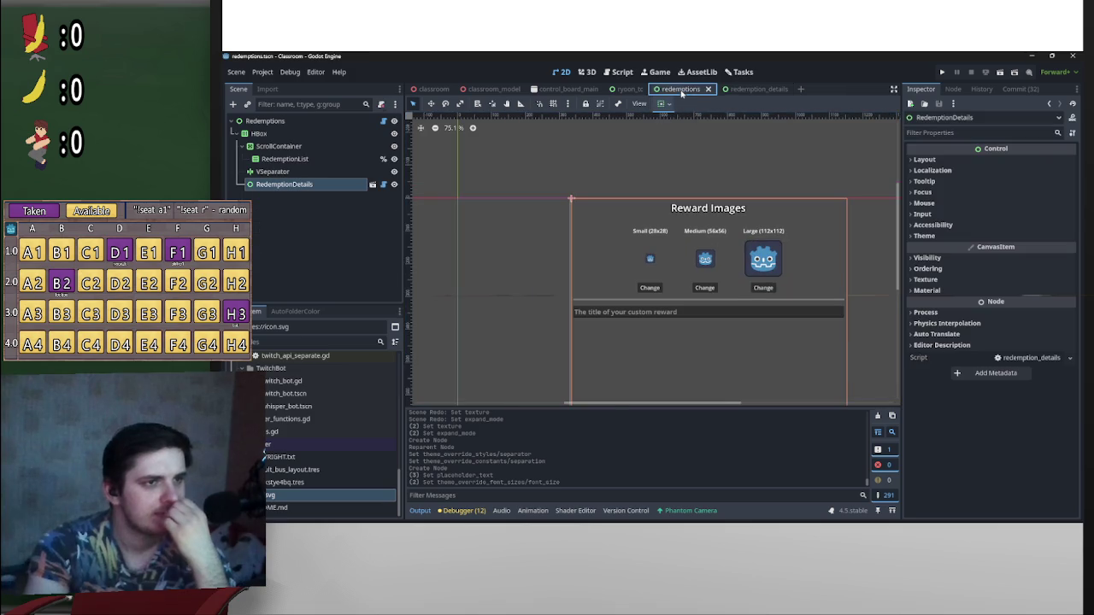
- Open the TwitchCustomReward script and find its prompt property
click(618, 72)
scroll(715, 247, up, 2)
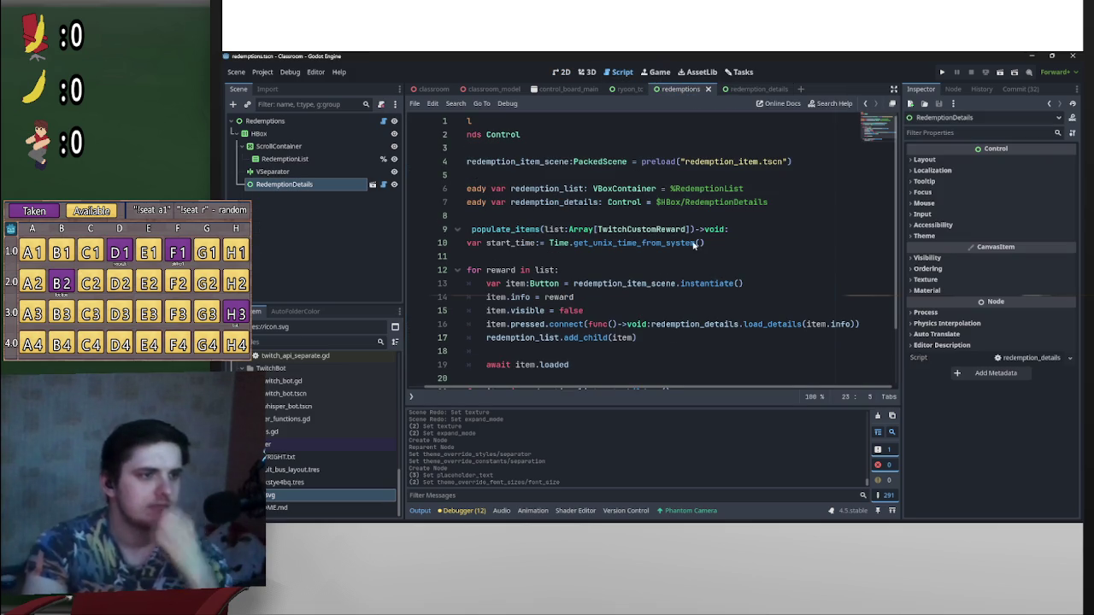
ctrl+click(658, 229)
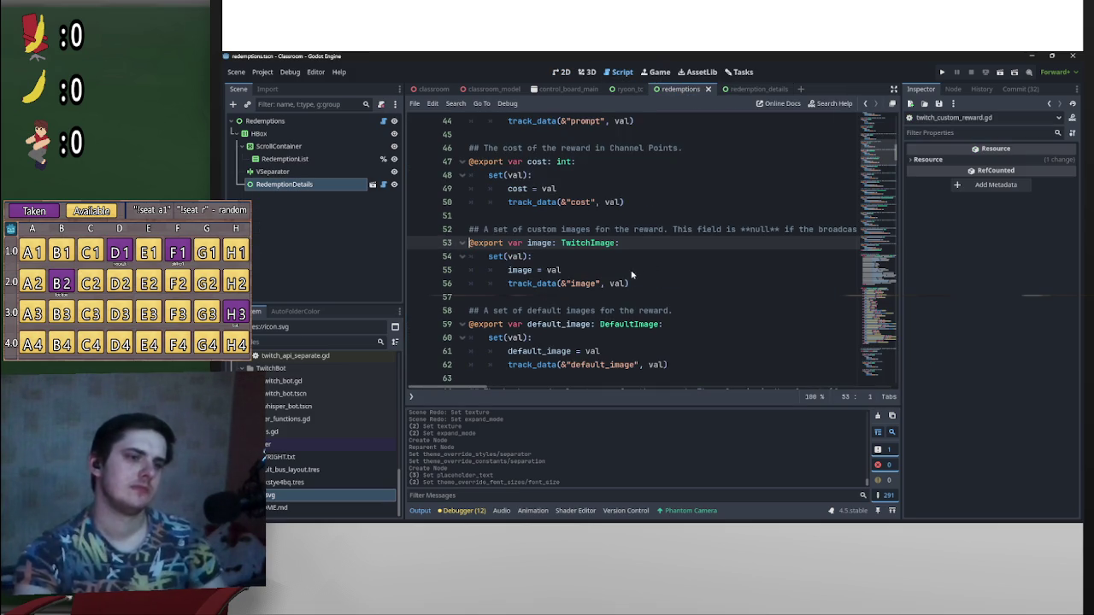
scroll(637, 278, up, 13)
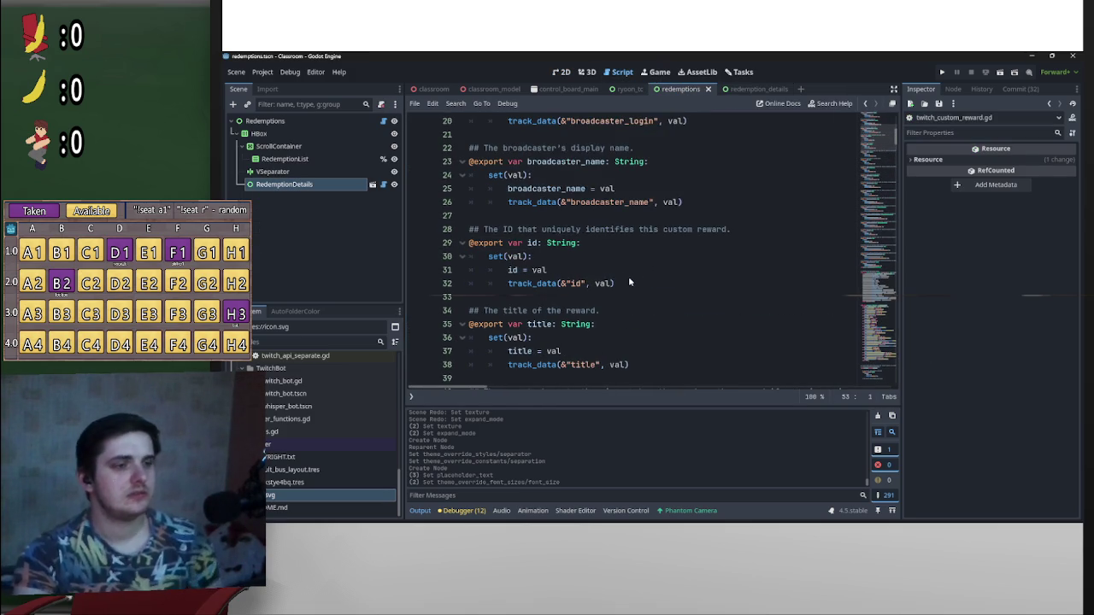
scroll(631, 283, up, 2)
scroll(633, 282, down, 6)
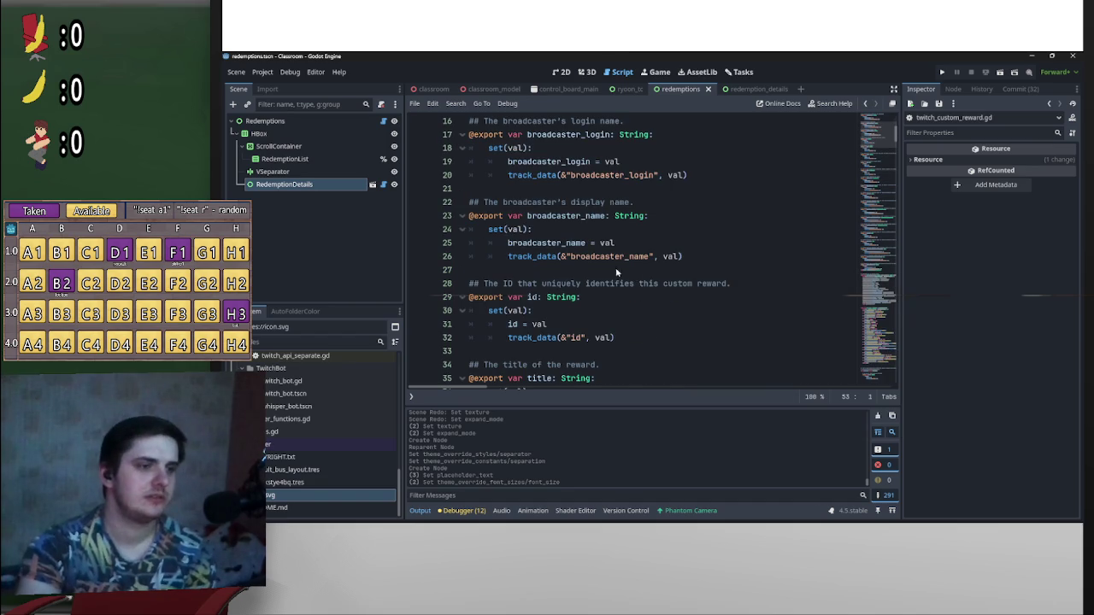
scroll(606, 264, down, 4)
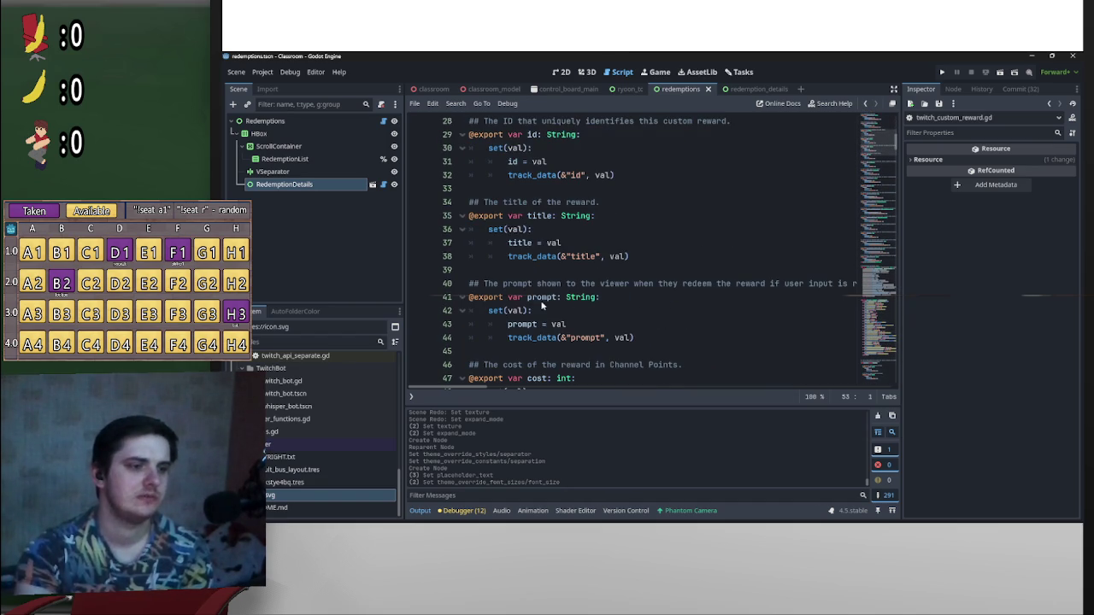
double_click(532, 297)
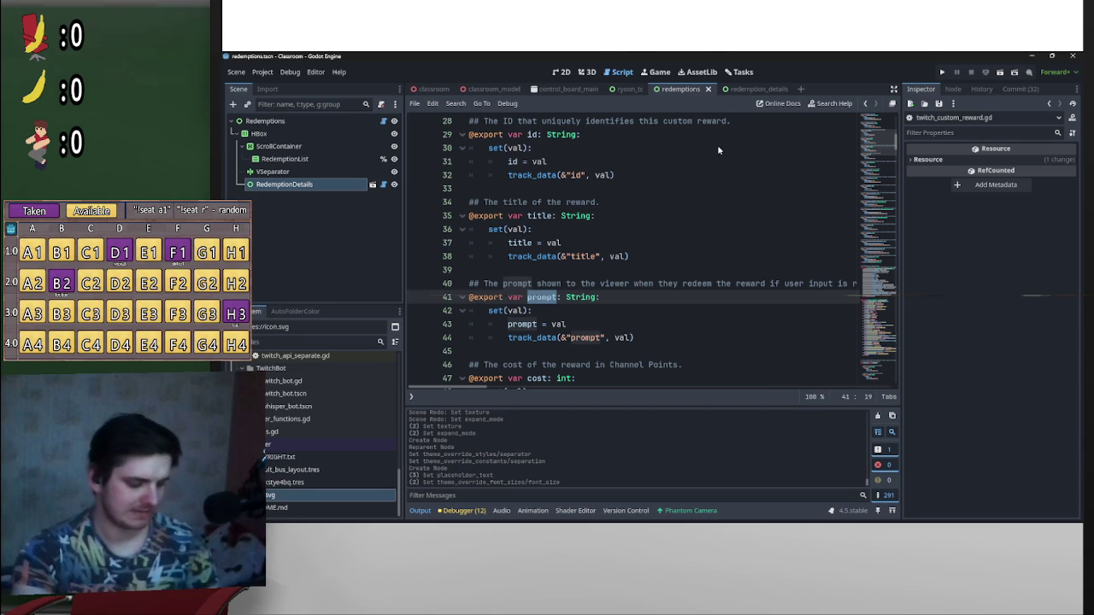
- Detach the script editor into its own window and return to the redemption_details 2D view
click(732, 88)
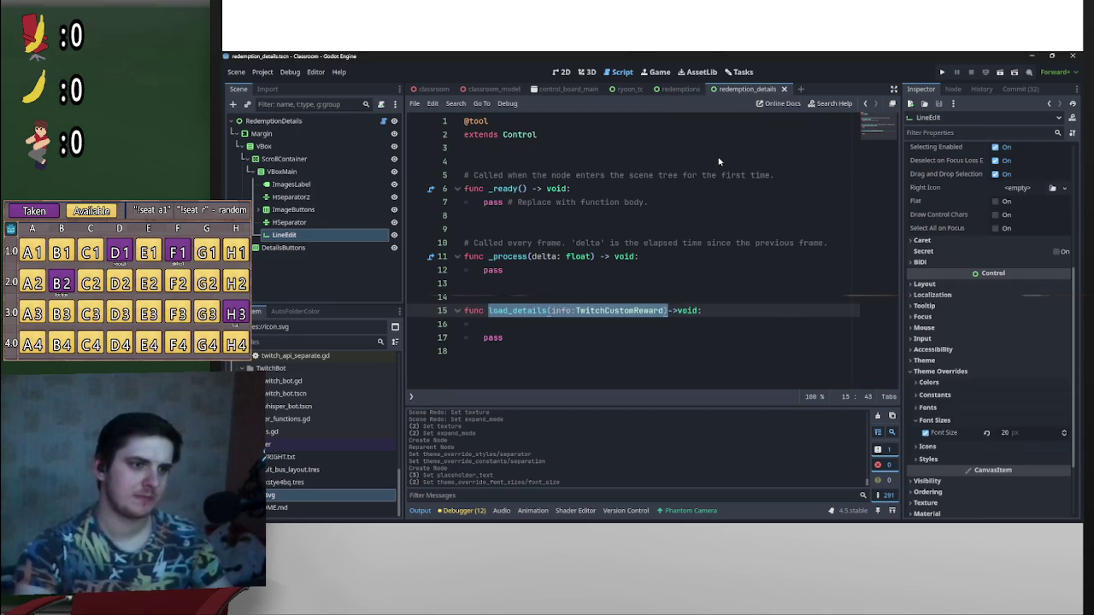
click(656, 71)
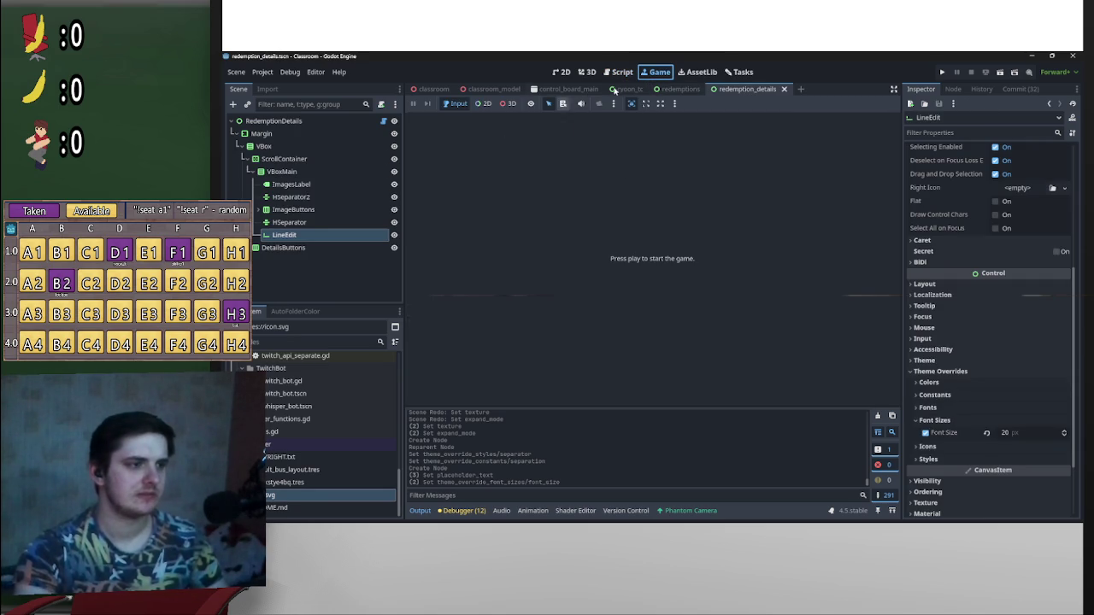
click(586, 71)
click(561, 72)
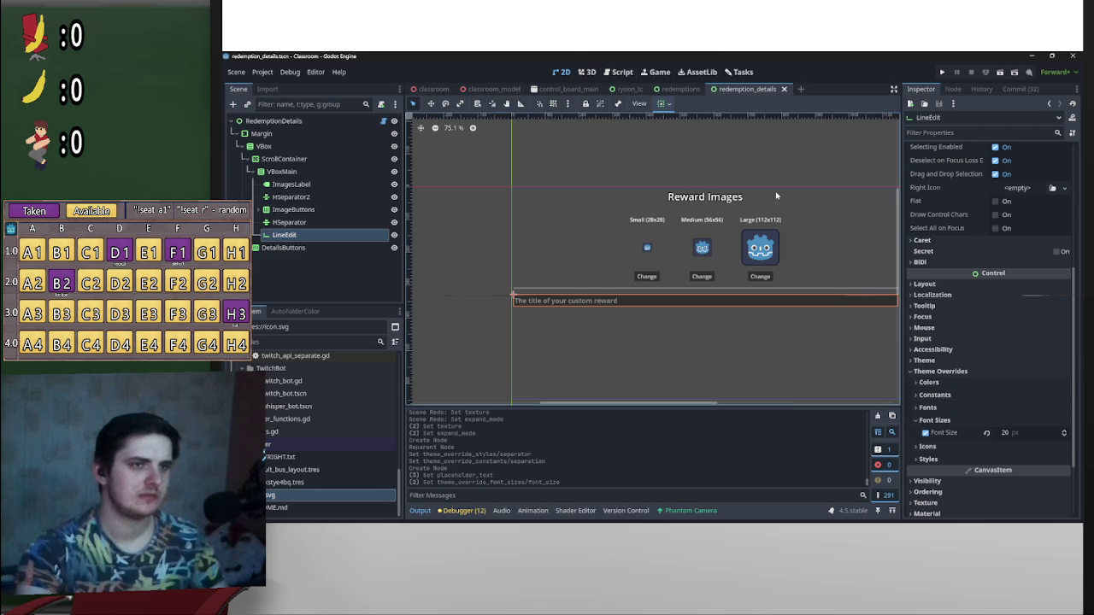
click(622, 72)
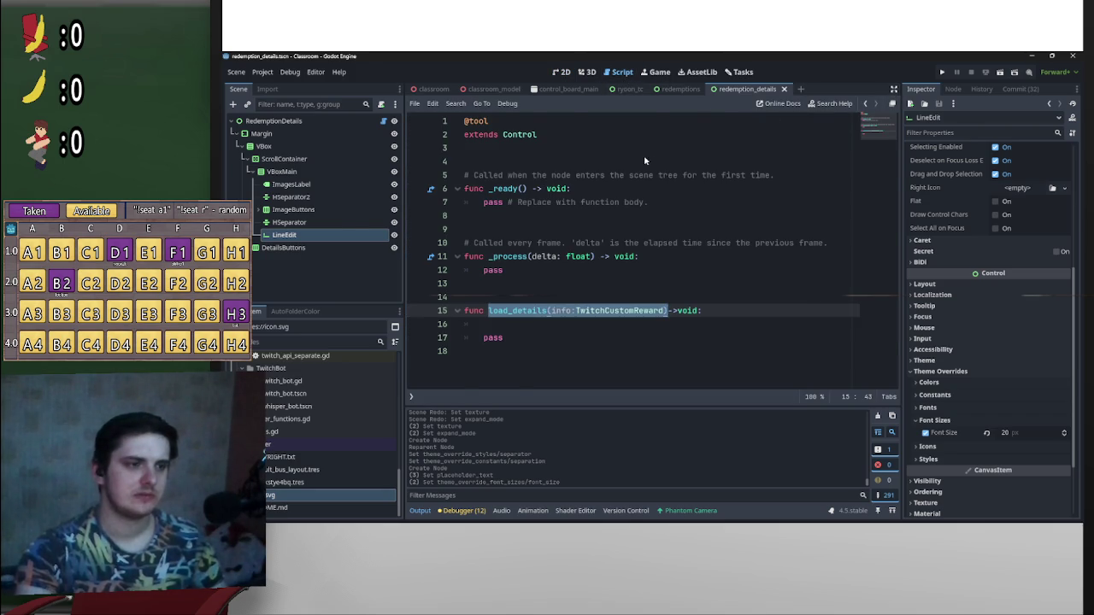
click(892, 103)
drag(802, 96, 1093, 94)
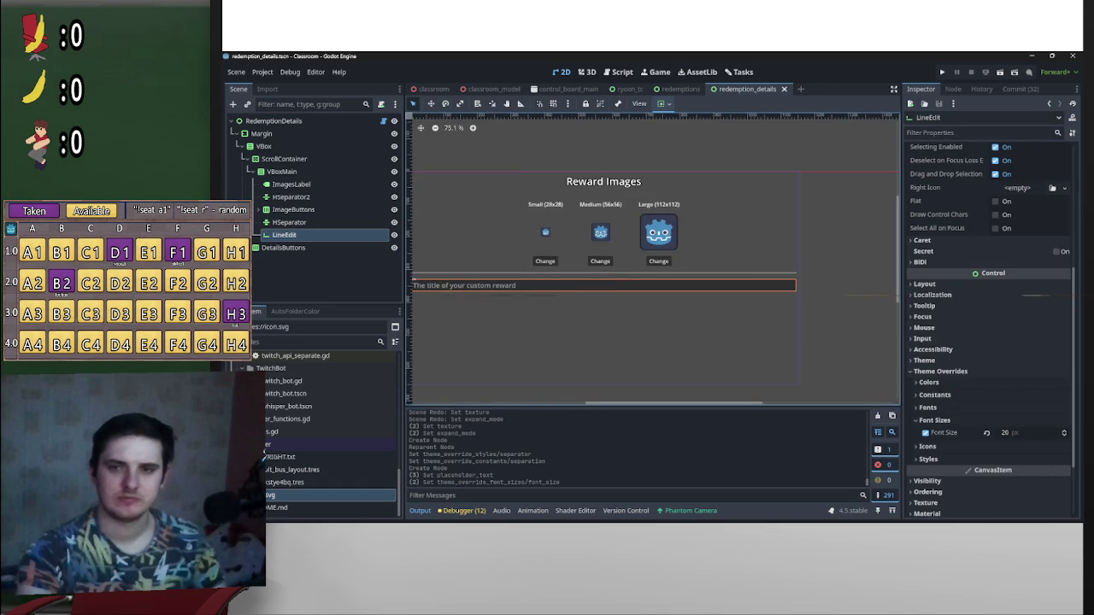
scroll(681, 283, left, 3)
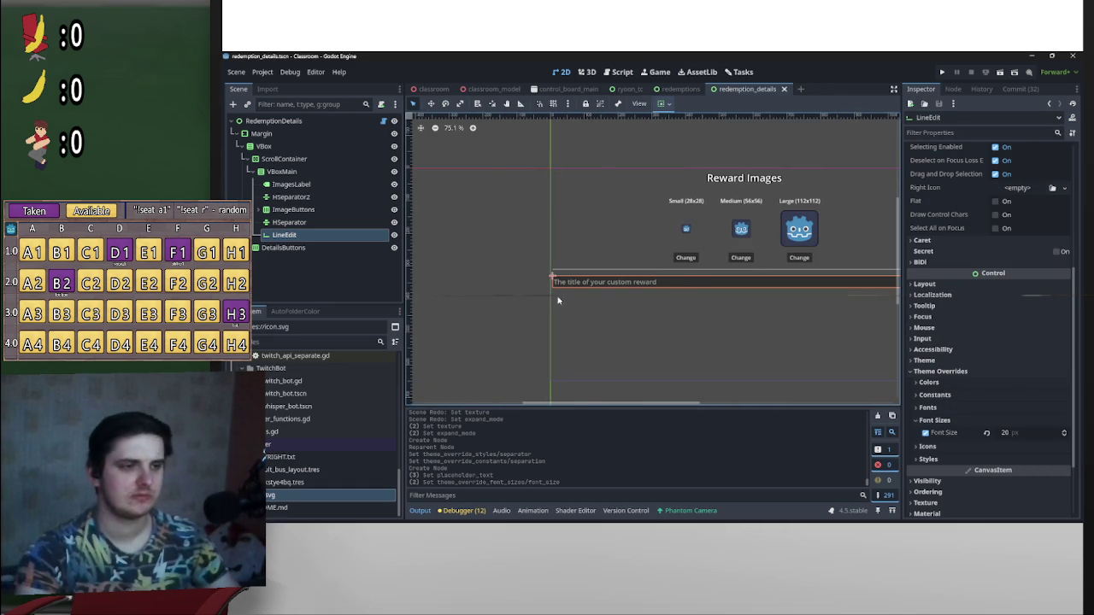
- Add a TextEdit node under VBoxMain via a 'text' search
right_click(302, 170)
click(359, 177)
text(text)
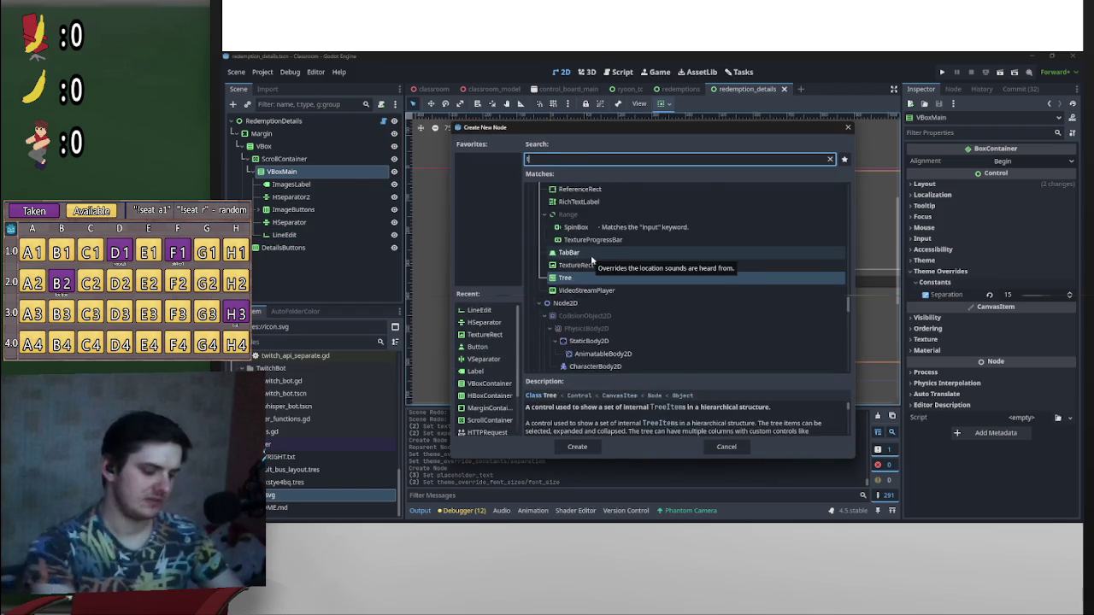
double_click(578, 280)
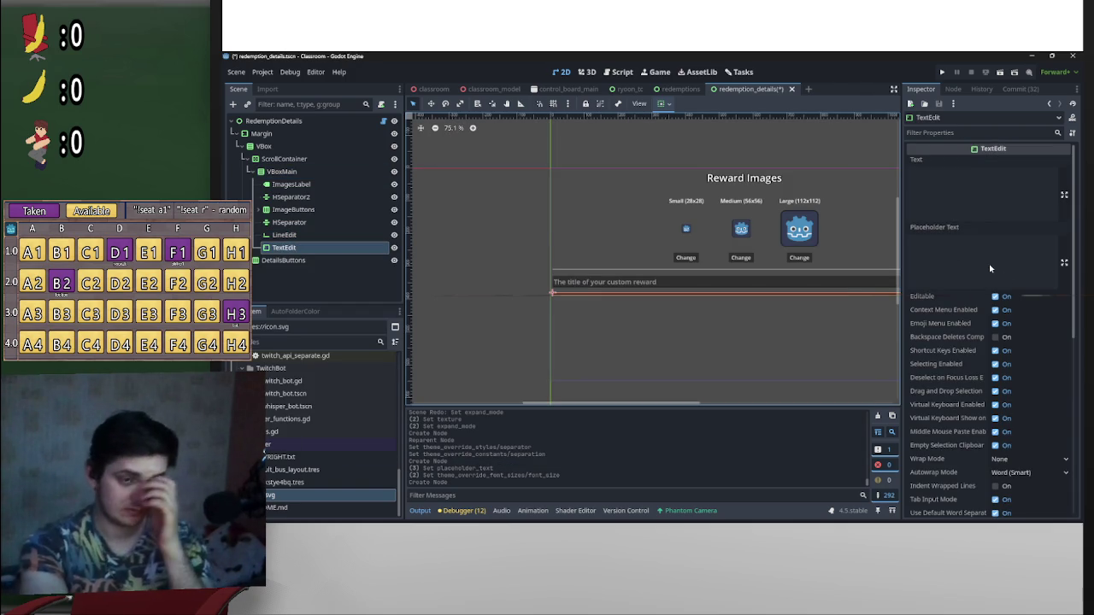
- Set the TextEdit's custom minimum height to 200
scroll(959, 247, down, 3)
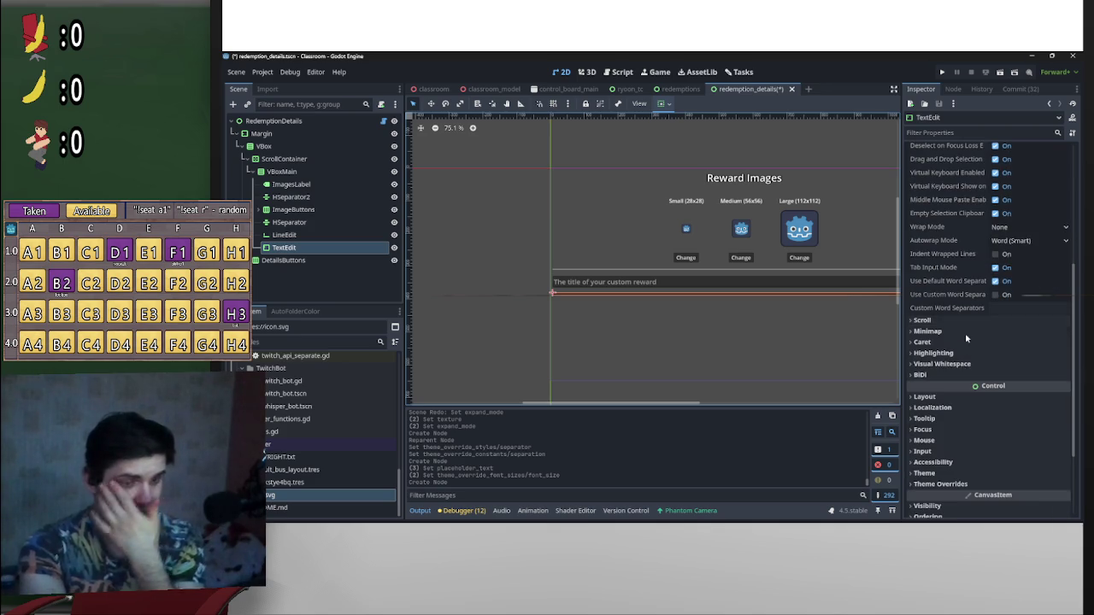
click(958, 397)
click(1025, 461)
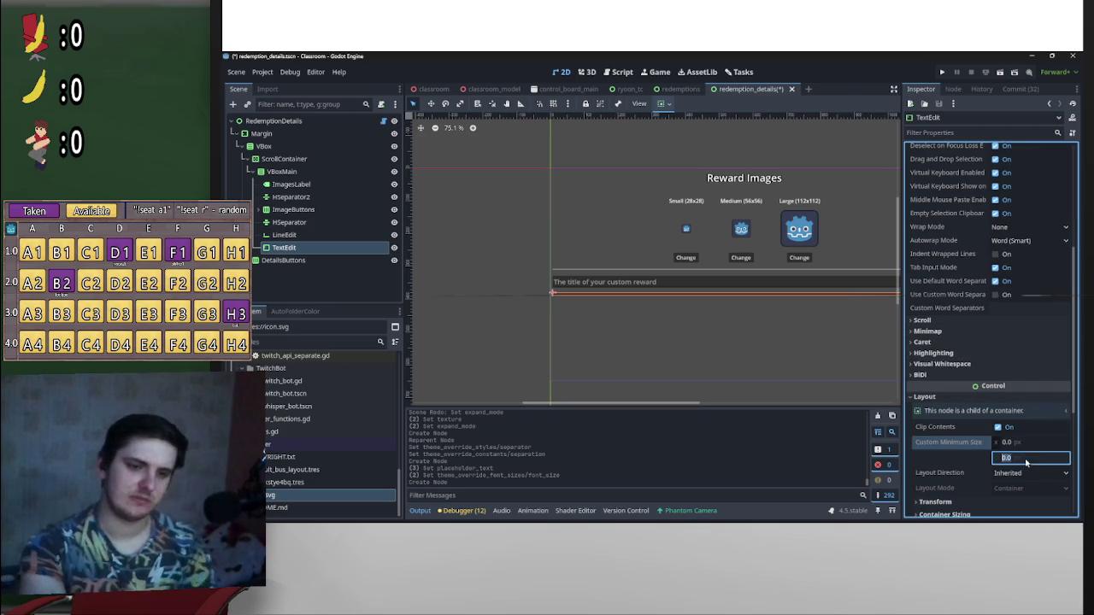
text(200)
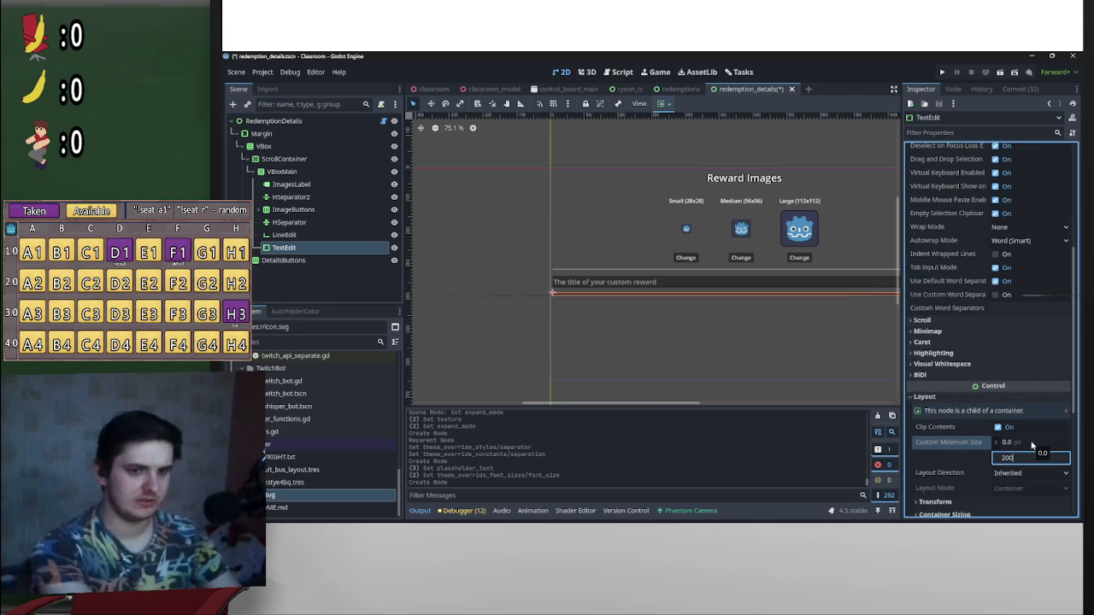
key(Return)
- Begin typing the TextEdit's placeholder text, 'This is theprop'
scroll(1026, 384, up, 5)
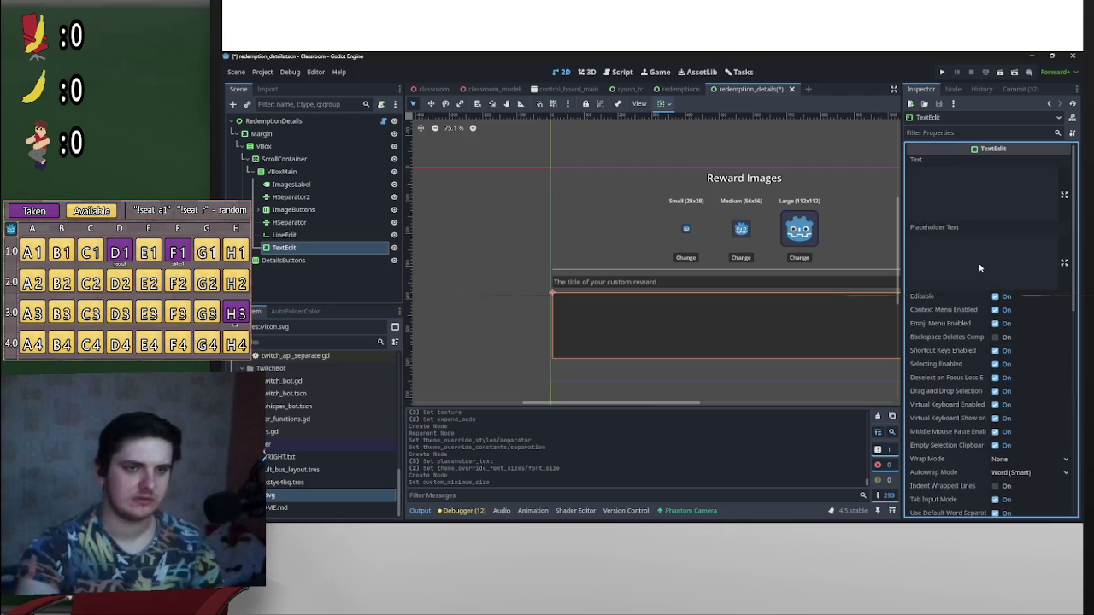
click(979, 267)
text(This )
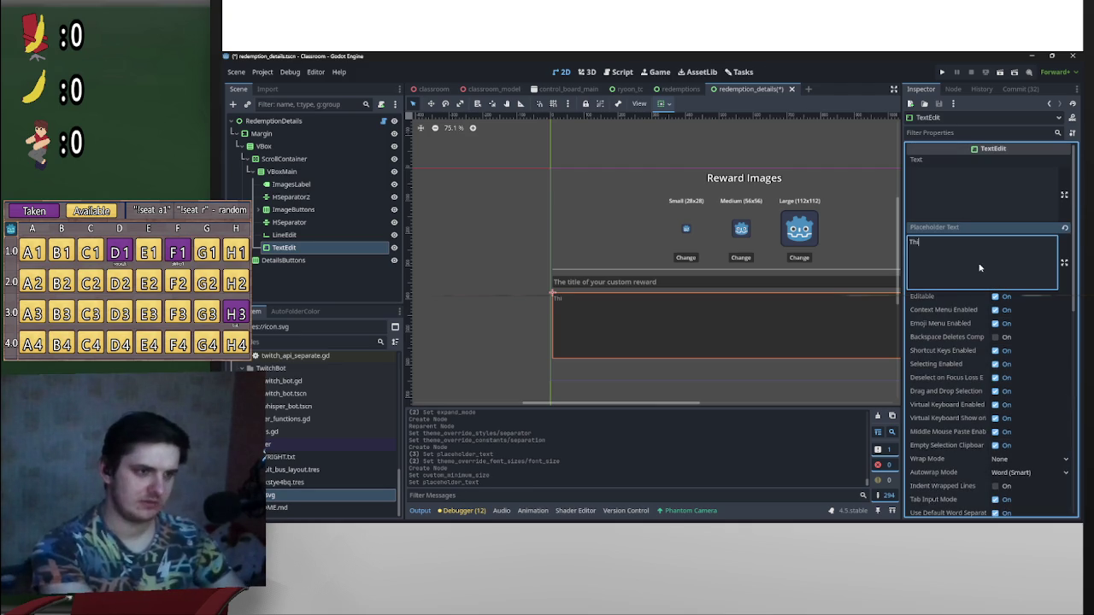
text(is the)
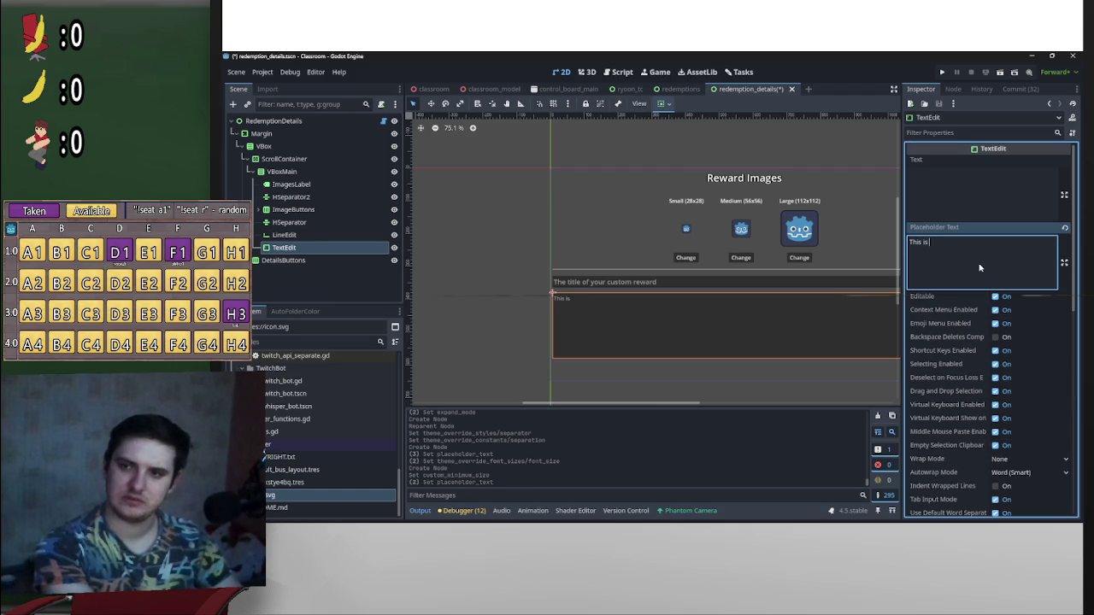
text(prop)
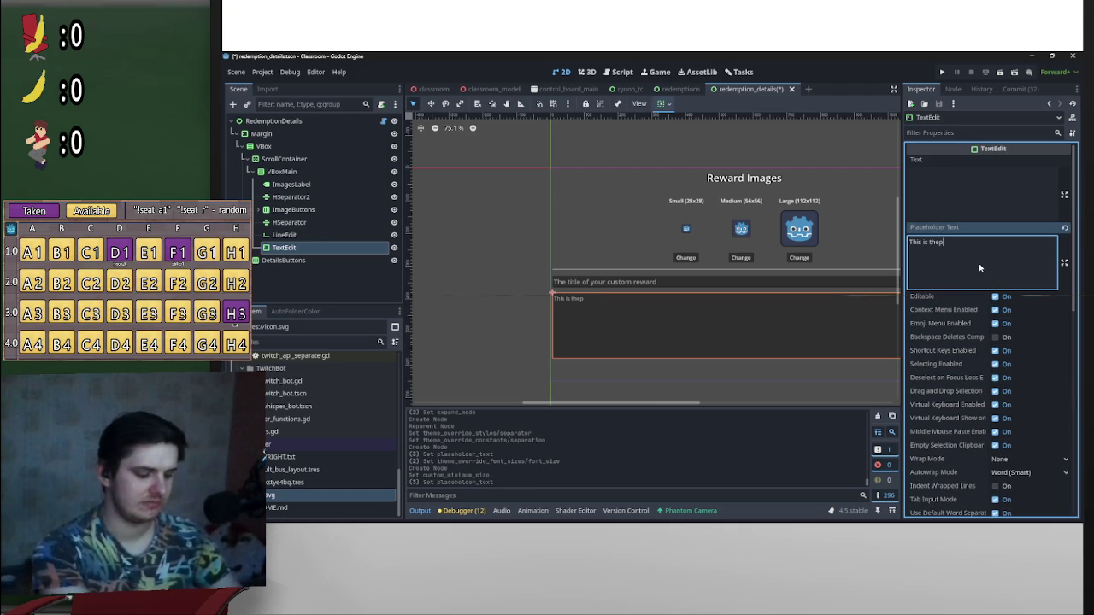
- Fix the typo so the placeholder reads 'This is the prompt for yourcustom reward.'
key(BackSpace)
key(BackSpace)
key(BackSpace)
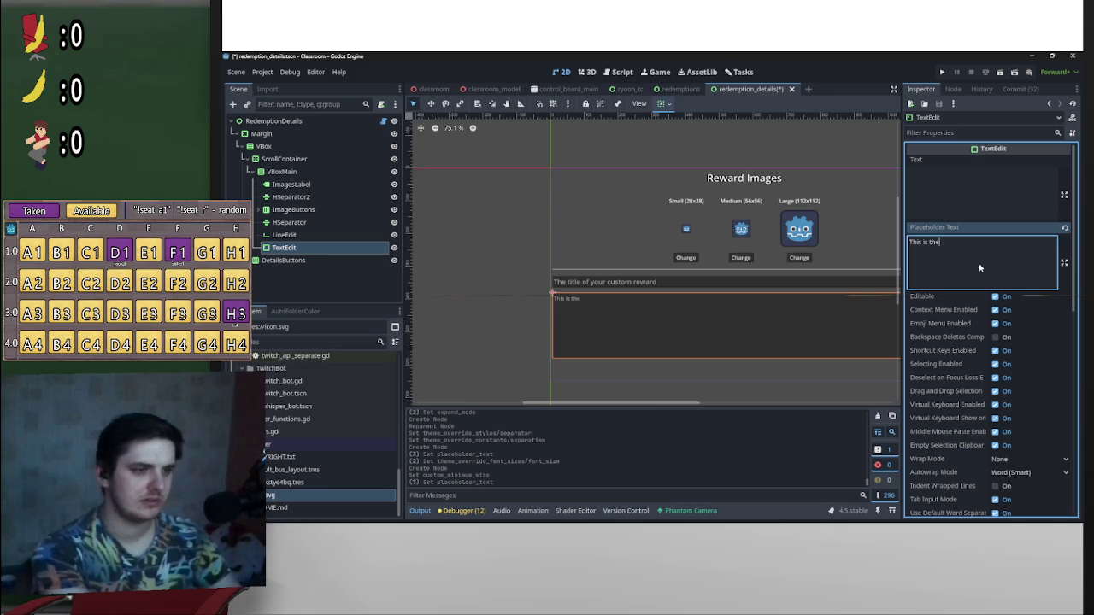
text(ompt )
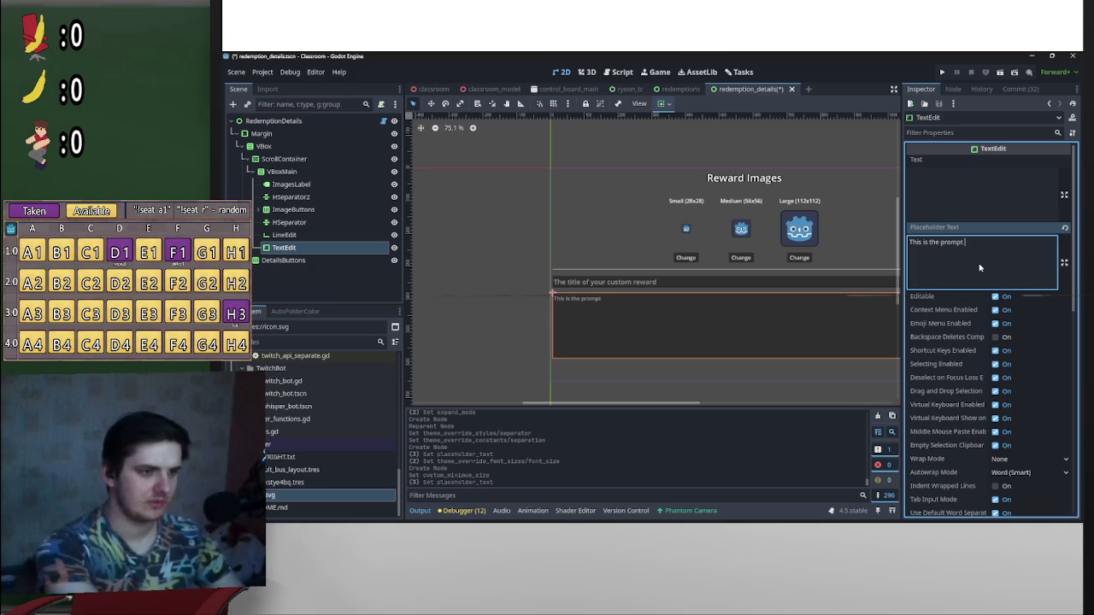
text(for your)
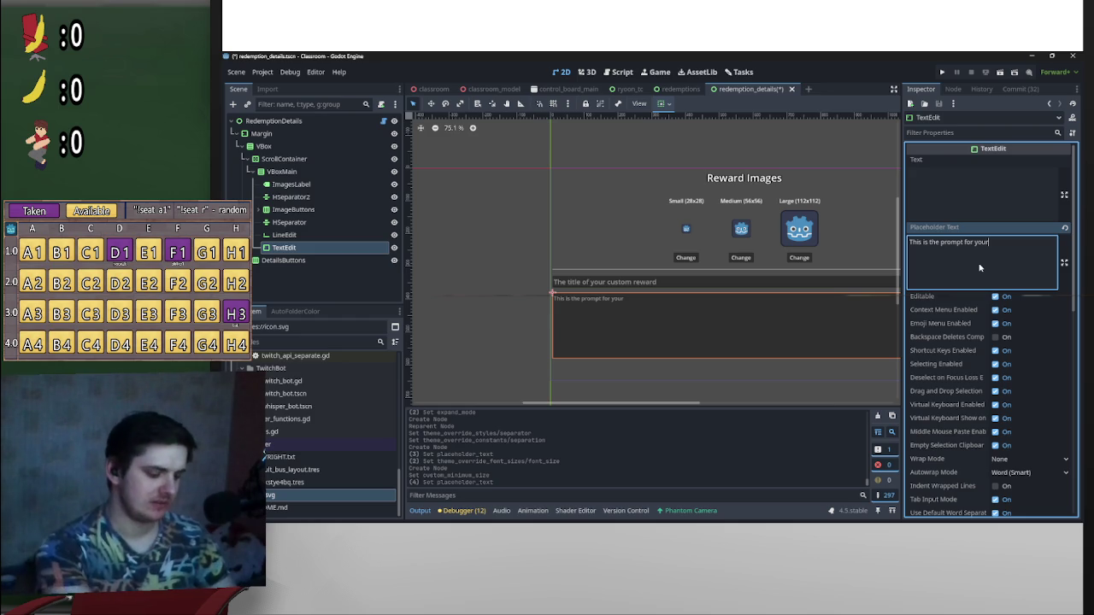
text(custom reward.)
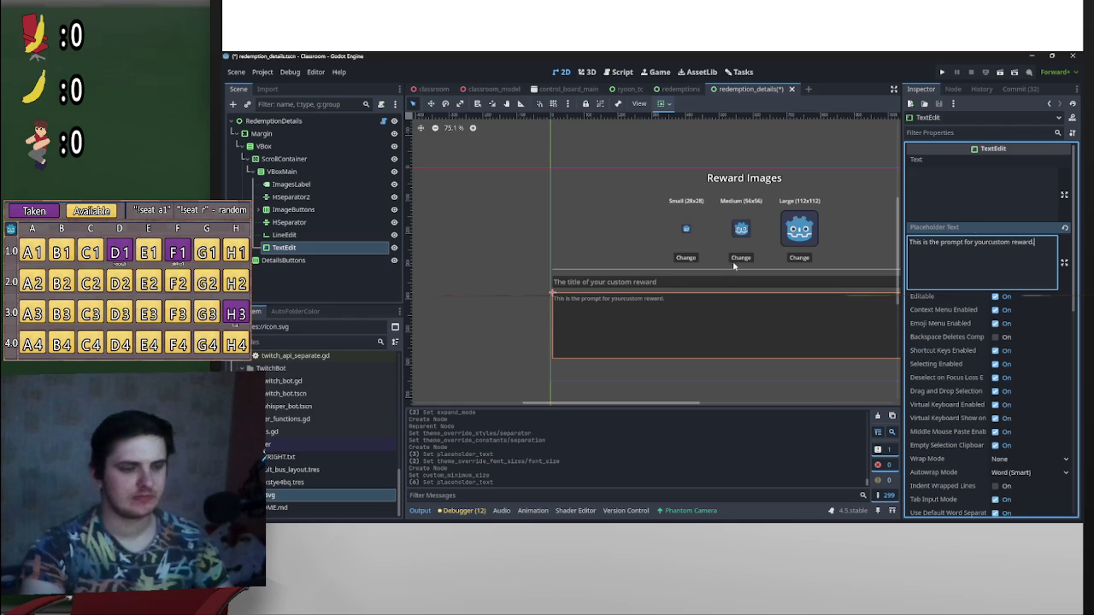
scroll(680, 284, down, 2)
scroll(504, 305, up, 4)
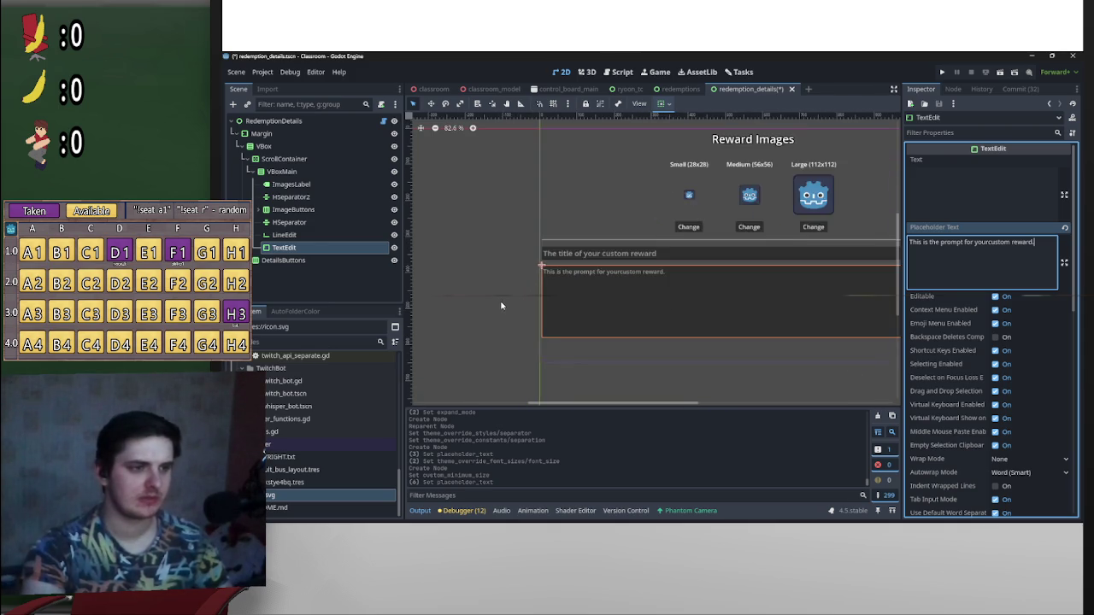
scroll(511, 302, up, 4)
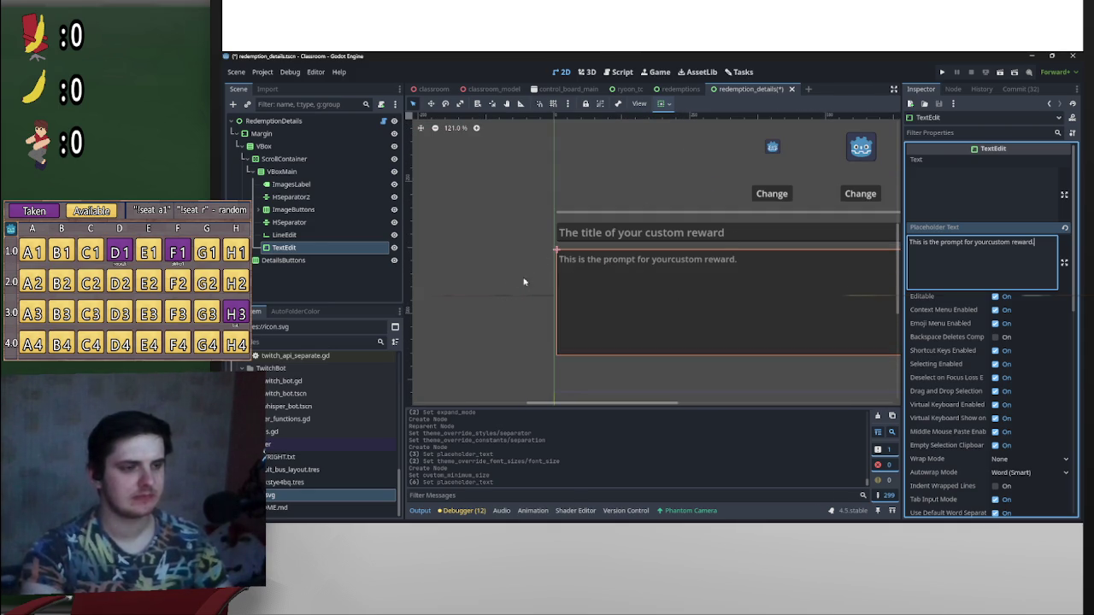
click(508, 259)
scroll(581, 257, down, 4)
scroll(616, 261, down, 2)
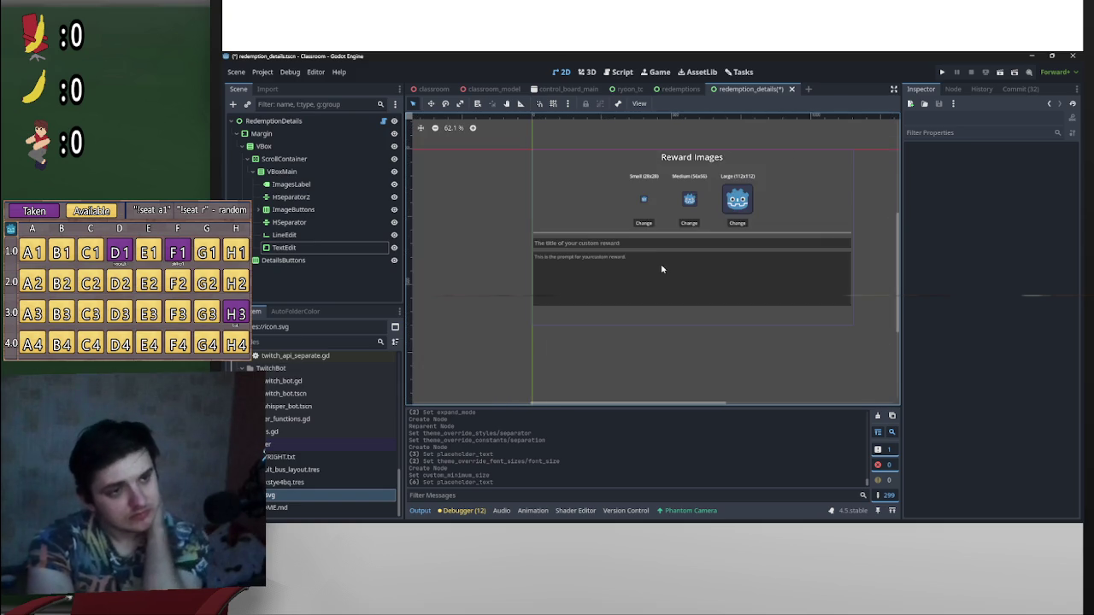
scroll(653, 305, down, 1)
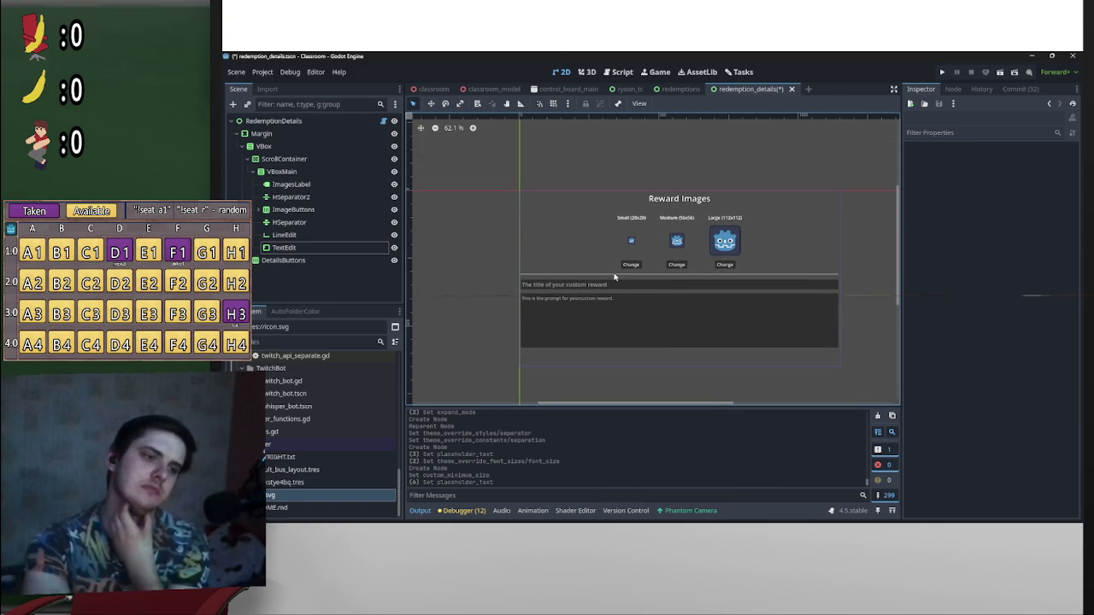
scroll(635, 296, up, 2)
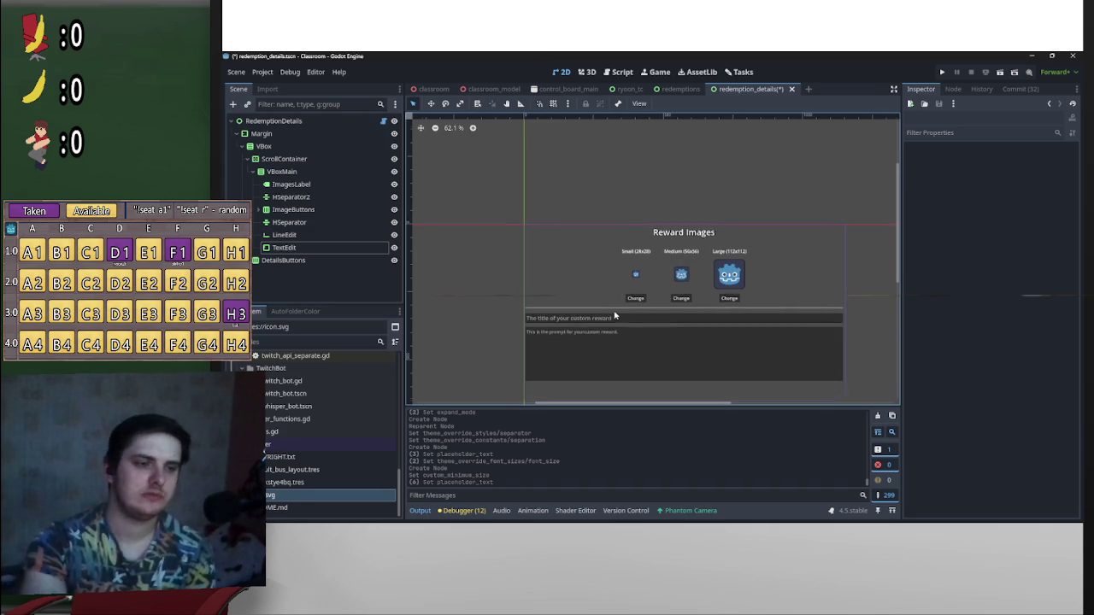
scroll(624, 282, down, 3)
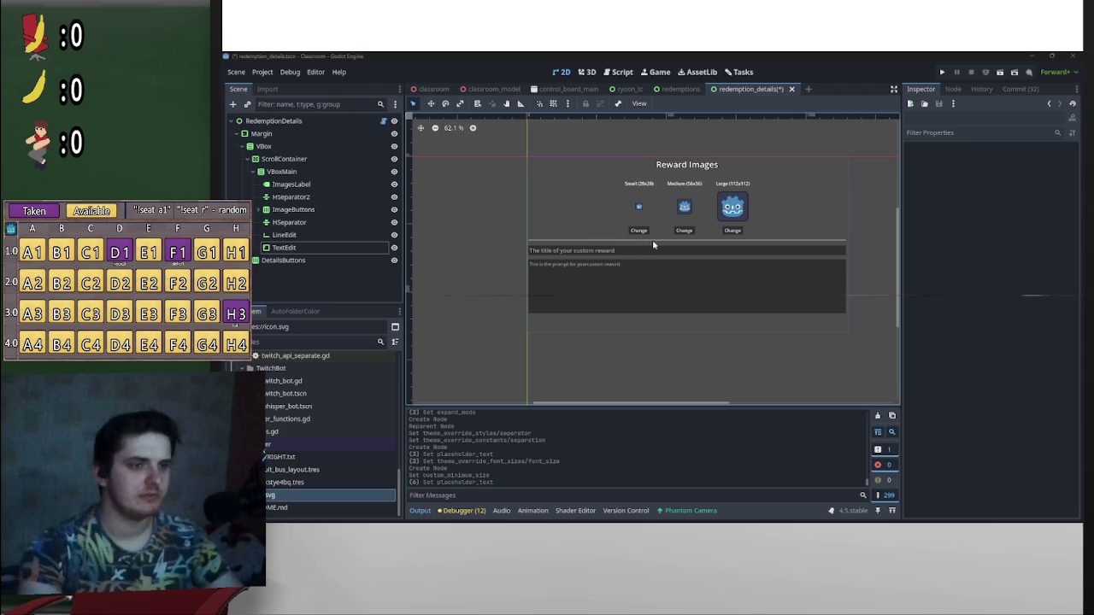
right_click(297, 175)
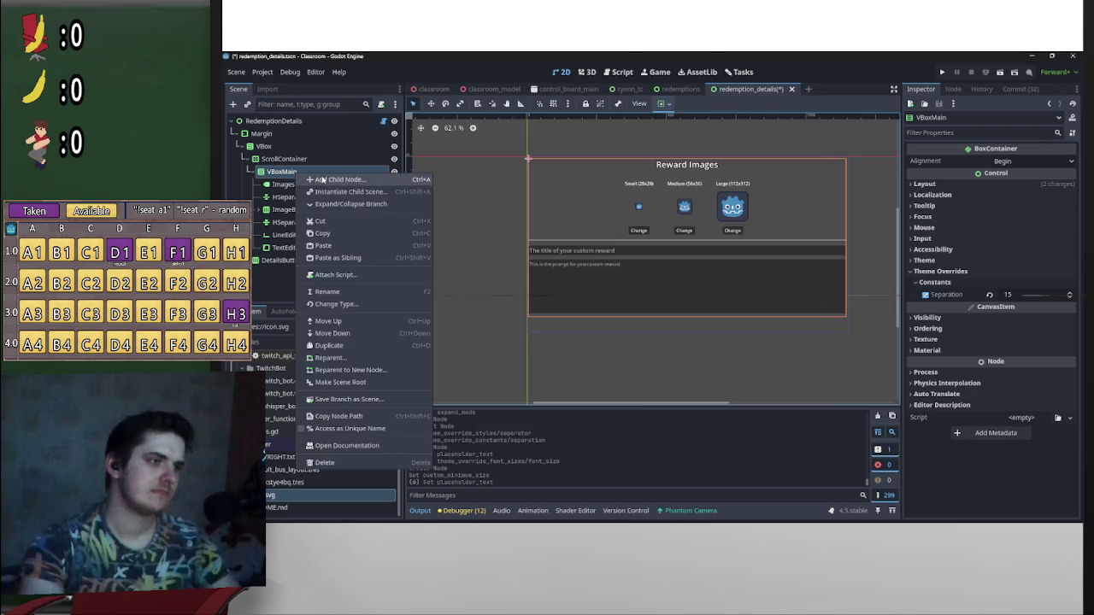
- Add a Label to VBoxMain and move it directly under ImageButtons
click(329, 179)
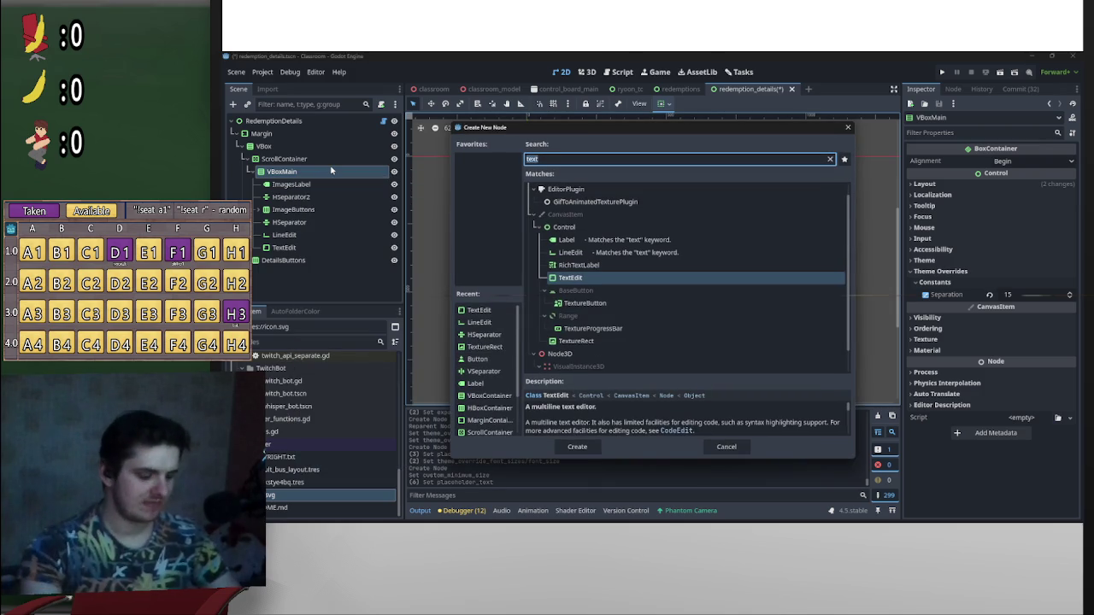
text(label)
key(Return)
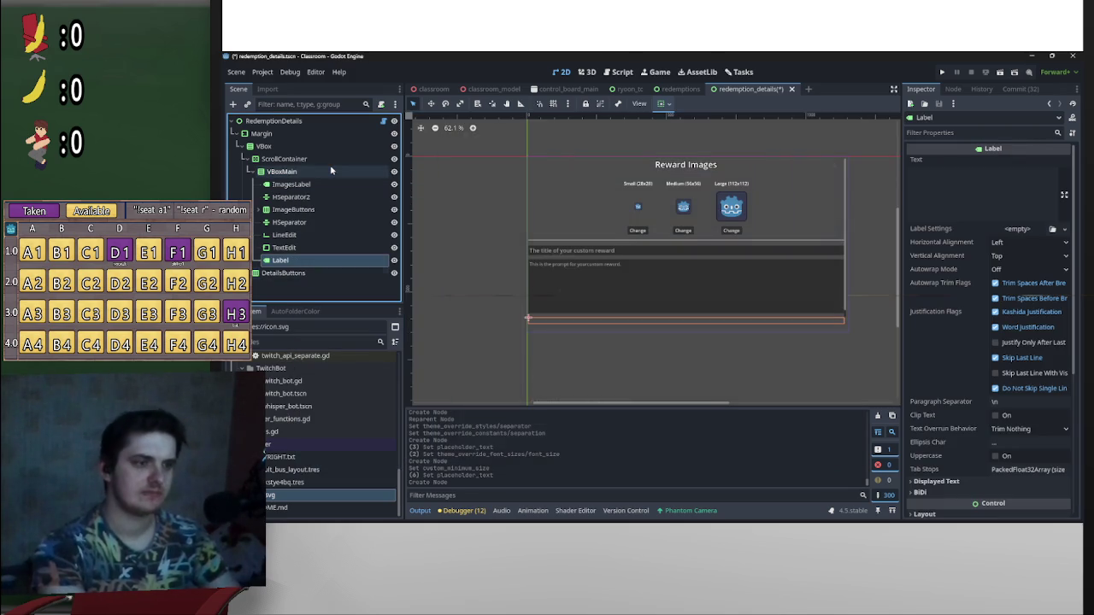
mouse_move(295, 262)
mouse_down()
mouse_move(304, 265)
mouse_move(325, 214)
mouse_move(312, 187)
mouse_move(313, 218)
mouse_up()
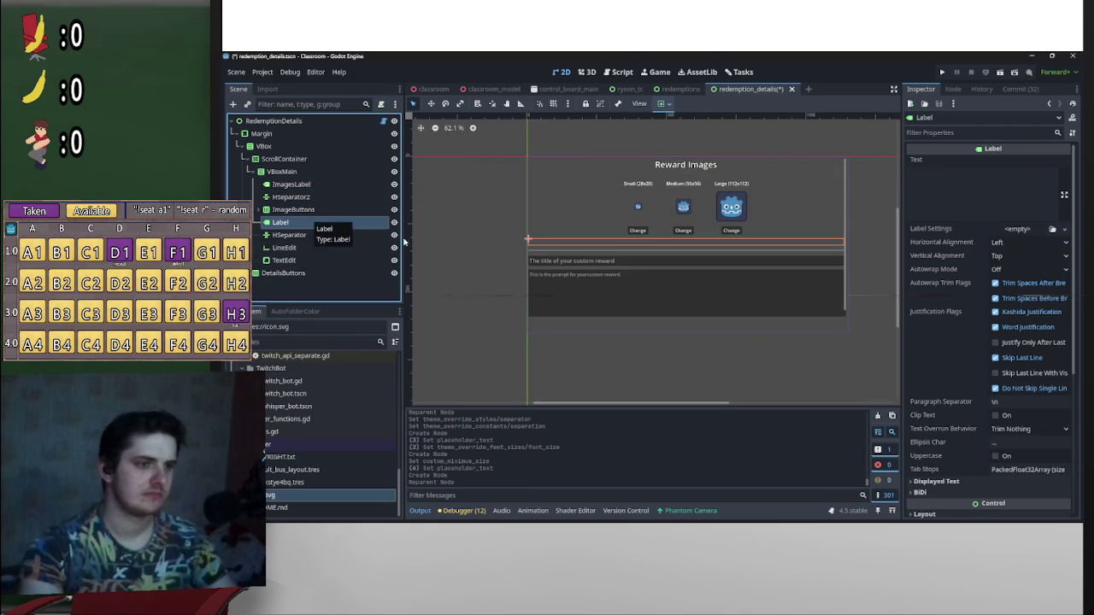
- Duplicate the HSeparator and place HSeparator3 between ImageButtons and the Label
click(316, 239)
key(ctrl+d)
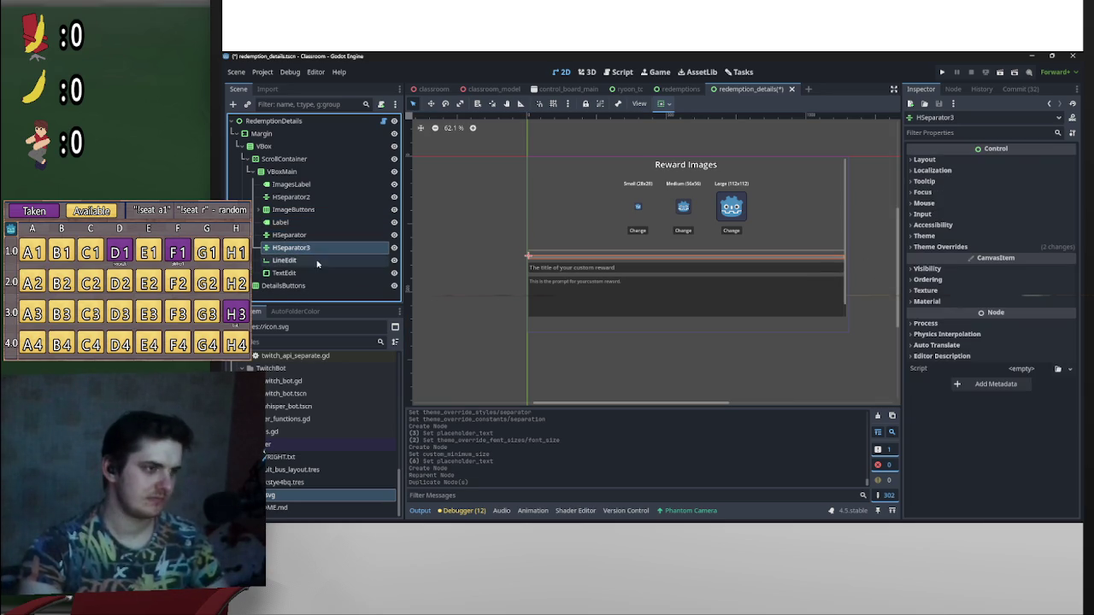
drag(302, 250, 295, 228)
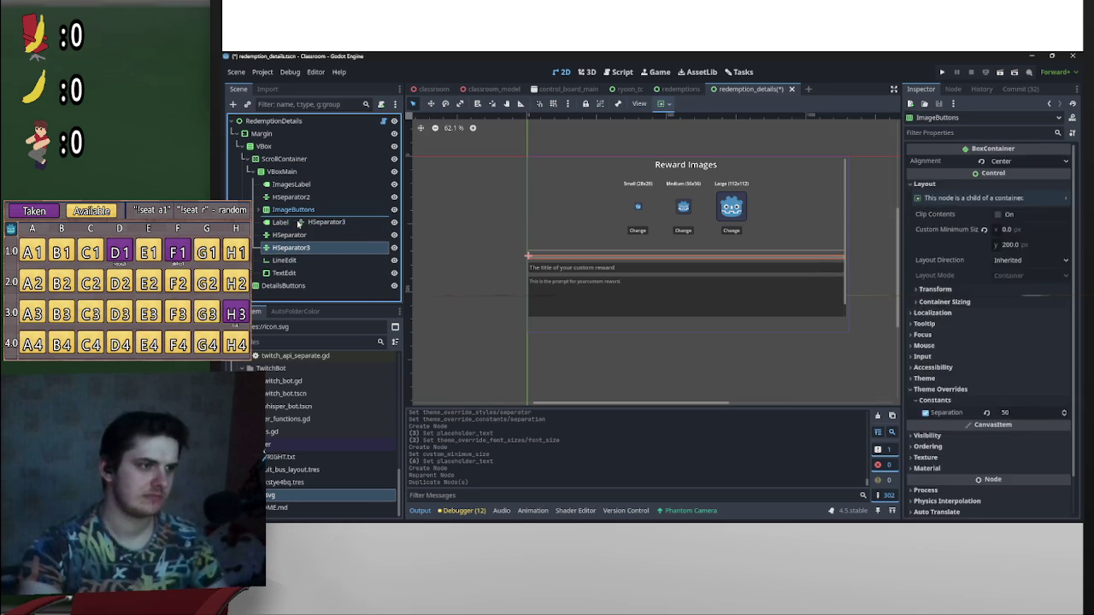
- Rename the Label to BgColorLabel
click(293, 236)
text(BgColo)
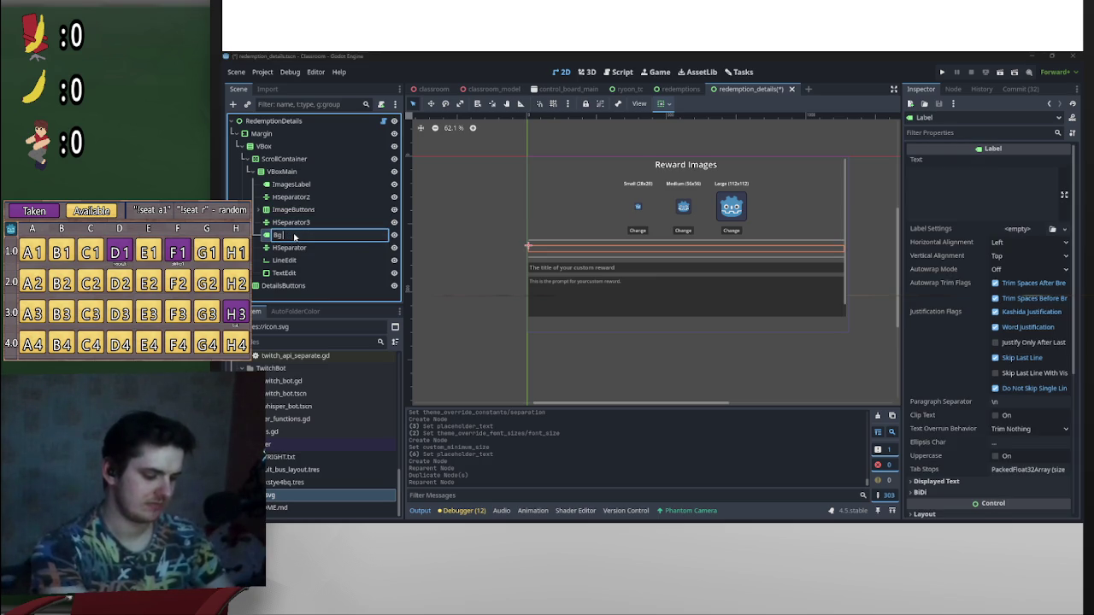
text(rLabel)
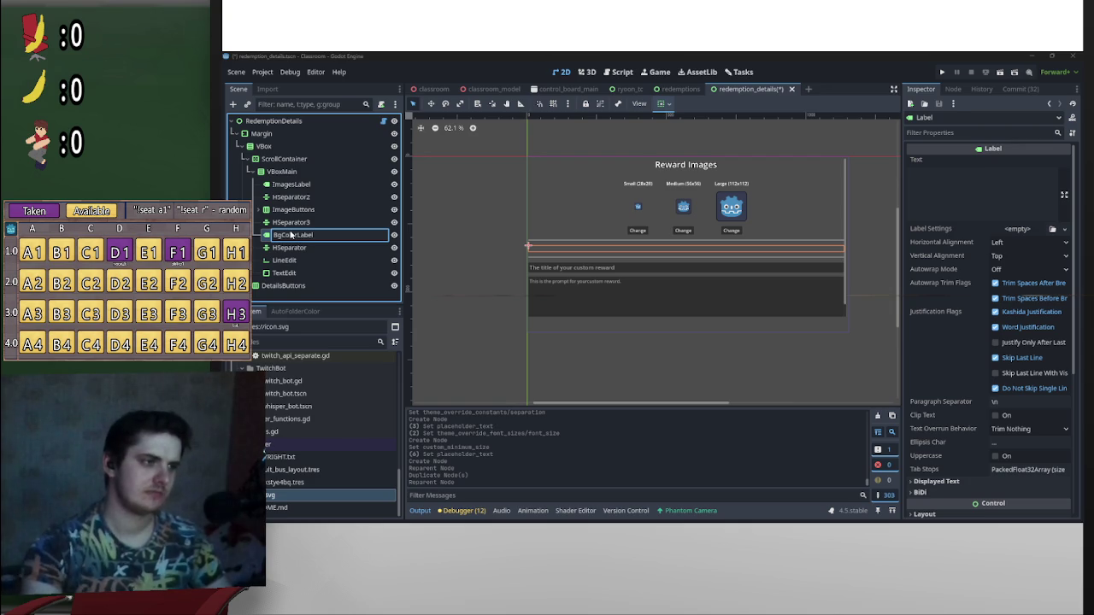
key(Return)
scroll(635, 268, up, 2)
click(982, 196)
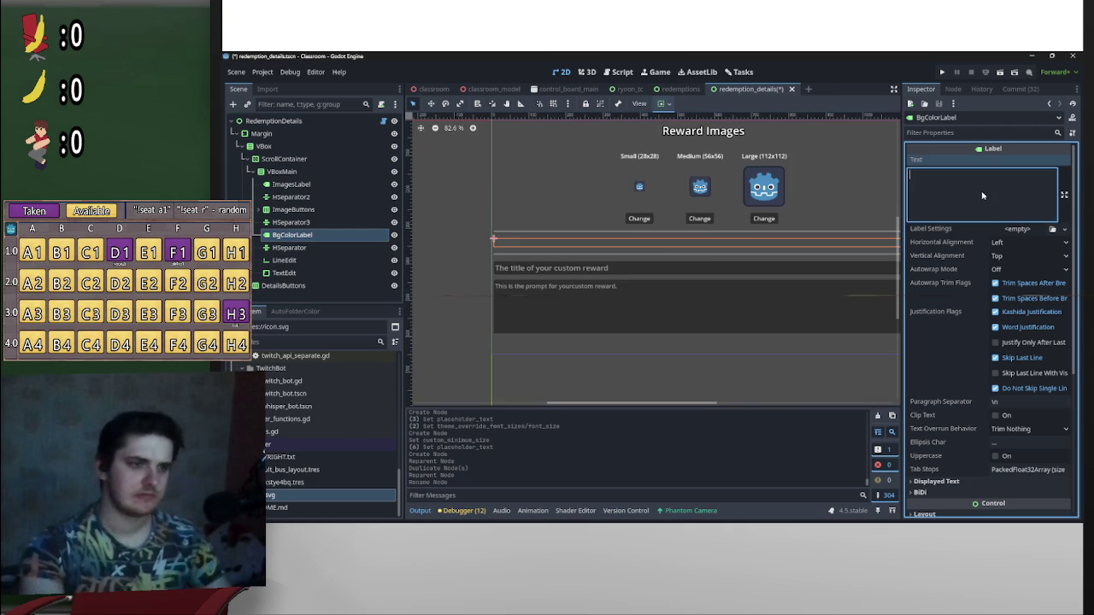
- Set BgColorLabel's text to 'Background color:'
text(Bavk)
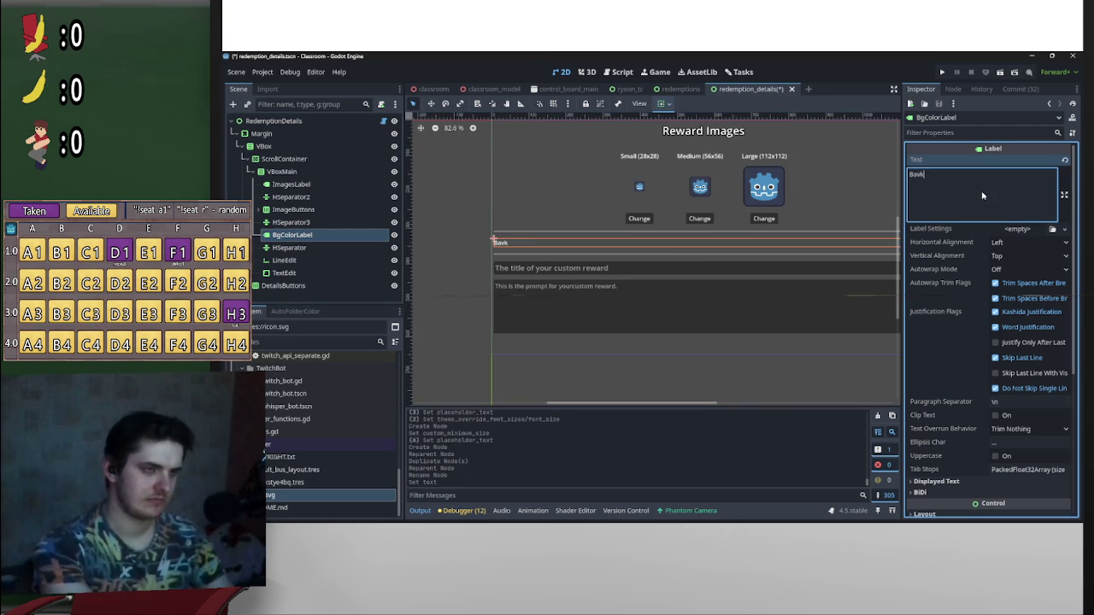
key(BackSpace)
key(BackSpace)
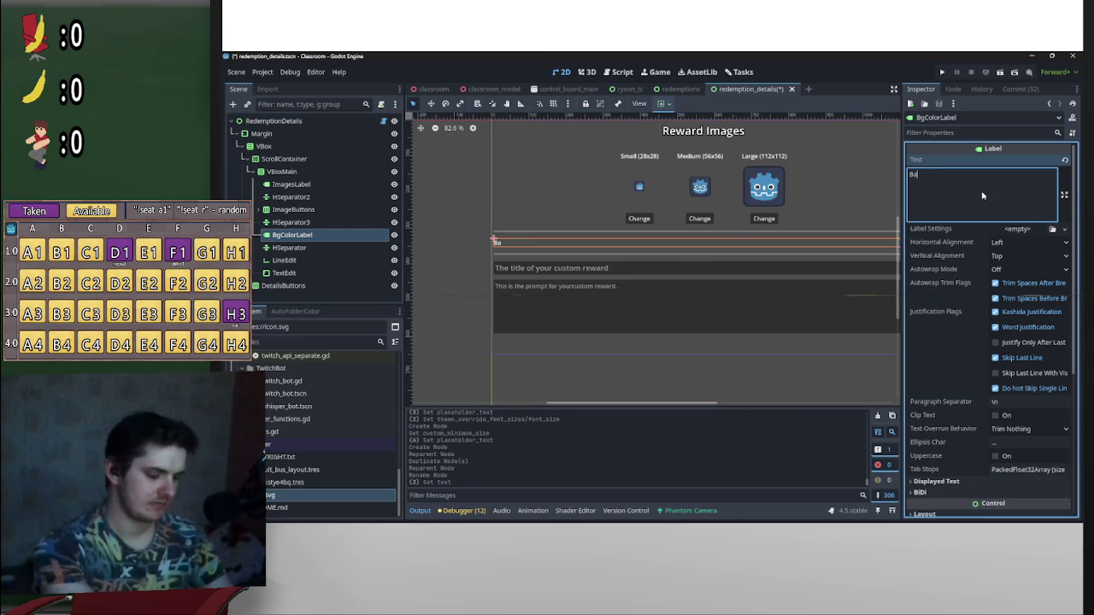
text(ckground )
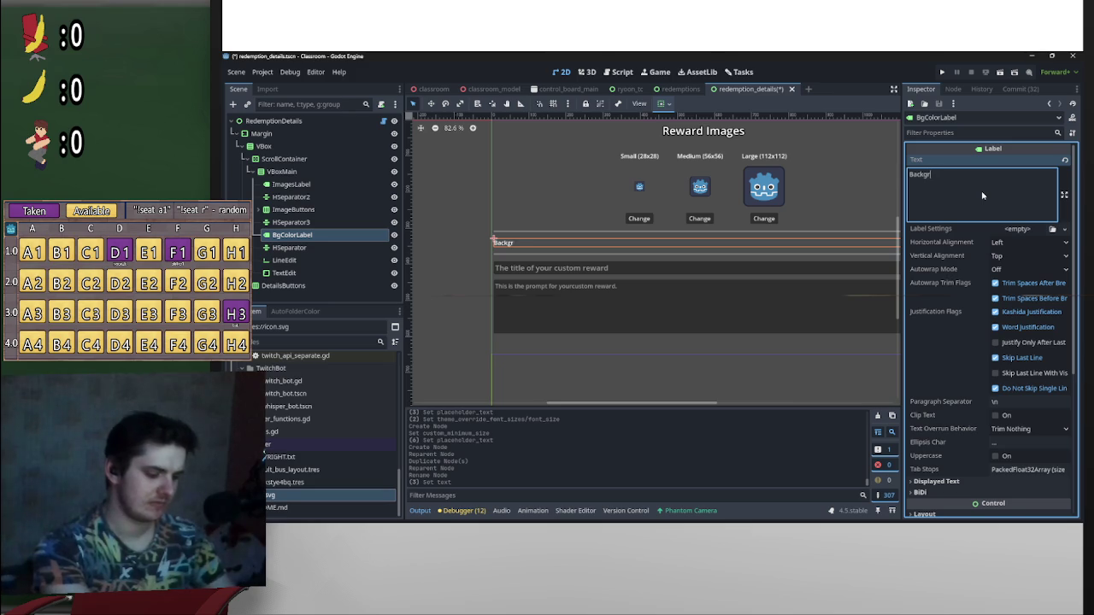
text(colo)
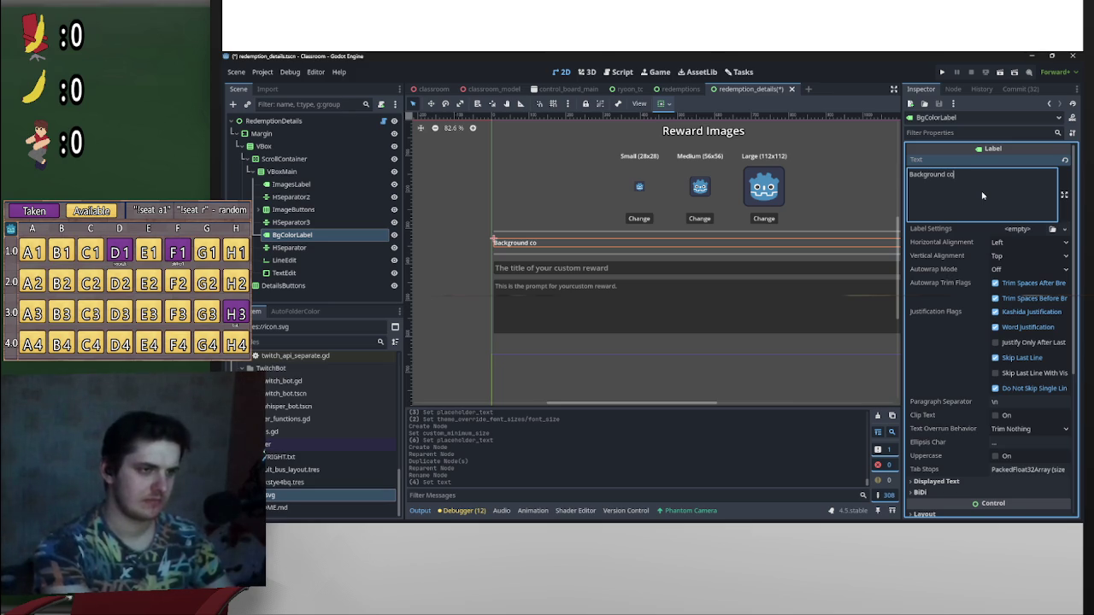
text(r)
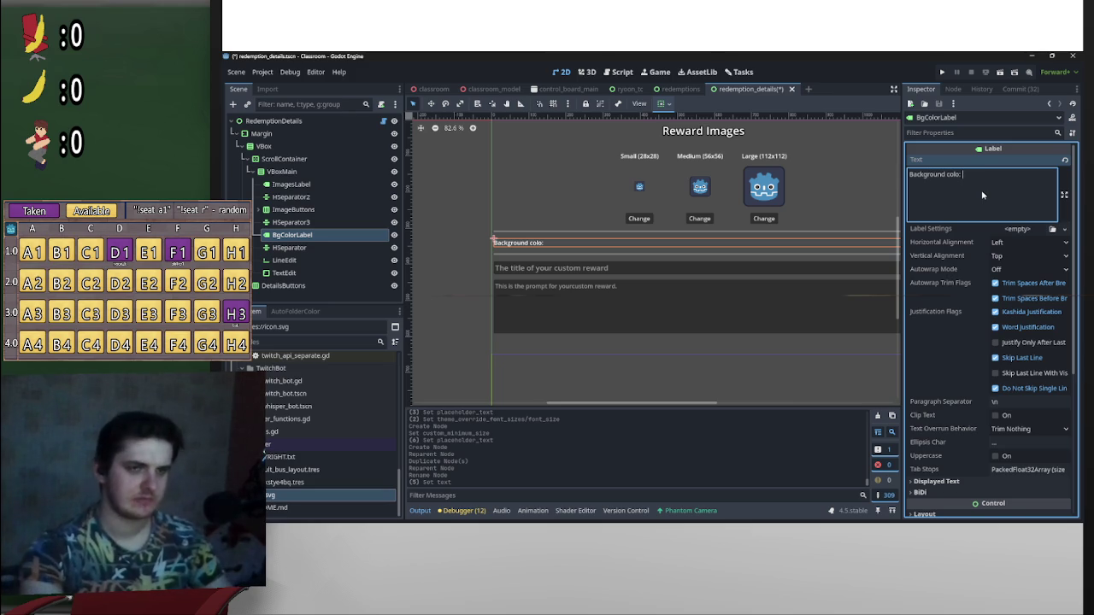
text(:)
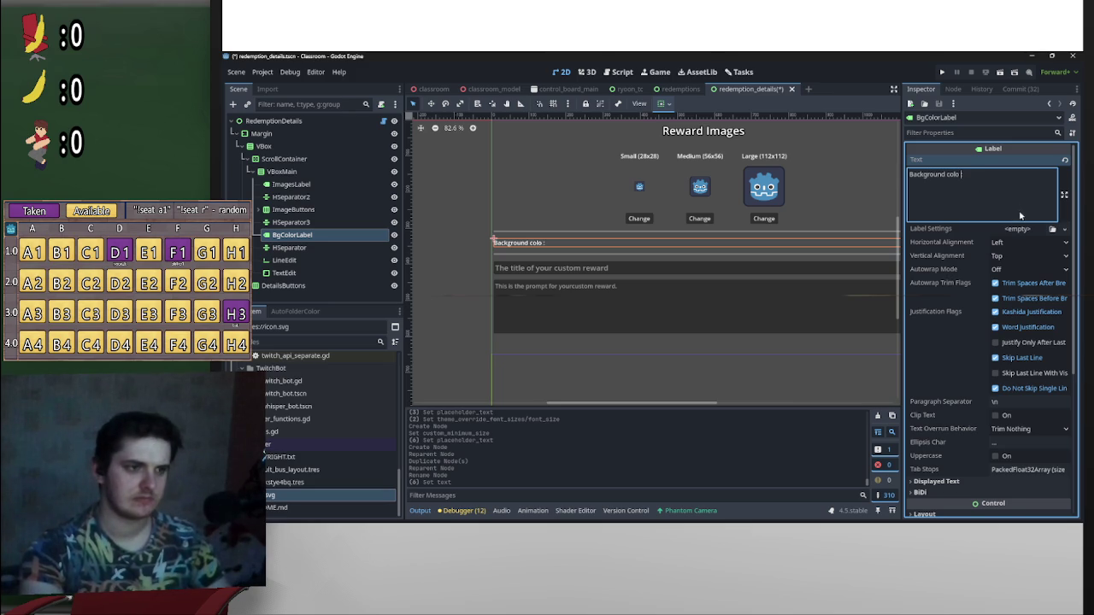
key(BackSpace)
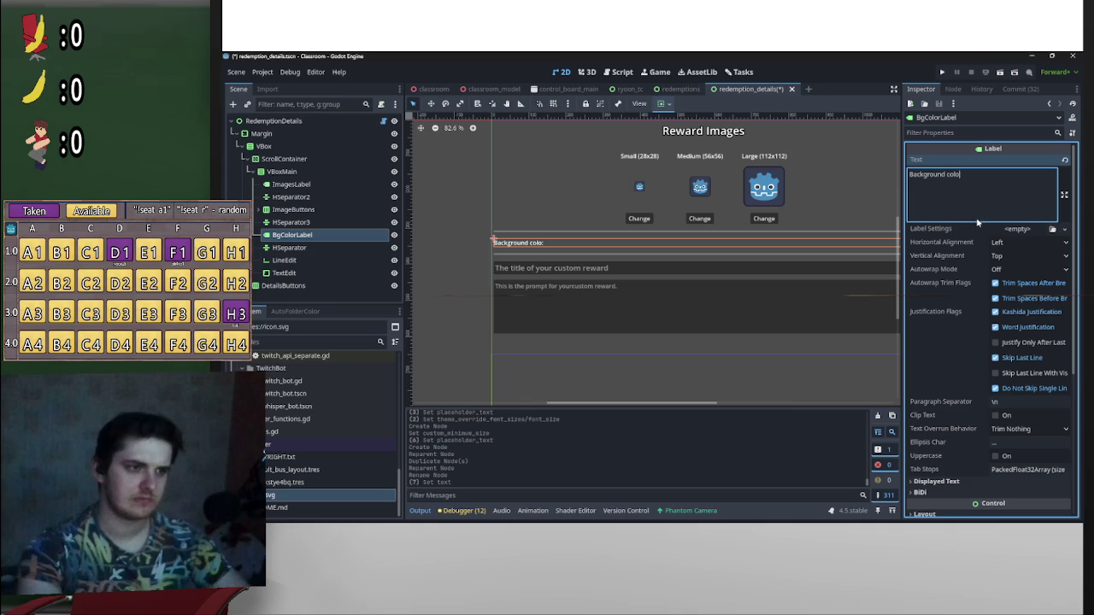
text(r:)
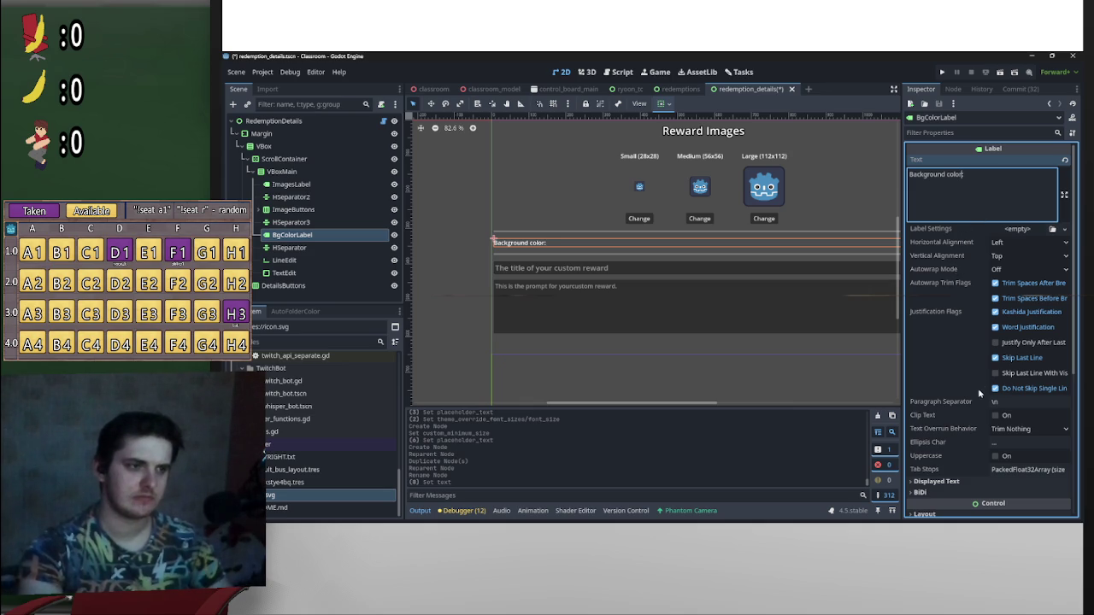
- Give BgColorLabel a font size override of 20, briefly trying 25
scroll(959, 385, down, 5)
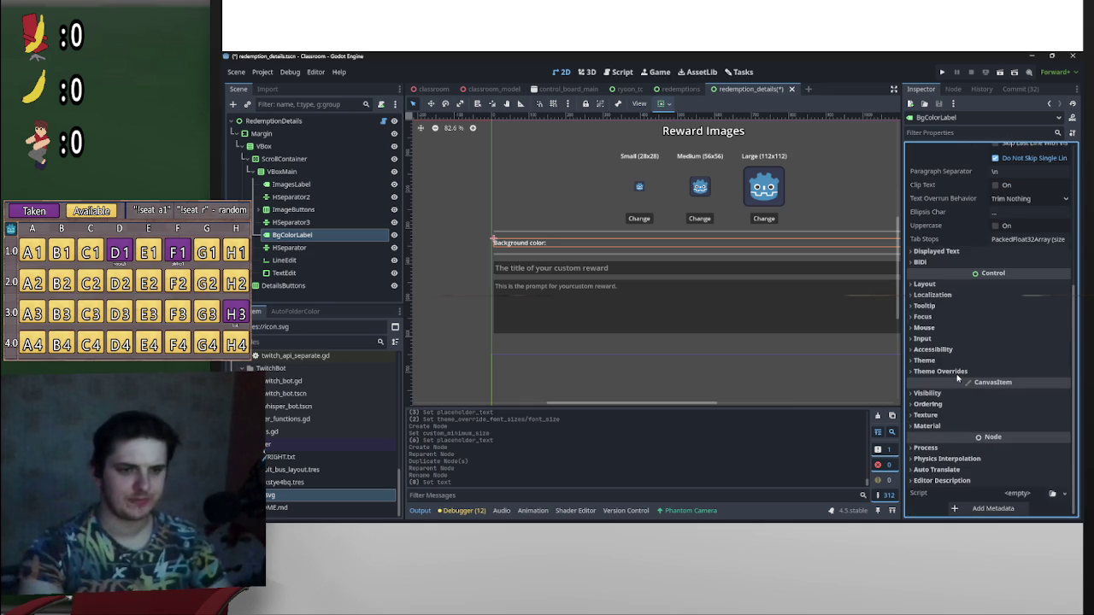
click(957, 374)
click(974, 420)
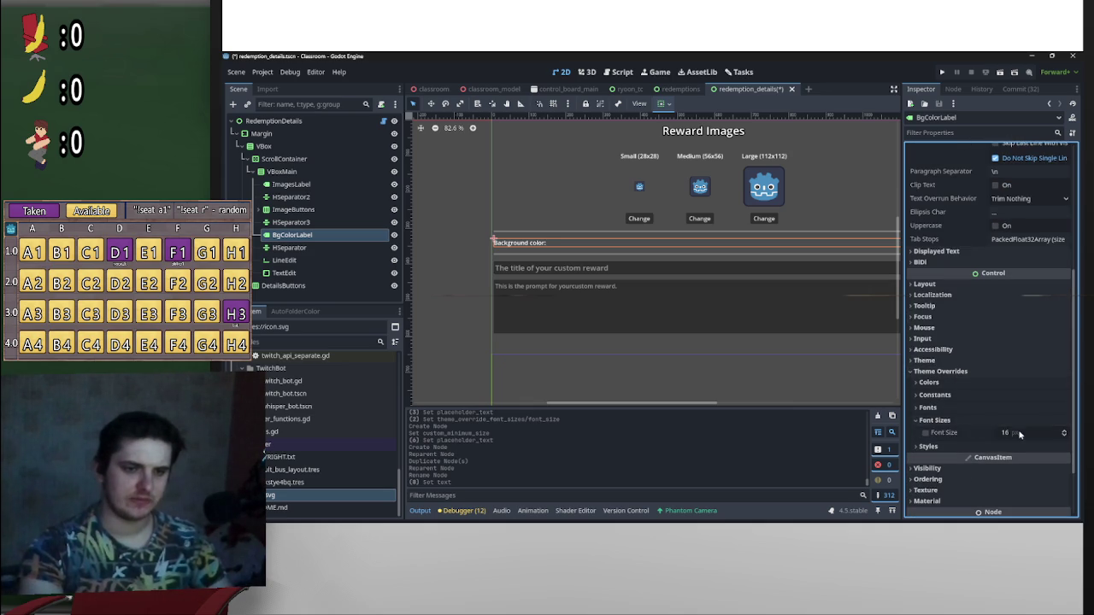
click(1023, 434)
text(20)
key(Return)
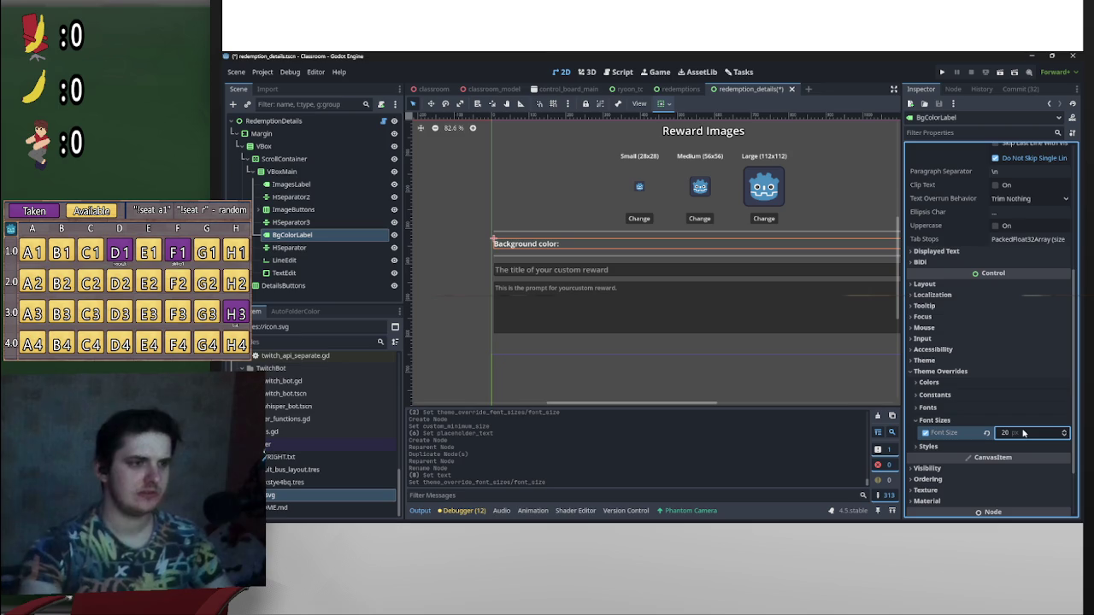
click(1019, 436)
text(25)
key(Return)
click(1030, 437)
text(20)
key(Return)
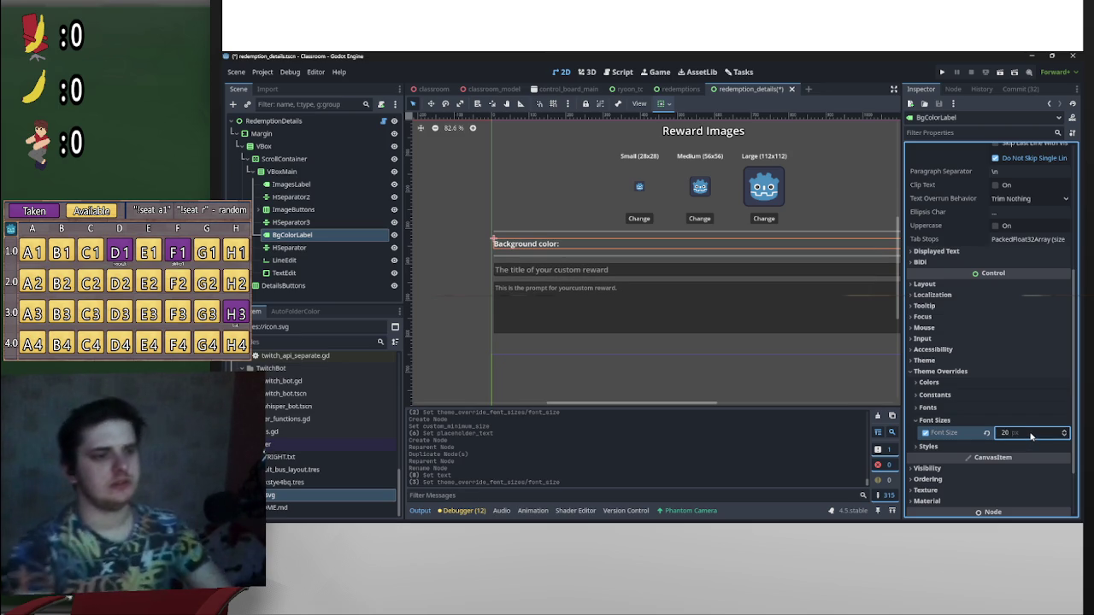
scroll(538, 299, down, 3)
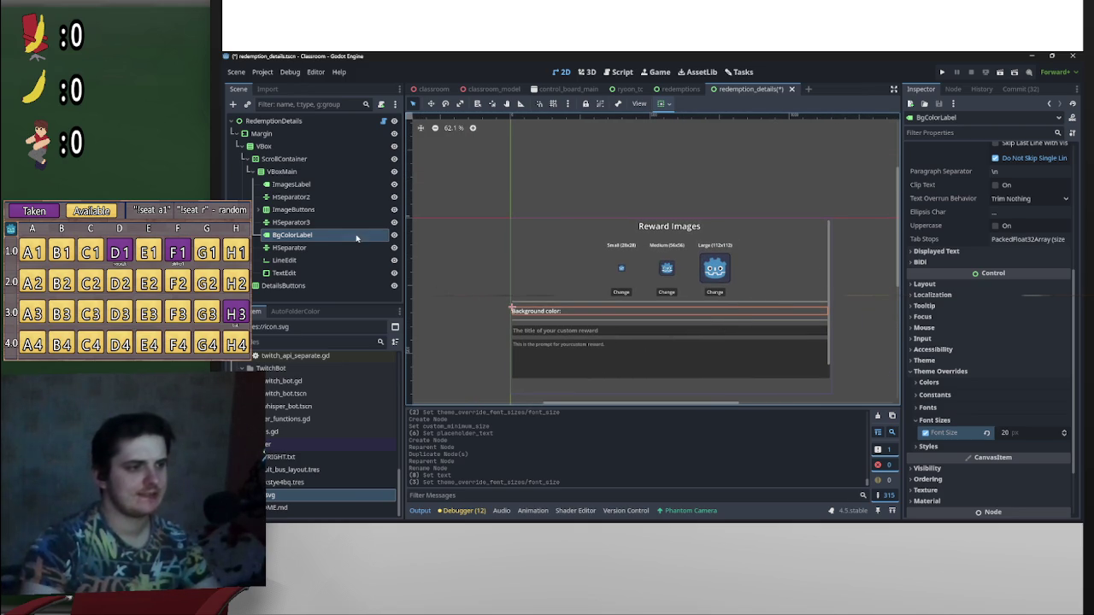
- Add an HBoxContainer and move it just above BgColorLabel
right_click(311, 235)
key(Escape)
click(295, 210)
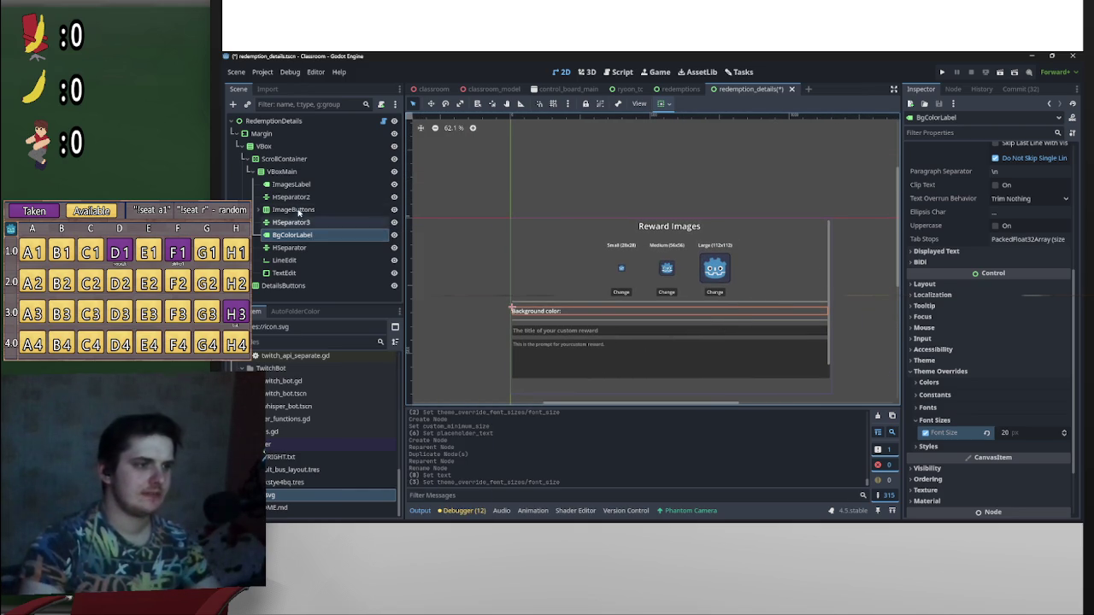
right_click(295, 209)
click(351, 216)
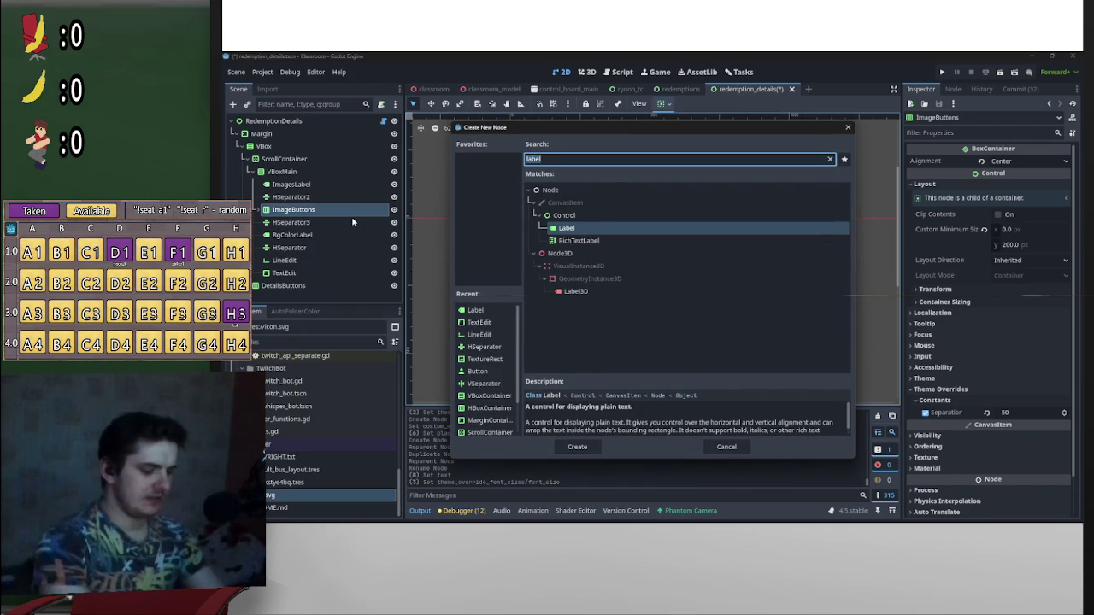
text(hbox)
key(Return)
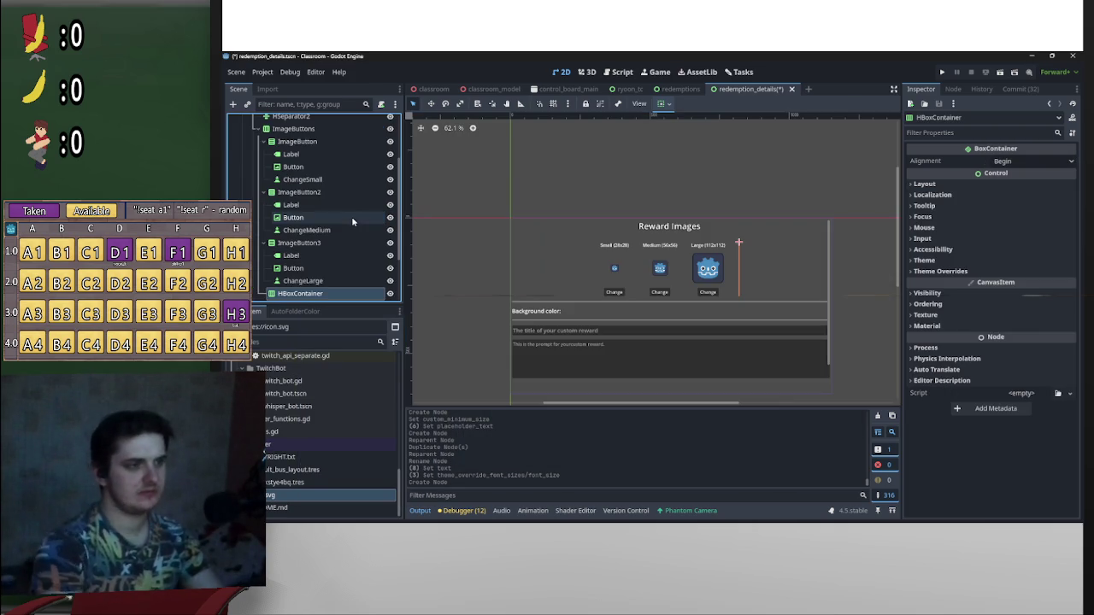
drag(325, 295, 316, 274)
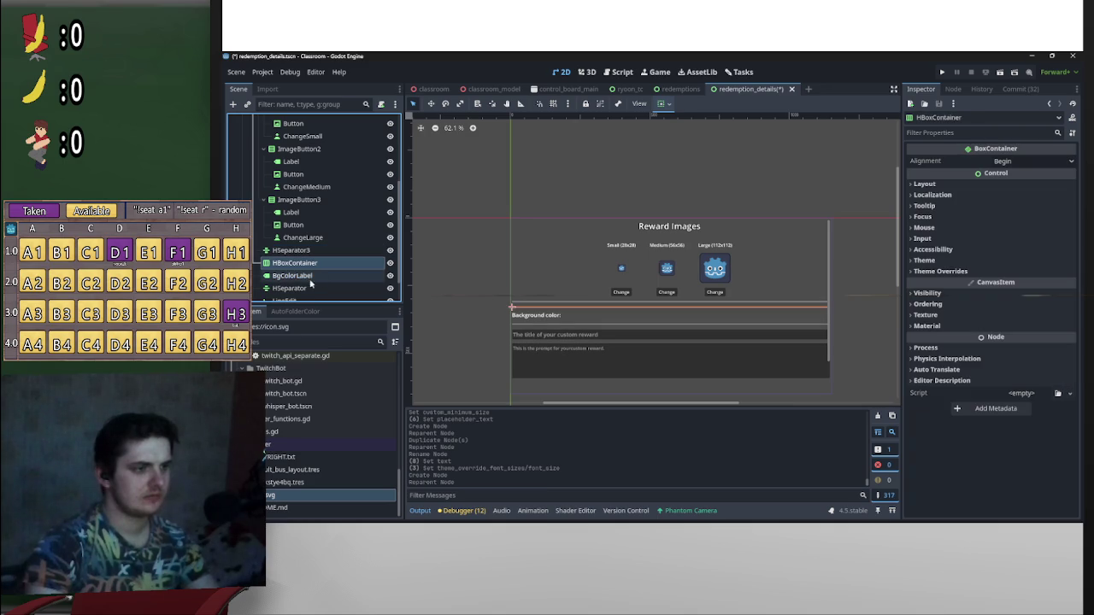
- Rename the container to BgColor and move BgColorLabel inside it
double_click(334, 266)
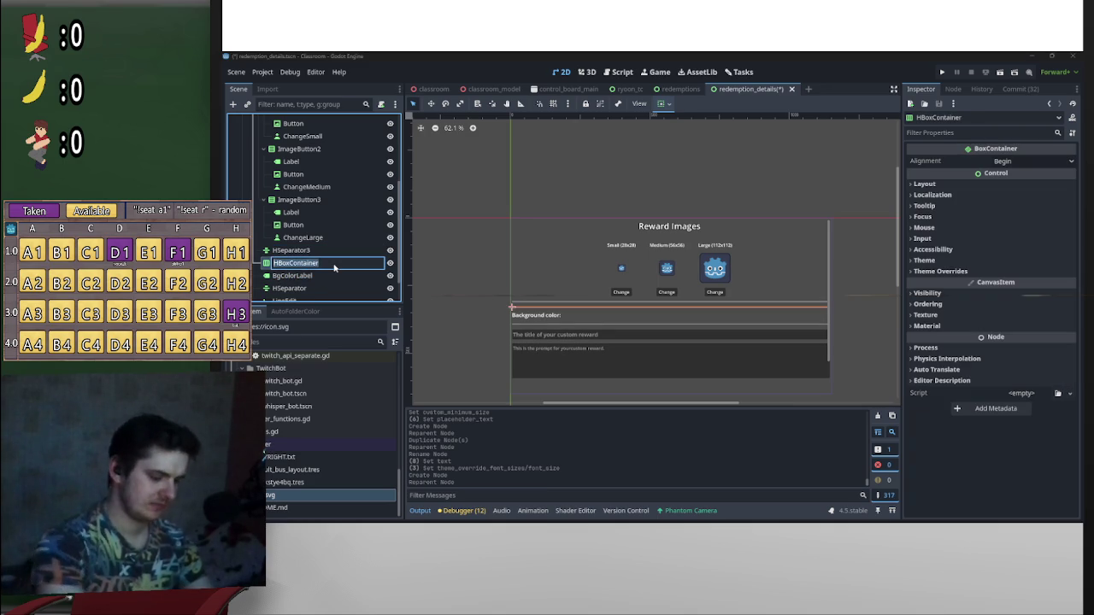
text(BgColor)
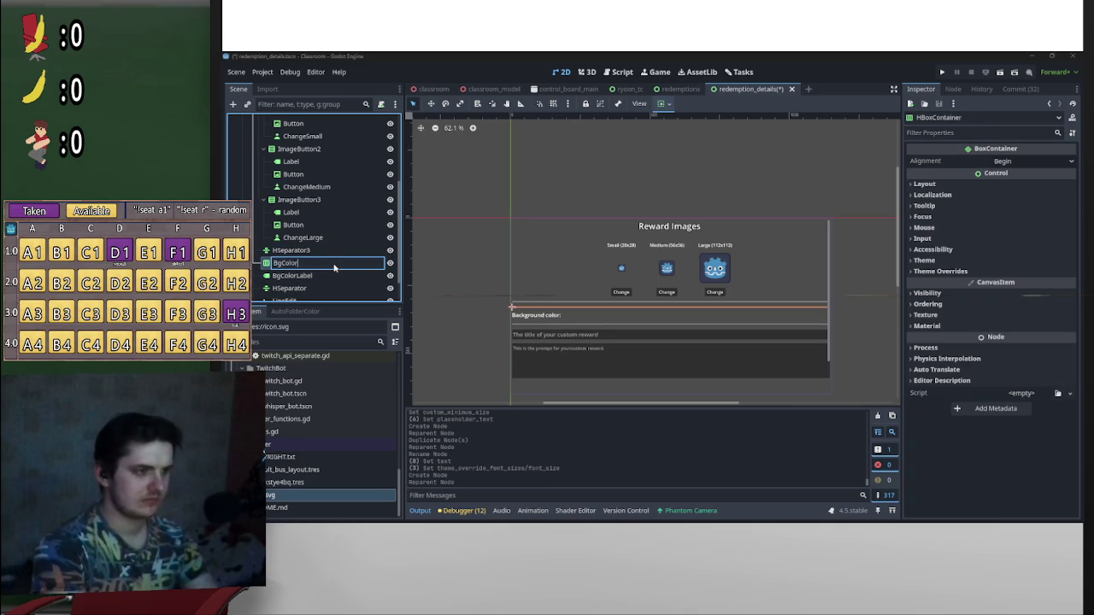
key(Return)
drag(347, 281, 345, 264)
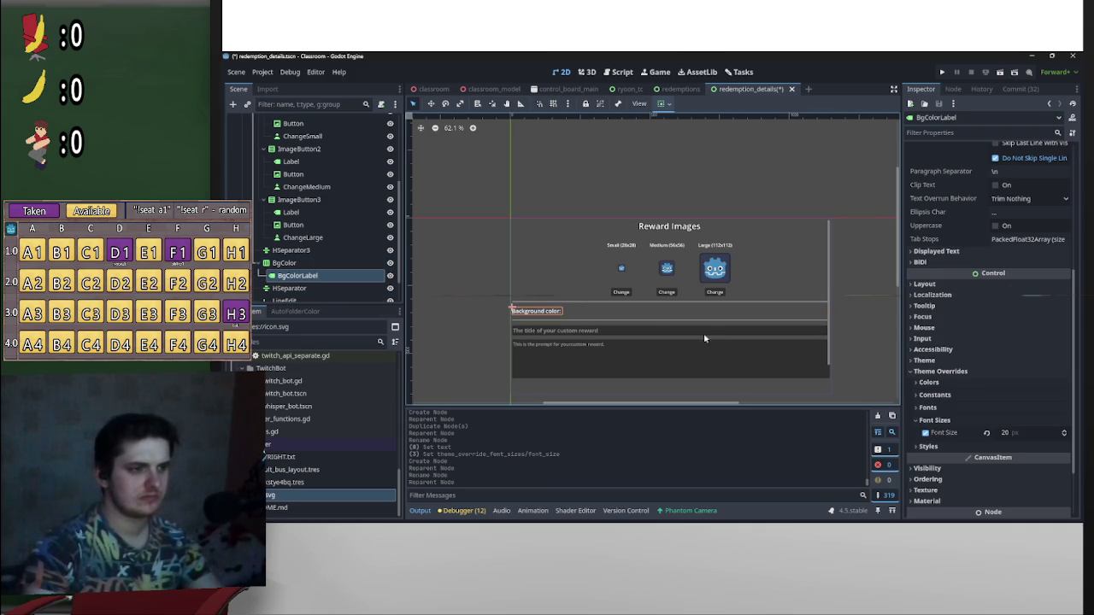
- Add a ColorPickerButton under BgColor via a 'color' search
scroll(593, 325, up, 3)
scroll(633, 316, left, 2)
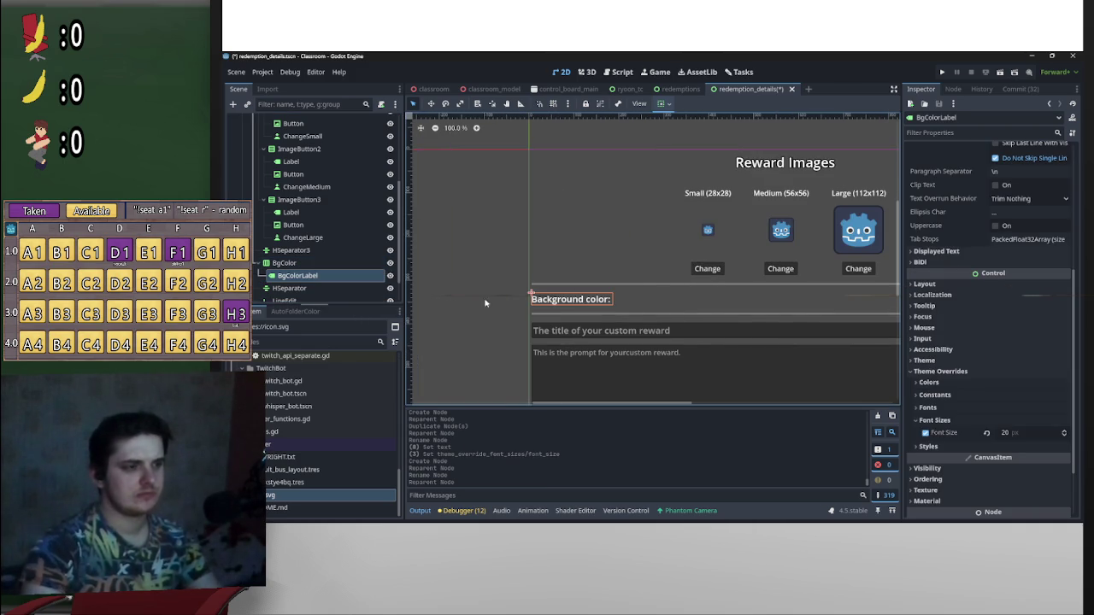
right_click(312, 262)
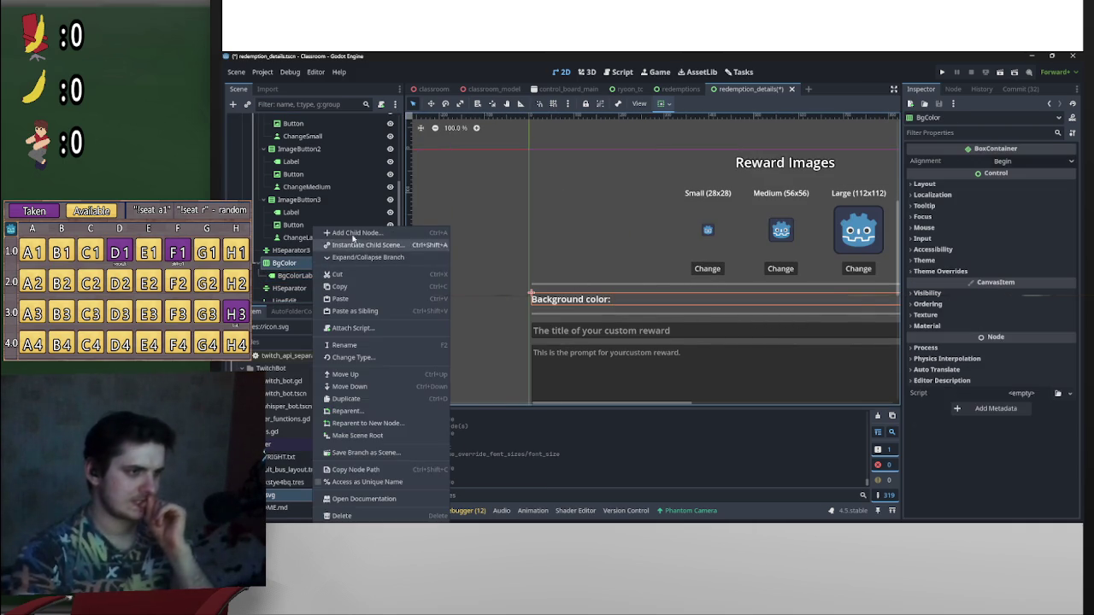
click(358, 227)
text(color)
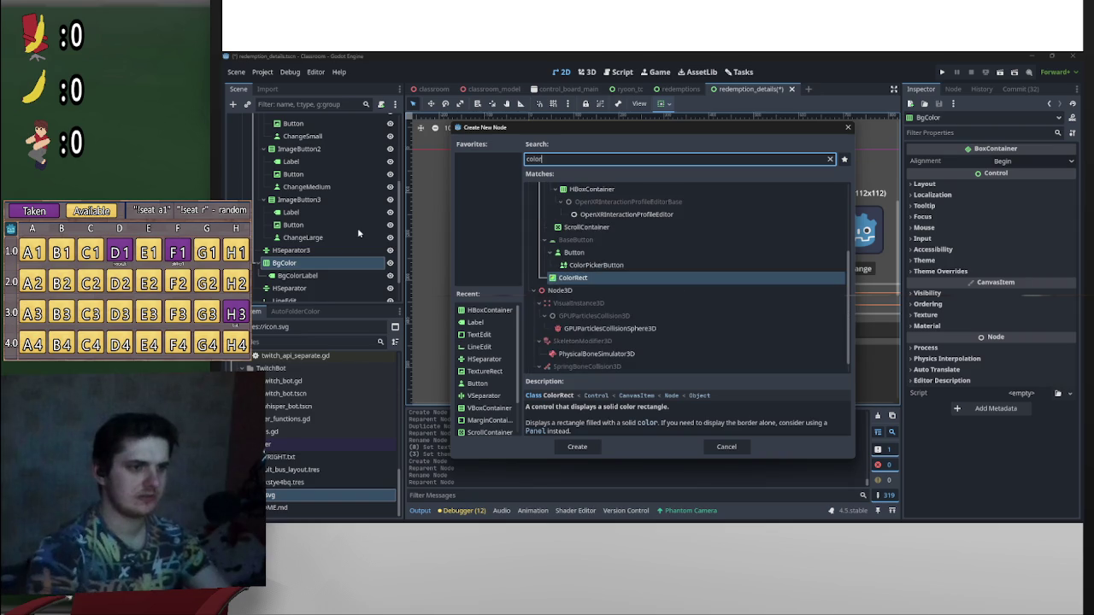
click(601, 313)
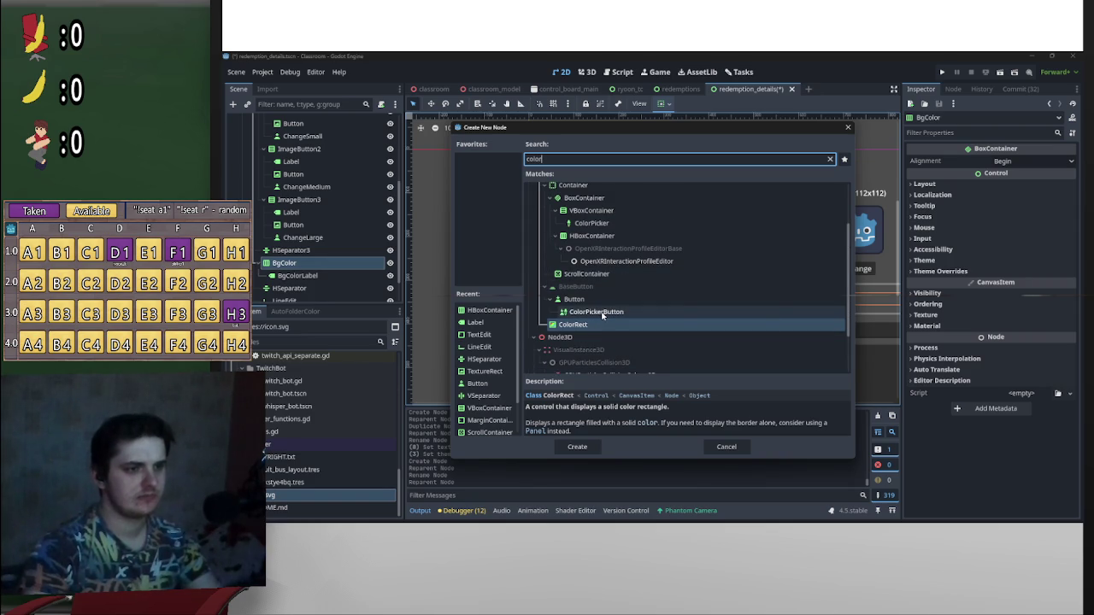
double_click(602, 313)
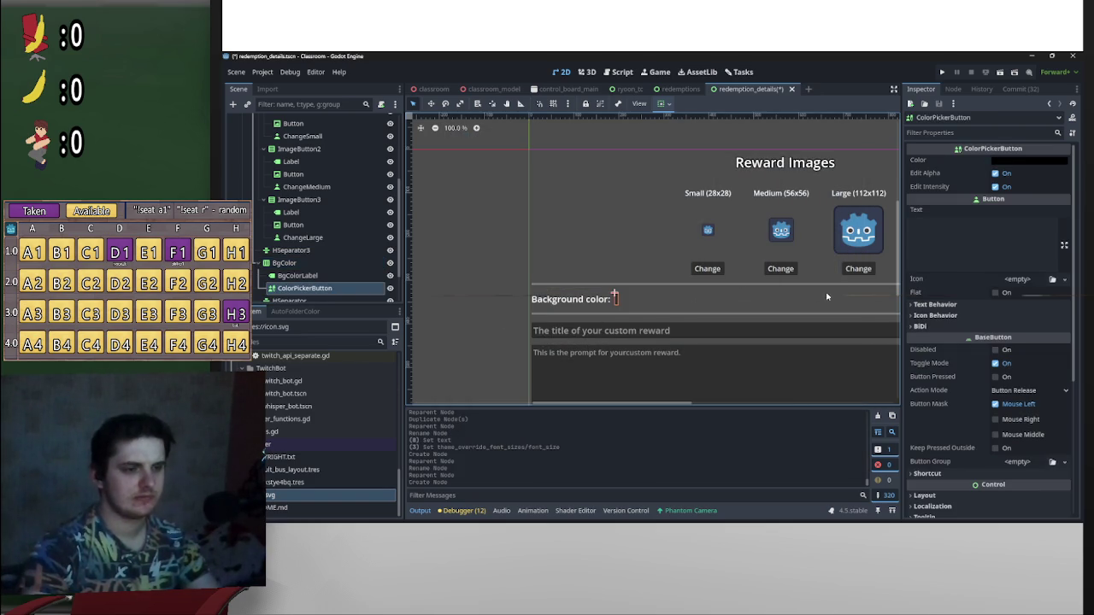
- Type test text into the ColorPickerButton's Text field, then clear it so the button shows no label
scroll(613, 273, down, 2)
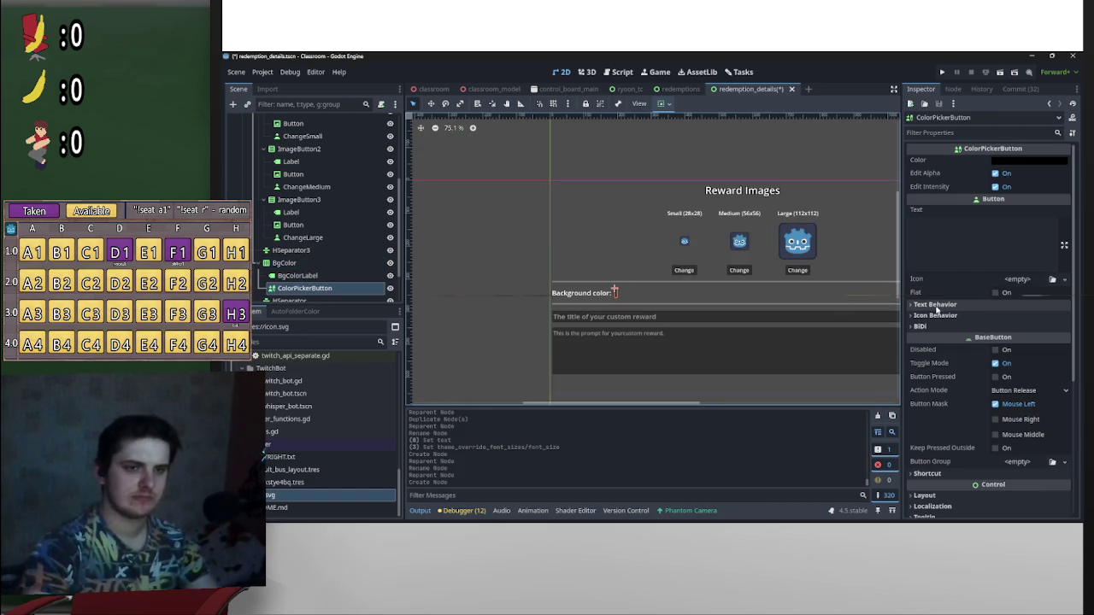
scroll(686, 298, up, 1)
scroll(633, 302, up, 4)
click(965, 248)
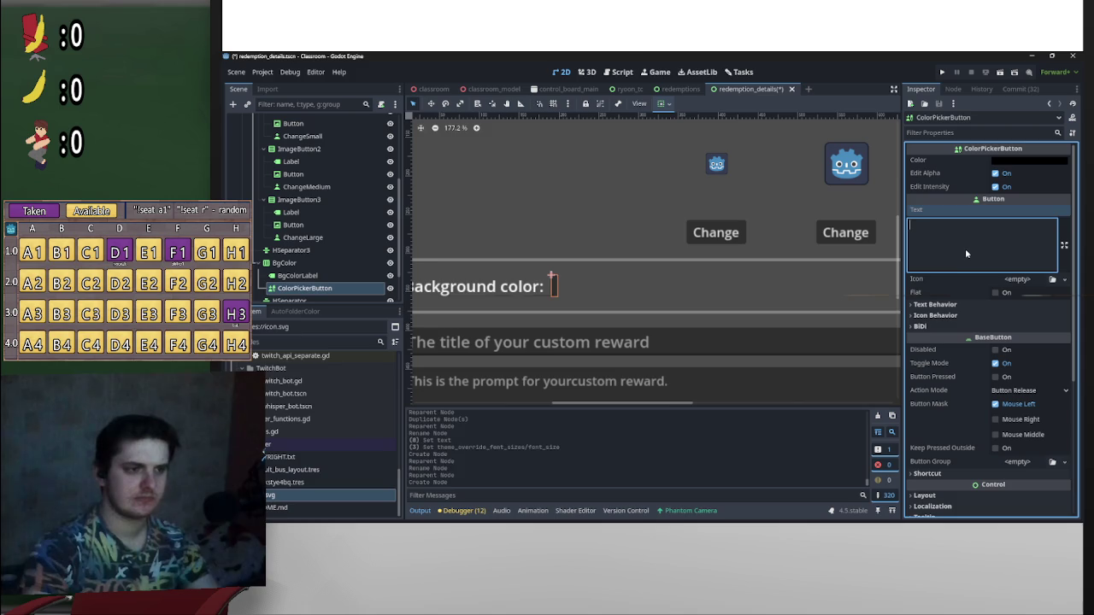
text(sdfgsdgfsdf)
key(ctrl+a)
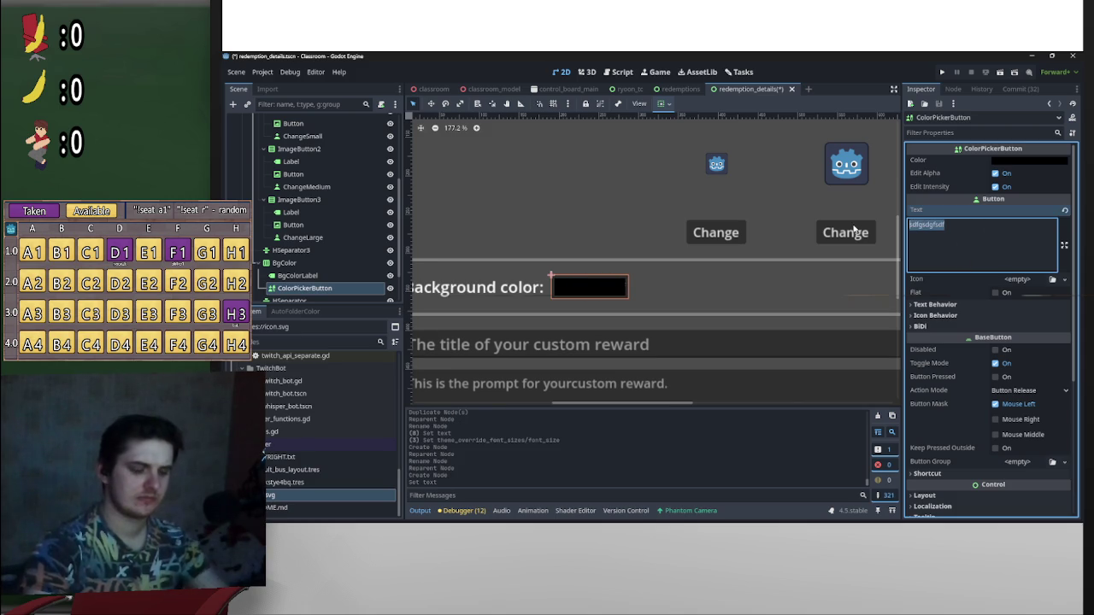
key(BackSpace)
scroll(566, 289, down, 3)
scroll(567, 288, down, 3)
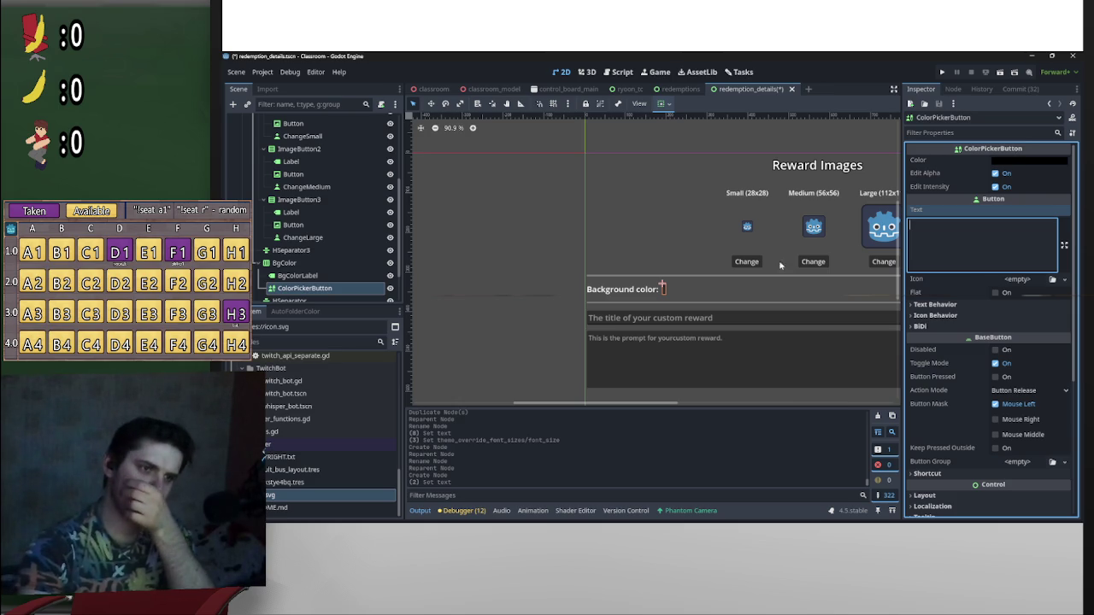
scroll(964, 282, down, 3)
scroll(965, 296, up, 3)
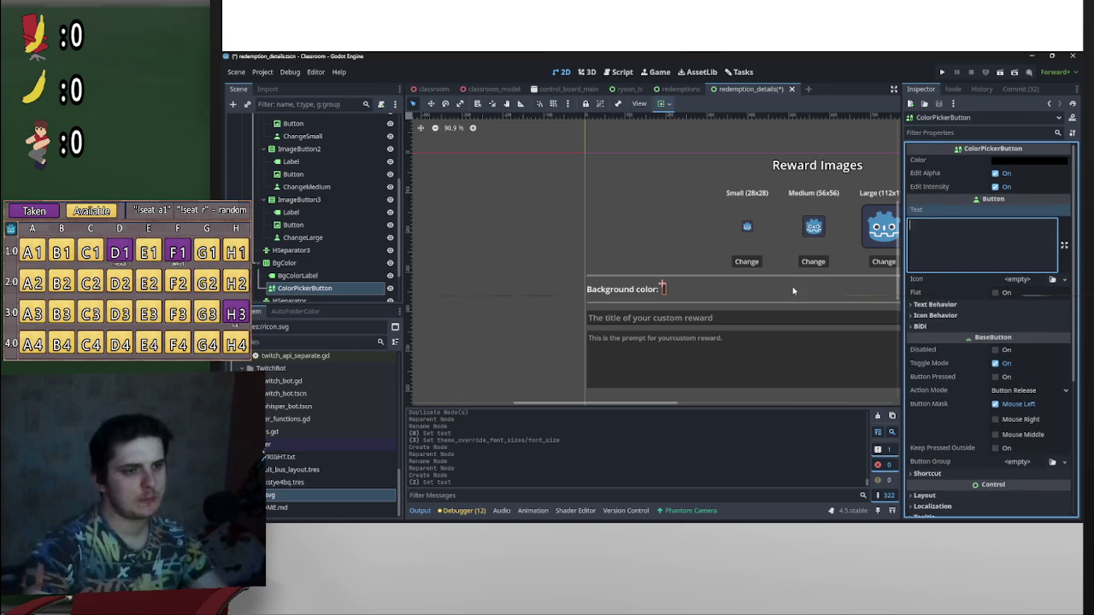
scroll(751, 290, down, 3)
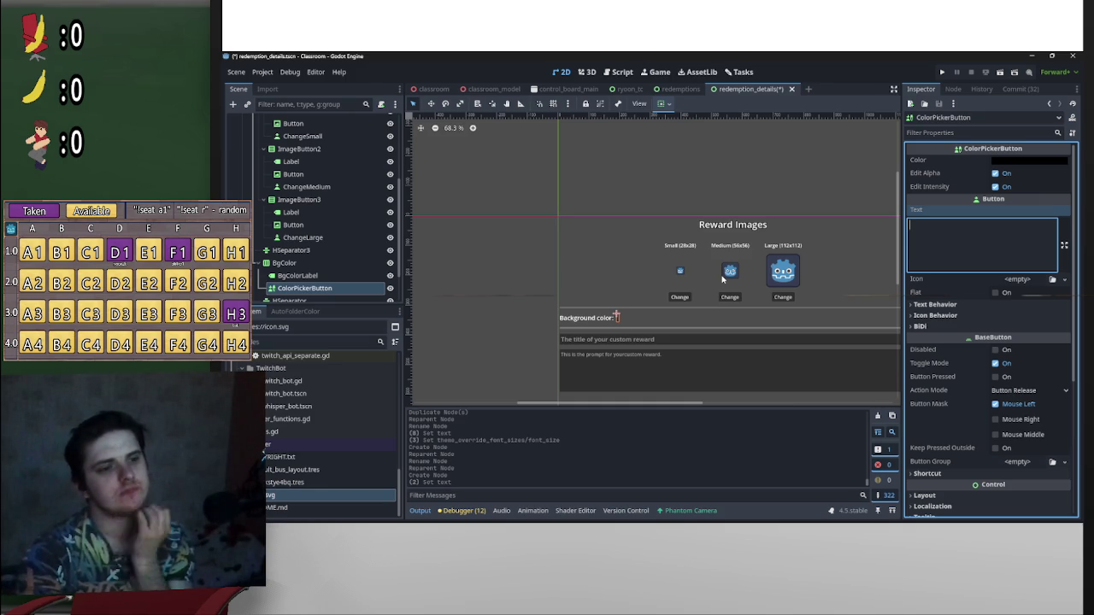
click(723, 310)
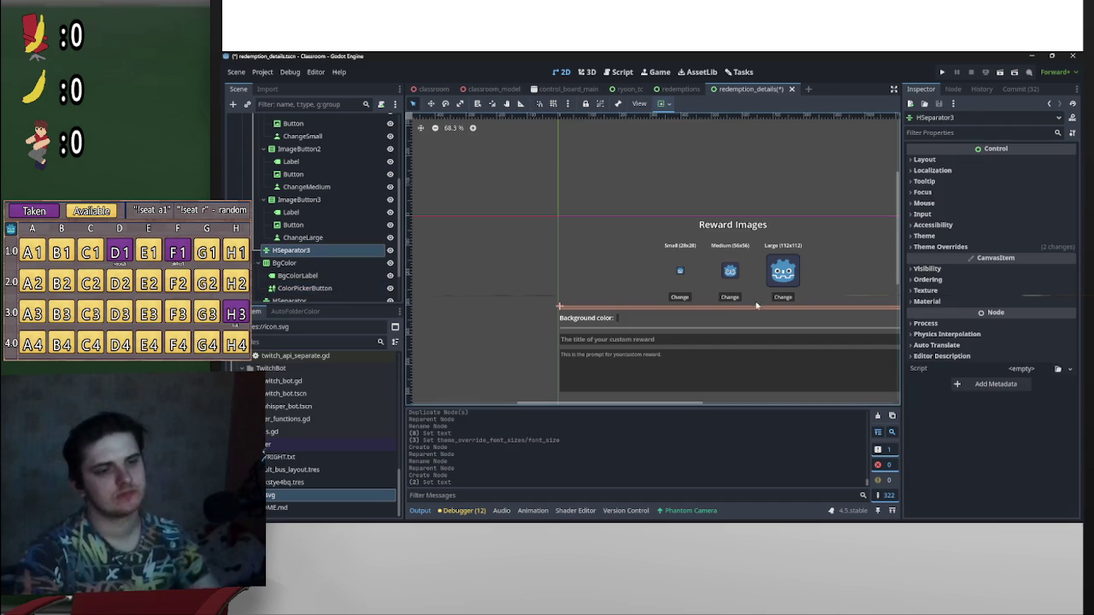
- Enable a Separator style override on HSeparator3 and switch it to a different StyleBox type
click(941, 246)
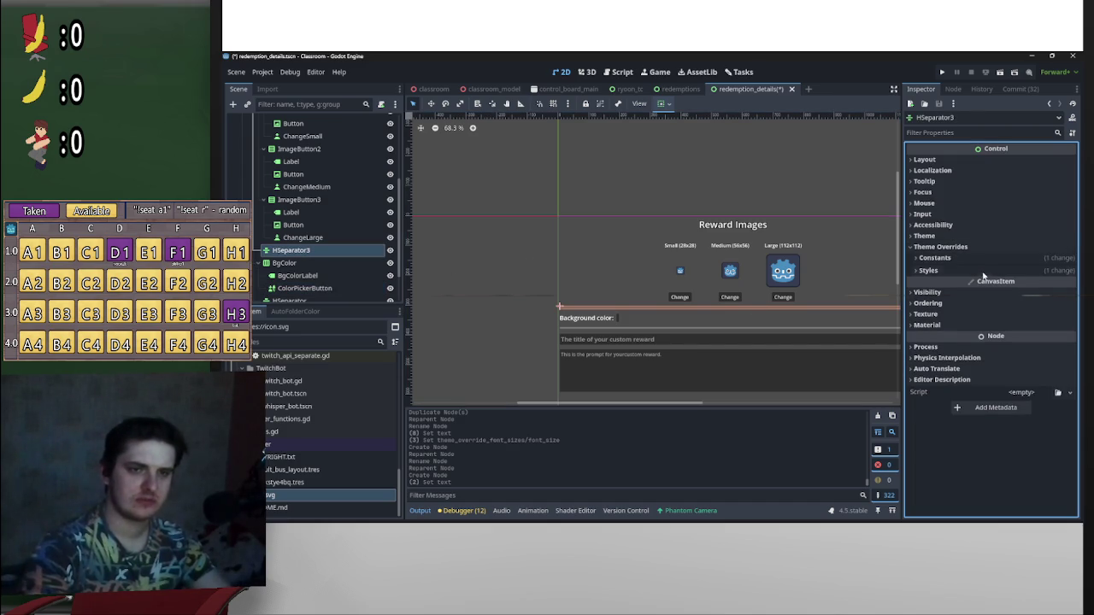
click(928, 270)
click(925, 283)
click(1030, 283)
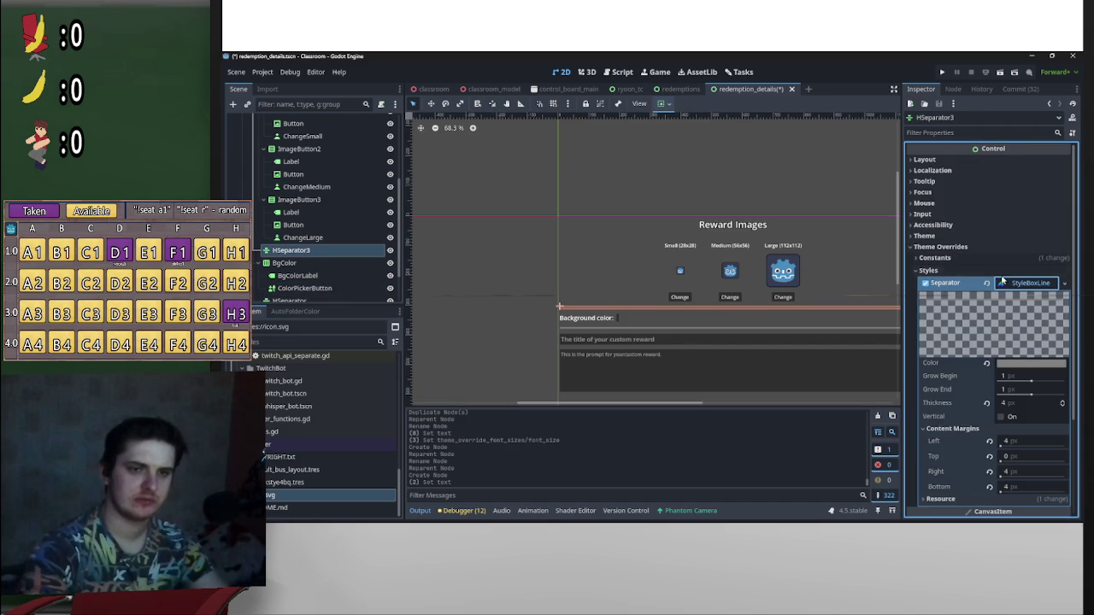
click(1064, 283)
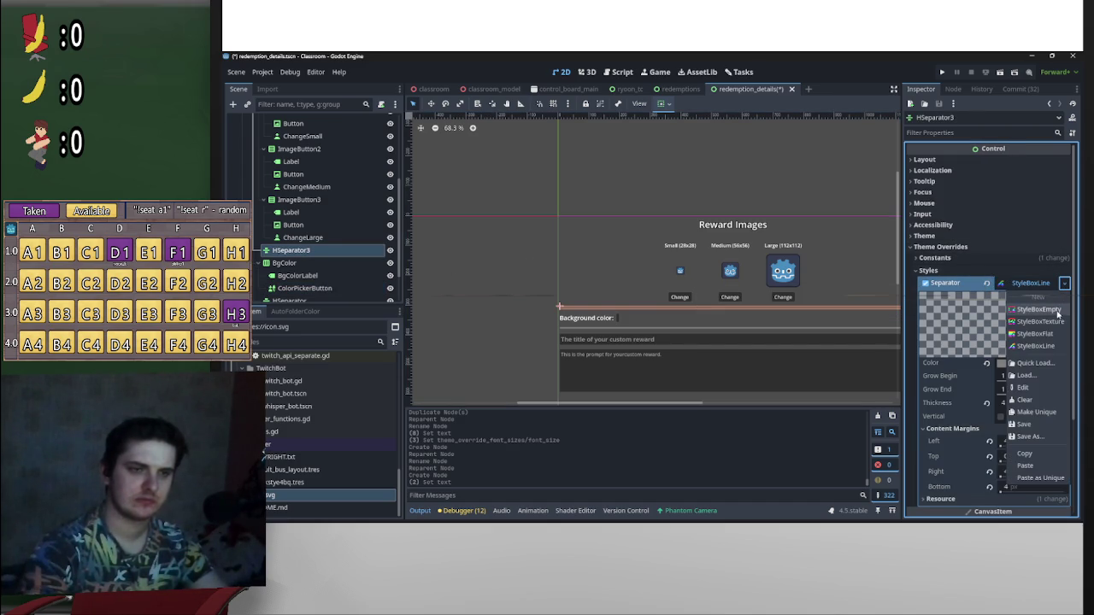
click(1038, 308)
- Check the panel in the redemptions scene, then return to redemption_details and select the Margin container
click(664, 276)
scroll(664, 276, up, 5)
scroll(564, 338, down, 2)
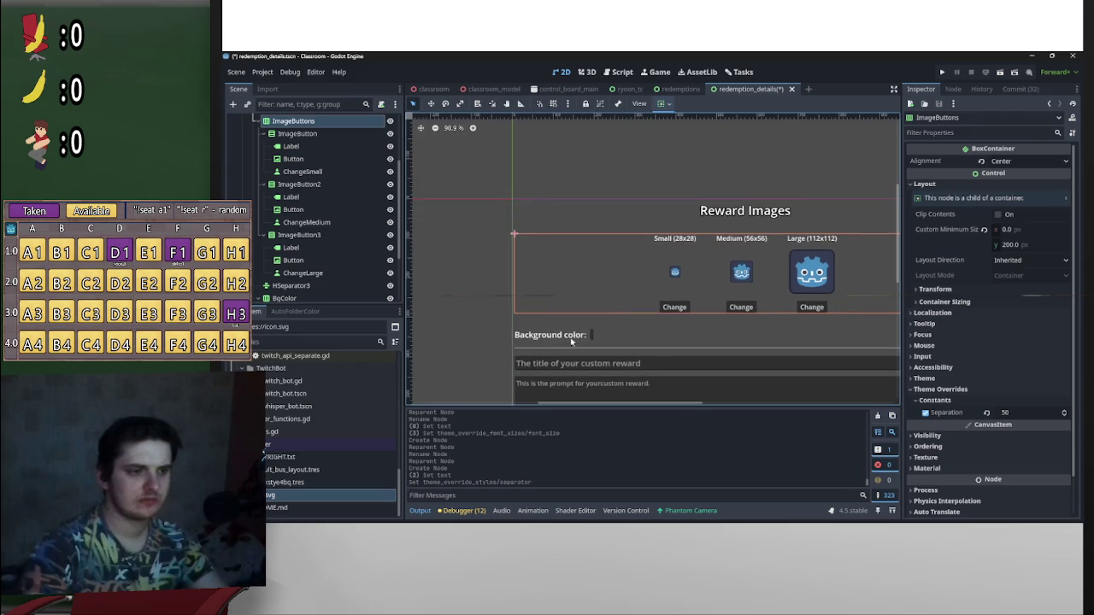
click(549, 342)
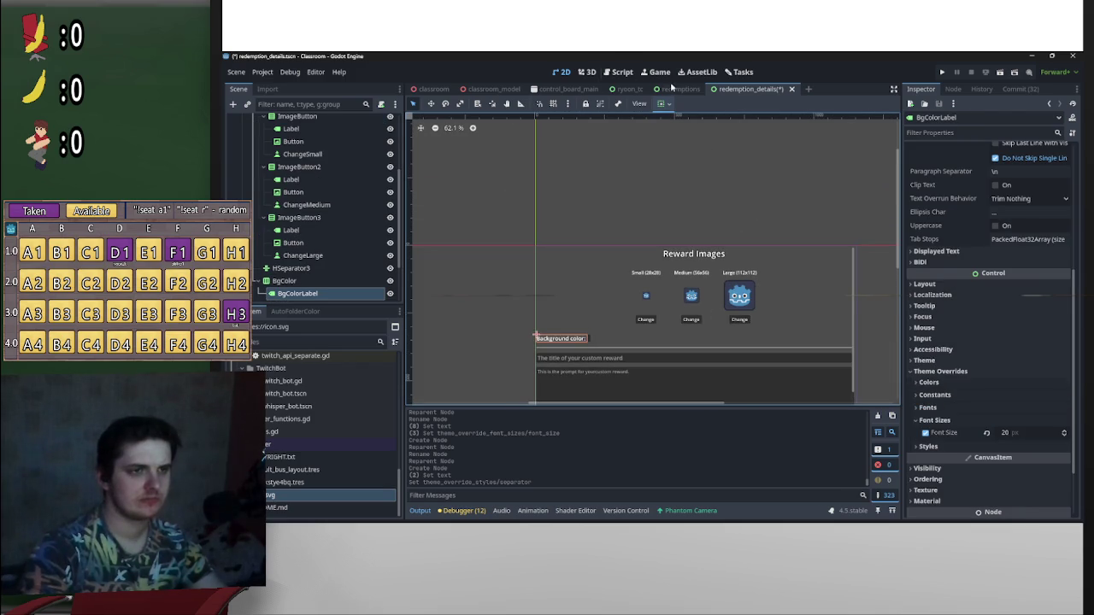
click(679, 89)
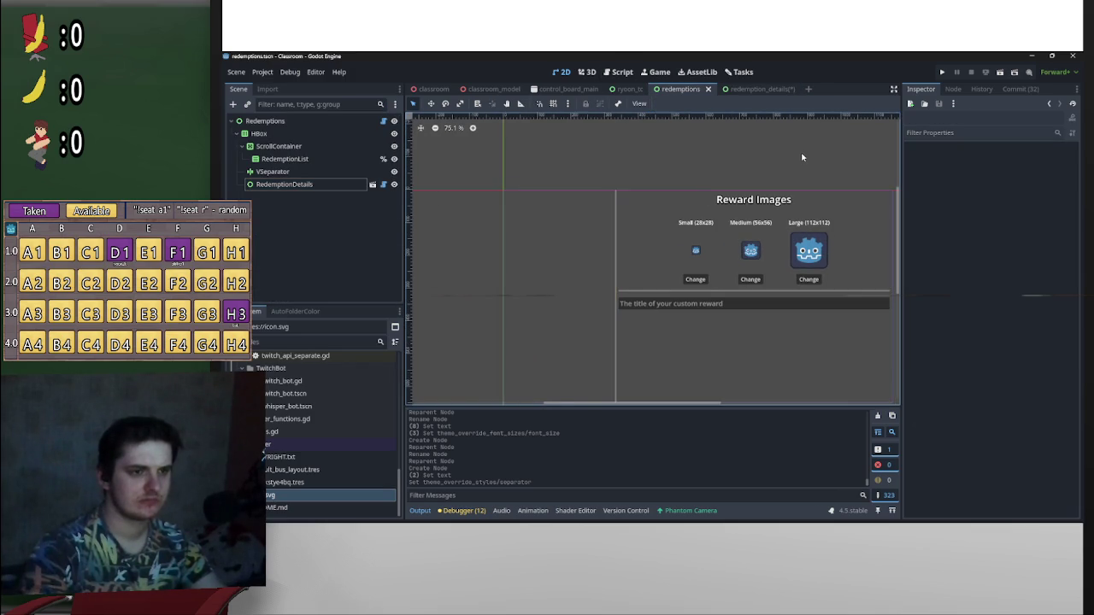
click(755, 89)
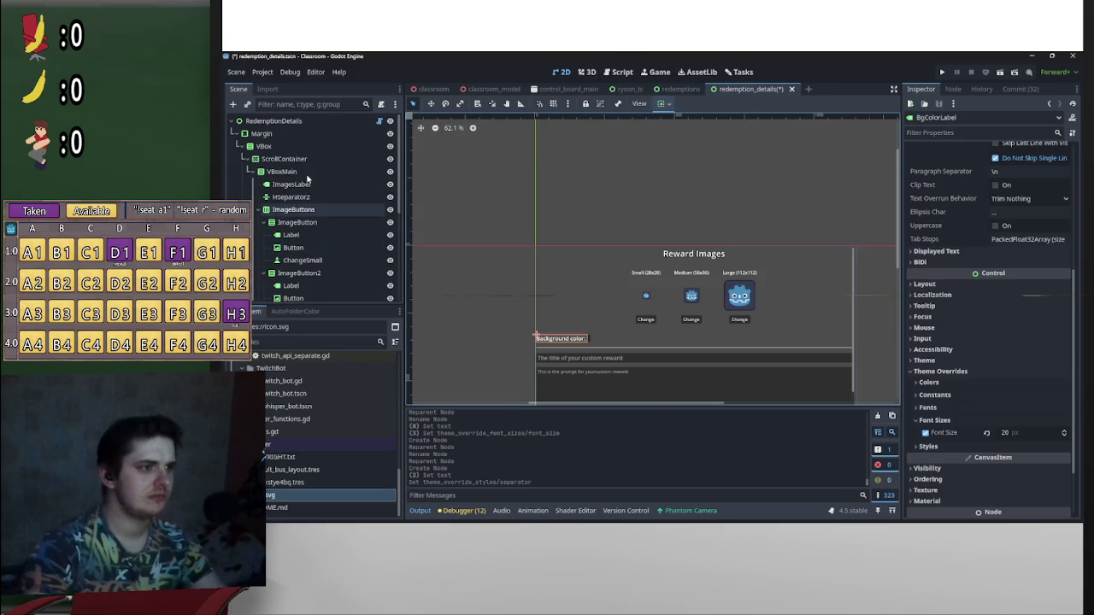
click(450, 199)
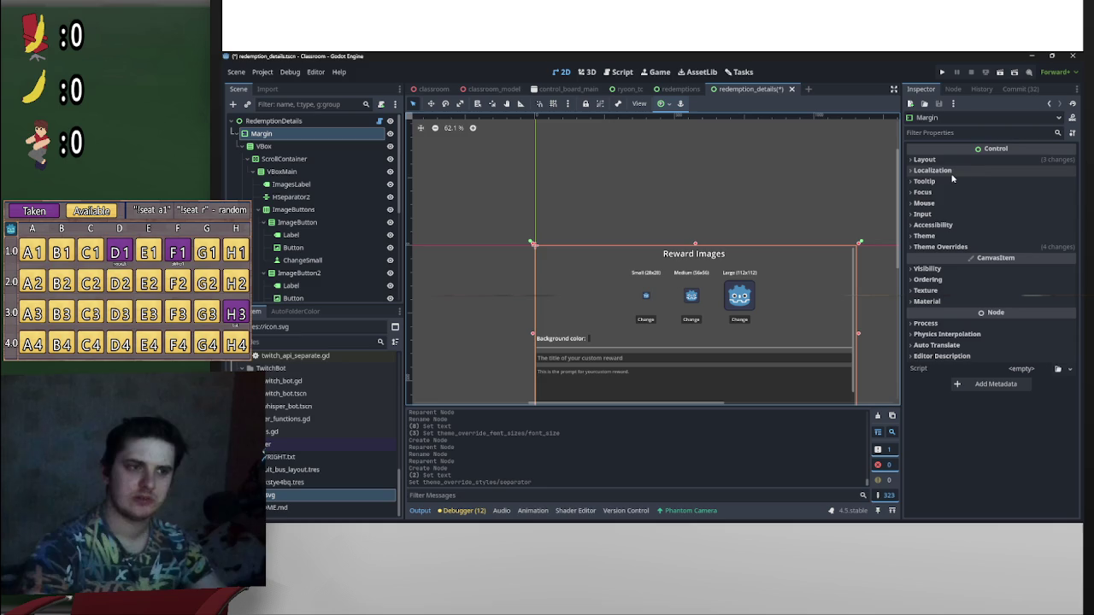
- Set the Margin container's margin constants to left 10, top 15, right 15, bottom 15
click(991, 247)
click(1041, 259)
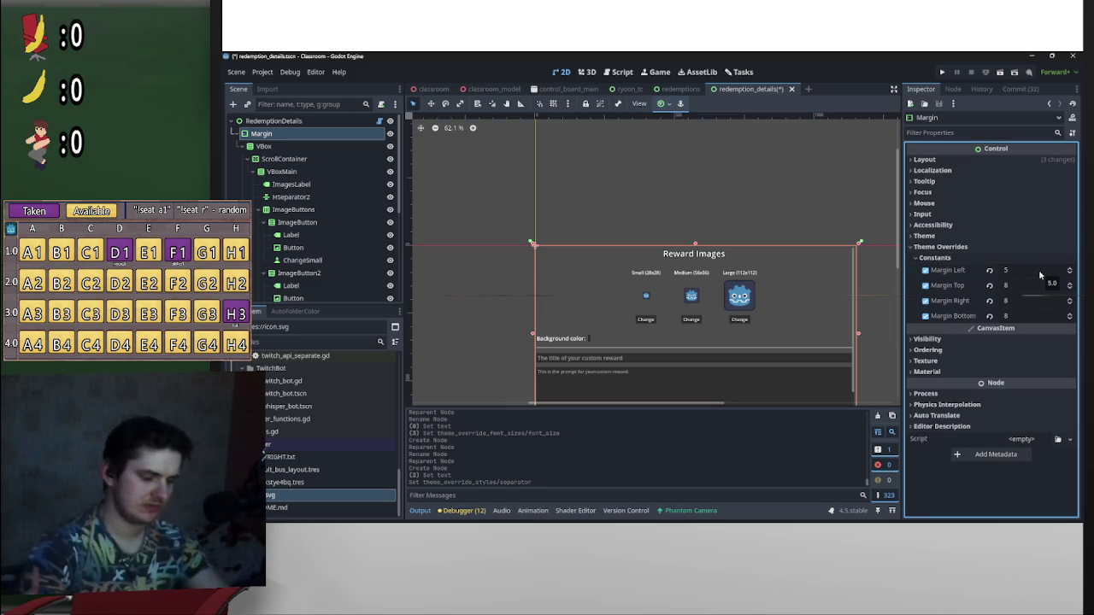
click(1037, 270)
text(10)
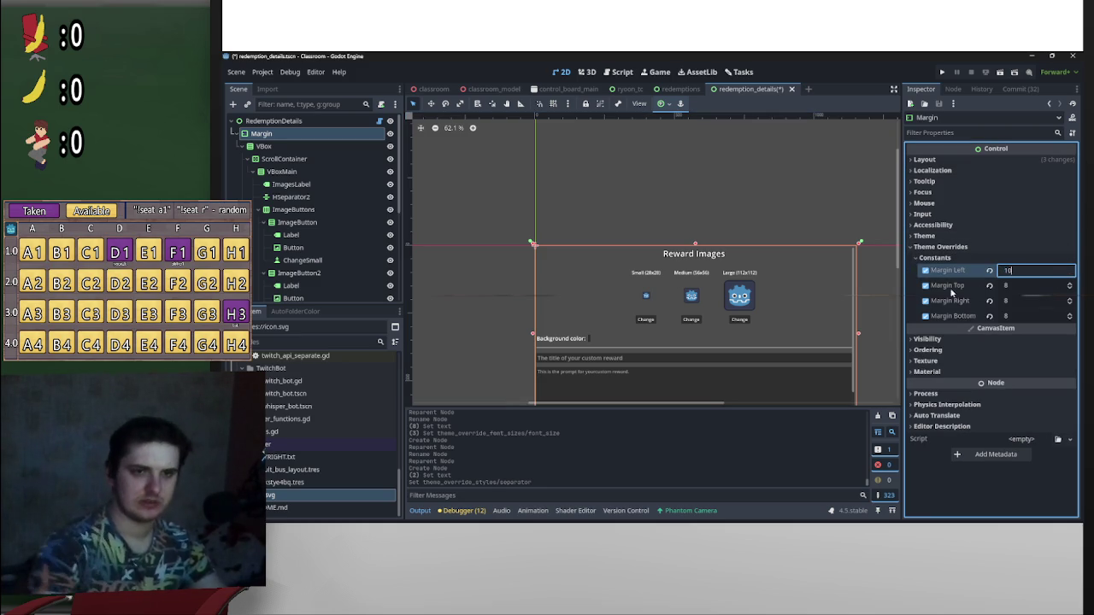
click(1026, 289)
text(15)
click(1023, 301)
text(15)
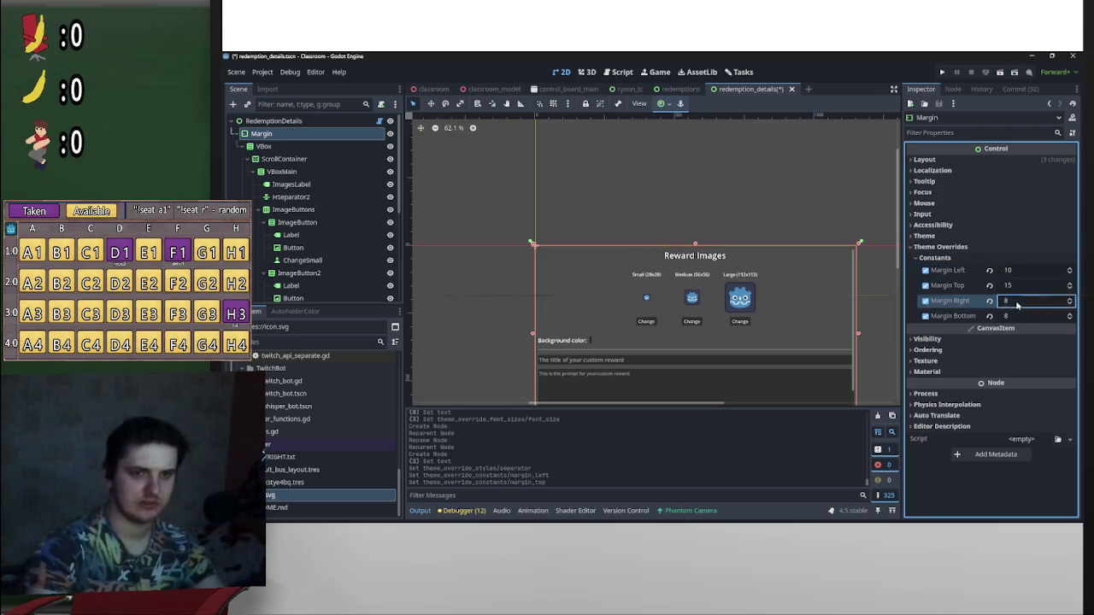
click(1023, 316)
text(15)
key(Return)
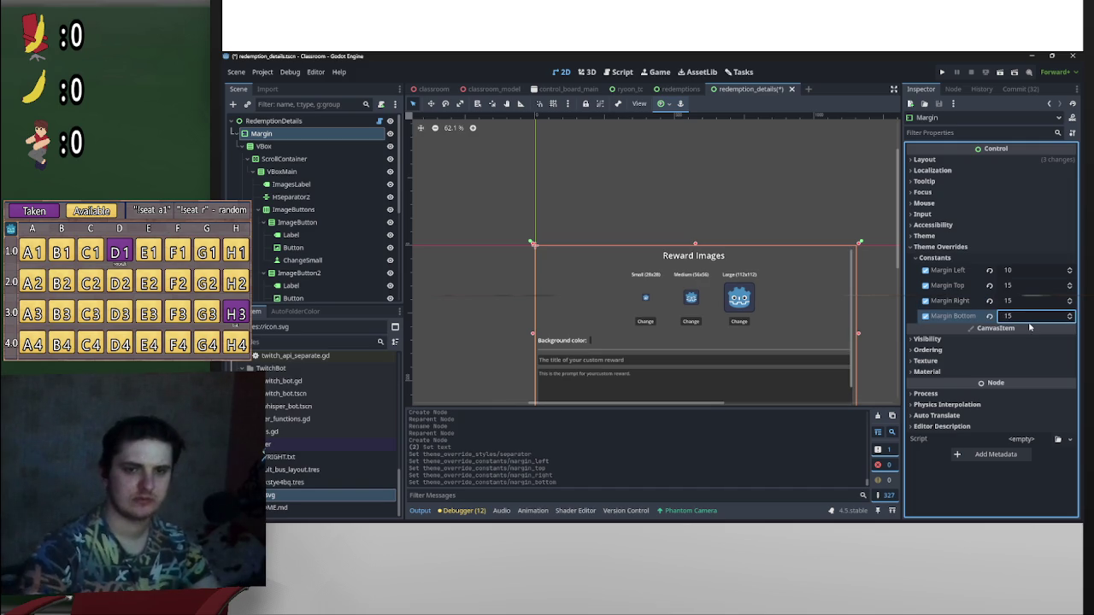
- Undo the accidental move of the Margin container in the viewport with Ctrl+Z
scroll(866, 290, down, 2)
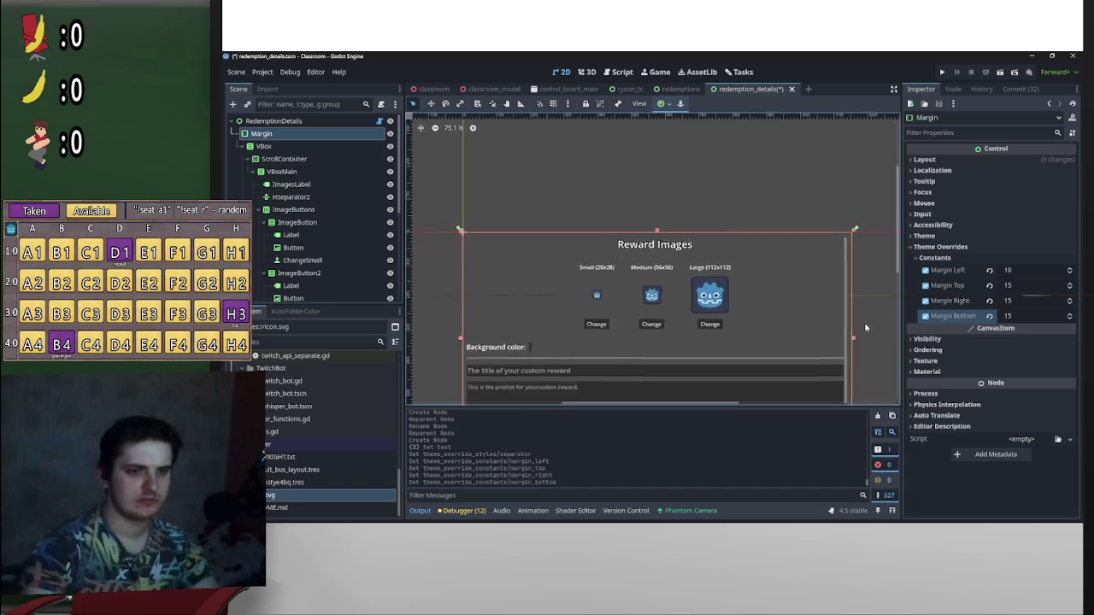
click(864, 322)
scroll(838, 295, down, 2)
drag(810, 270, 812, 283)
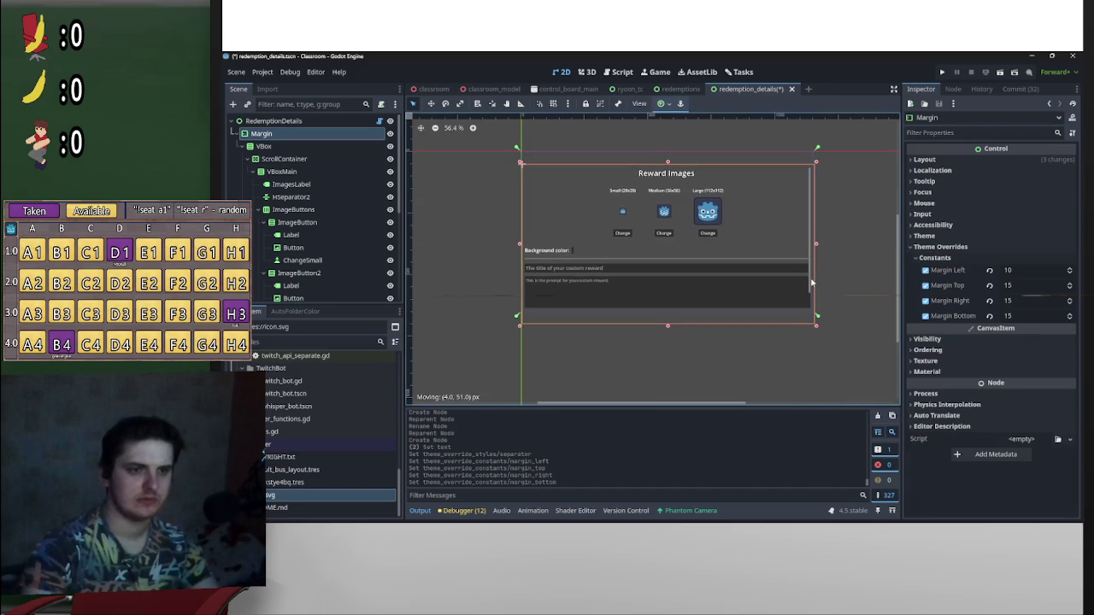
key(ctrl+z)
click(787, 363)
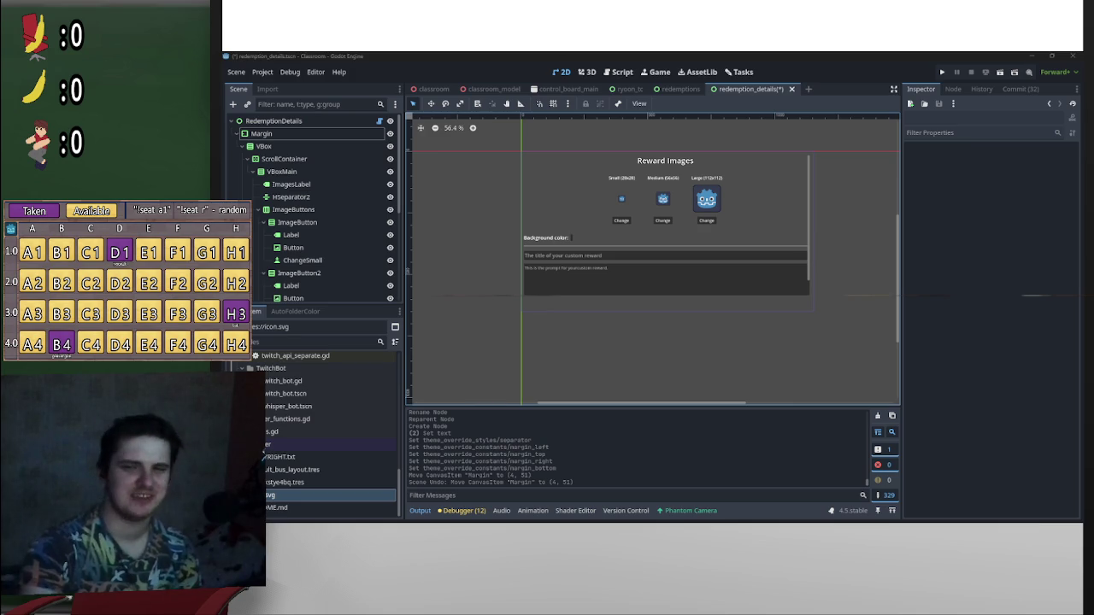
- Save redemption_details, preview the panel in the redemptions scene, then return and select VBox
scroll(623, 169, up, 3)
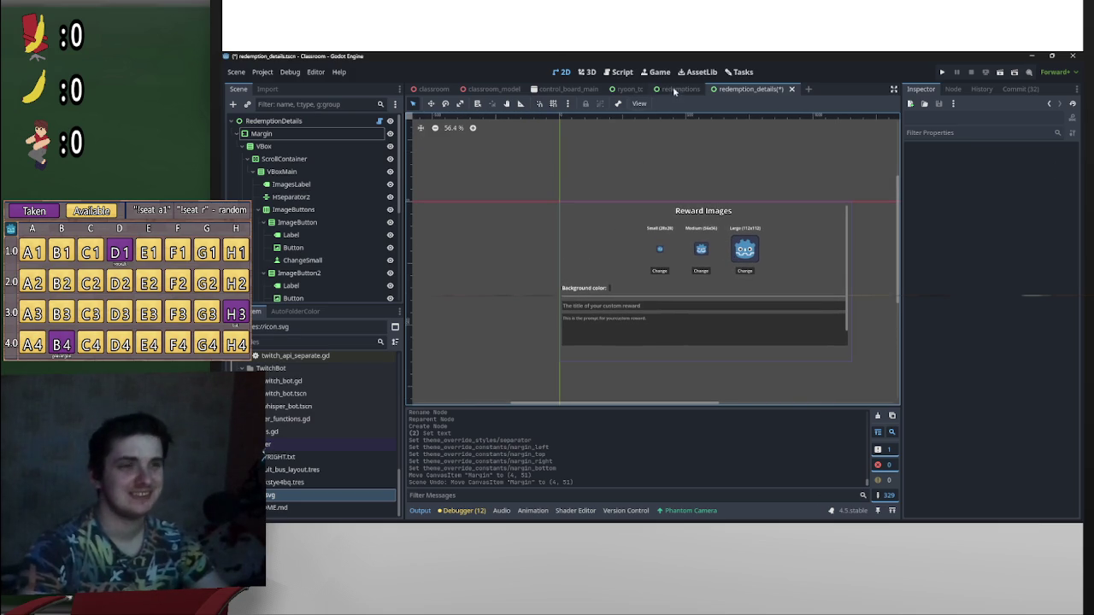
key(ctrl+s)
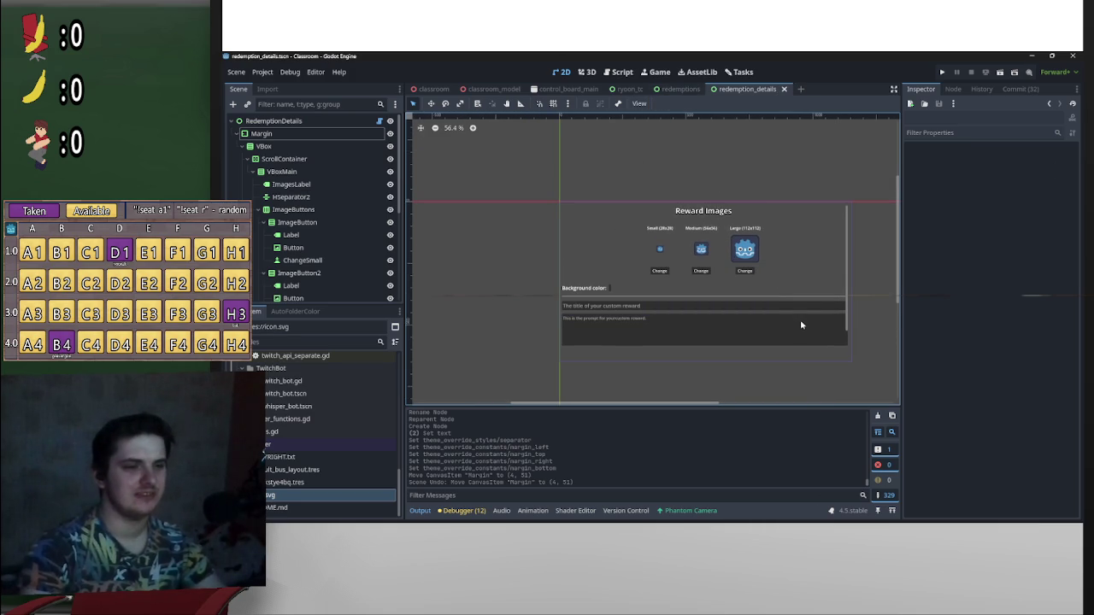
scroll(807, 319, up, 1)
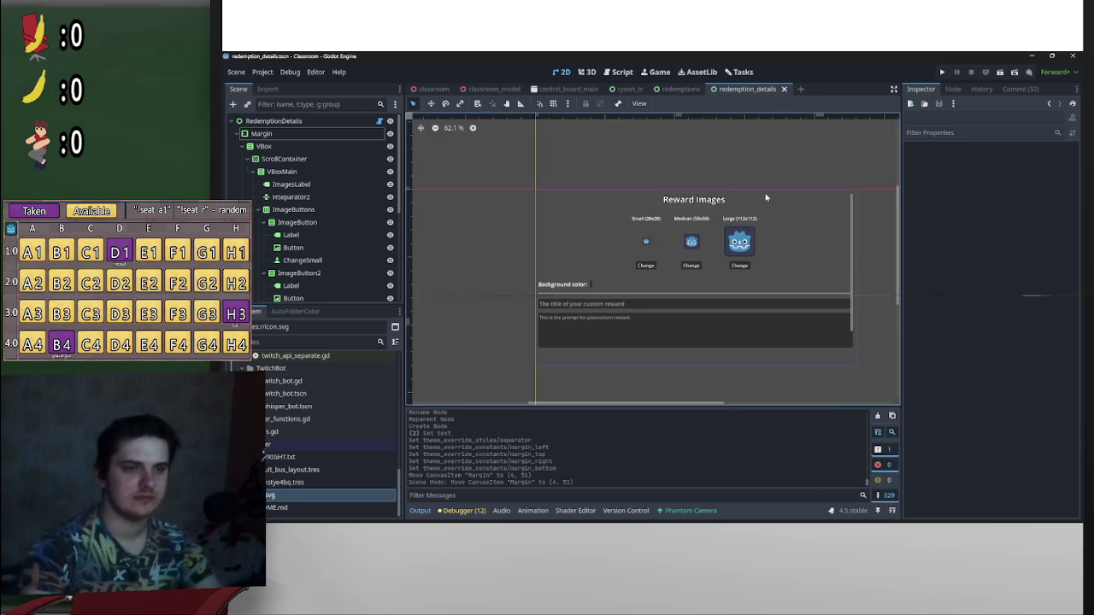
click(676, 90)
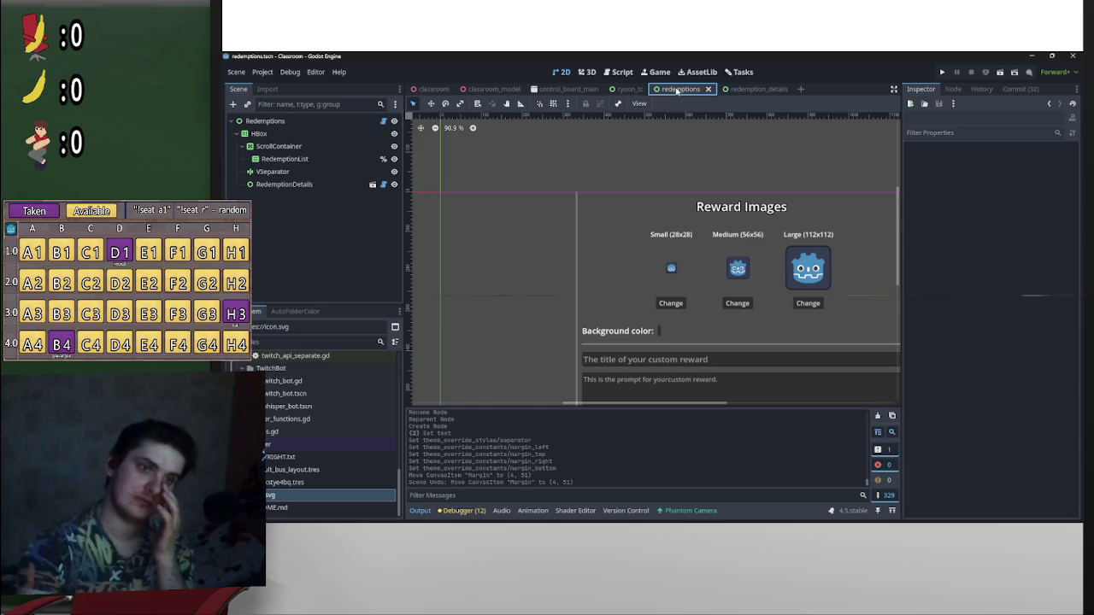
click(735, 90)
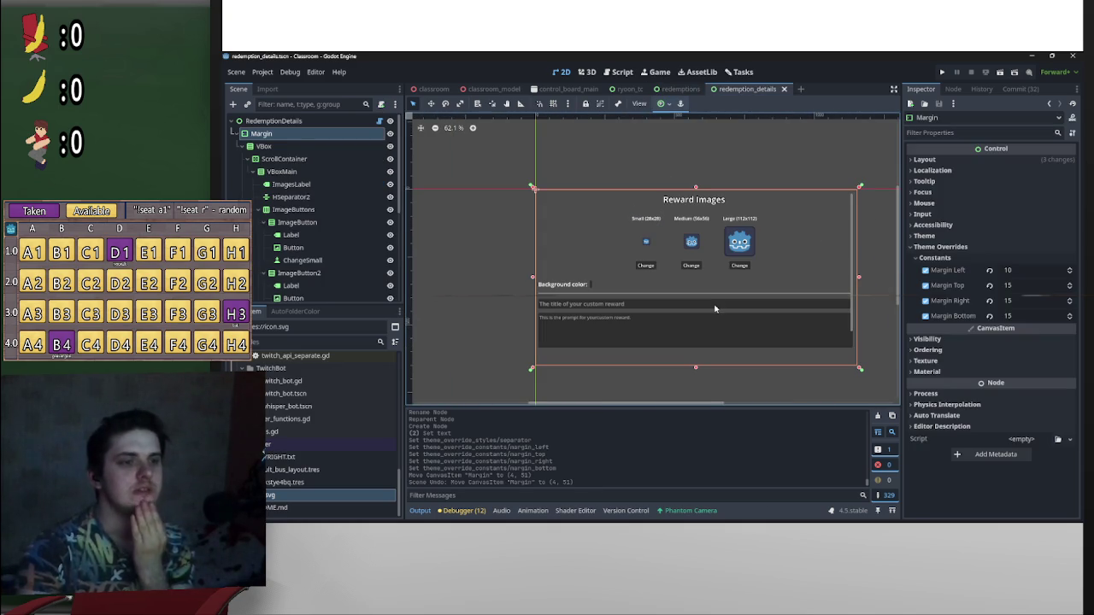
click(288, 147)
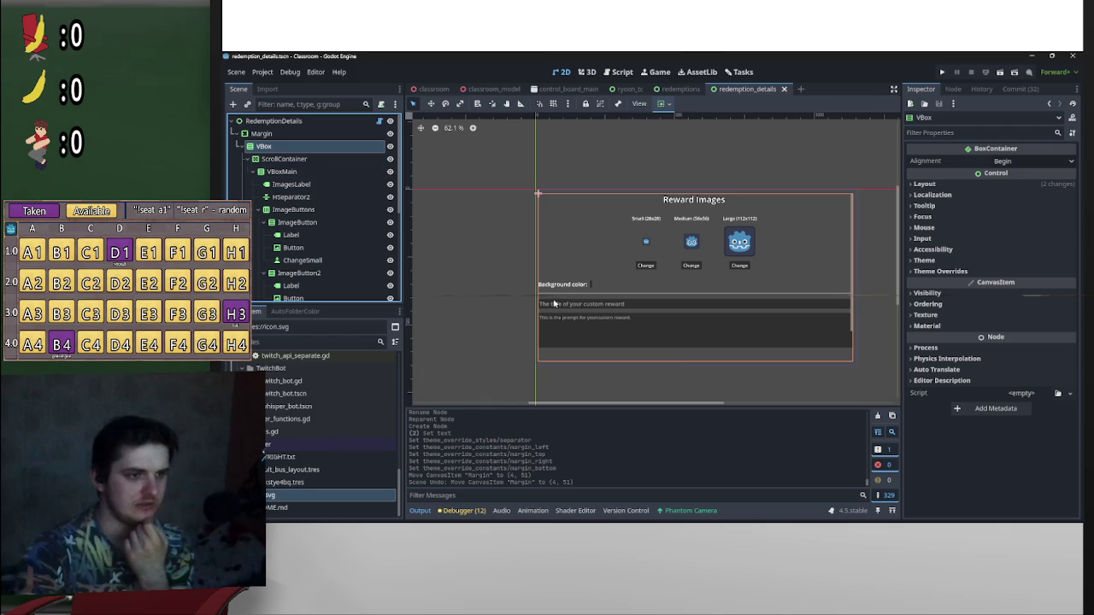
- Try VBox's vertical container sizing options, settling on vertical Fill so it fills the margin container
scroll(615, 323, down, 2)
scroll(653, 342, up, 4)
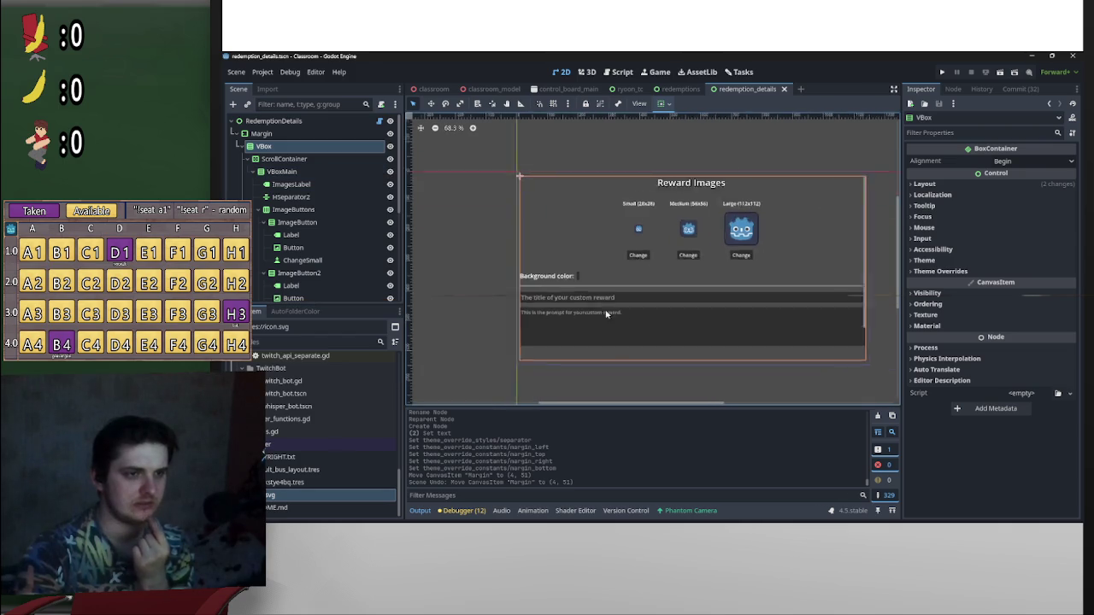
click(289, 148)
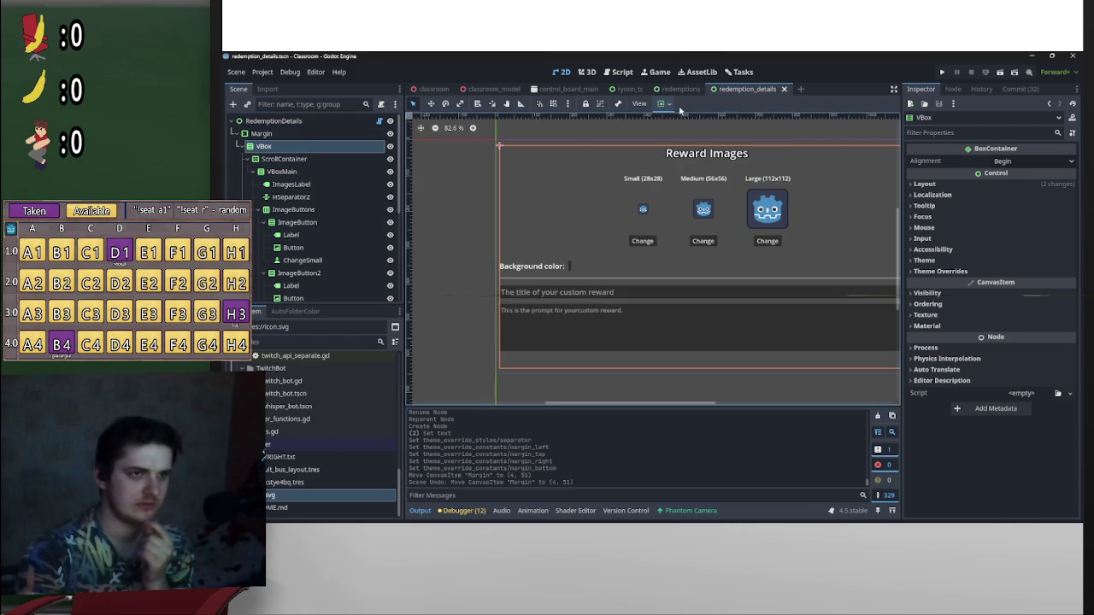
click(664, 104)
click(716, 188)
click(716, 188)
click(683, 188)
scroll(726, 265, down, 2)
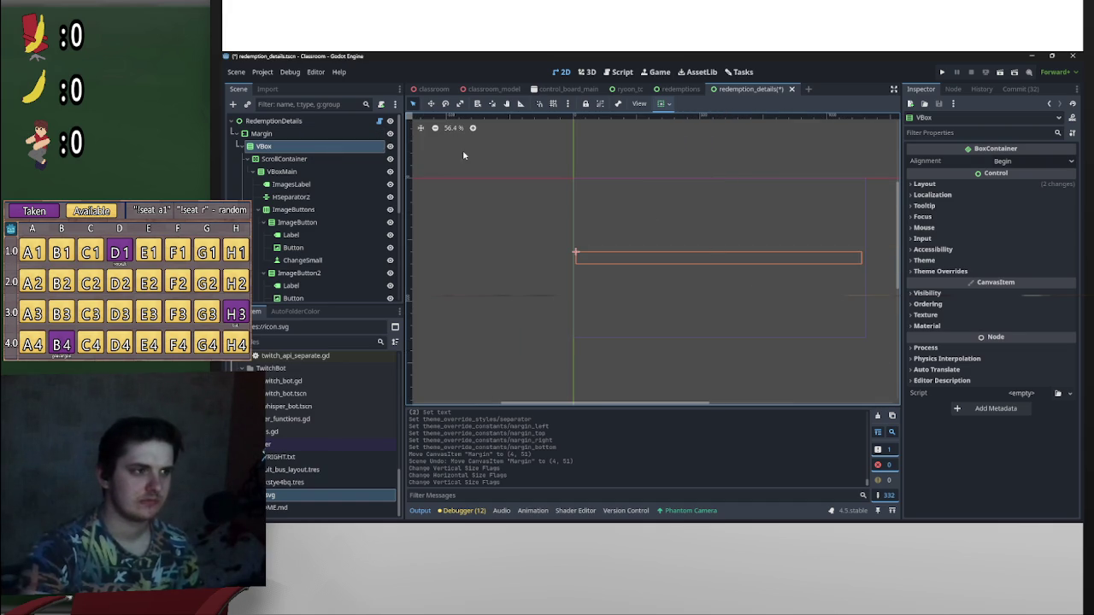
click(664, 103)
click(716, 186)
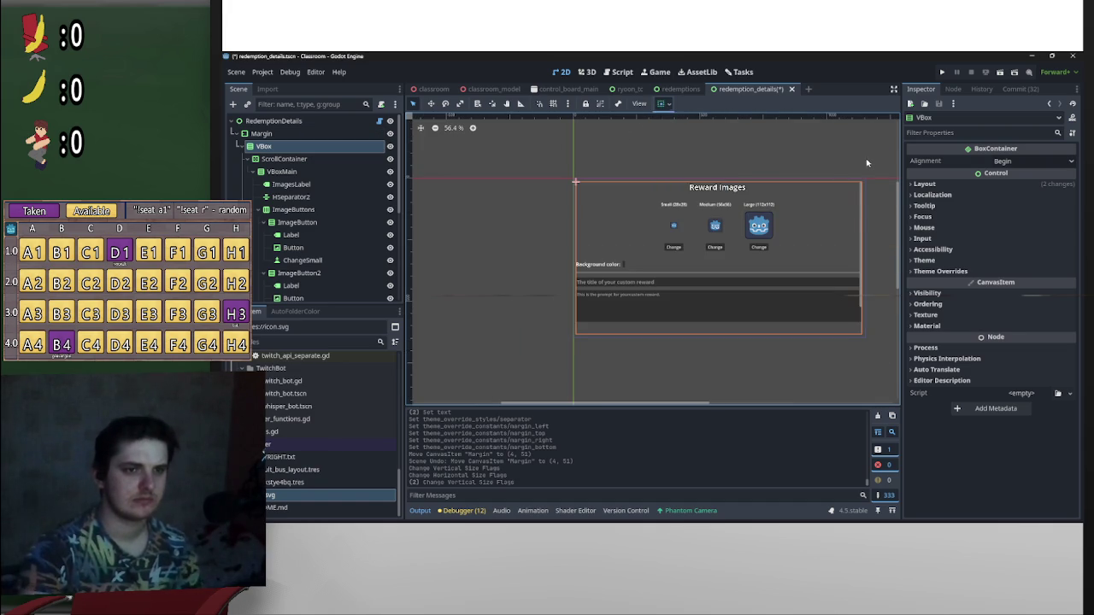
scroll(869, 161, up, 2)
- Inspect the TextEdit prompt field, its background panel and the VBoxMain container
click(875, 200)
scroll(853, 207, up, 2)
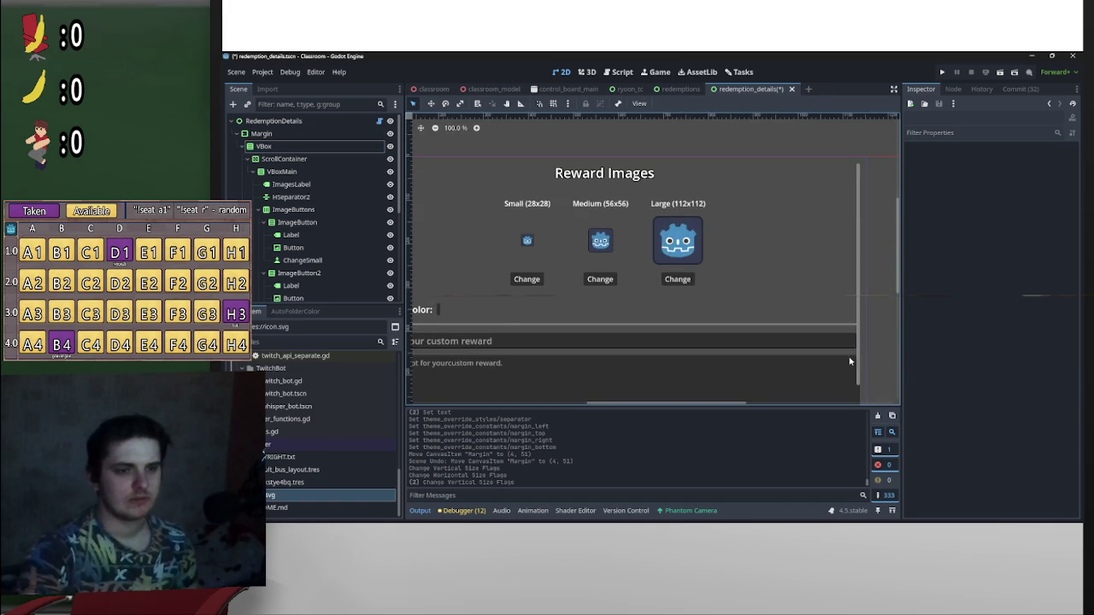
scroll(850, 335, down, 2)
scroll(309, 270, down, 5)
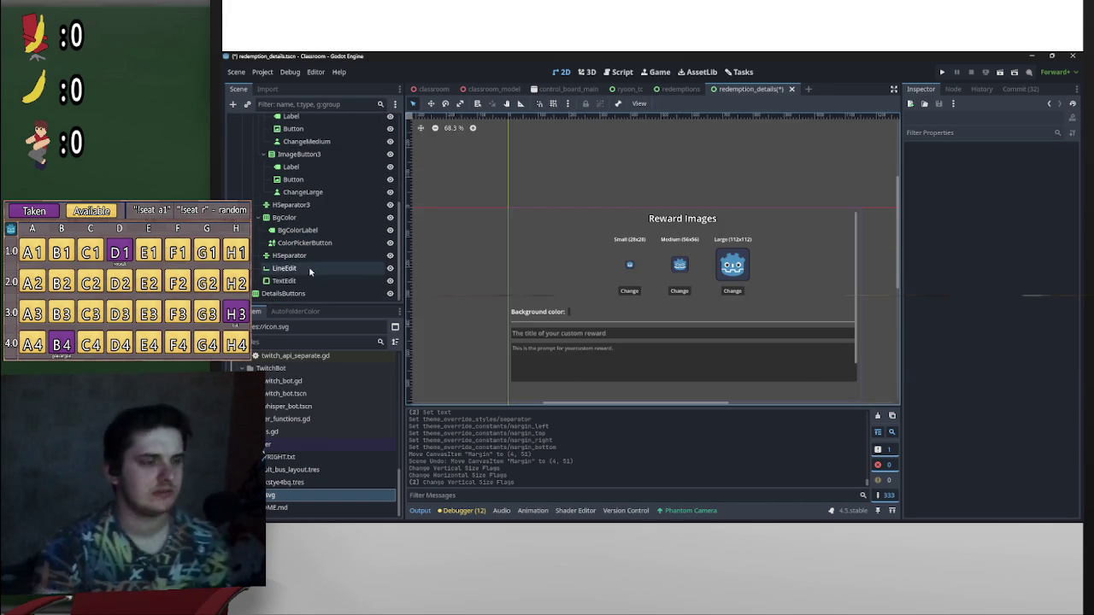
click(291, 280)
scroll(731, 348, down, 2)
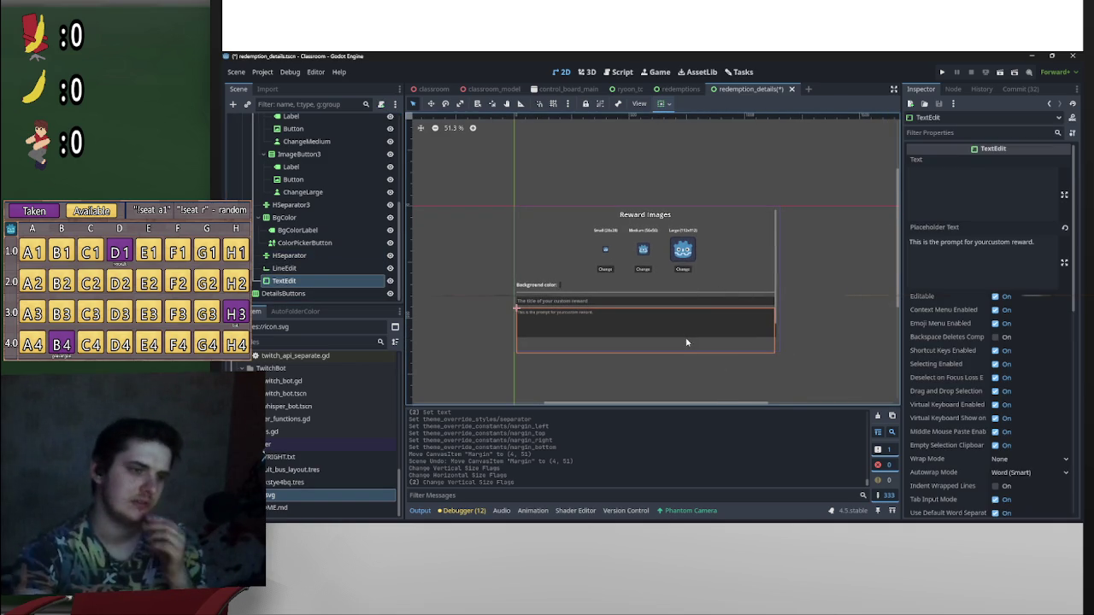
click(735, 282)
click(762, 300)
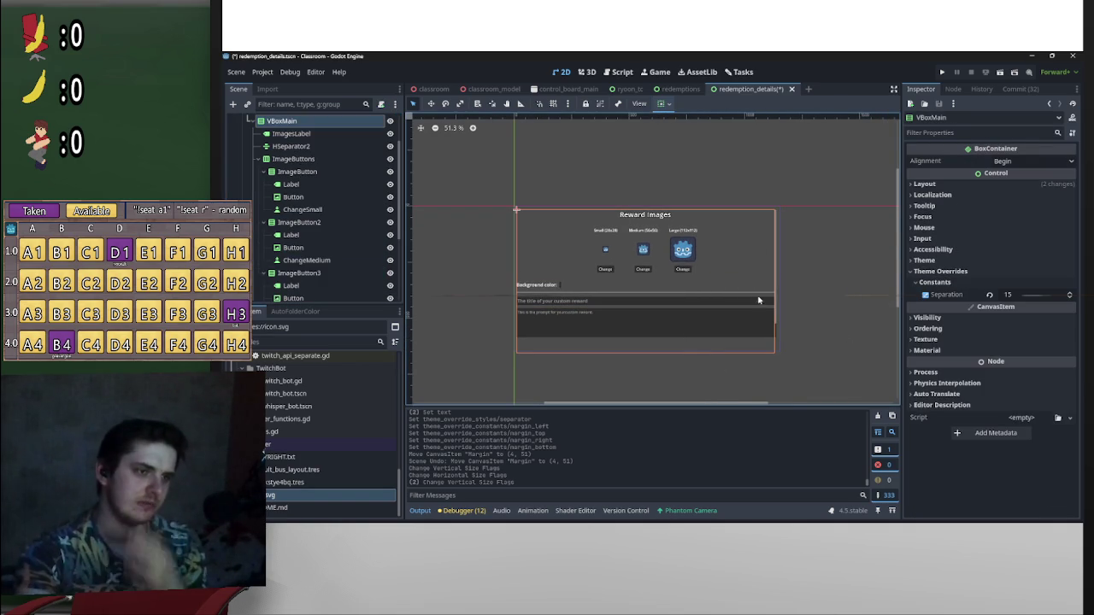
scroll(662, 345, up, 4)
- Lower the DetailsButtons container's Custom Minimum Size height from 45 to 35
click(742, 340)
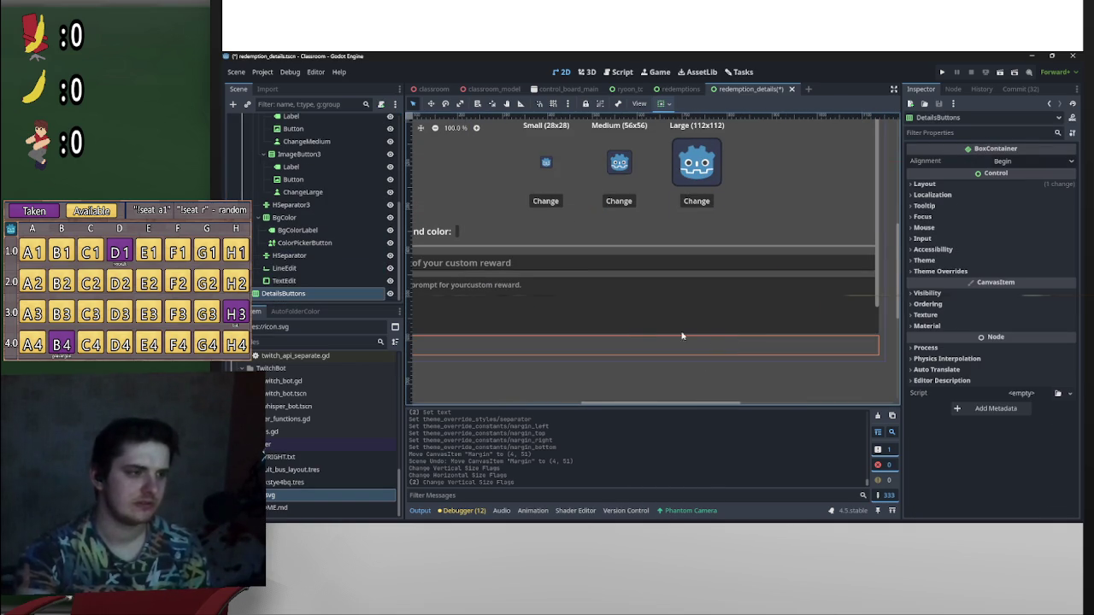
scroll(610, 303, down, 2)
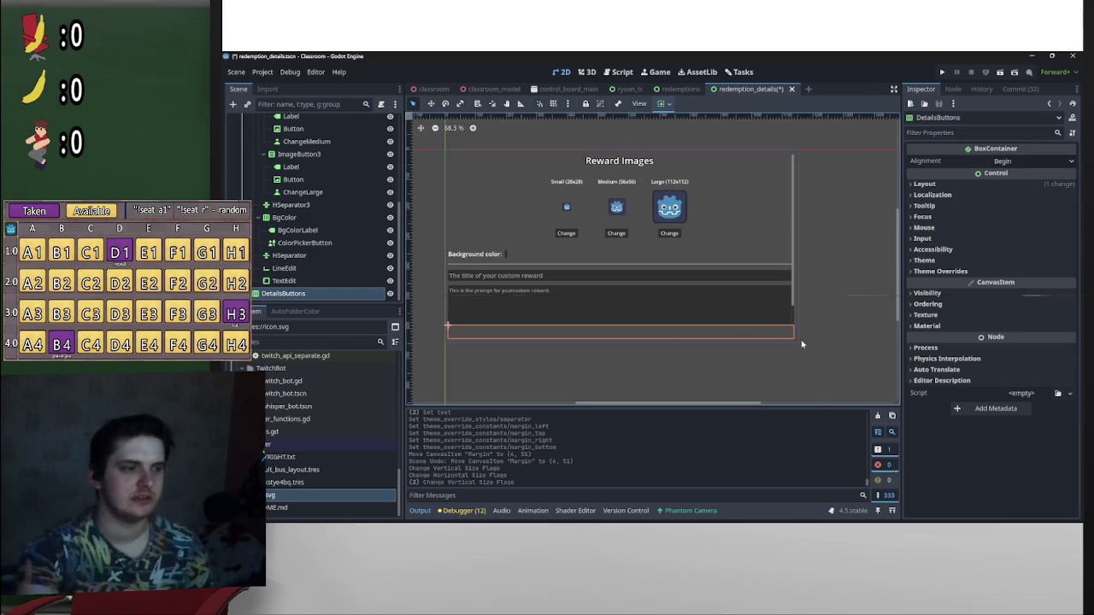
click(923, 183)
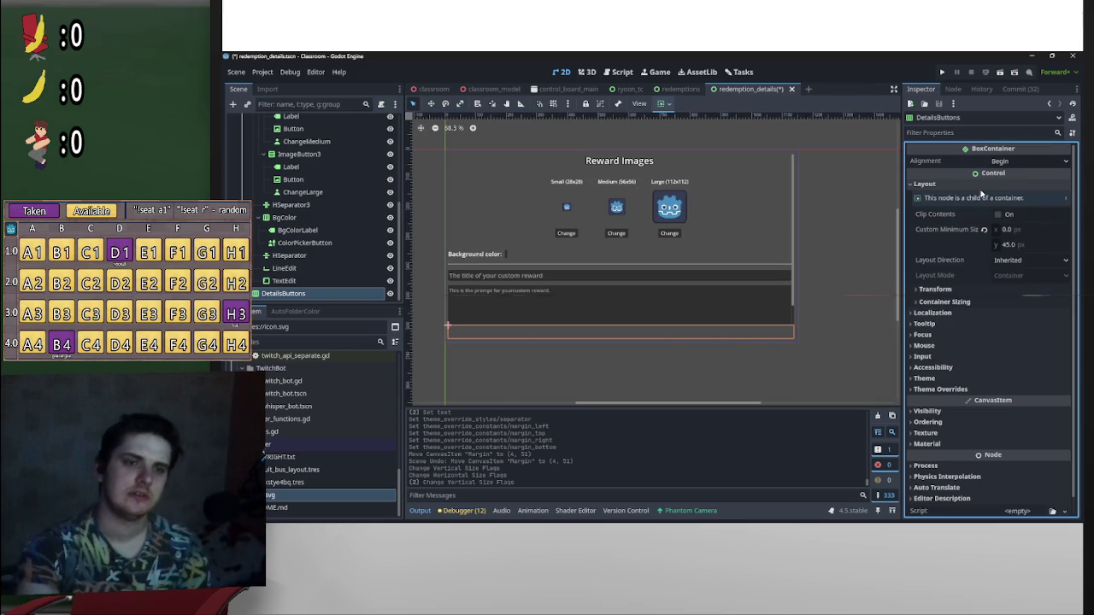
click(1010, 247)
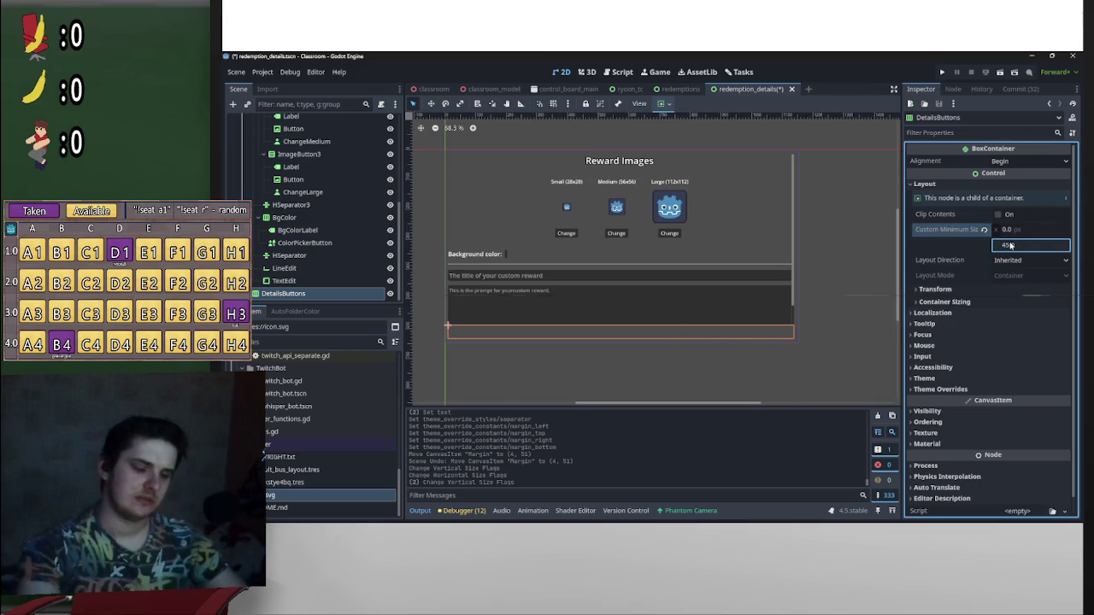
key(Return)
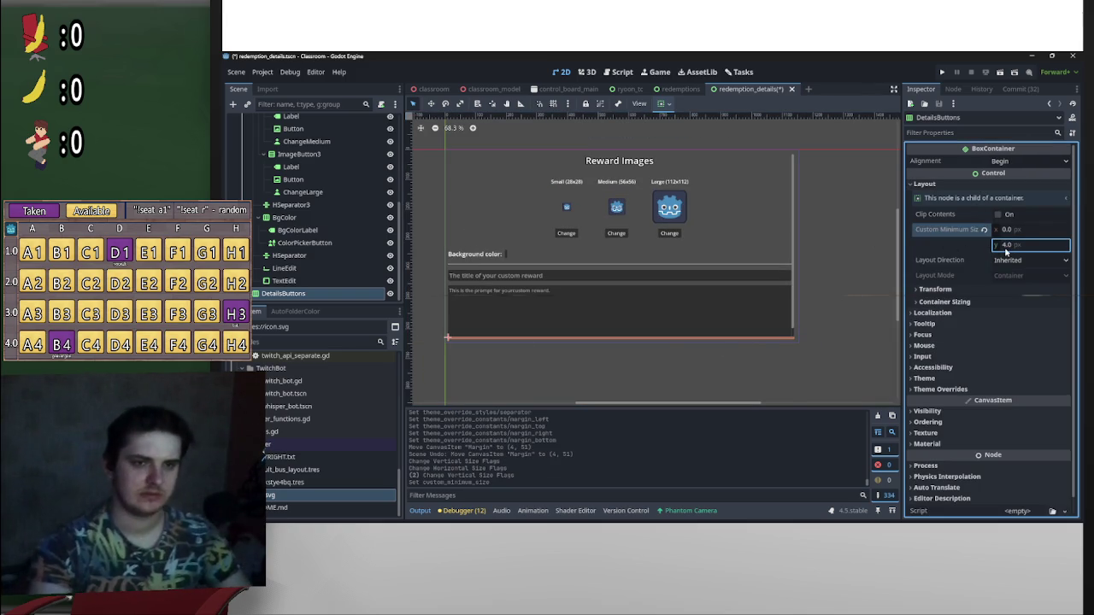
click(1008, 247)
text(0)
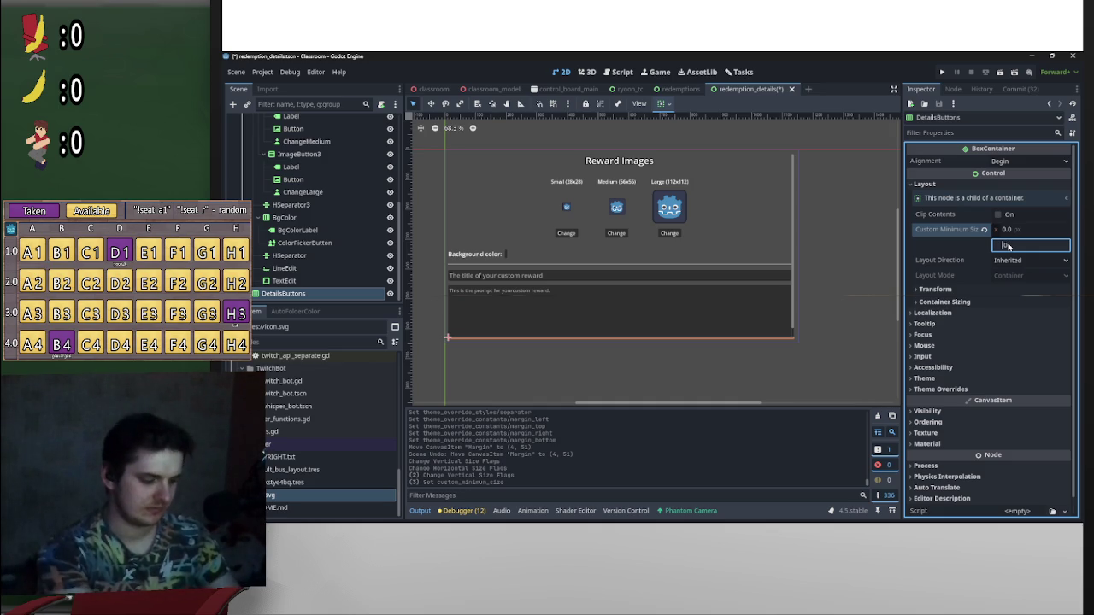
key(Return)
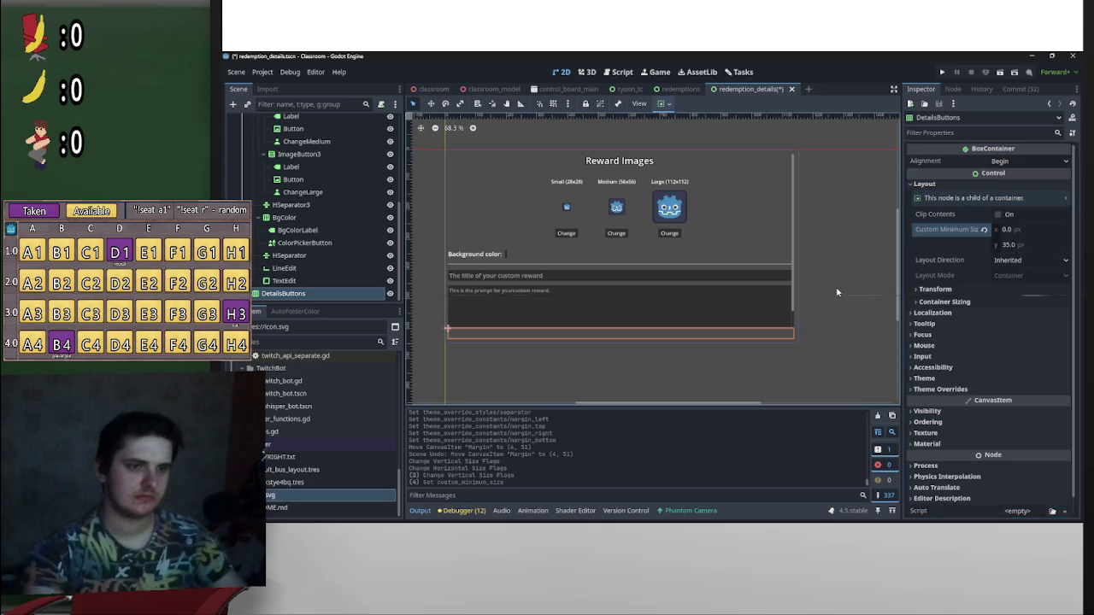
- Deselect DetailsButtons and save the redemption_details scene
click(835, 286)
key(ctrl+s)
scroll(727, 262, down, 2)
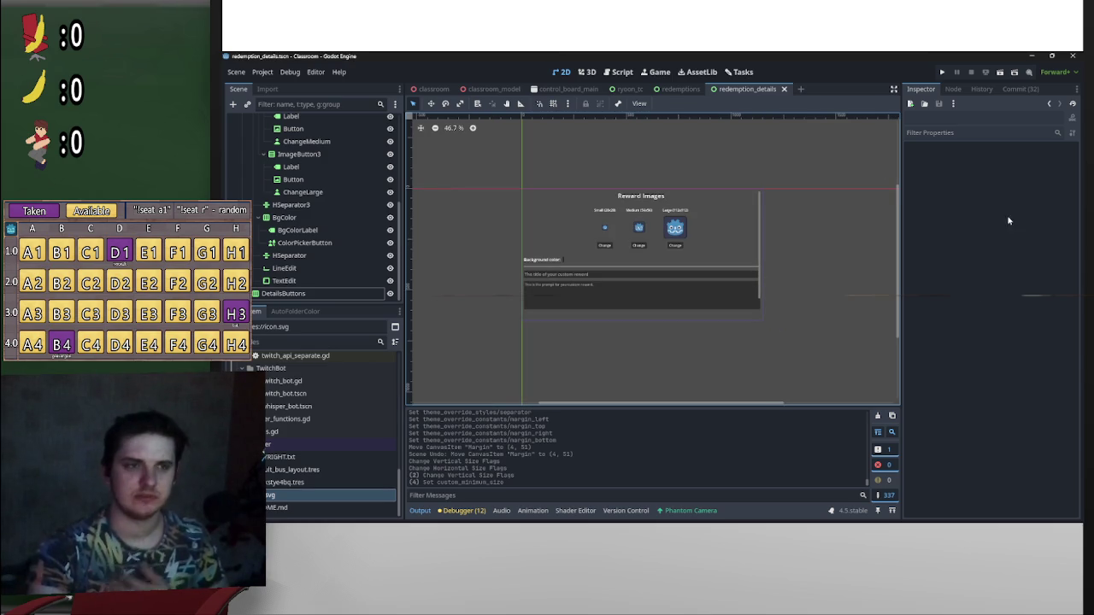
click(679, 88)
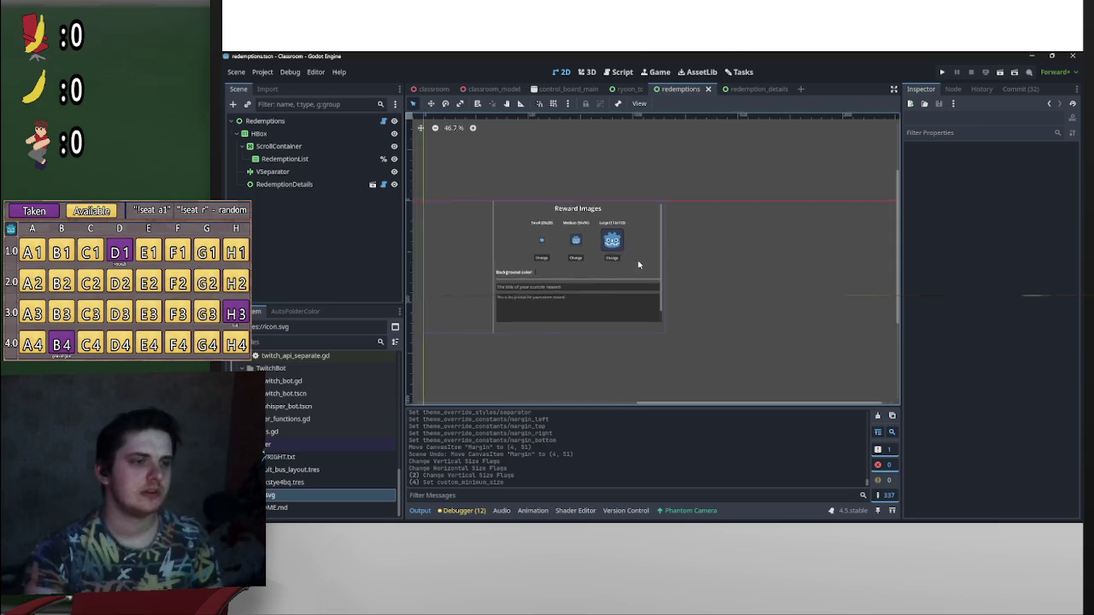
scroll(639, 265, up, 8)
click(568, 262)
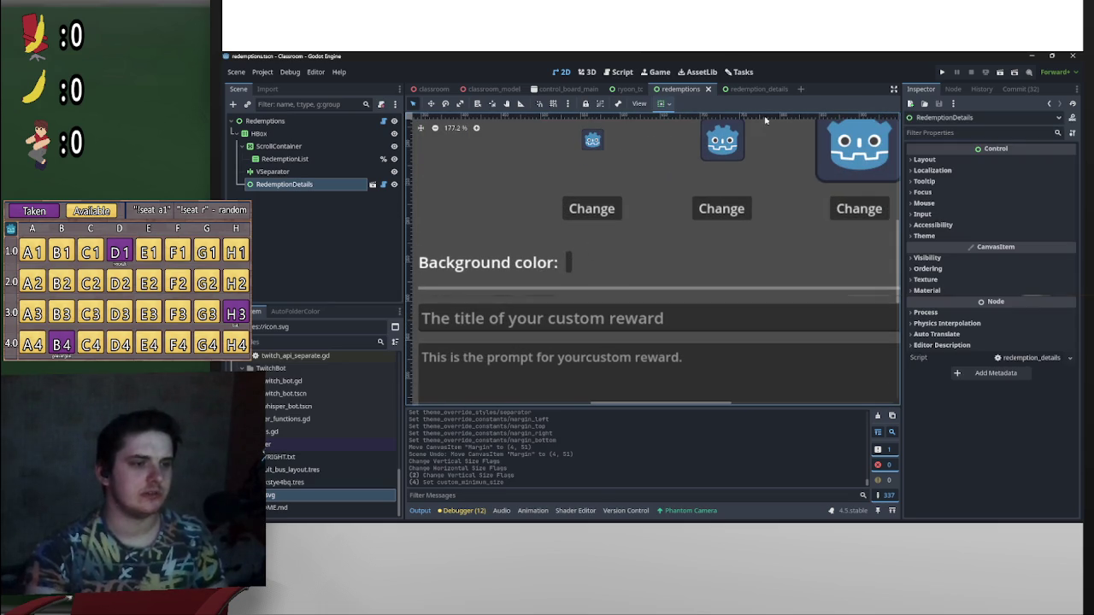
click(756, 89)
scroll(557, 262, up, 5)
scroll(557, 261, up, 3)
click(552, 260)
scroll(752, 247, down, 7)
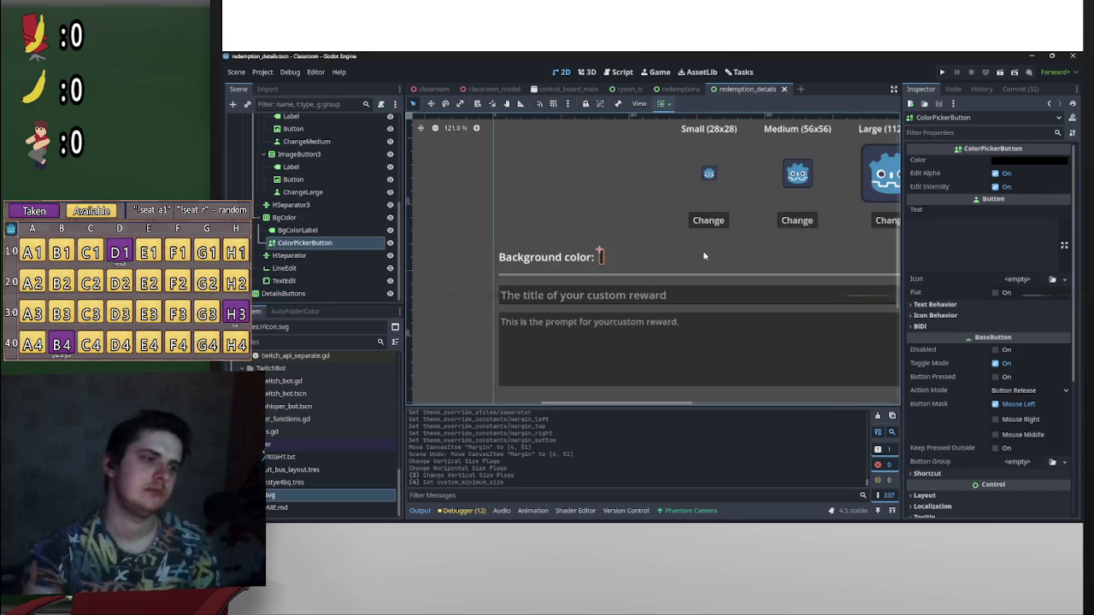